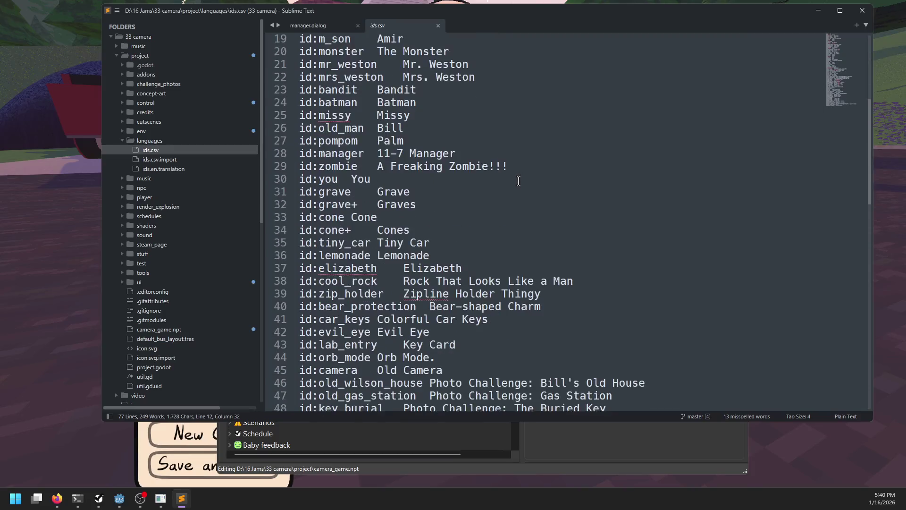
- Find the id:monster entry in ids.csv
text(id:monster)
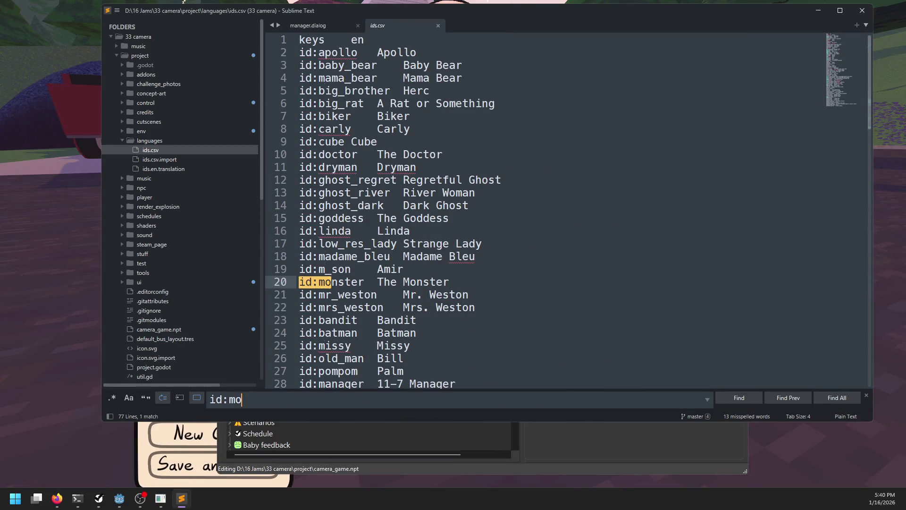
key(Escape)
key(End)
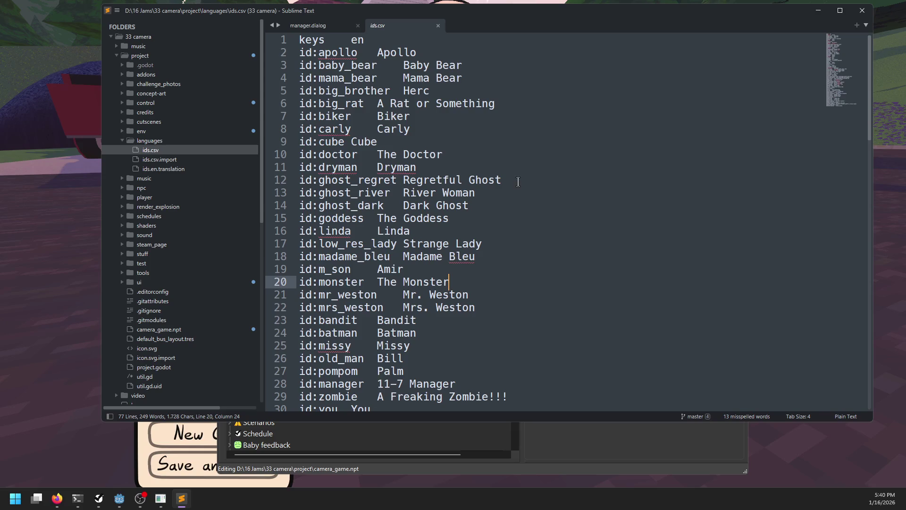
scroll(518, 182, down, 3)
- Find the id:biker entry, then return to the paused game
key(ctrl+f)
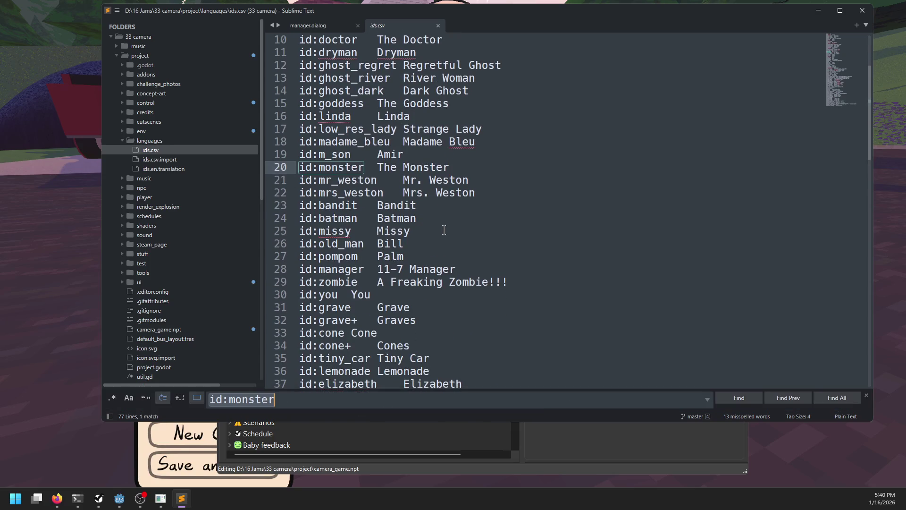
text(id:bi)
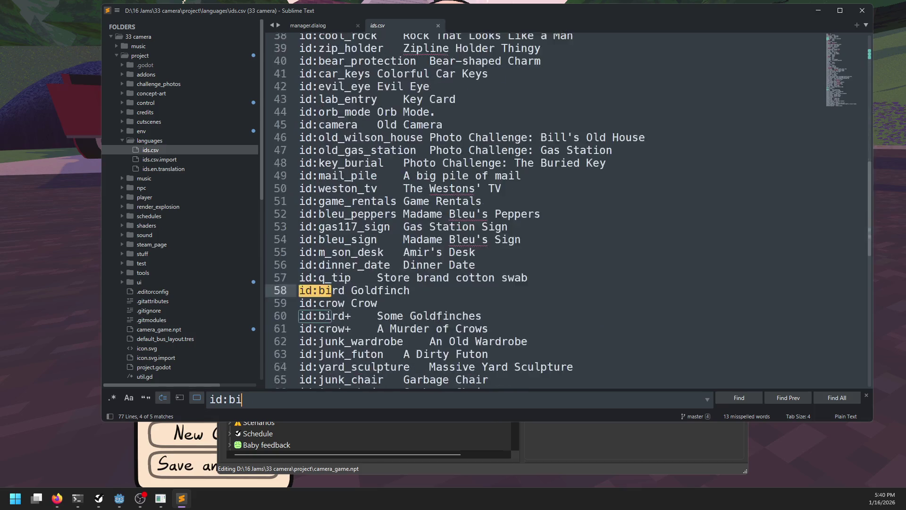
text(ker)
key(Escape)
key(End)
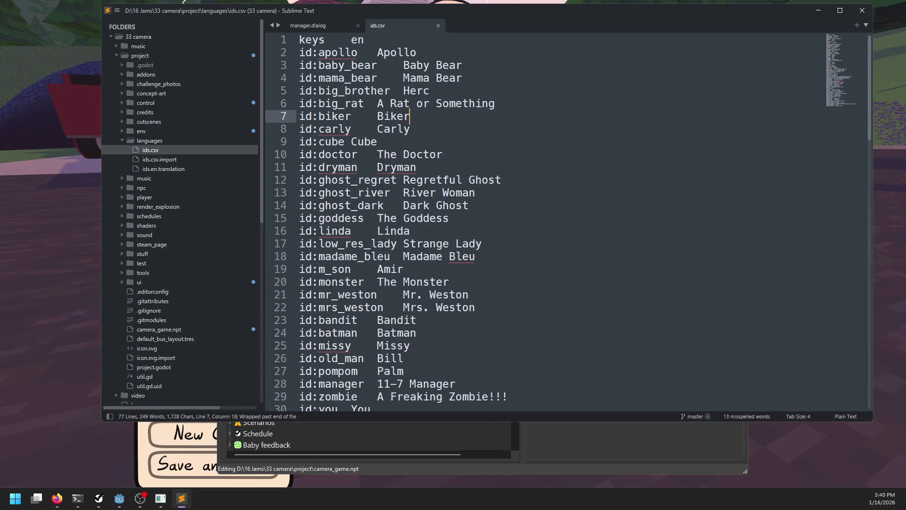
key(alt+Tab)
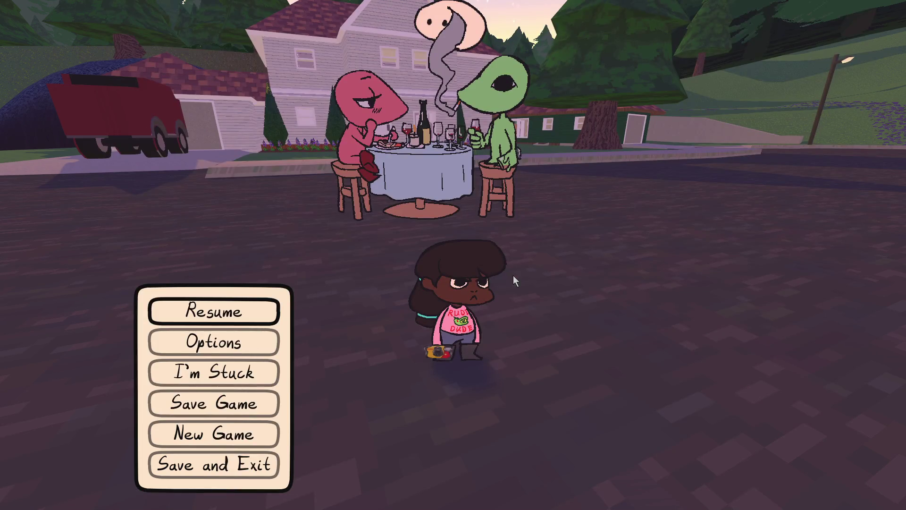
- Add the task 'biker and monster don't have capitalized names in dialog?' to the camera_game list
click(254, 317)
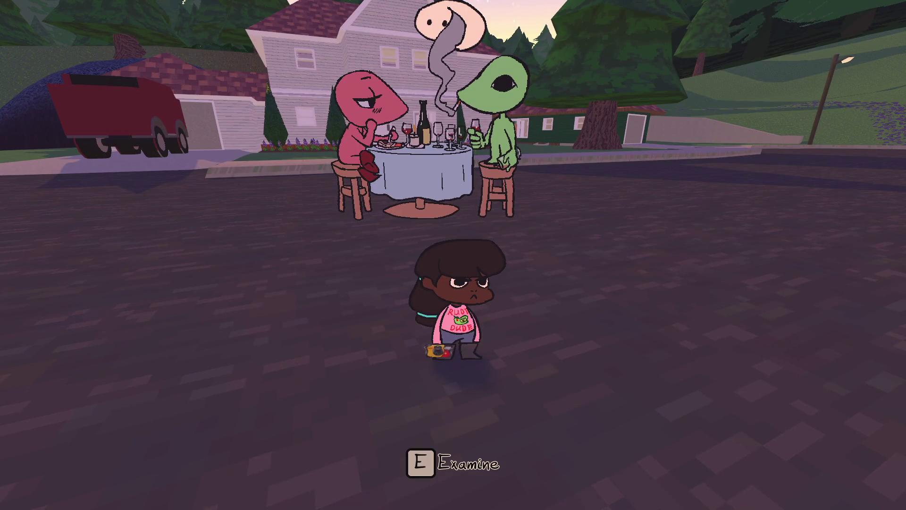
key(alt+Tab)
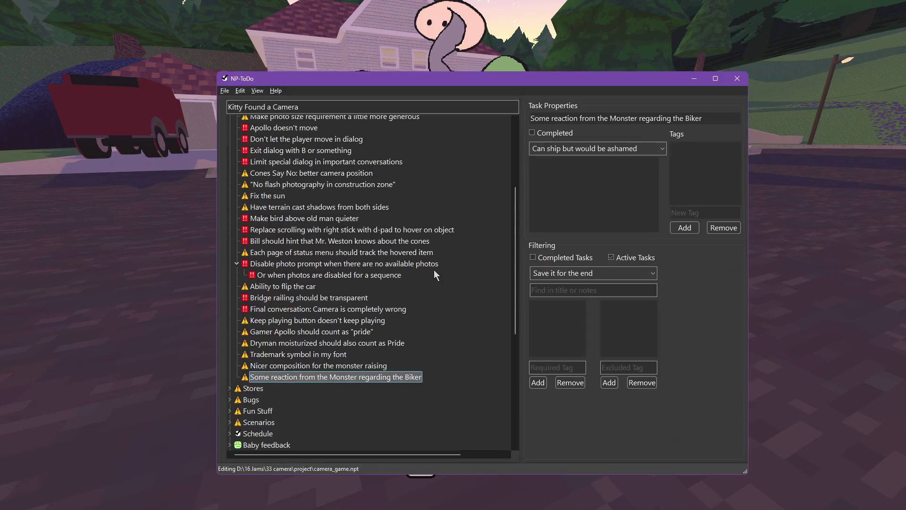
key(Insert)
text(biker and mosn)
key(BackSpace)
key(BackSpace)
text(nster don';t)
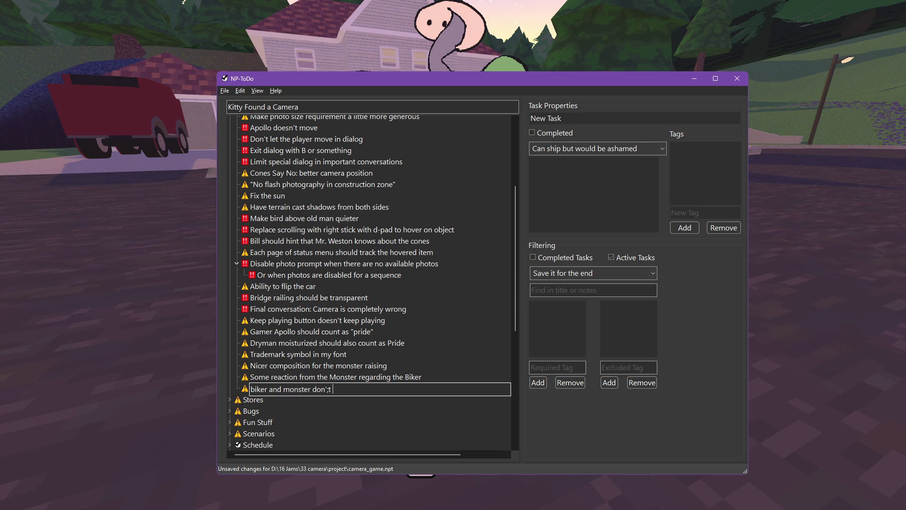
key(BackSpace)
key(BackSpace)
key(BackSpace)
text(have capitaliz)
text(ed names in dialog?)
key(Return)
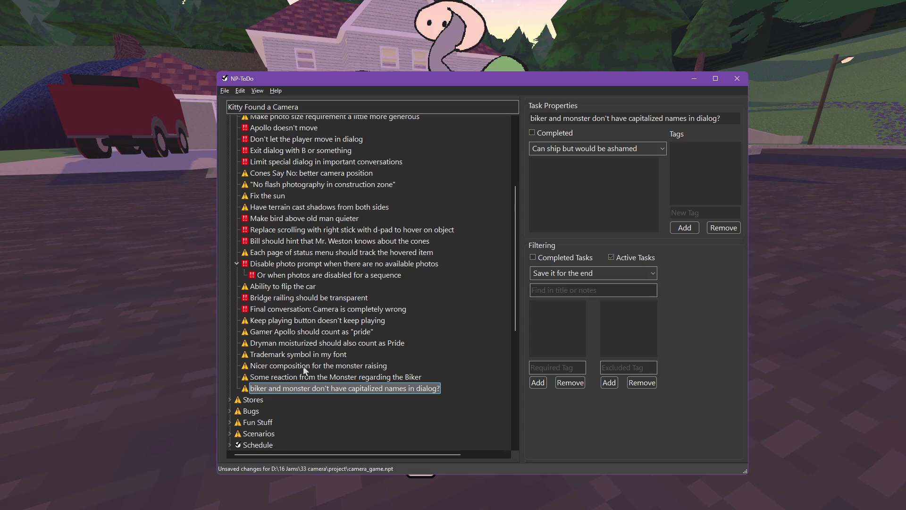
key(alt+Tab)
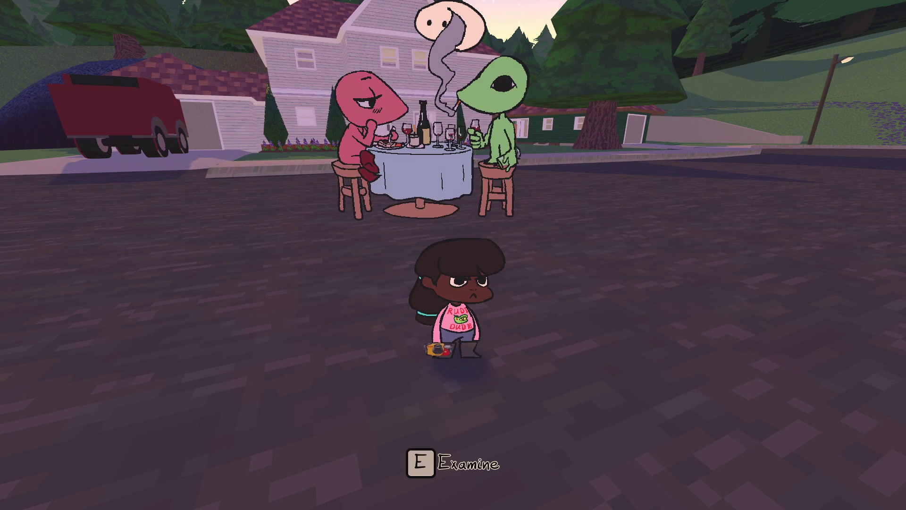
key(Escape)
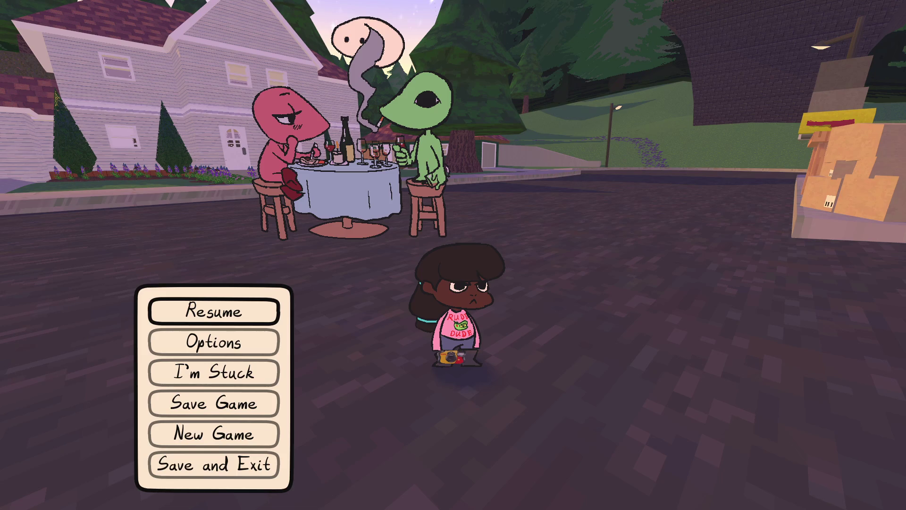
click(245, 315)
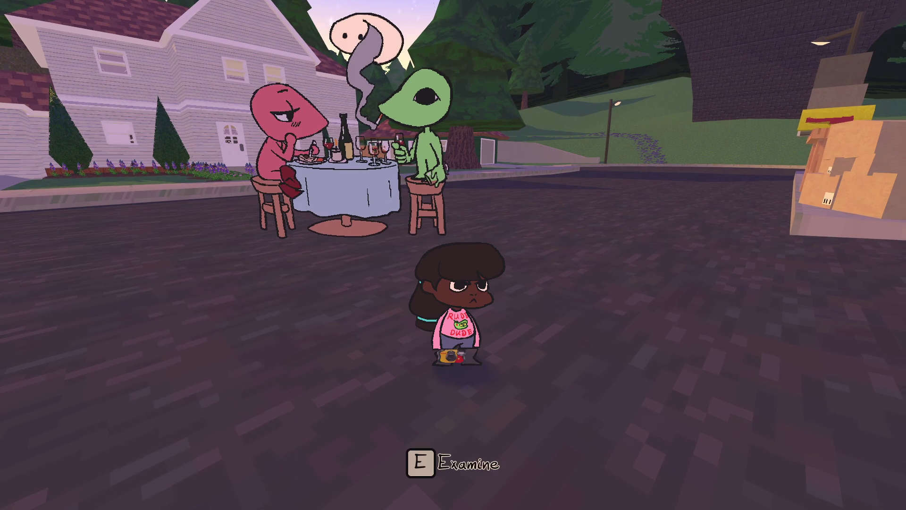
- Photograph the couple dining on the street and open the journal notes page
key(f)
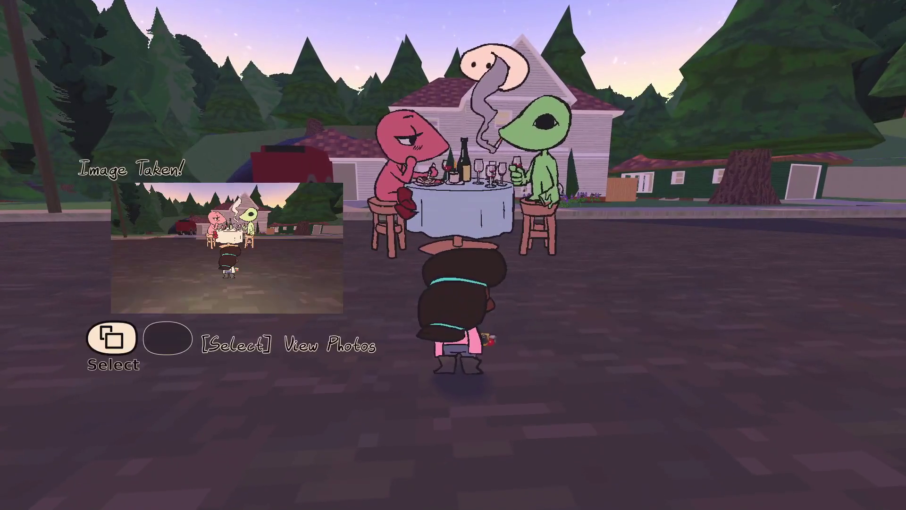
key(Tab)
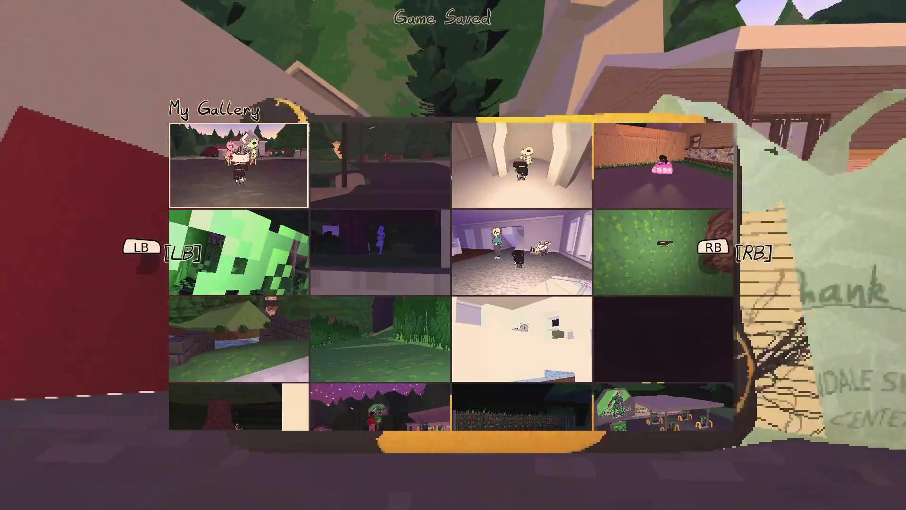
key(e)
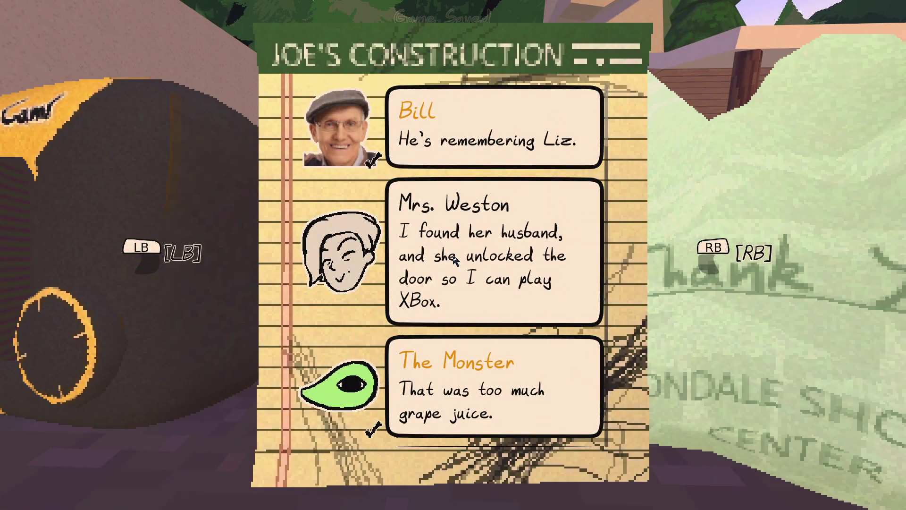
- Scroll through The Monster and Biker journal entries, then close the journal
scroll(453, 256, down, 10)
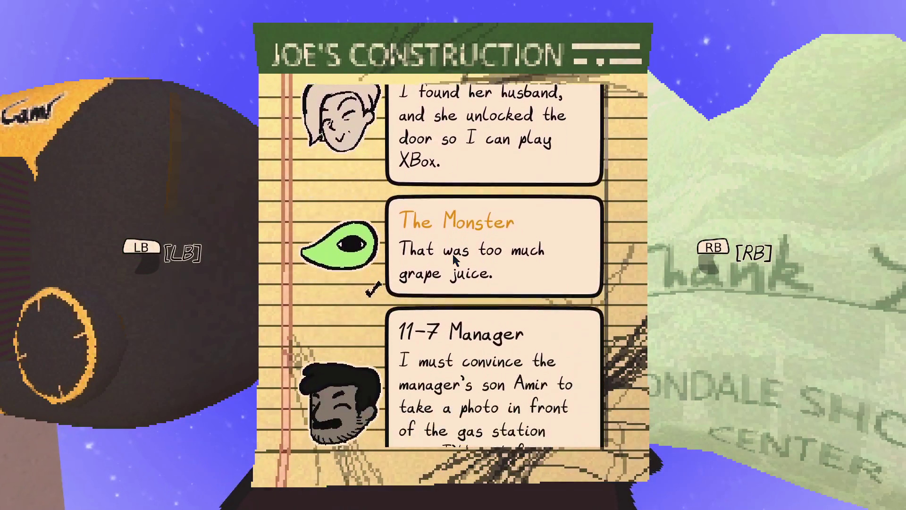
scroll(454, 258, down, 10)
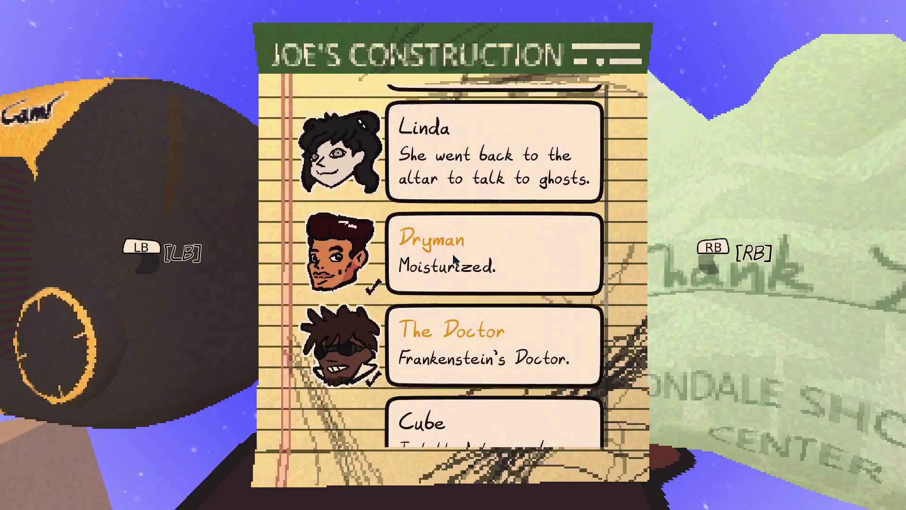
scroll(452, 254, down, 5)
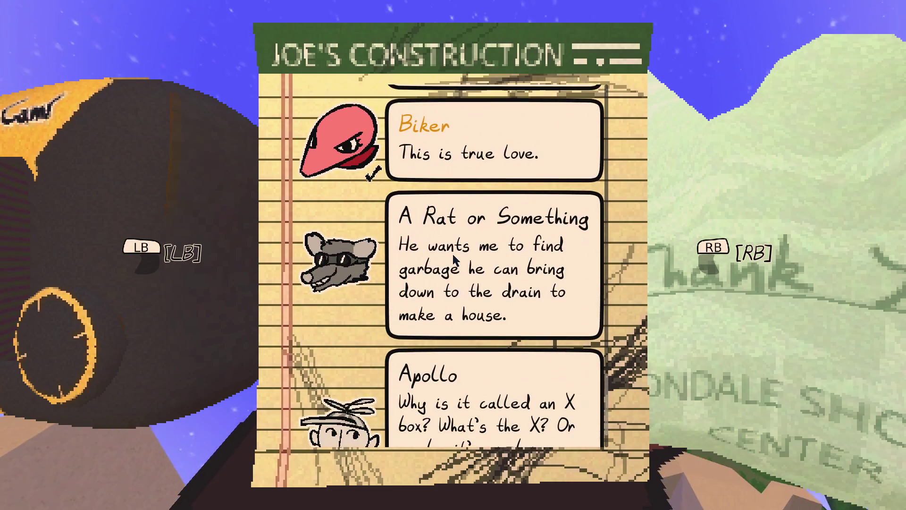
scroll(452, 253, up, 2)
scroll(453, 259, up, 1)
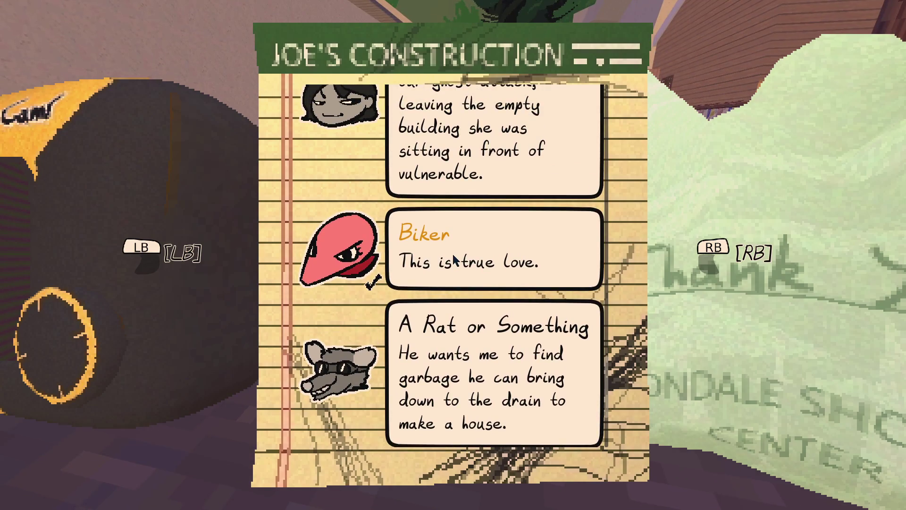
scroll(454, 259, up, 1)
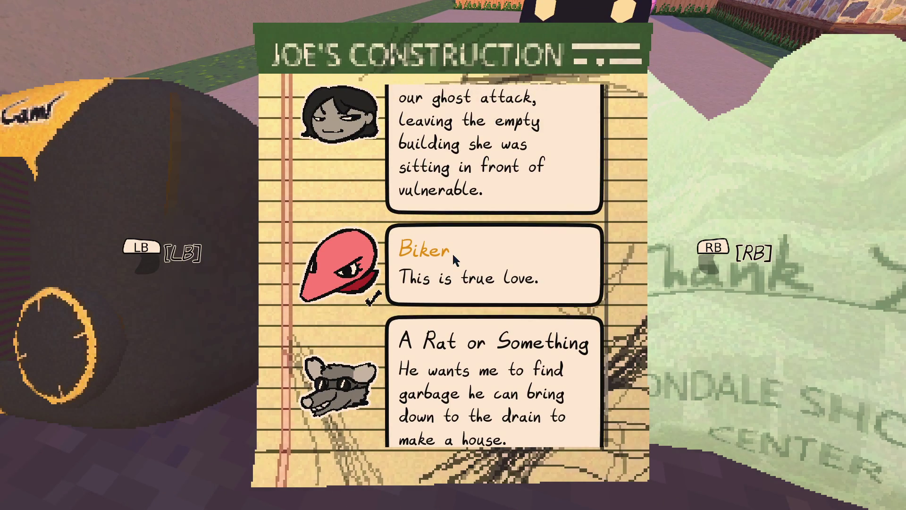
scroll(453, 255, up, 10)
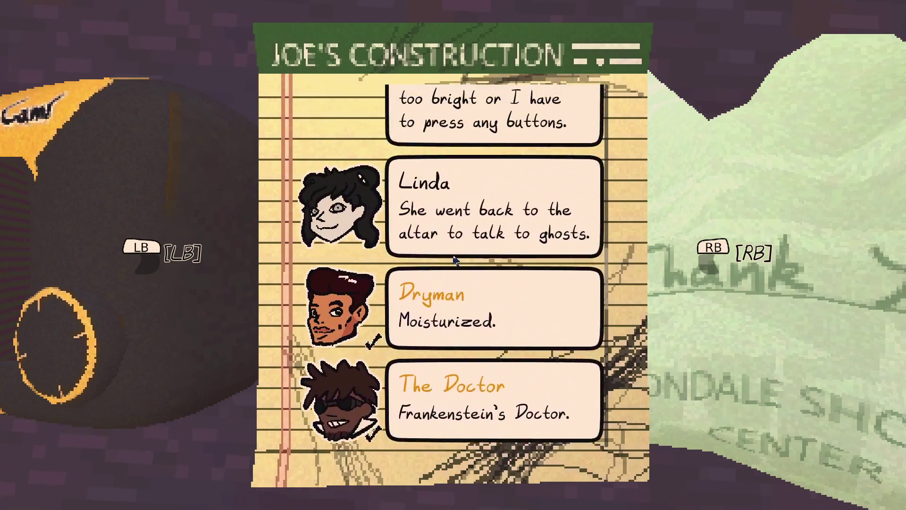
scroll(453, 259, up, 10)
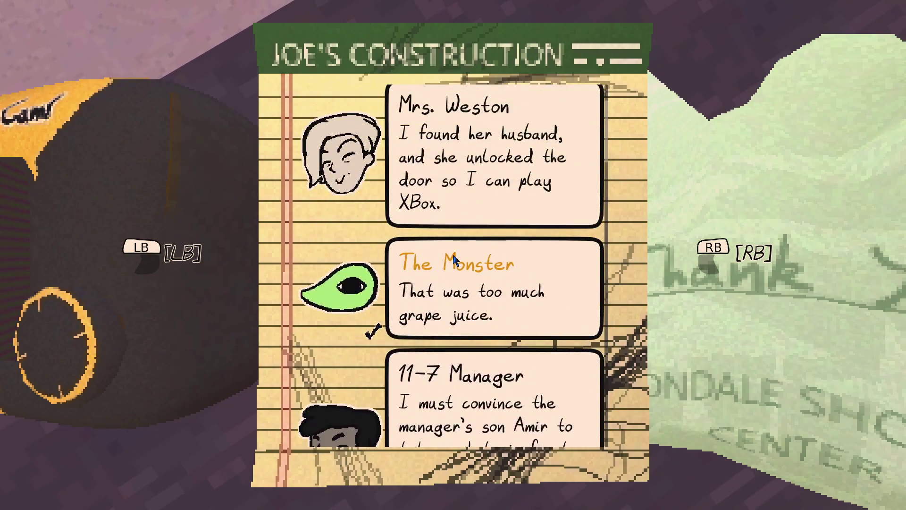
key(Escape)
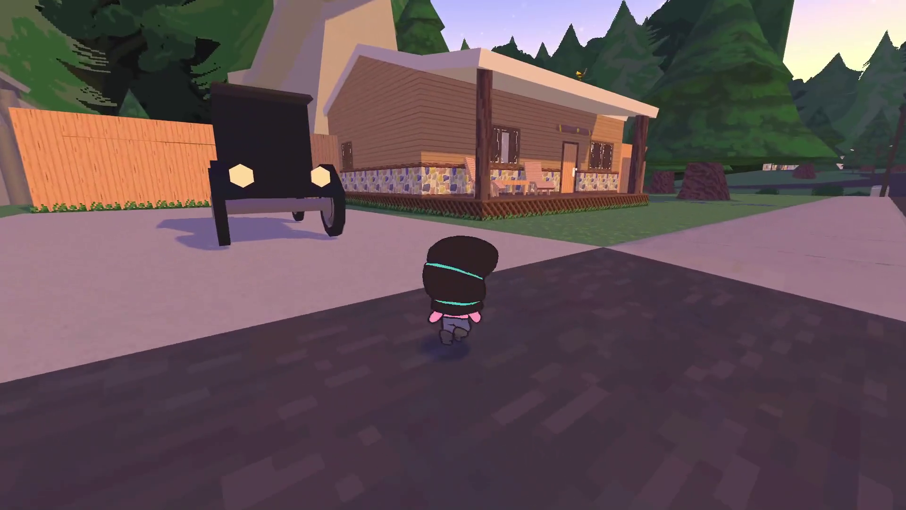
- Pause the game and view manager.dialog in Sublime Text
key(Escape)
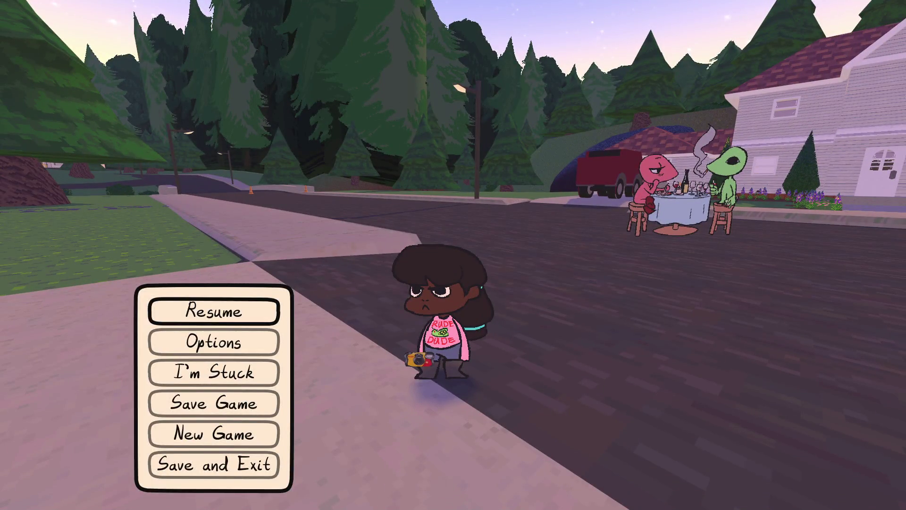
key(alt+Tab)
click(306, 25)
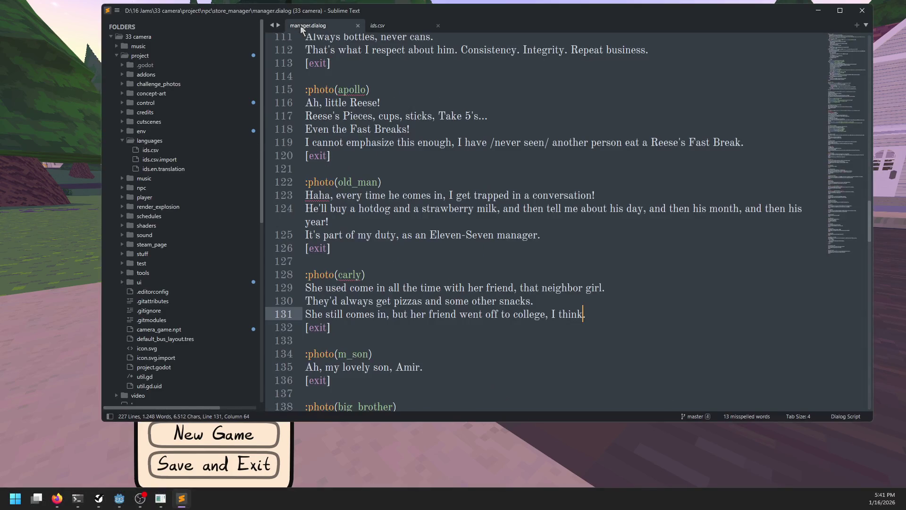
- Browse the sidebar folders and open cutscenes > dinner_date > dinner_date.dialog
scroll(168, 233, down, 3)
scroll(160, 229, up, 3)
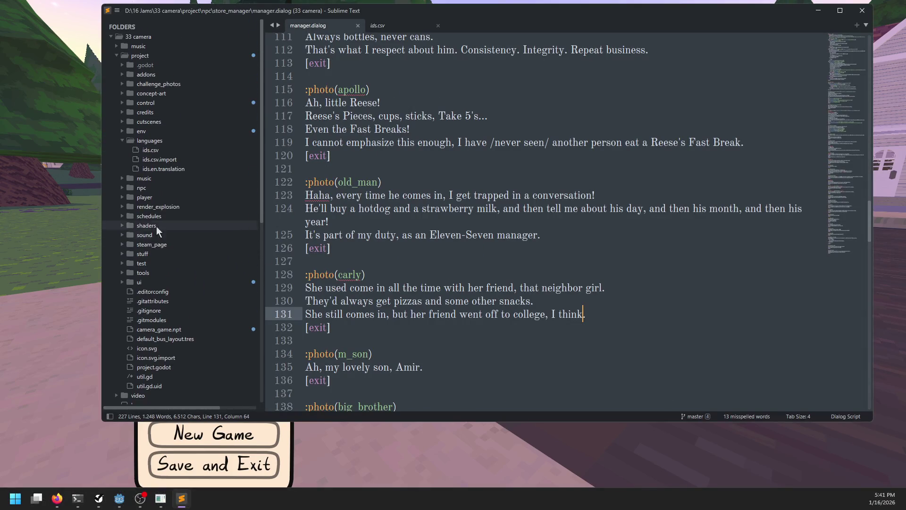
click(123, 139)
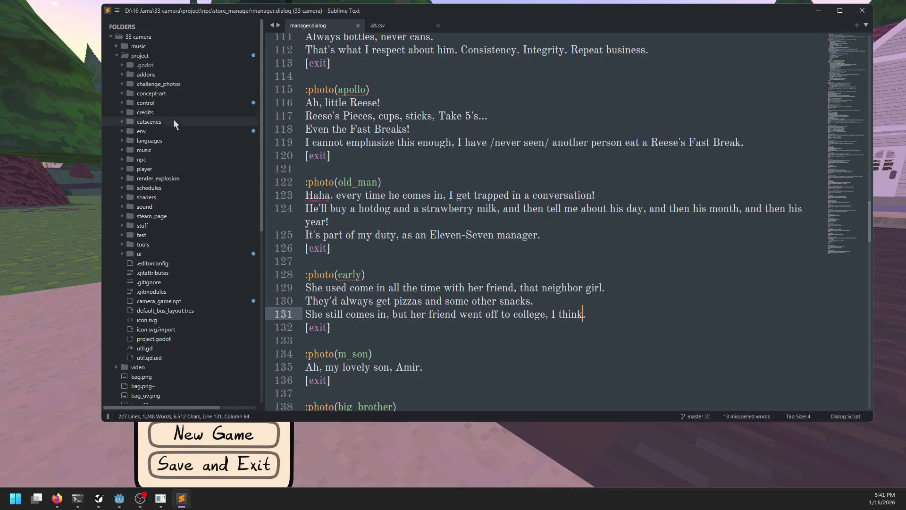
click(120, 102)
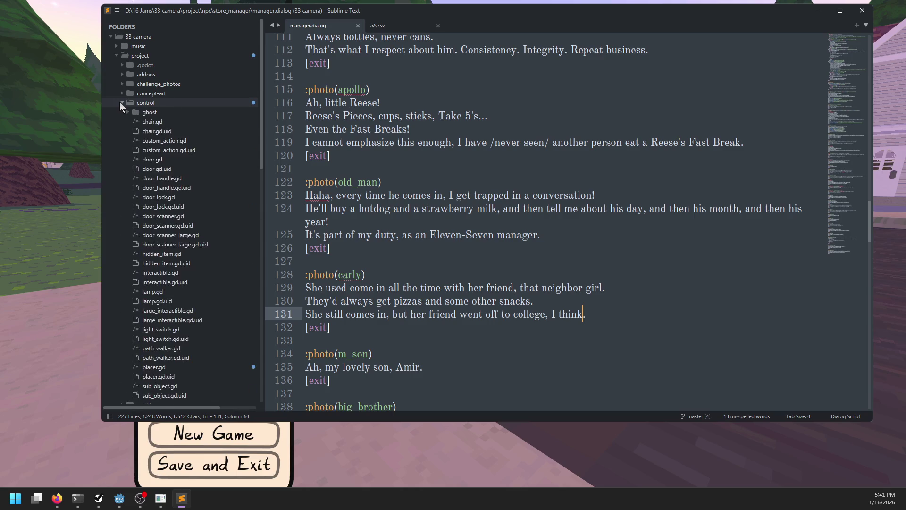
click(121, 103)
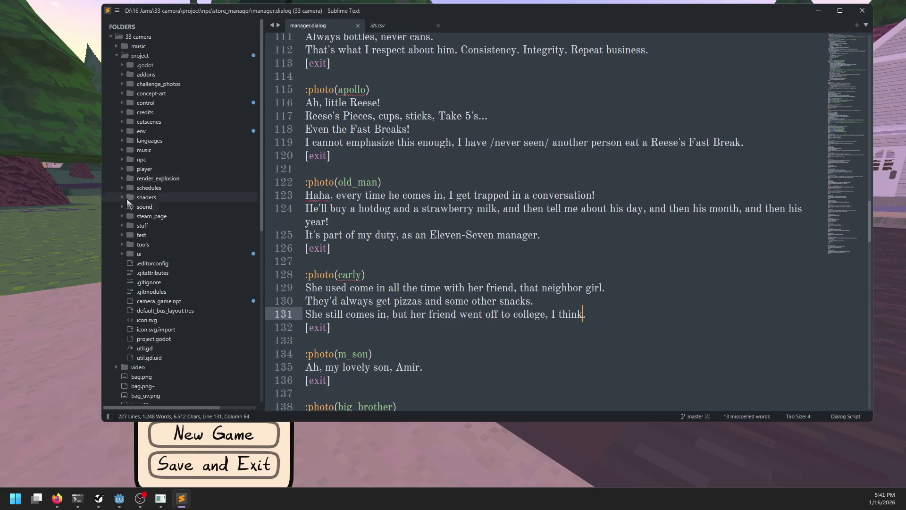
click(121, 160)
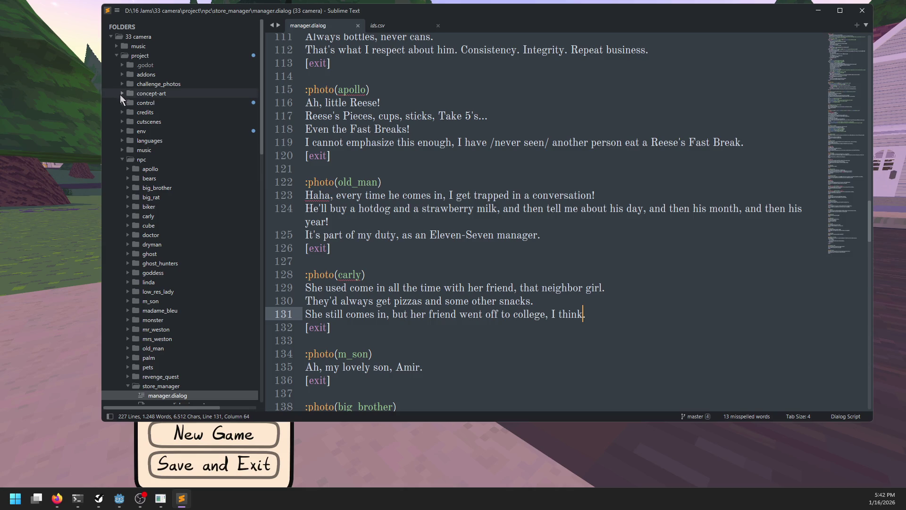
click(122, 121)
click(128, 151)
click(165, 188)
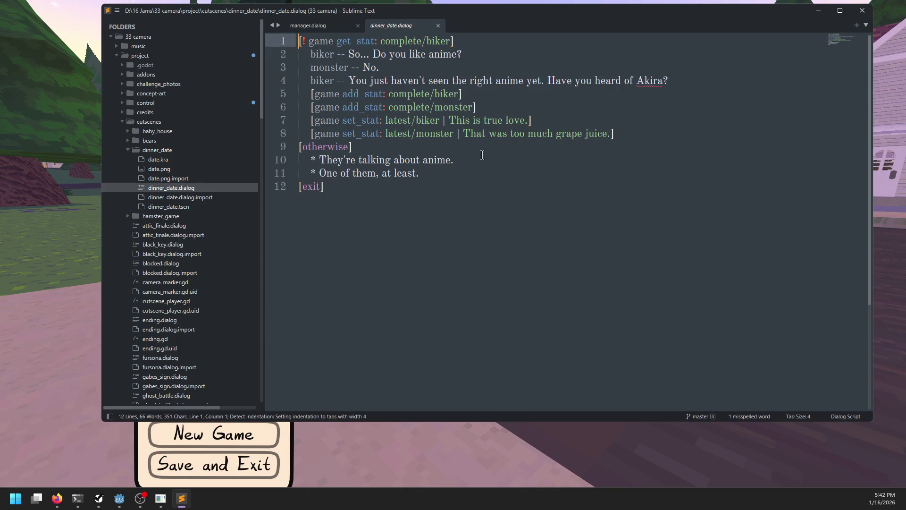
- Change line 8 to "That's too much grape juice.", save, and resume the game
click(503, 135)
key(BackSpace)
key(BackSpace)
key(BackSpace)
text(')
key(ctrl+s)
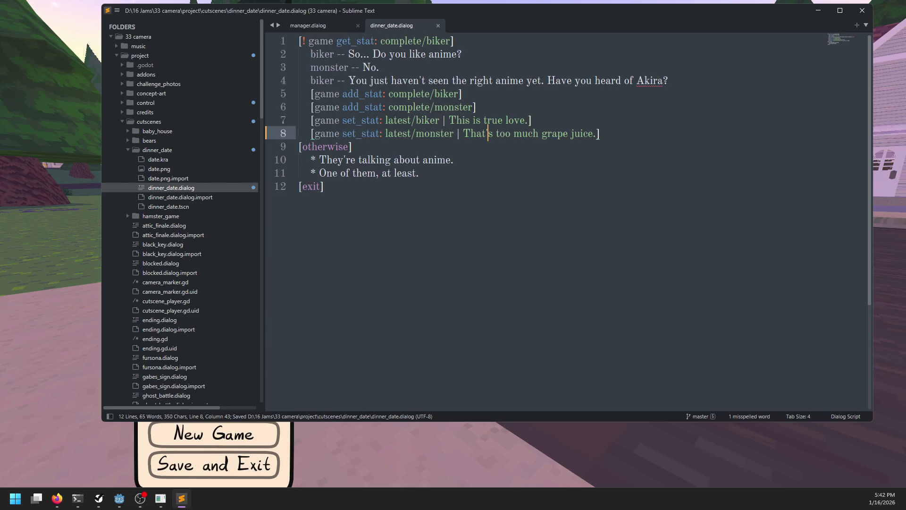
key(alt+Tab)
key(Escape)
- Walk onto the porch and through the cabin interior, then pause and bring up NP-ToDo
key(w)
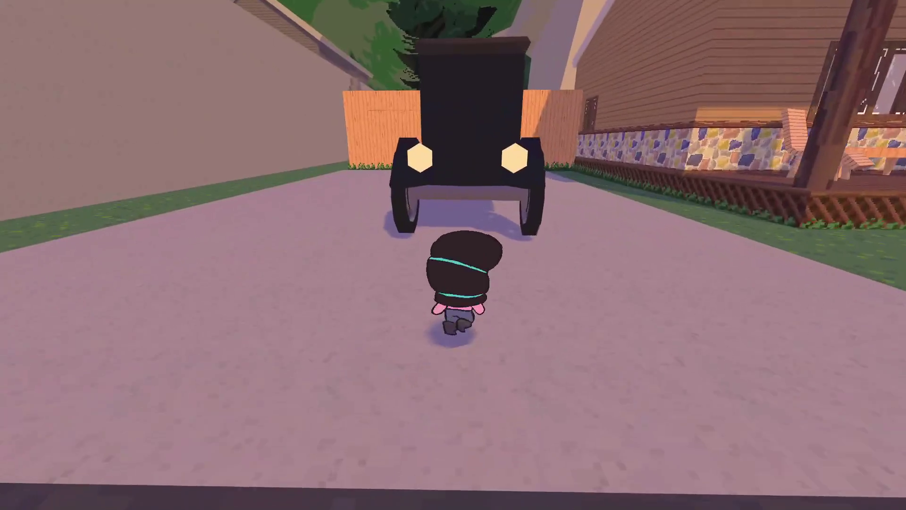
key(w)
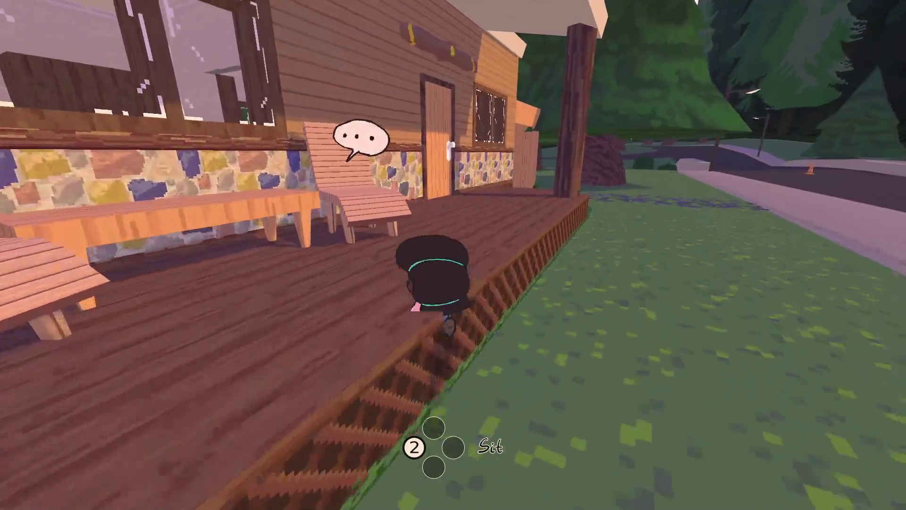
key(w)
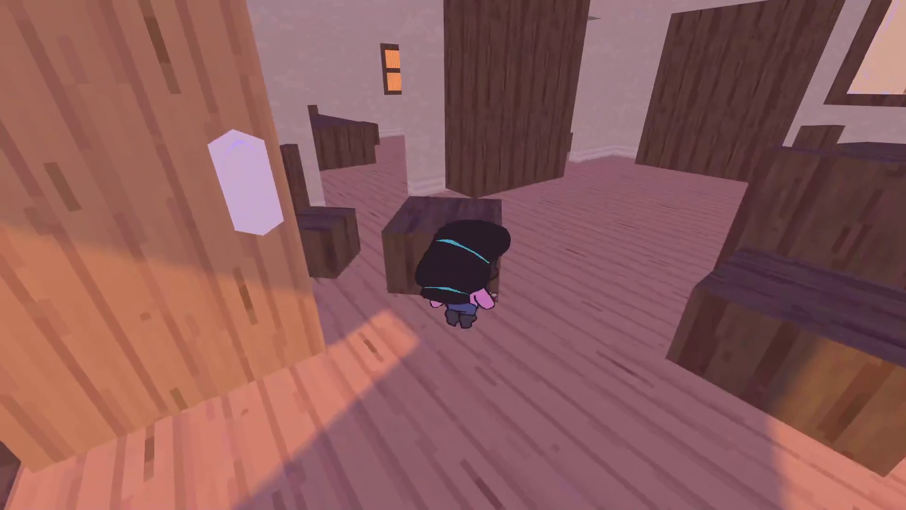
key(w)
key(Escape)
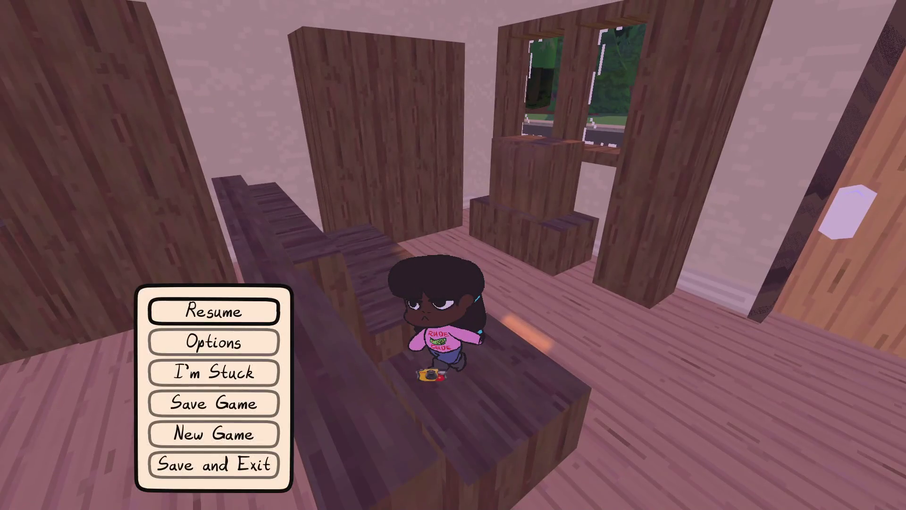
key(alt+Tab)
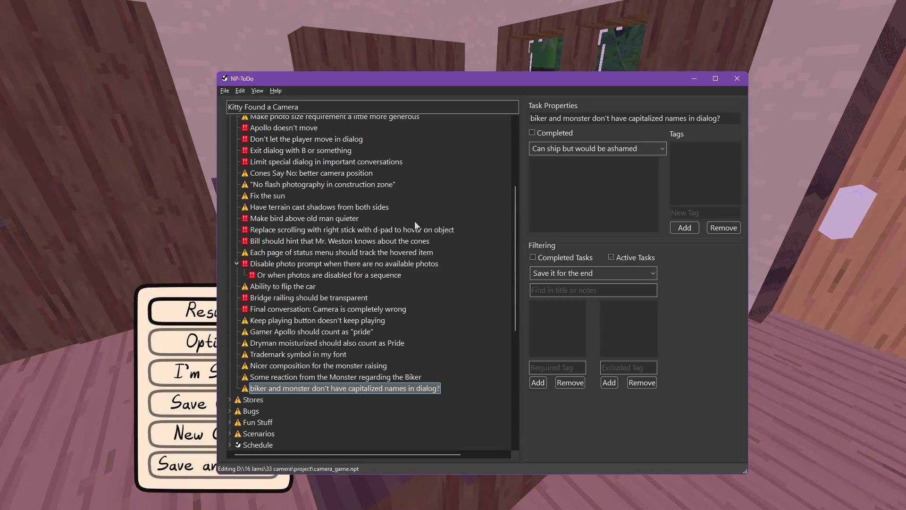
- Add the subtask 'Toast-style notifications' under 'Indicate when journal status is updated' and save
scroll(282, 326, up, 2)
scroll(281, 326, up, 2)
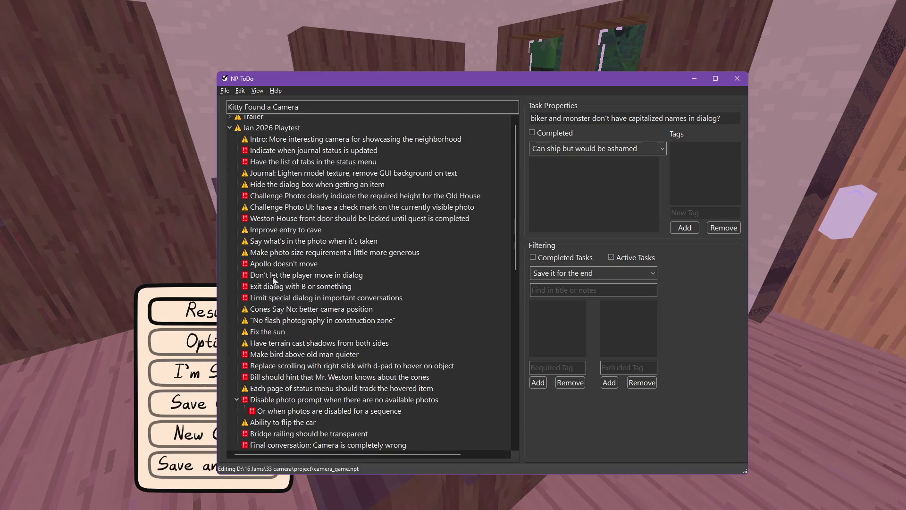
click(265, 151)
key(Insert)
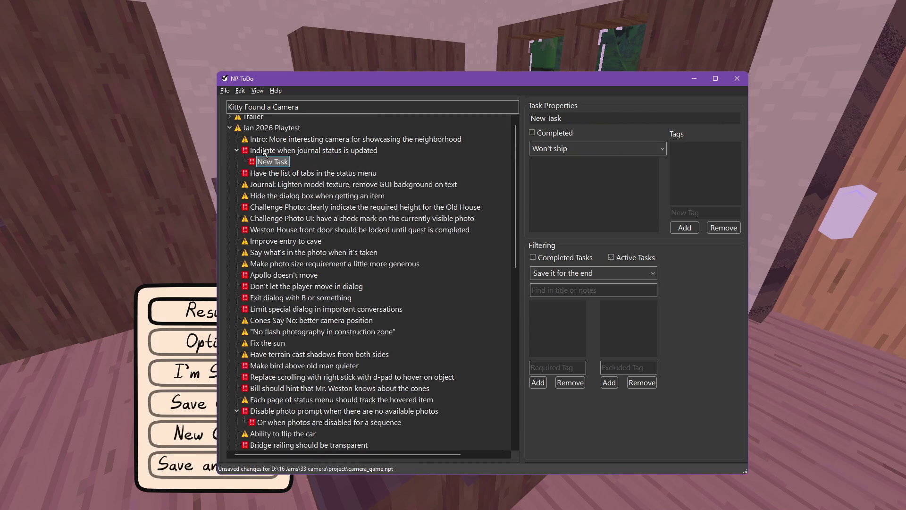
text(Toast-style notificatio)
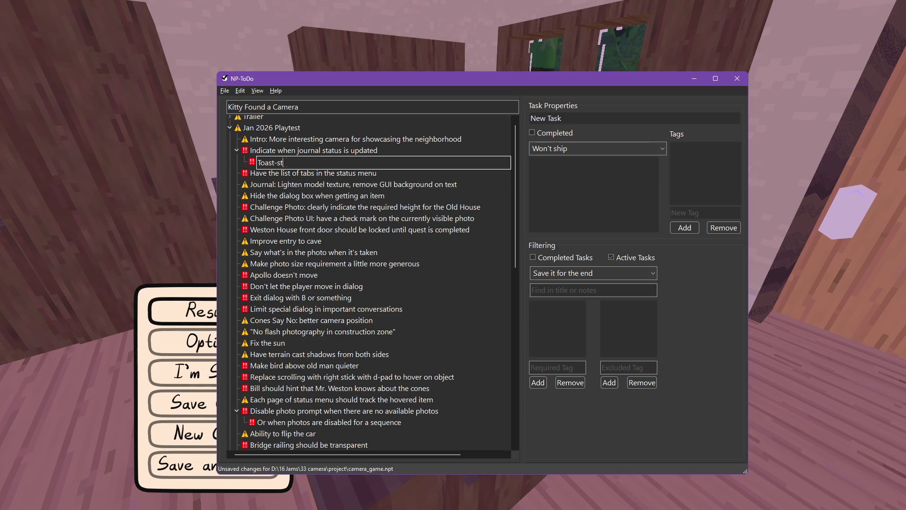
text(ns)
key(Return)
key(ctrl+s)
- Add a second subtask, 'With a prompt to go to the journal'
key(Return)
text(With a pro)
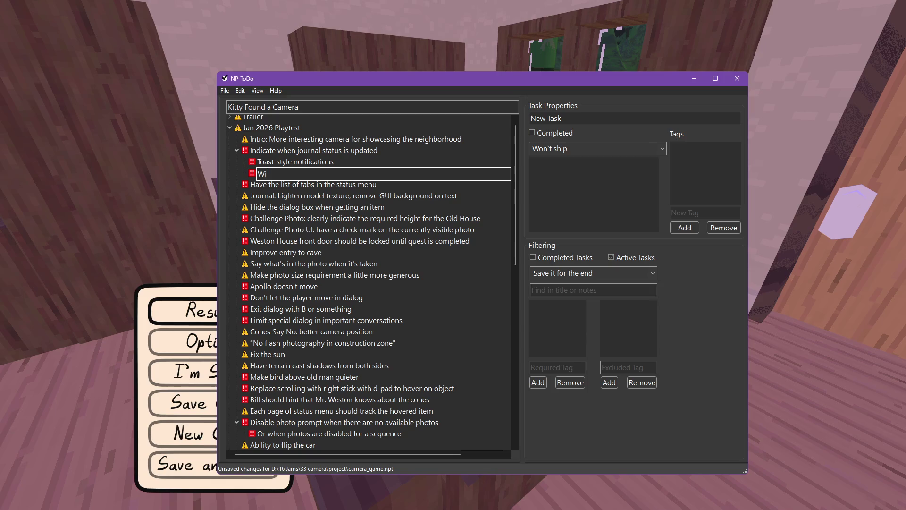
text(mpt to)
text(go to th)
text(ournal)
key(Return)
- Save the to-do list, resume the game, and walk out of the cabin onto the lawn
key(ctrl+s)
key(alt+Tab)
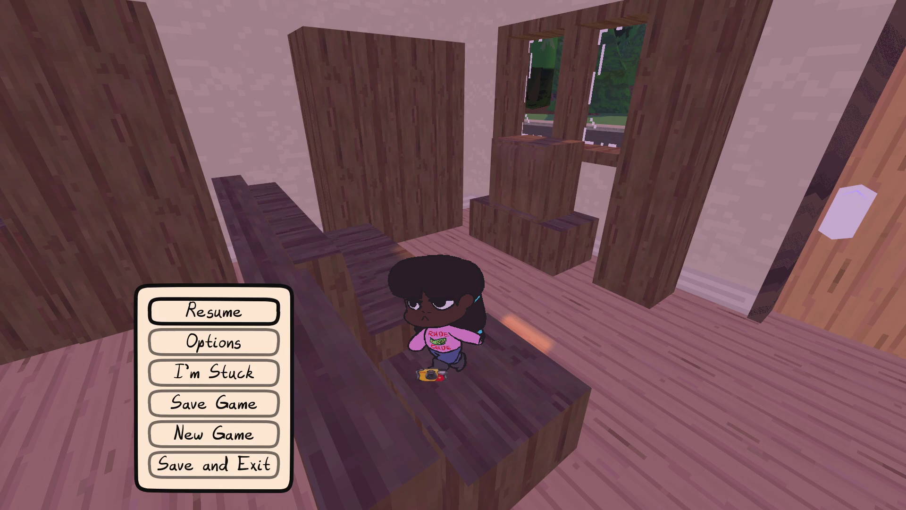
key(Return)
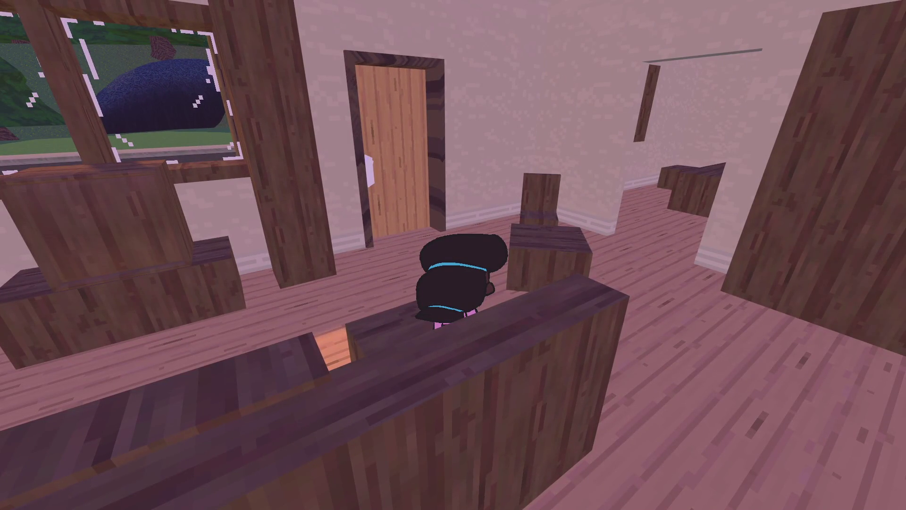
key(w)
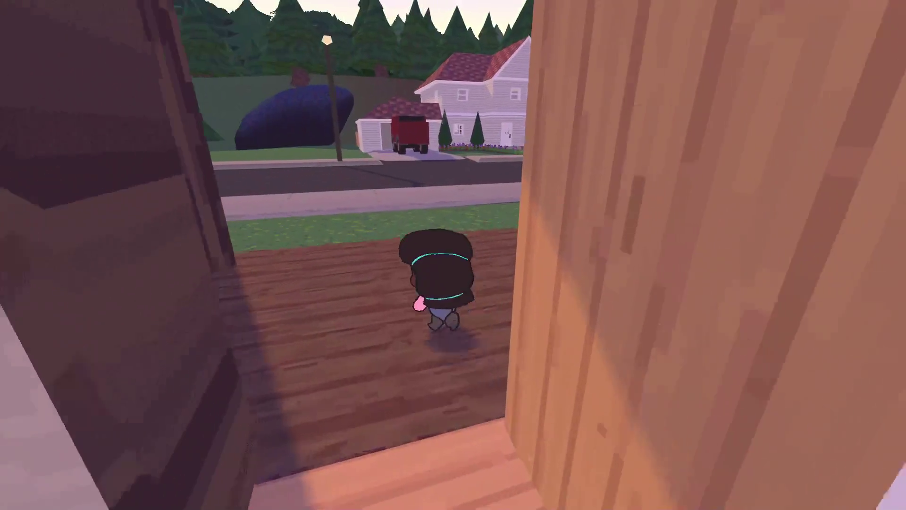
key(w)
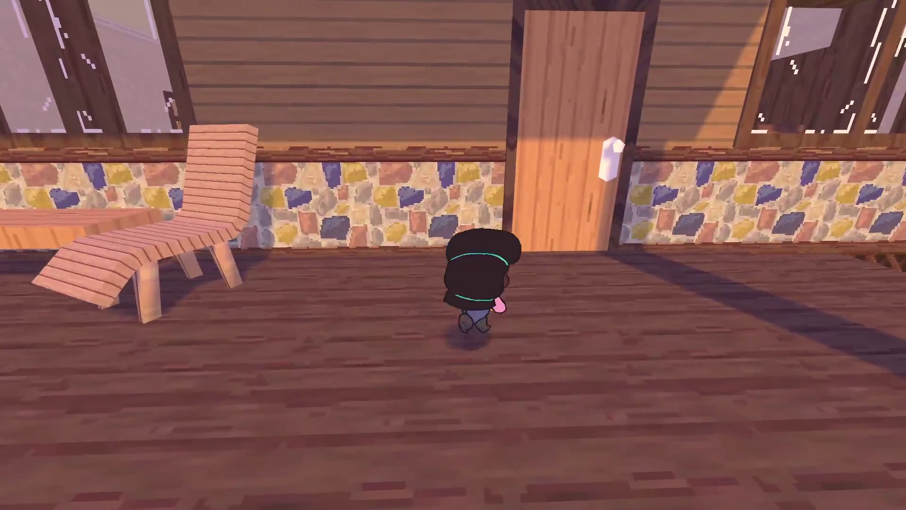
key(w)
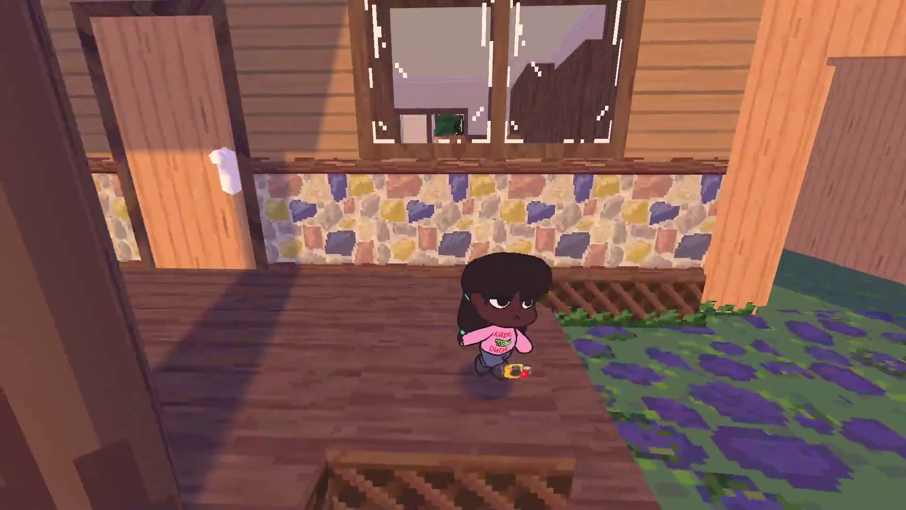
key(w)
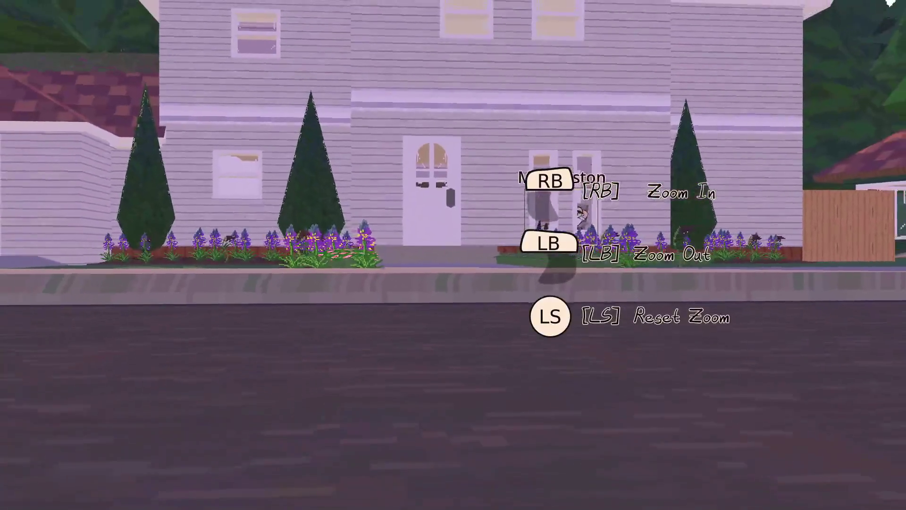
- Frame the Dinner Date couple in photo mode, then walk up the Westons' front path
scroll(453, 154, down, 2)
scroll(453, 254, down, 2)
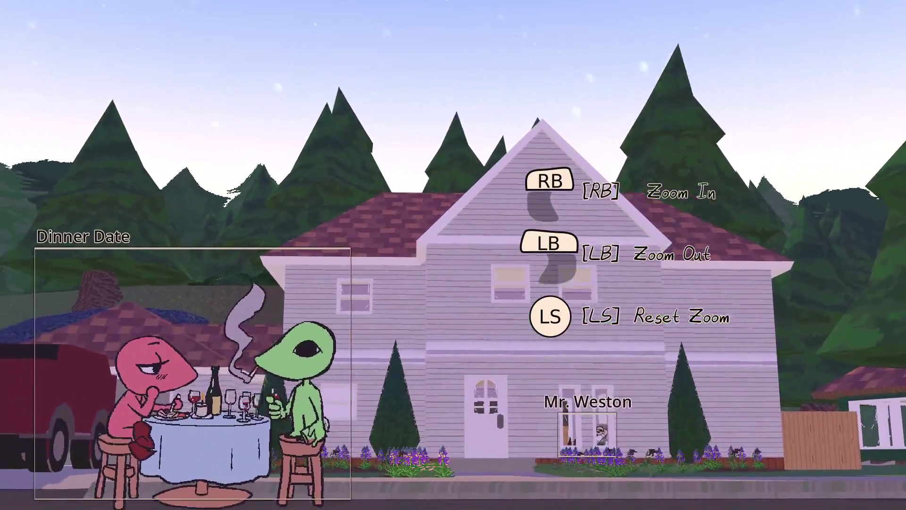
scroll(453, 255, down, 2)
key(Escape)
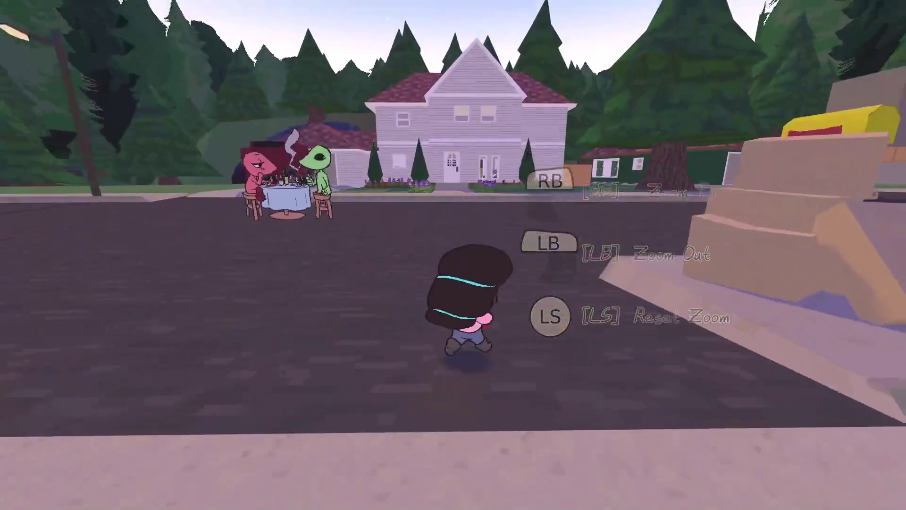
key(w)
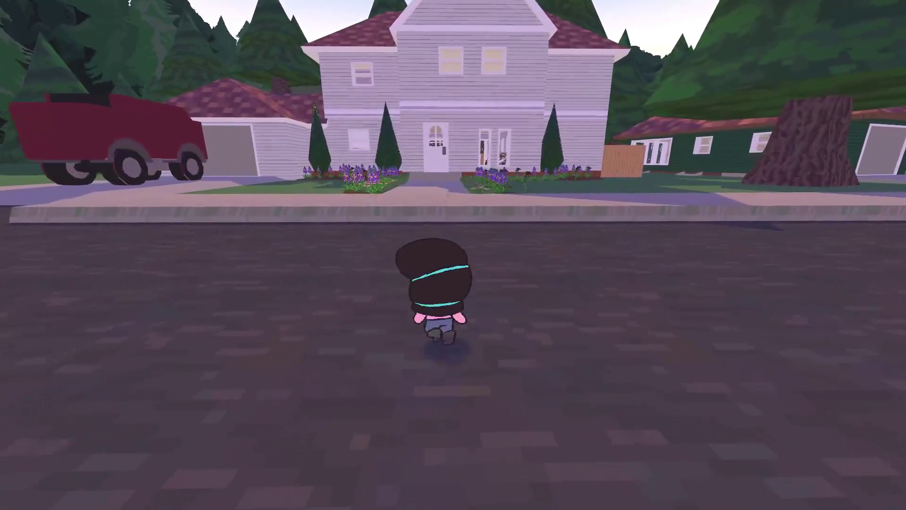
key(space)
key(w)
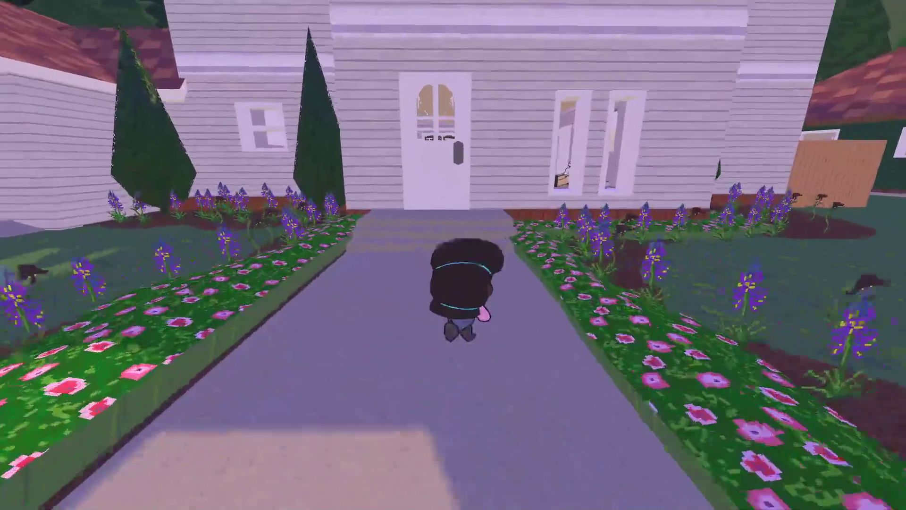
- Talk with Mr. Weston downstairs and pick the reply thanking him for the XBox
key(e)
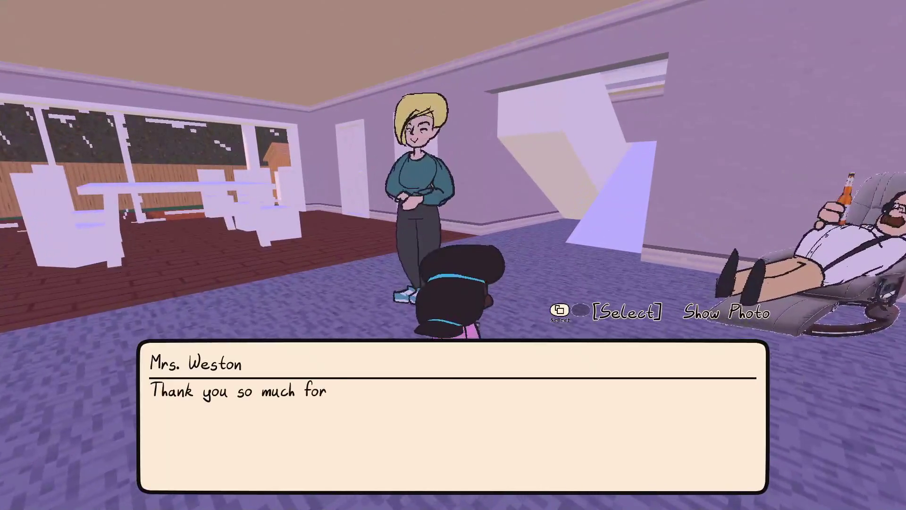
key(e)
key(e)
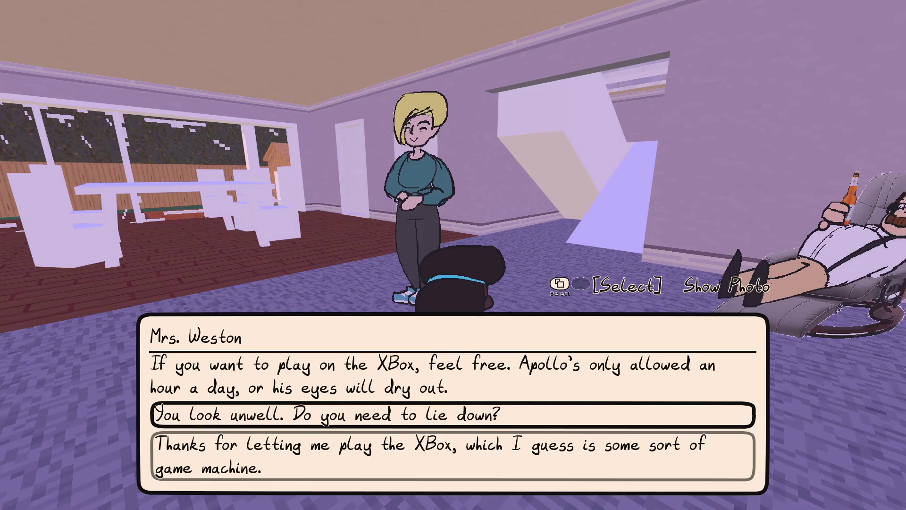
key(s)
key(w)
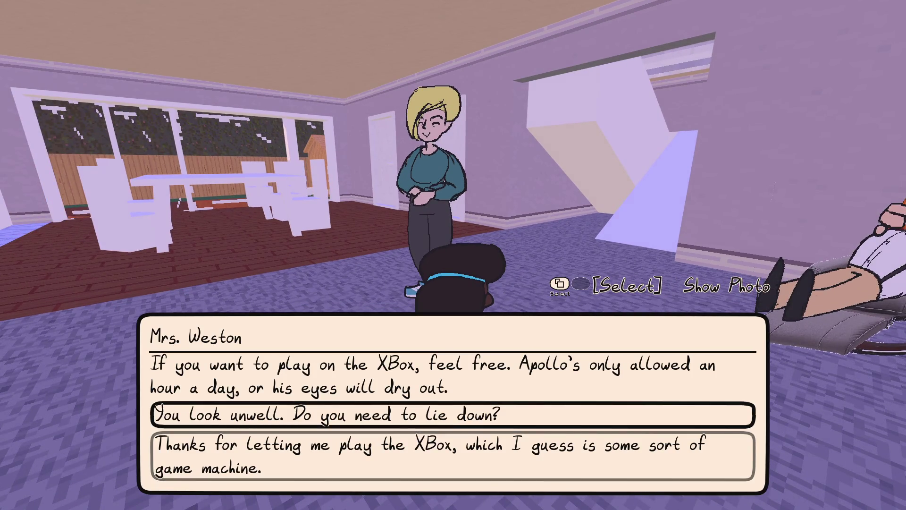
key(s)
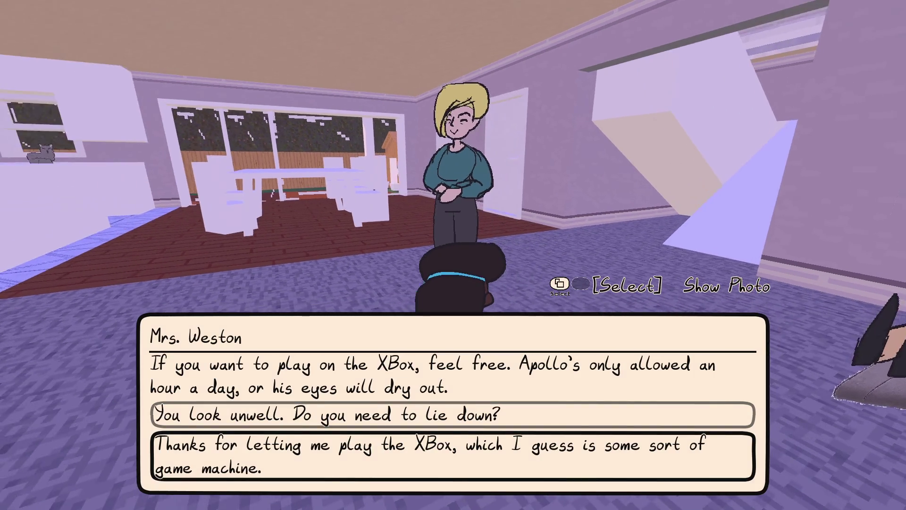
key(Return)
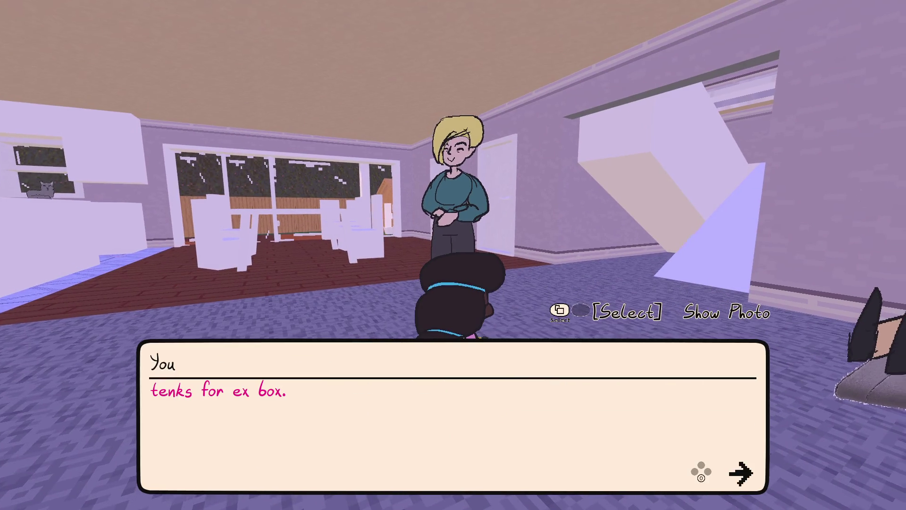
key(Return)
- Walk upstairs and talk to Apollo to hear 'My mom's a bear now'
key(w)
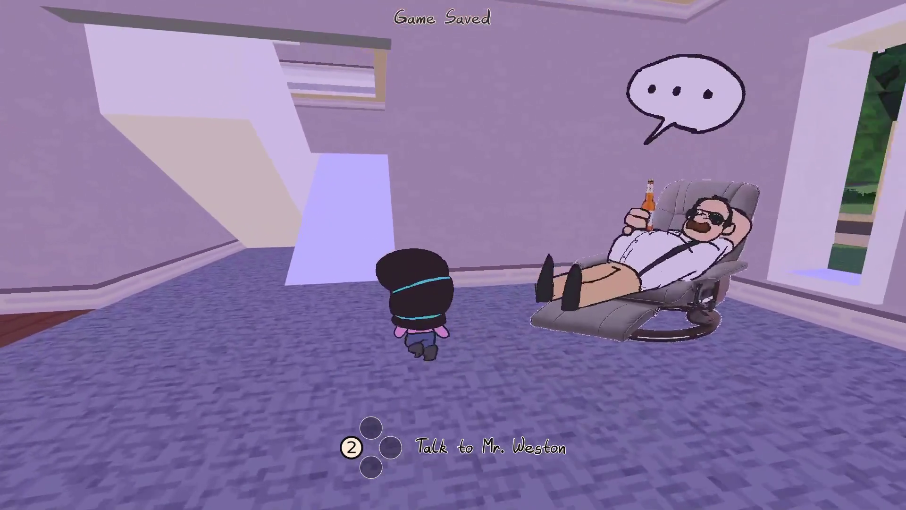
key(w)
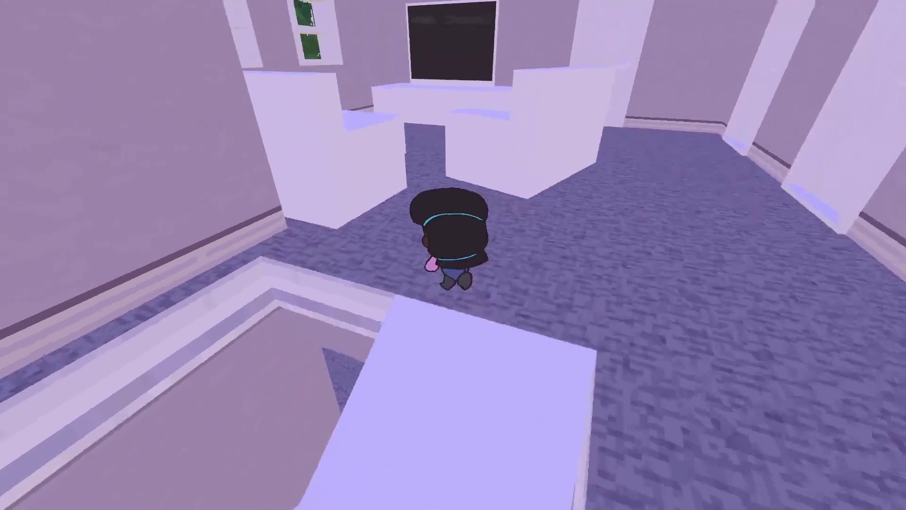
key(e)
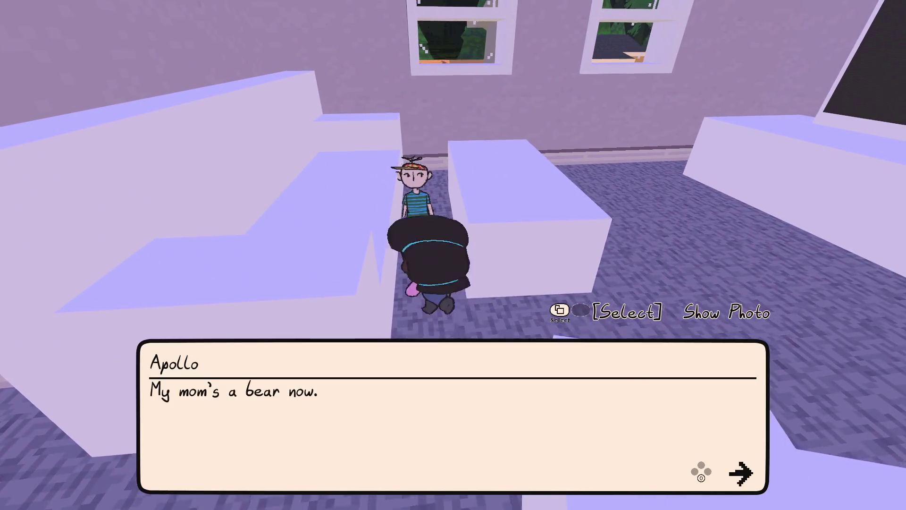
key(e)
key(s)
- Pause the game and switch to the to-do list
key(w)
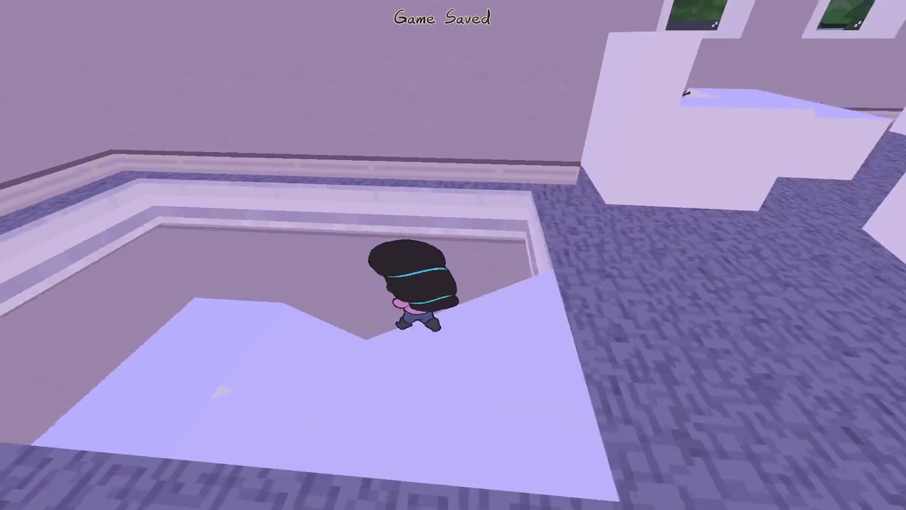
key(w)
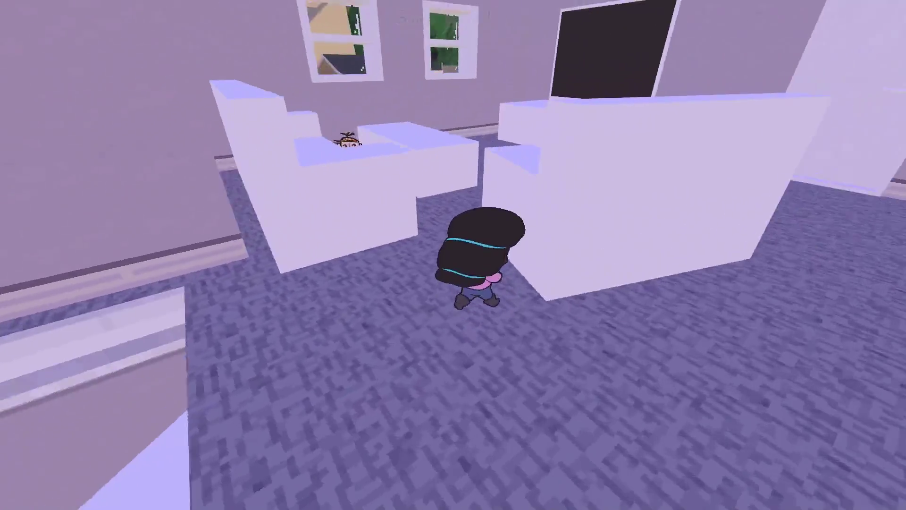
key(Escape)
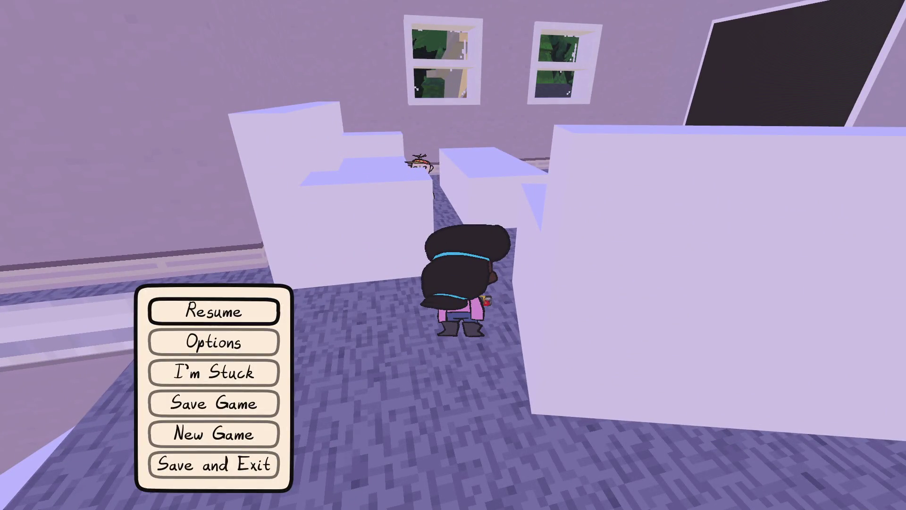
key(alt+Tab)
scroll(331, 353, down, 6)
- Add the task 'Apollo thinks his mom is a bear' below the capitalized-names task
click(284, 310)
key(Return)
text(Apollo thinks his mom is a bear)
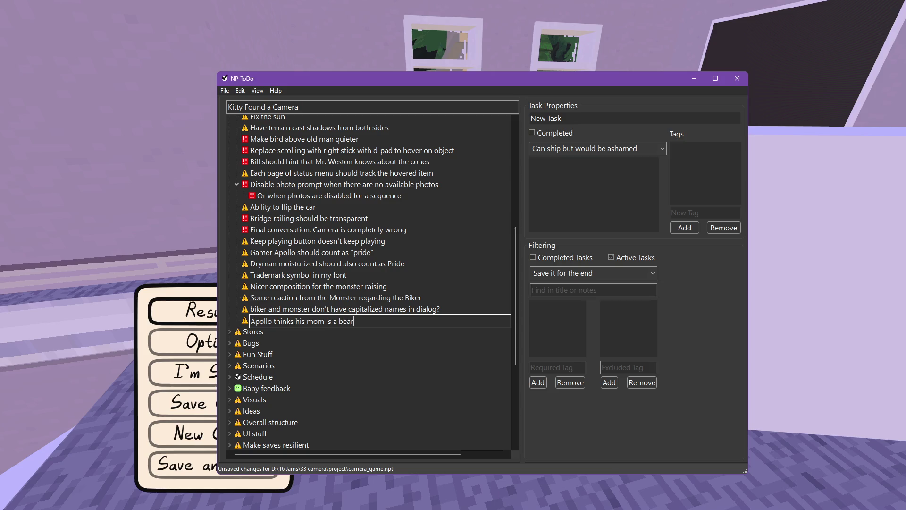
key(Return)
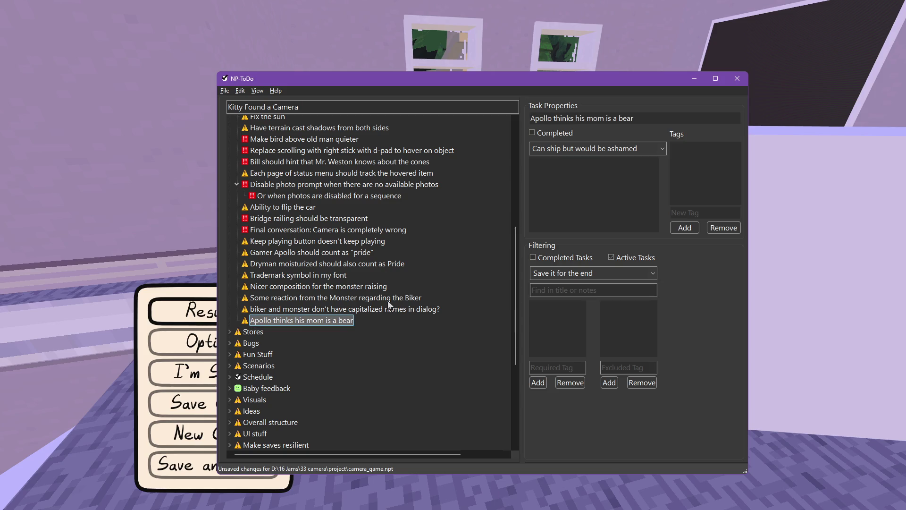
- Set its priority to Won't ship, save the list, and resume the game
right_click(337, 326)
mouse_move(377, 335)
click(448, 338)
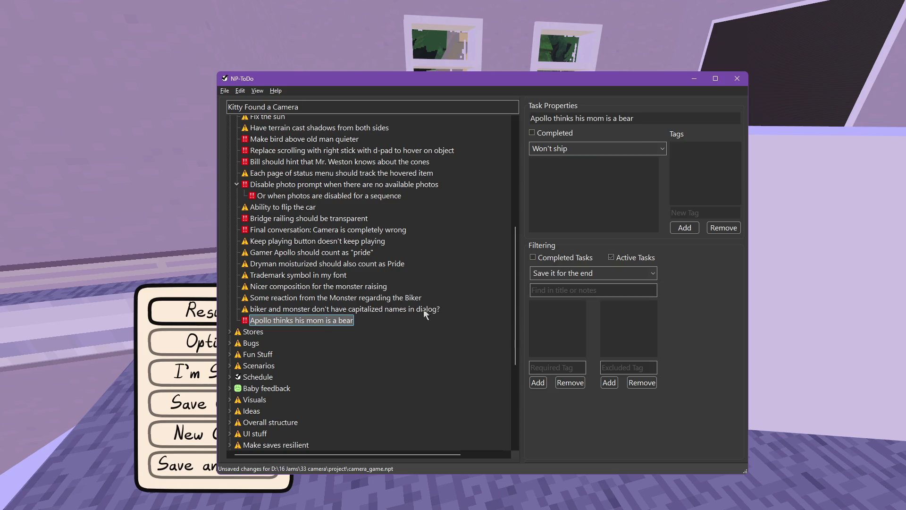
key(ctrl+s)
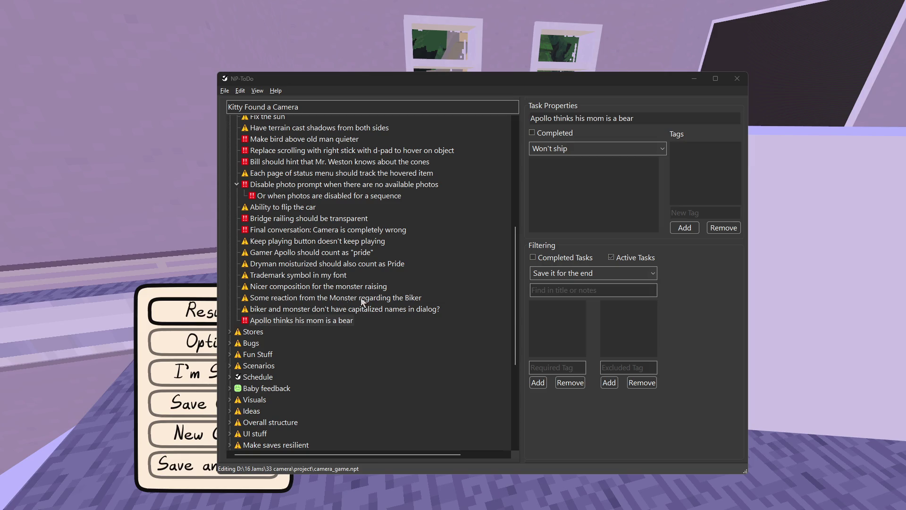
key(alt+Tab)
click(246, 317)
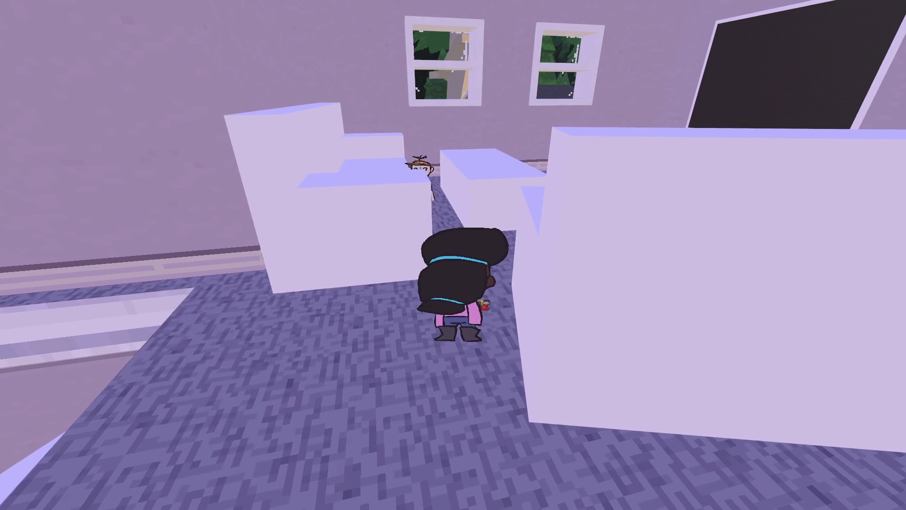
- Walk out to the yard and back inside, then photograph Mrs. Weston
key(w)
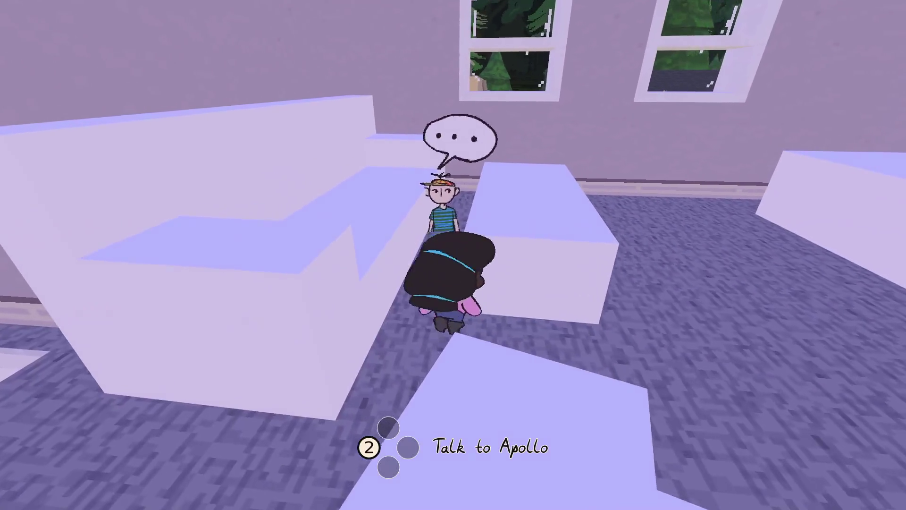
key(w)
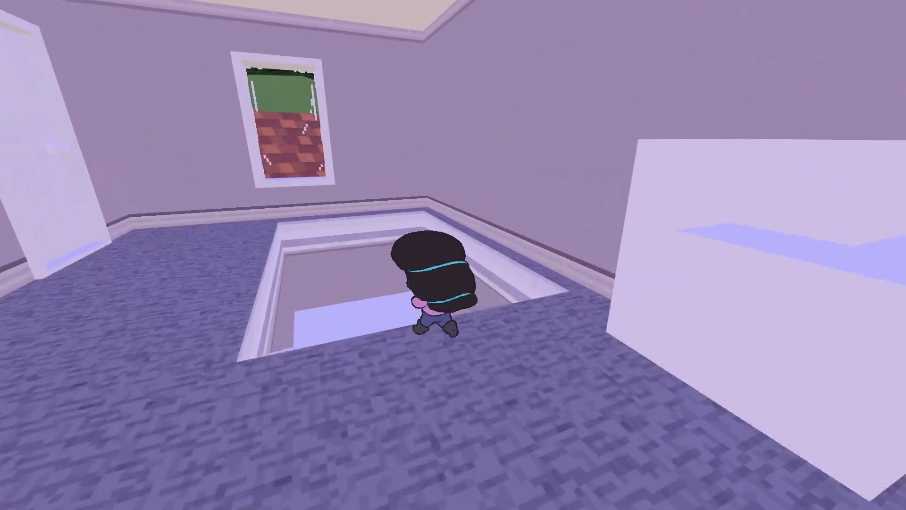
key(w)
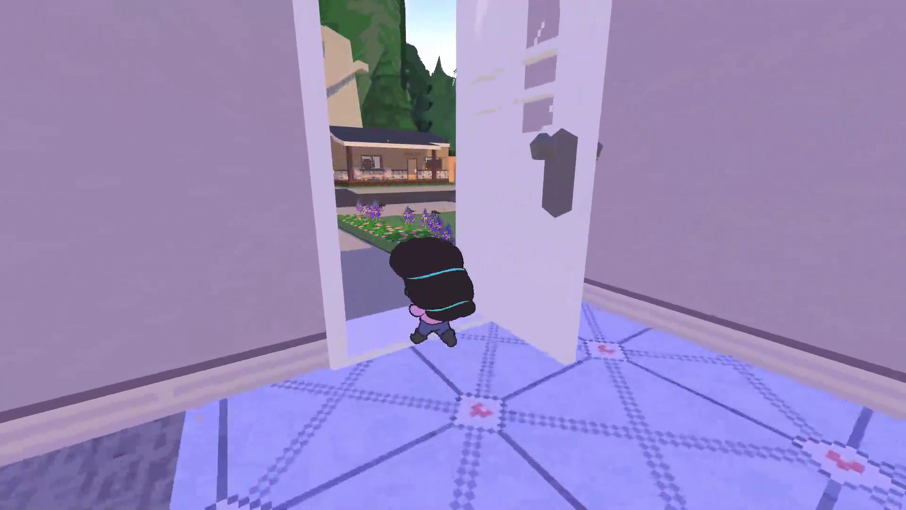
key(w)
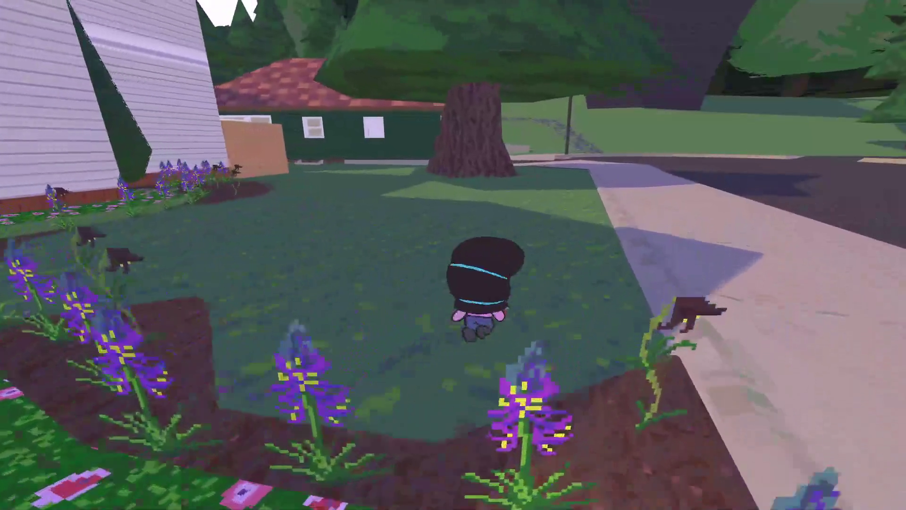
key(w)
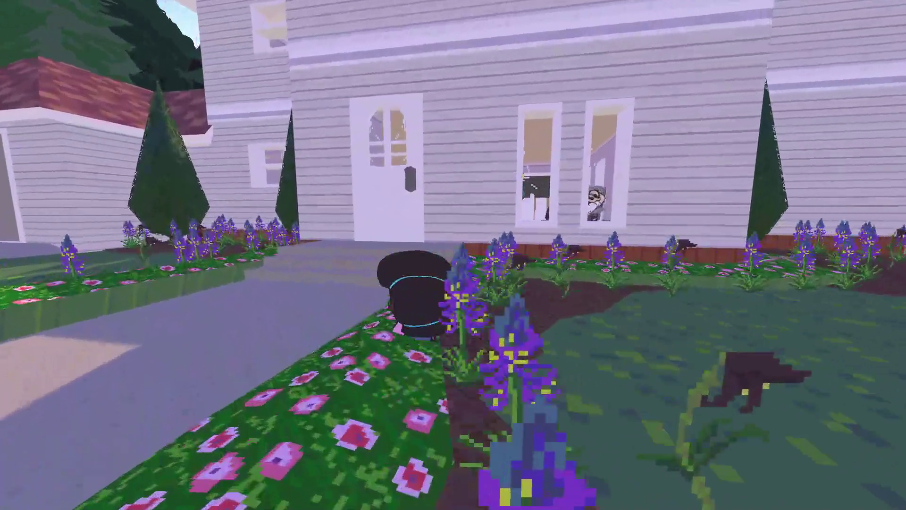
key(space)
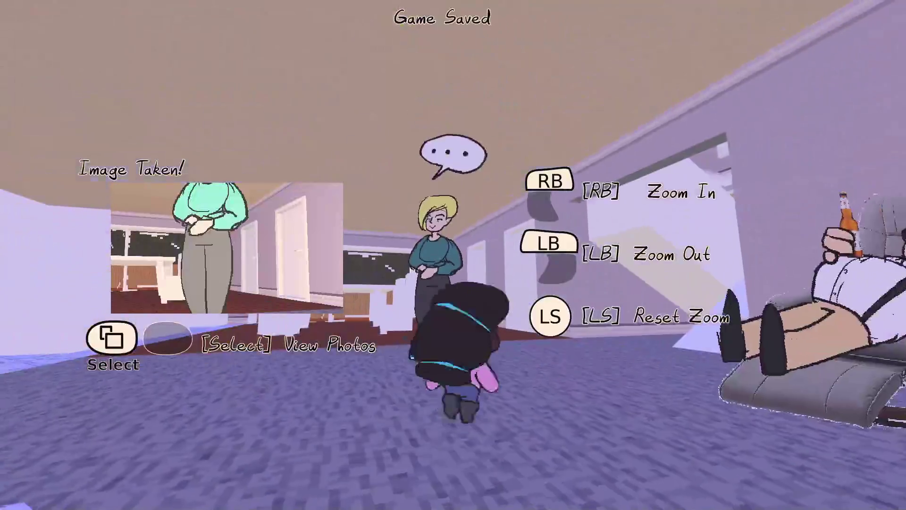
- Show Mrs. Weston her photo, play through her dialogue, then pause and switch to the to-do list
key(2)
key(Tab)
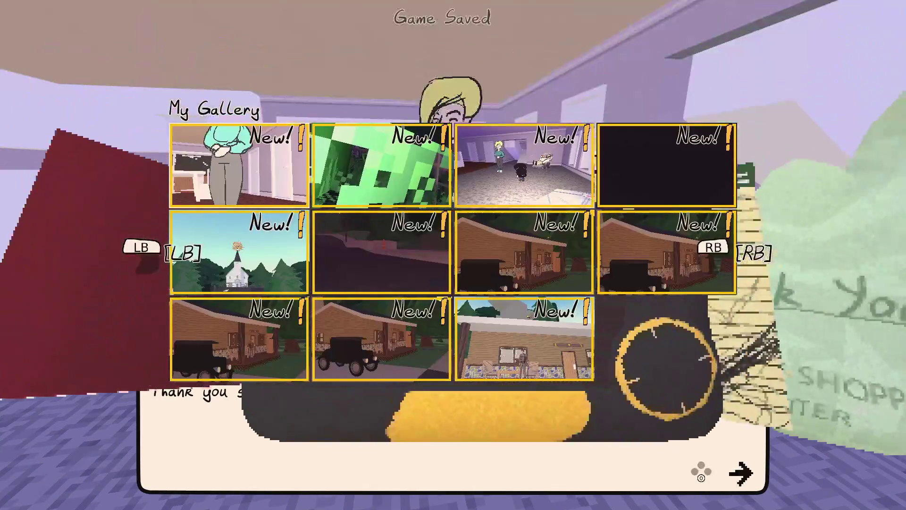
key(Return)
key(Return)
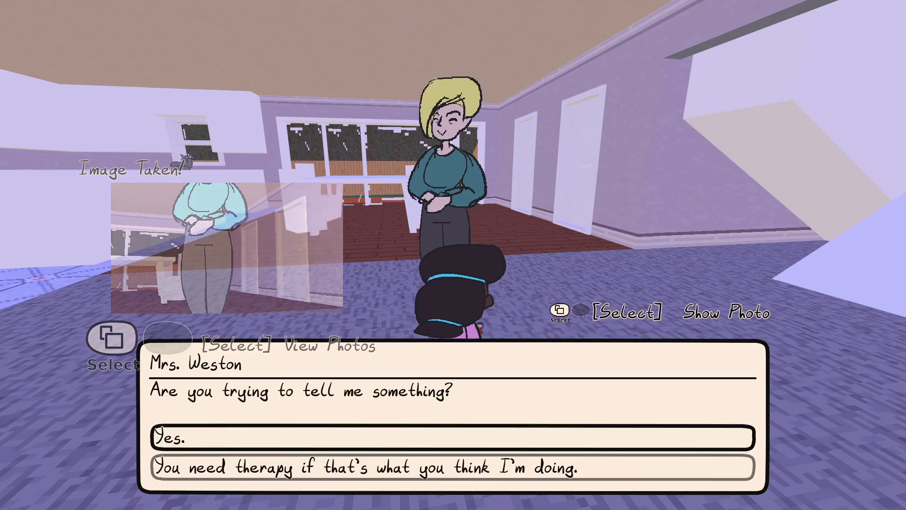
key(Return)
key(Return)
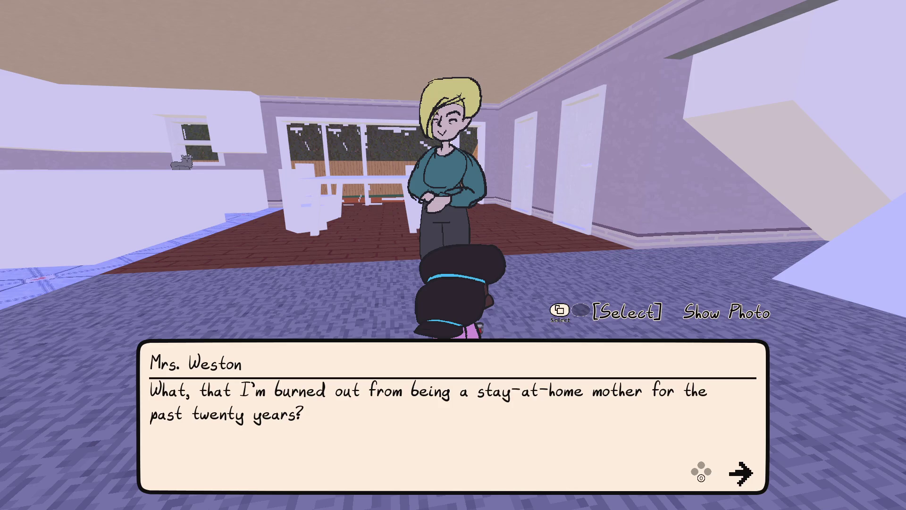
key(Return)
key(Return)
key(Return)
key(Return)
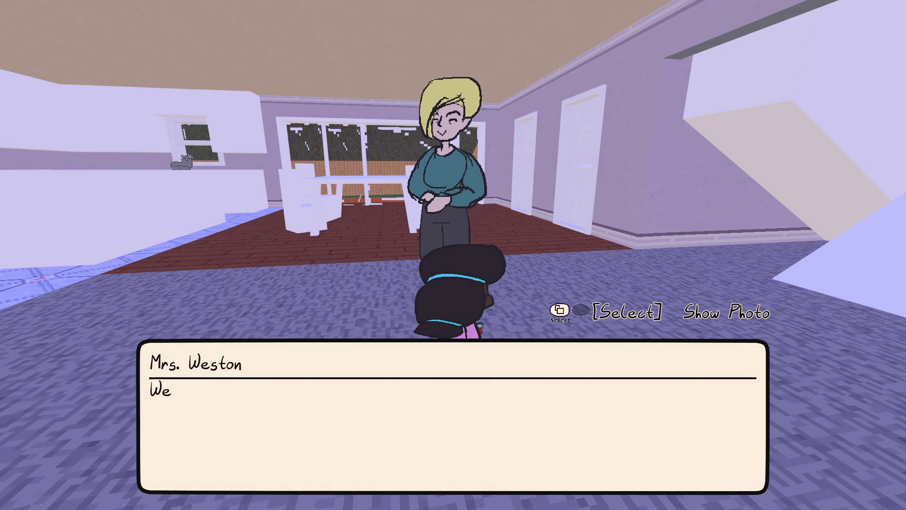
key(Return)
key(Return)
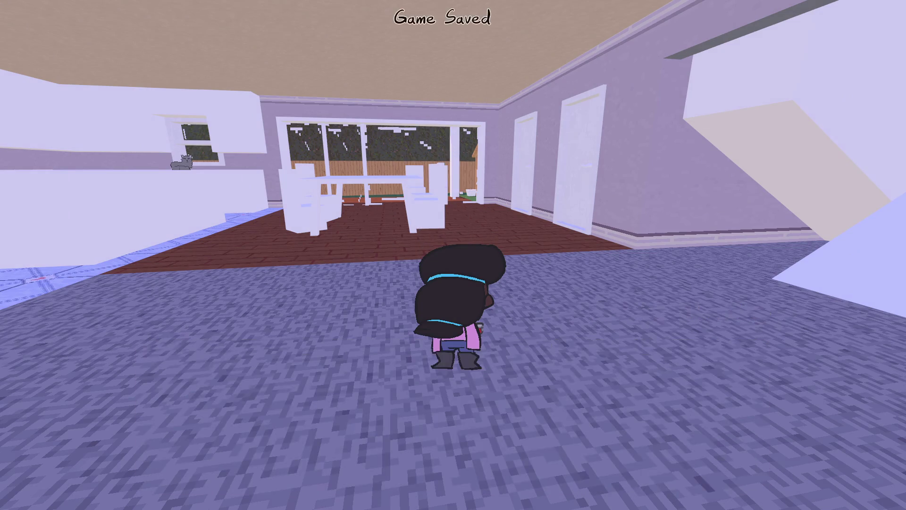
key(Escape)
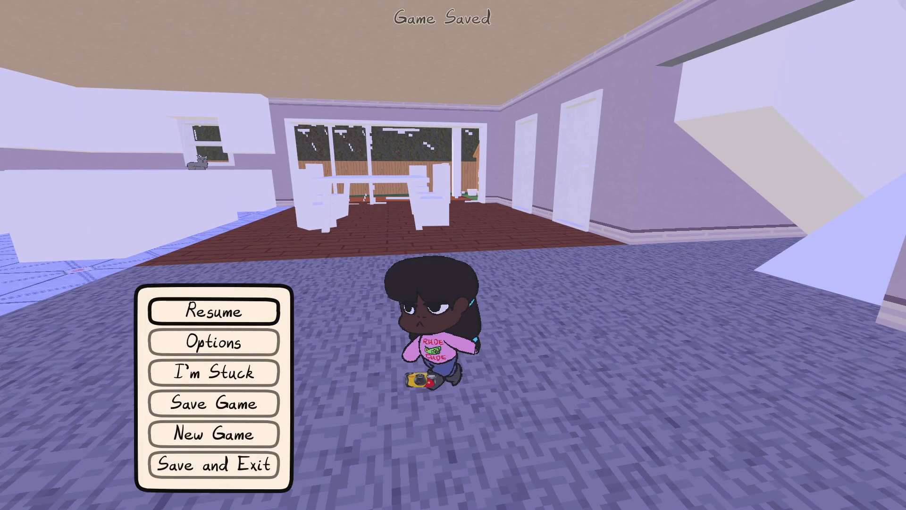
key(alt+Tab)
- Add a new NP-ToDo task titled 'Redo Mrs. Weston's dialog before she runs off'
key(ctrl+n)
text(Re)
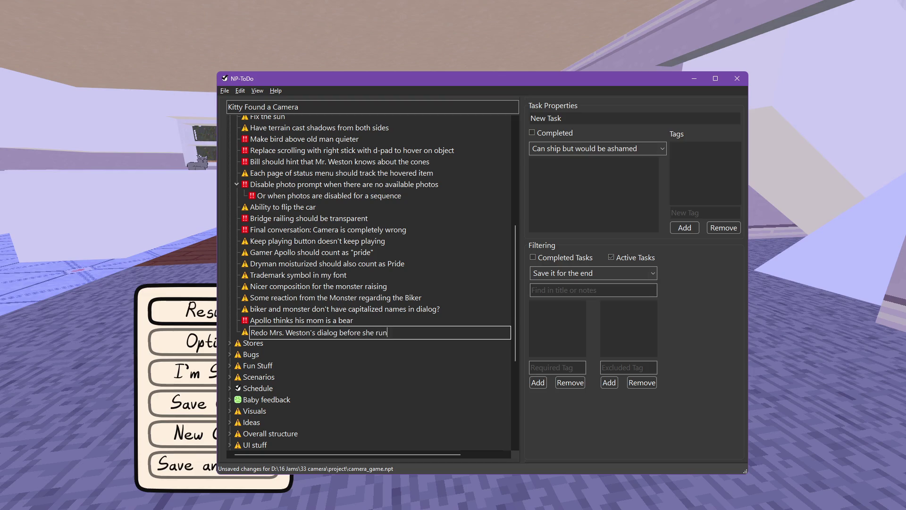
text(f)
key(Return)
- Set the new task's priority to Won't ship and return to the paused game
right_click(382, 332)
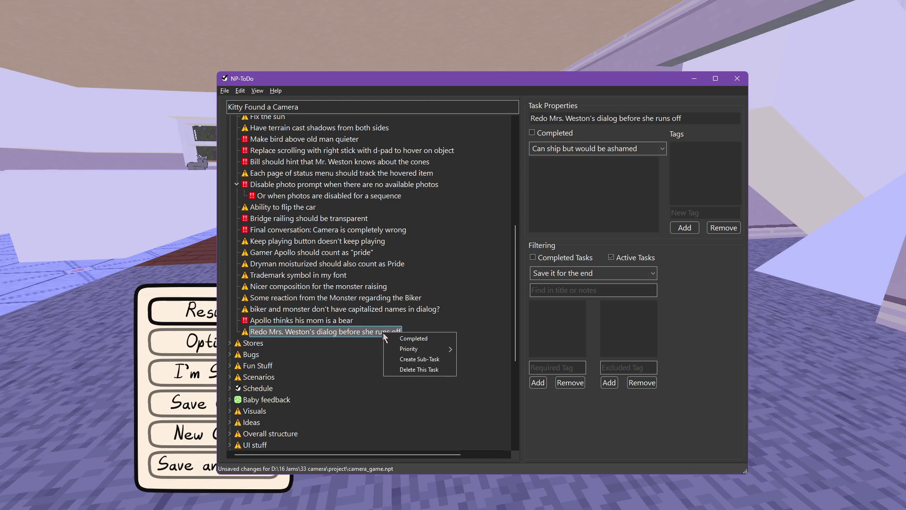
mouse_move(420, 349)
click(487, 347)
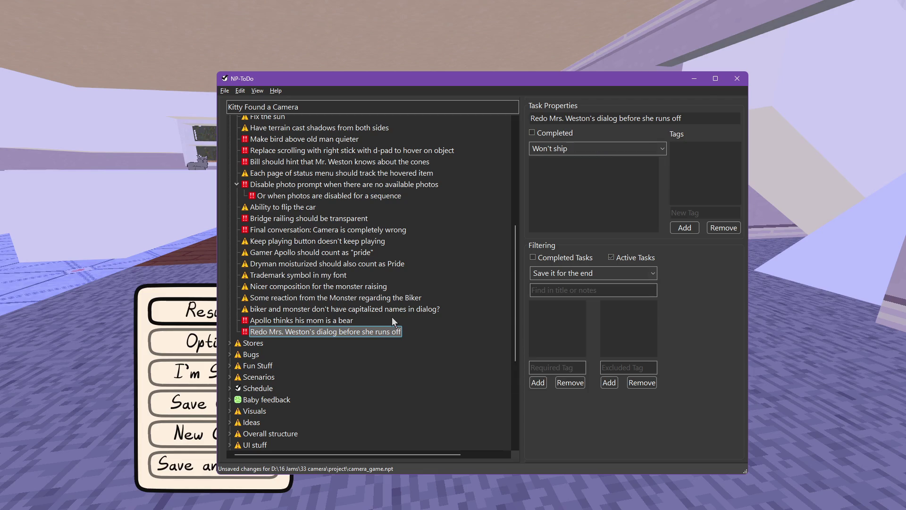
click(175, 301)
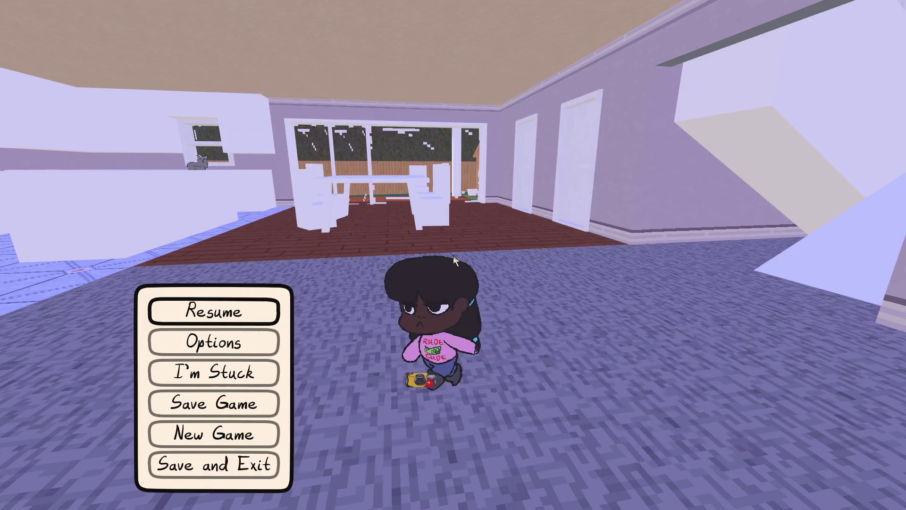
- Resume the game and talk to Mama Bear
key(Return)
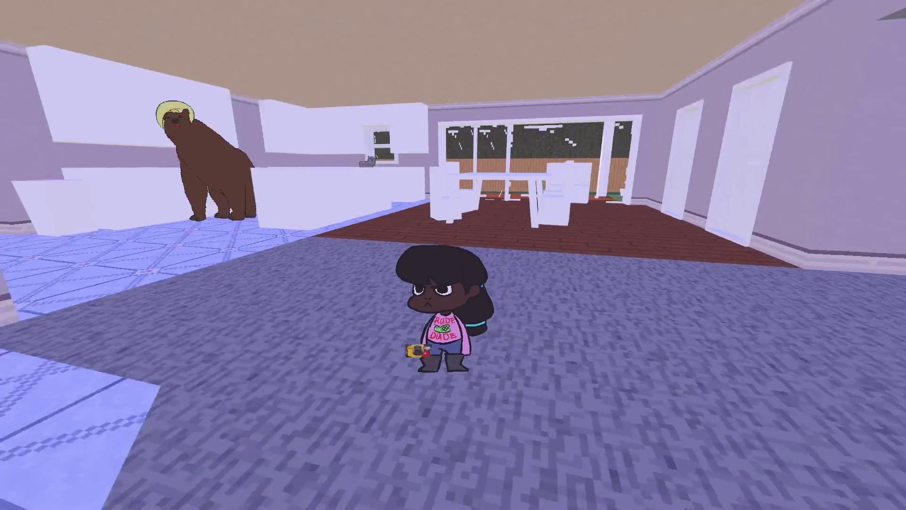
key(w)
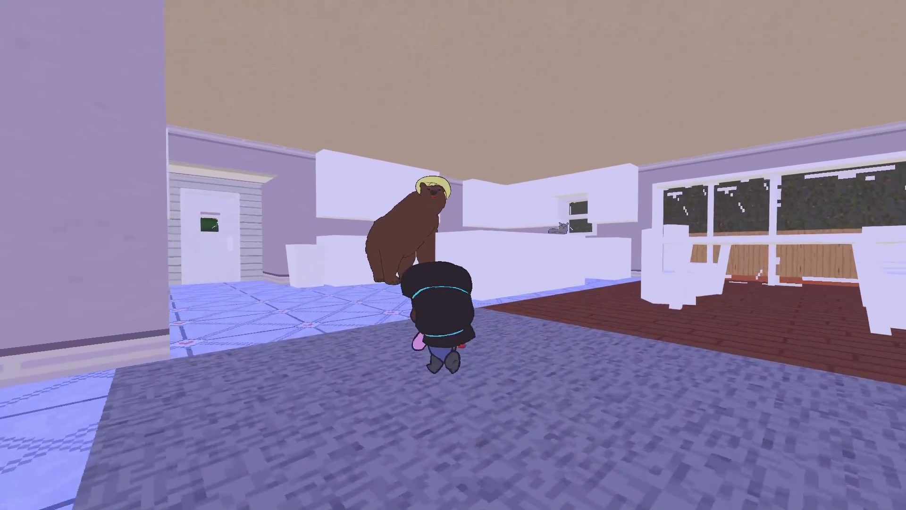
key(e)
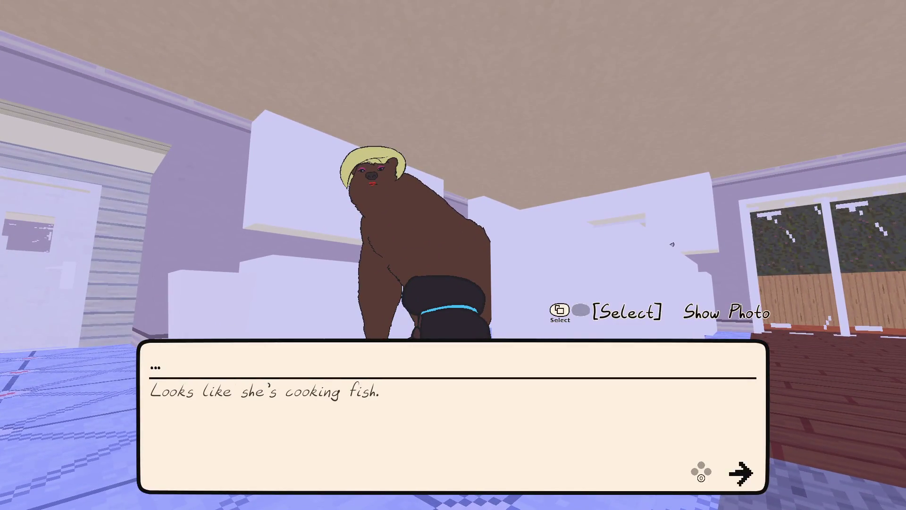
key(e)
- Walk to the next room and talk through Mr. Weston's dialogue
key(w)
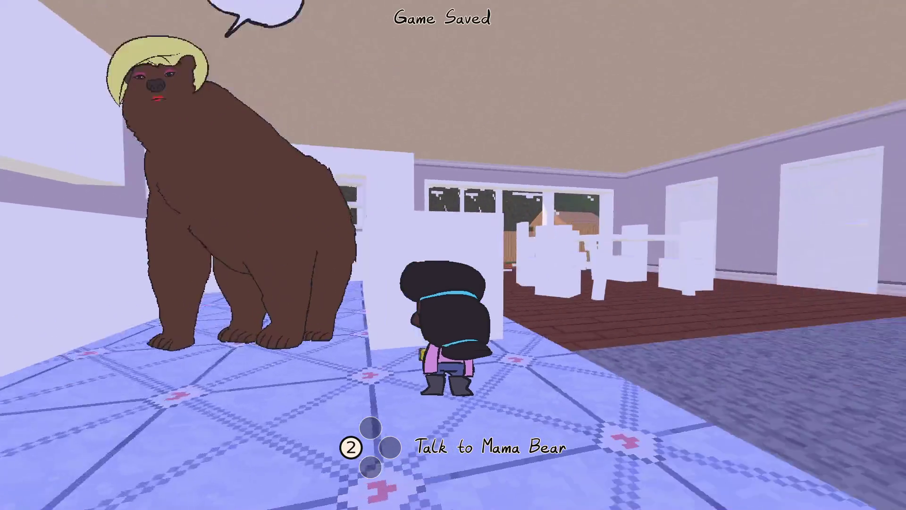
key(w)
key(e)
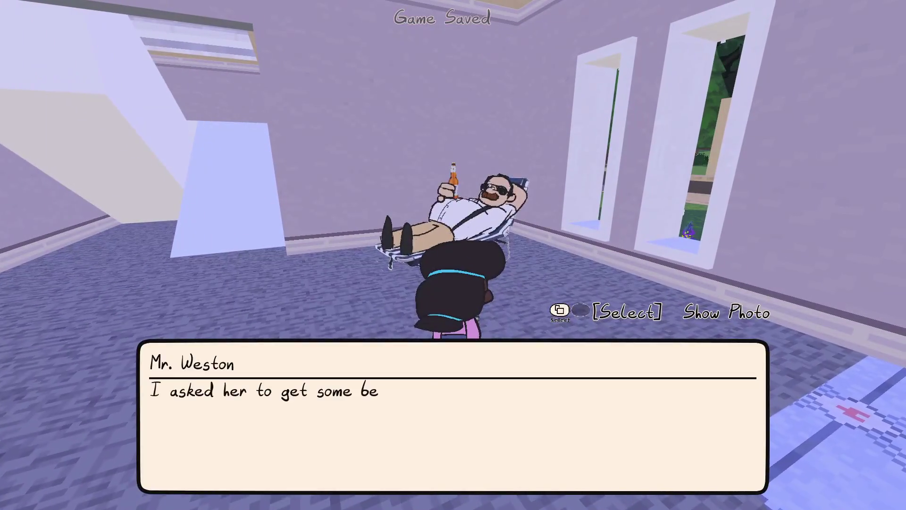
key(e)
key(e)
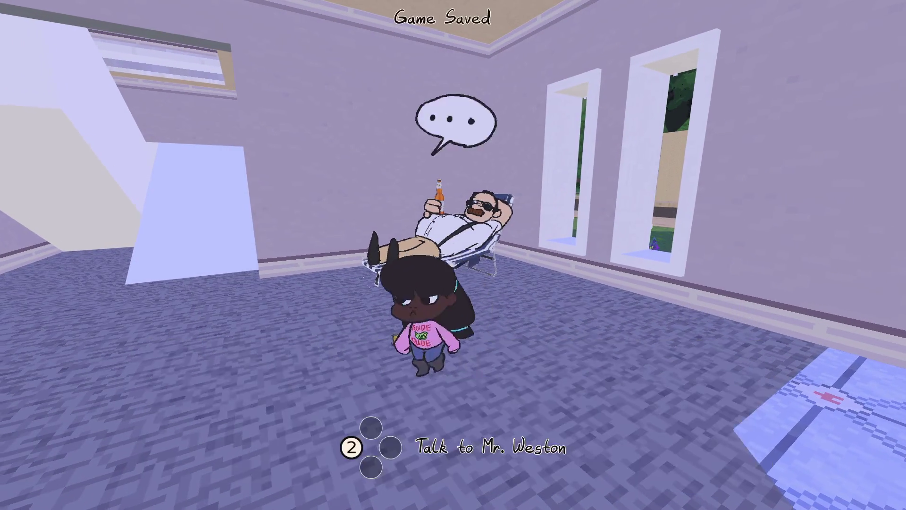
key(w)
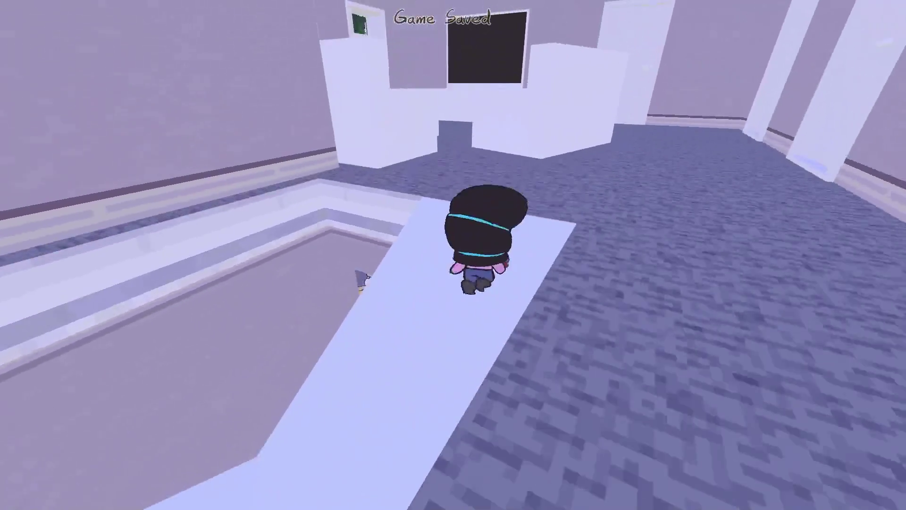
- Talk to Apollo, then head back downstairs and out the front door
key(e)
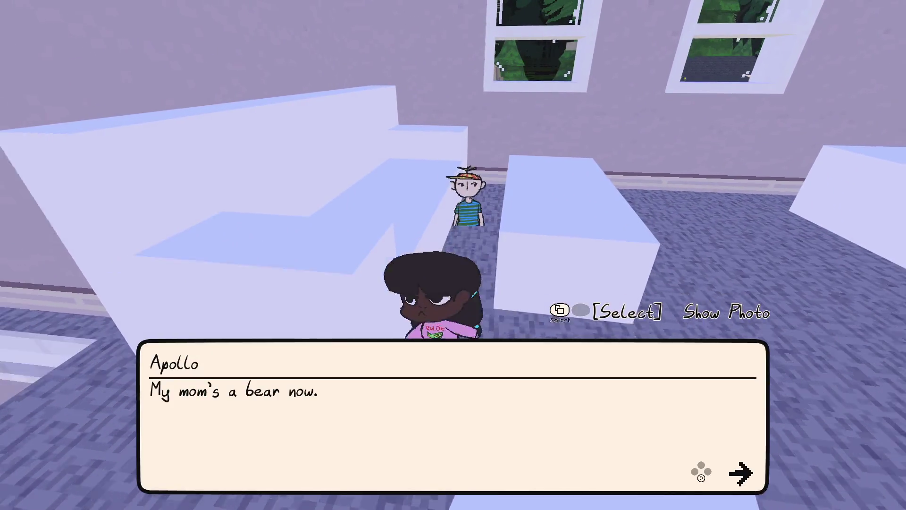
key(e)
key(w)
key(w)
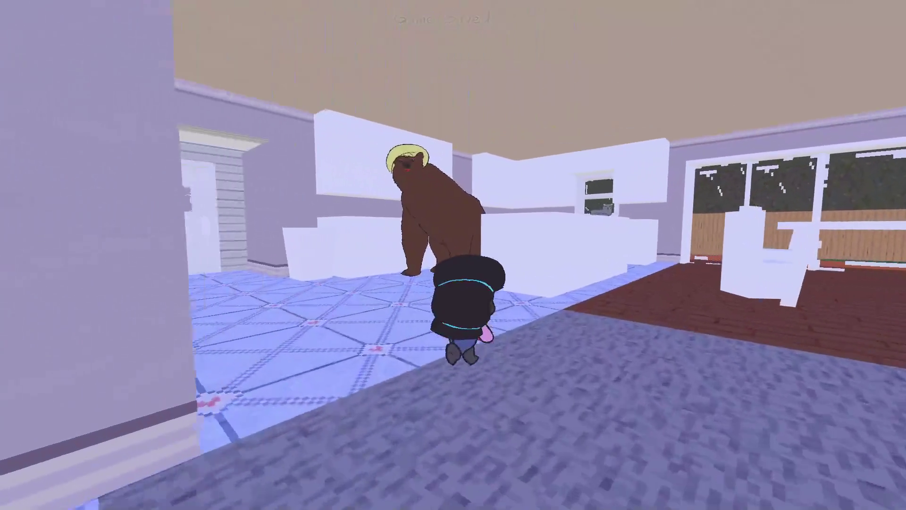
key(w)
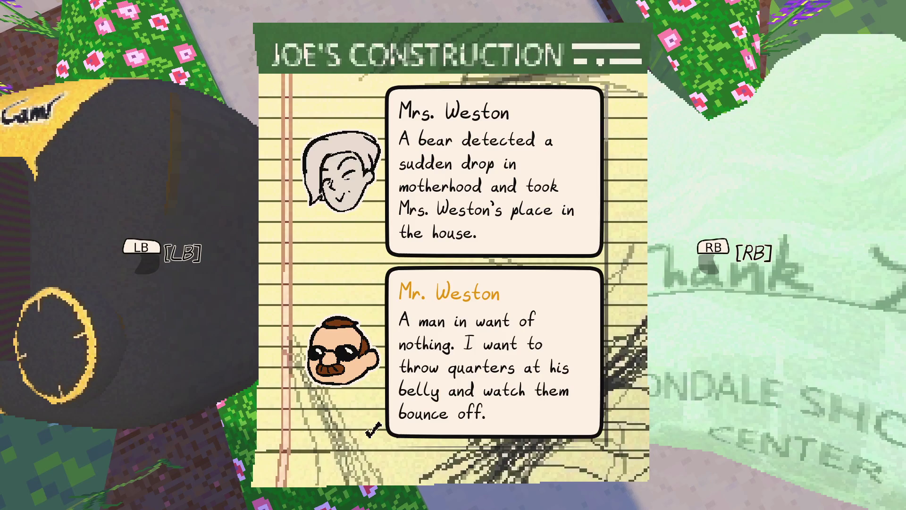
- Close the journal, cross the street past the black car, and get into the pink toy car
key(Escape)
key(w)
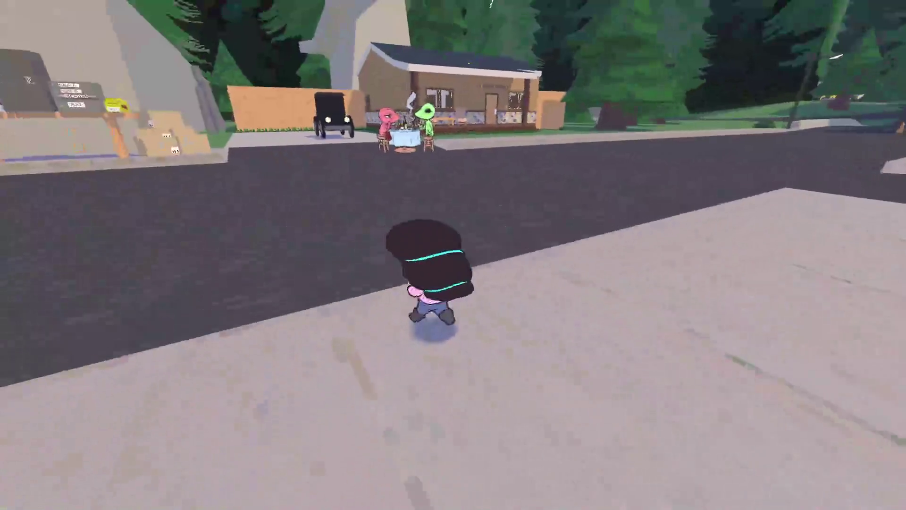
key(w)
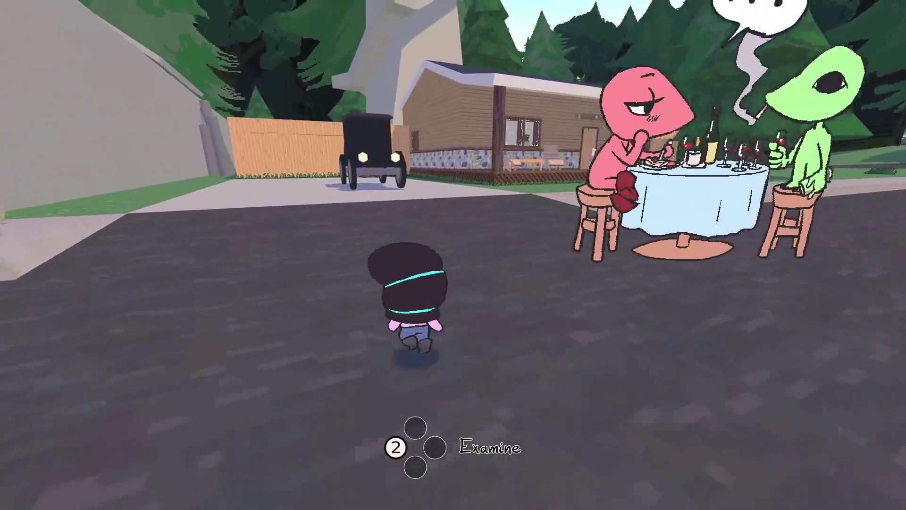
key(w)
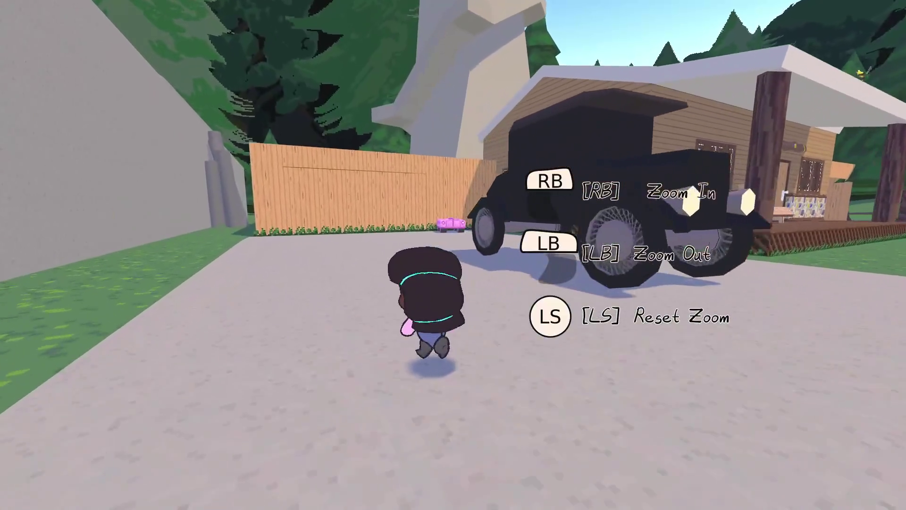
key(w)
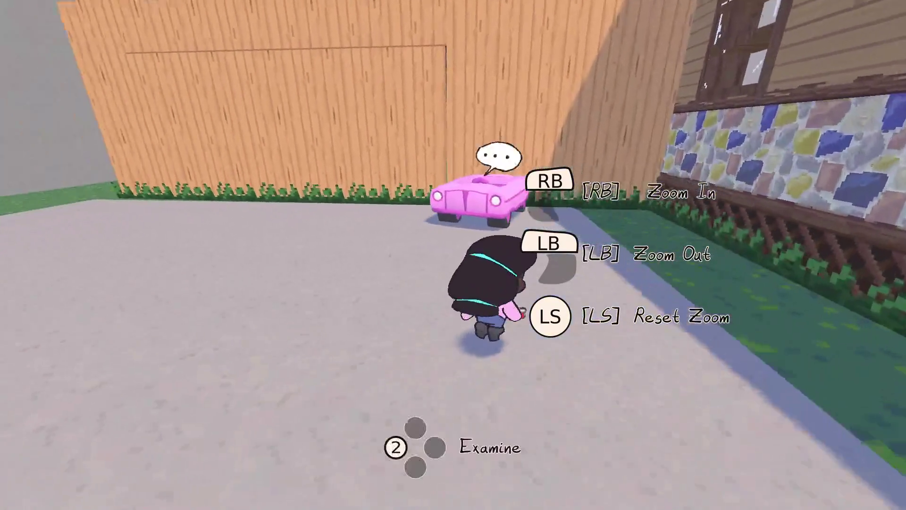
key(w)
key(e)
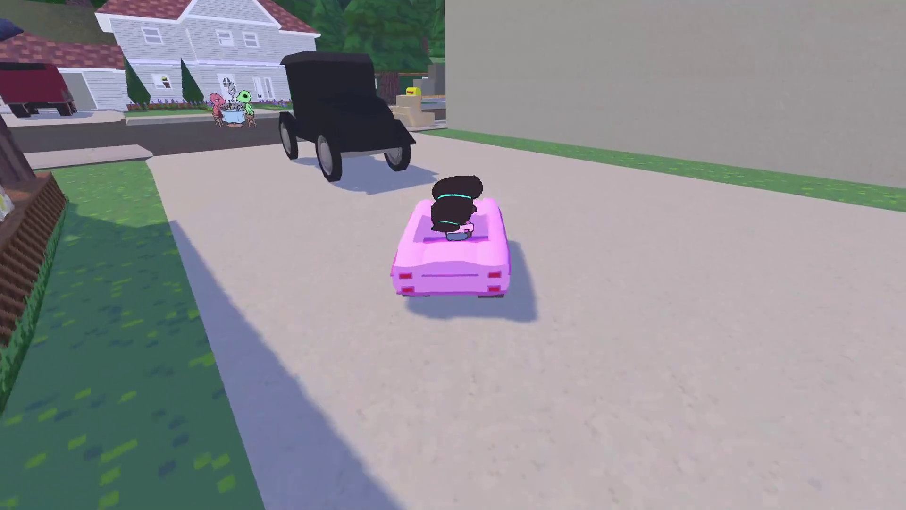
- Pause the game, switch to NP-ToDo, and start a new task after the Mrs. Weston task
key(Escape)
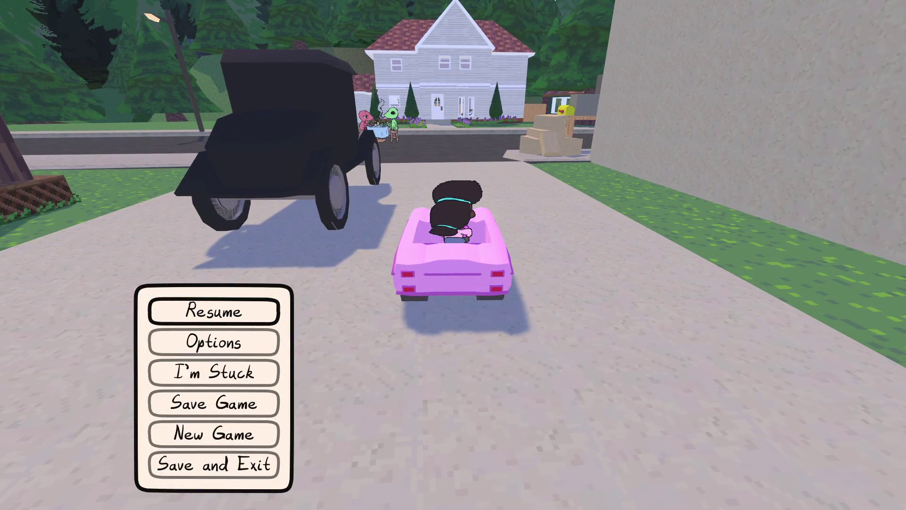
key(alt+Tab)
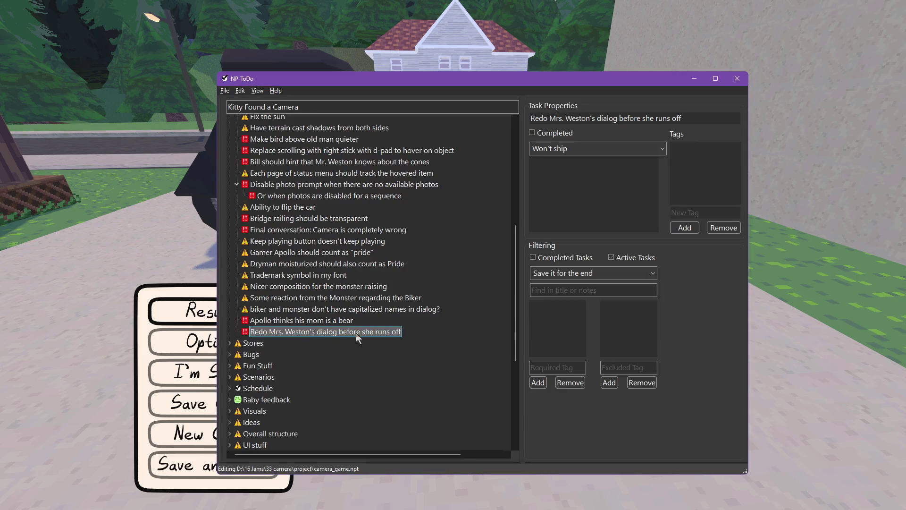
key(Return)
- Name the task 'Put pink car next to Bill's car' and give it Won't ship priority
text(Put pink )
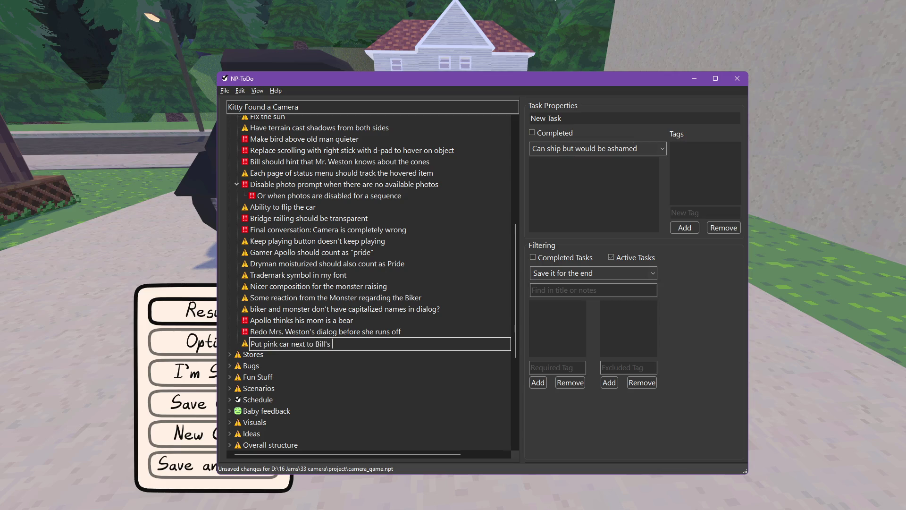
text(car)
key(Return)
right_click(328, 342)
mouse_move(366, 358)
click(433, 361)
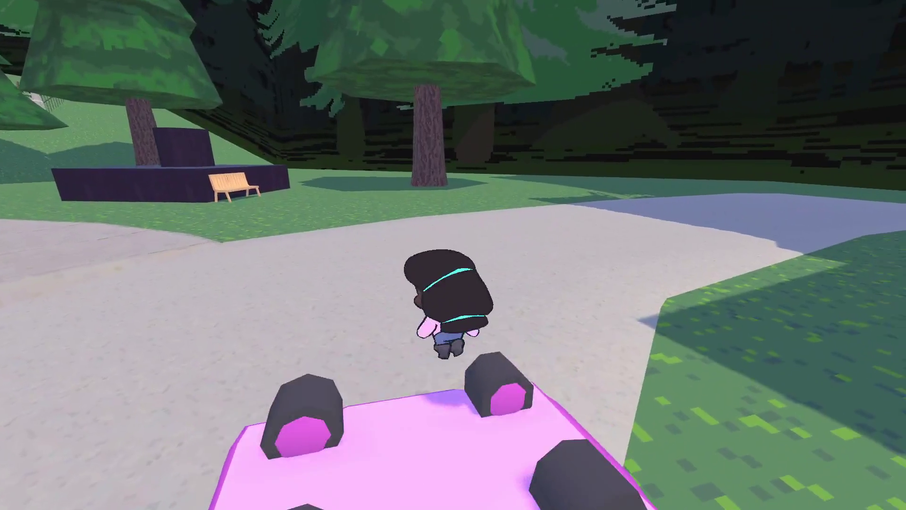
- Talk to Mrs. Weston, agree to hear about her novel, then pause and switch to Sublime Text
key(w)
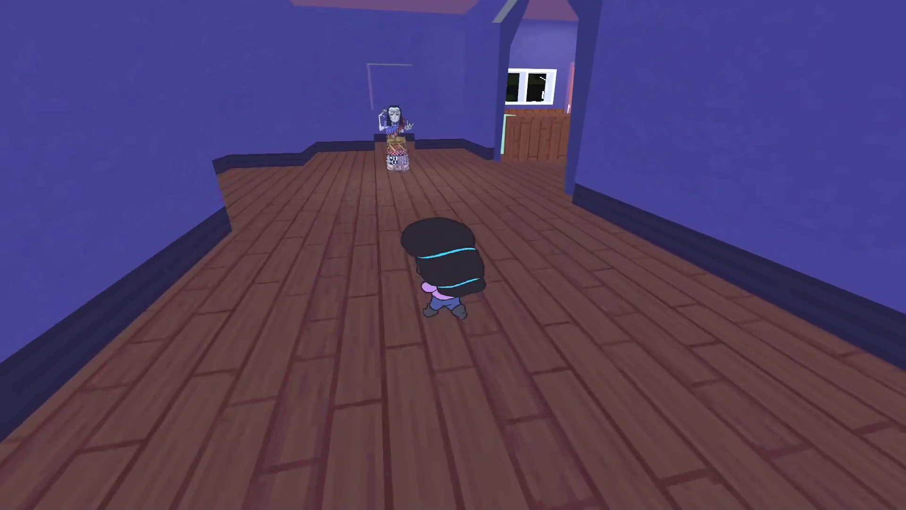
key(e)
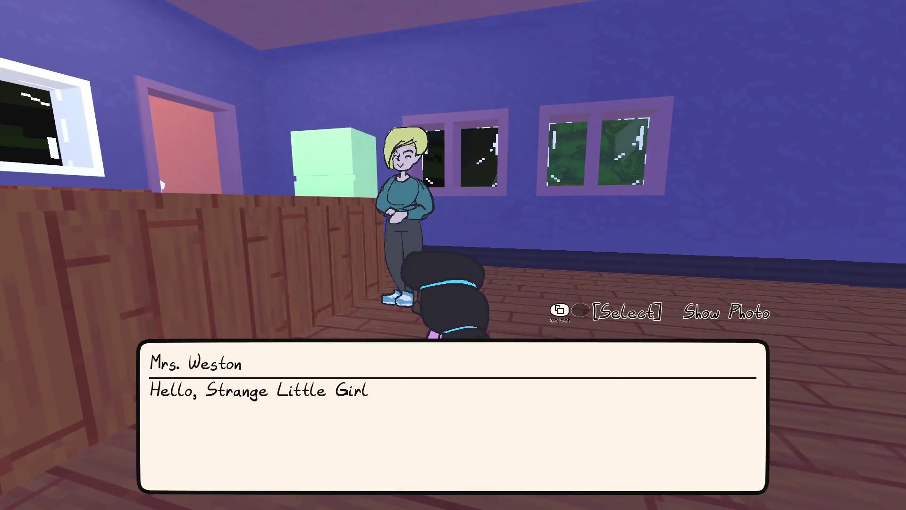
key(e)
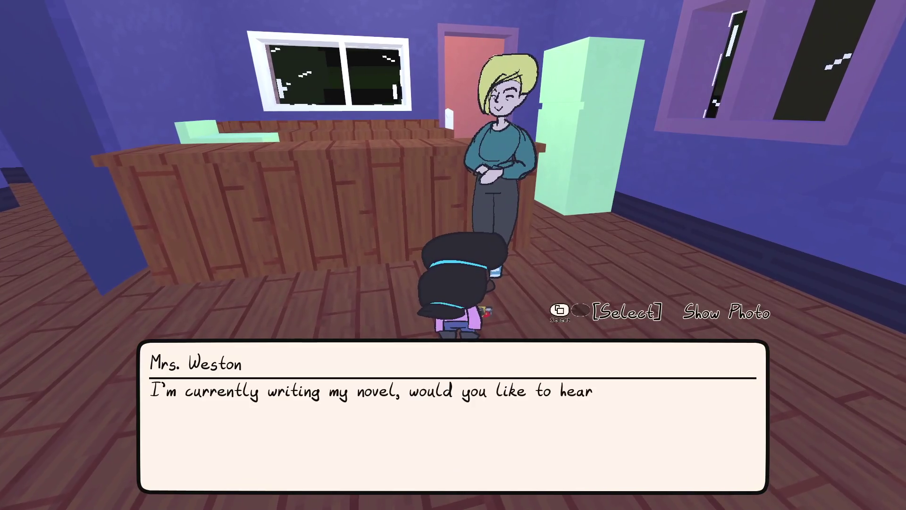
key(e)
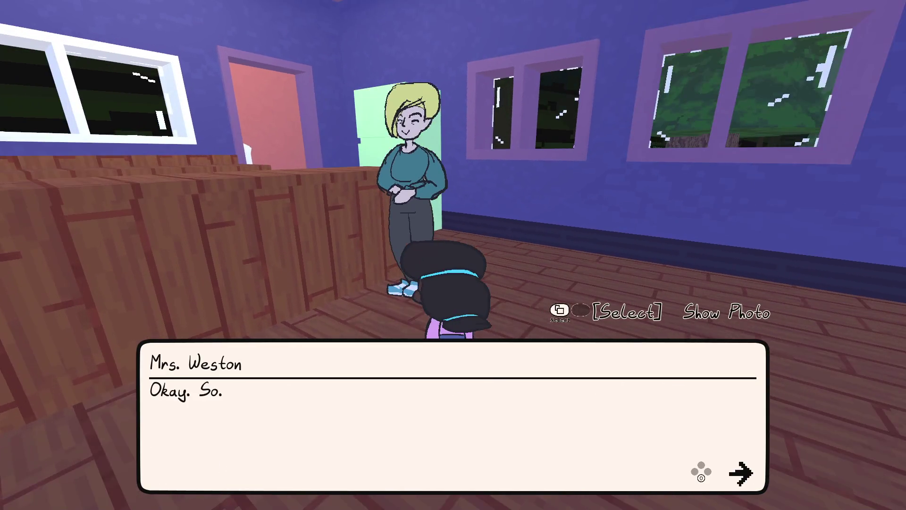
key(e)
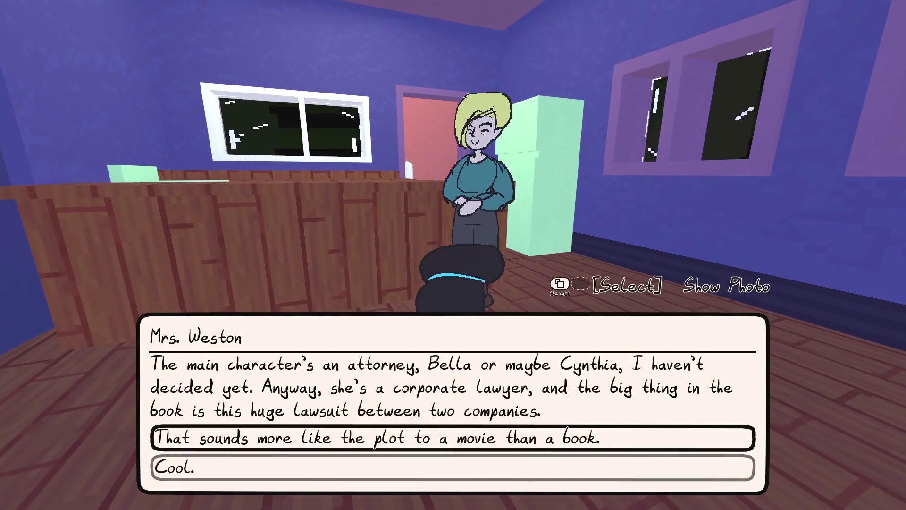
key(Down)
key(Up)
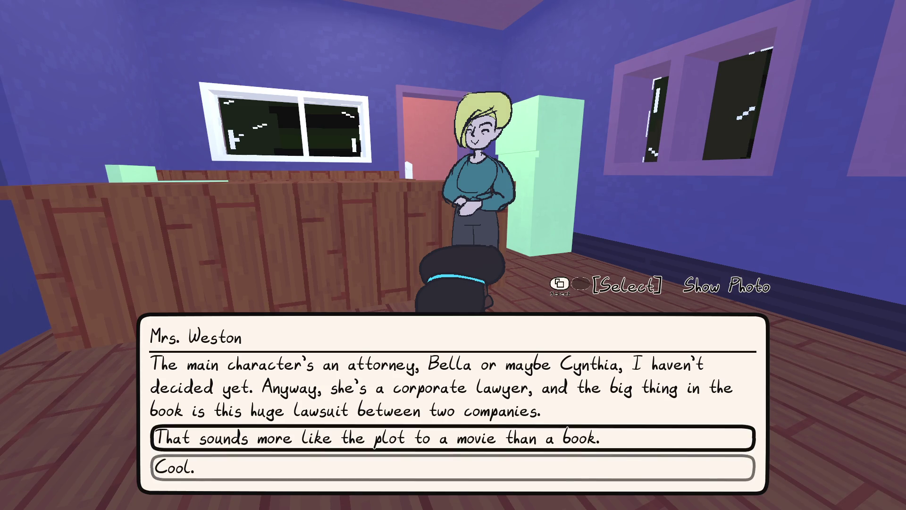
key(Escape)
key(Escape)
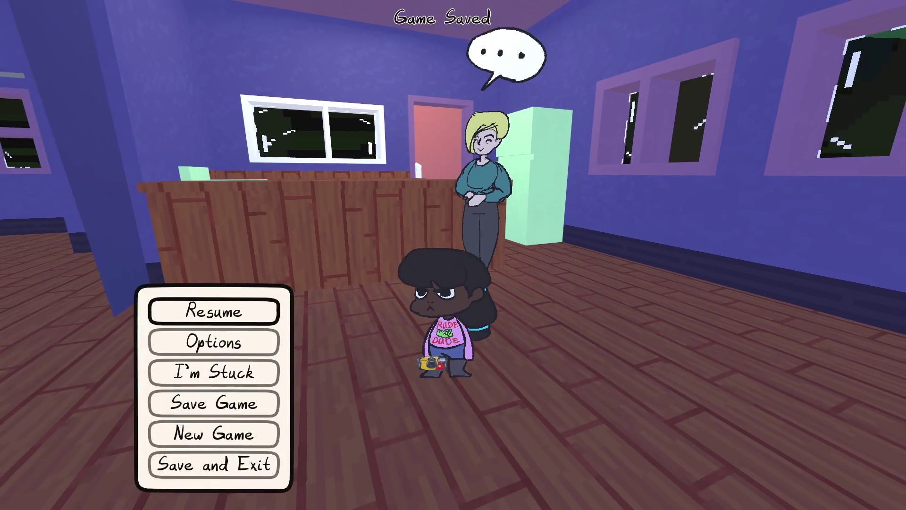
key(alt+Tab)
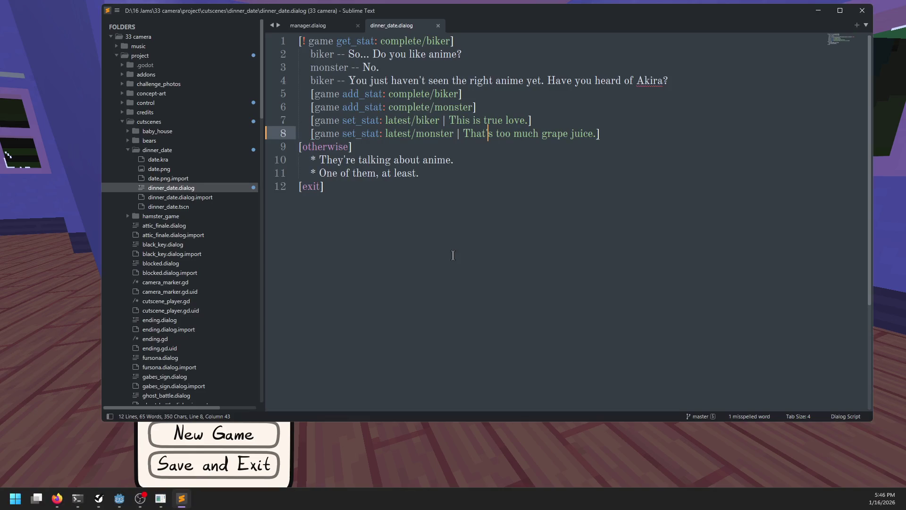
- Open mrs_weston.dialog from the folder tree and search it for 'novel'
click(127, 151)
click(124, 121)
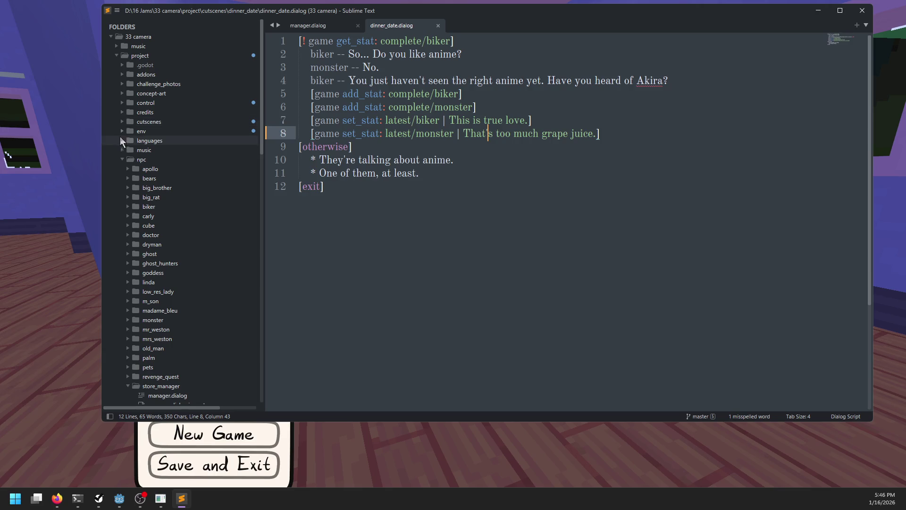
scroll(172, 254, down, 2)
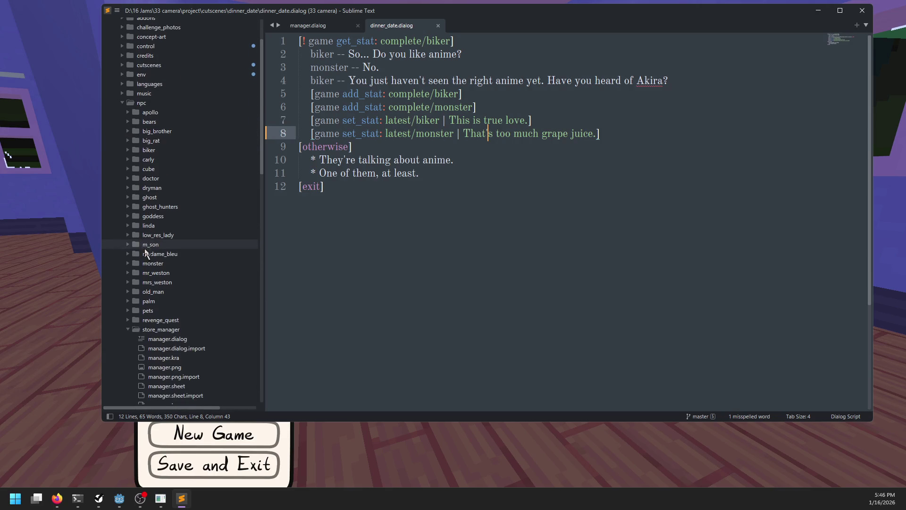
click(126, 281)
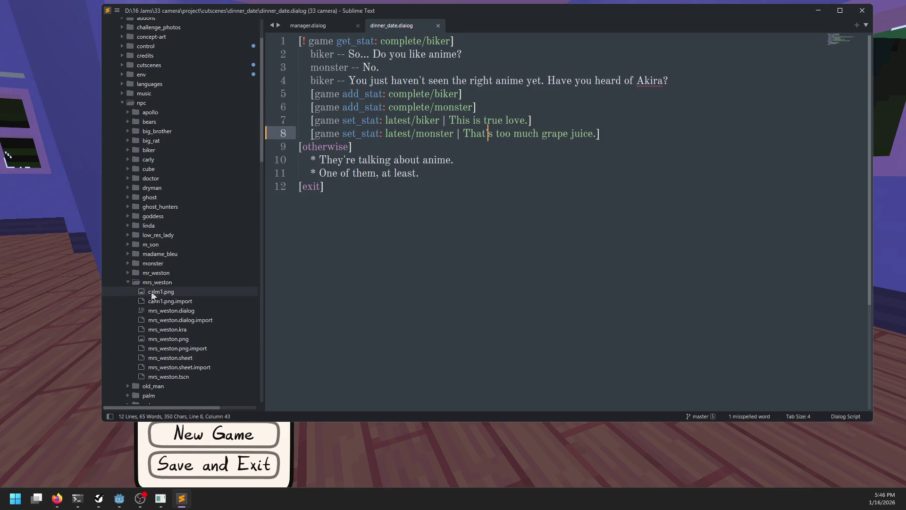
click(162, 310)
scroll(427, 267, down, 20)
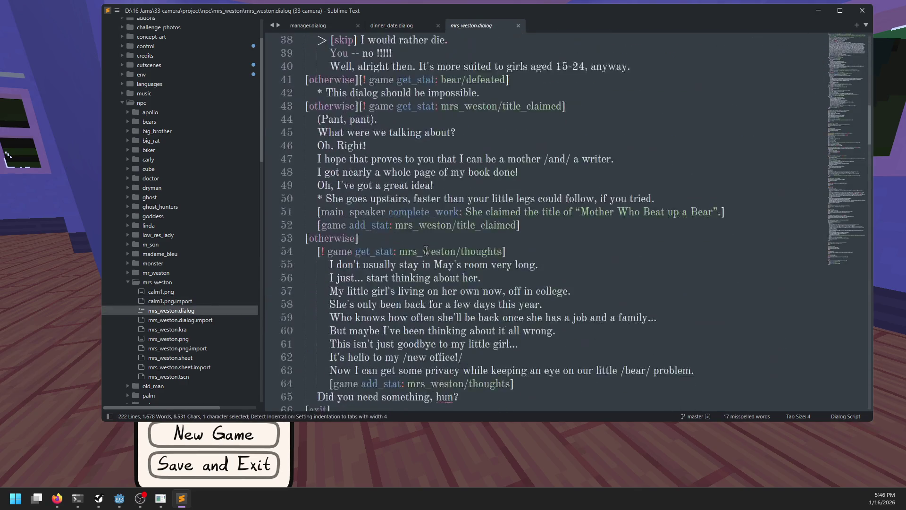
key(ctrl+f)
text(novel)
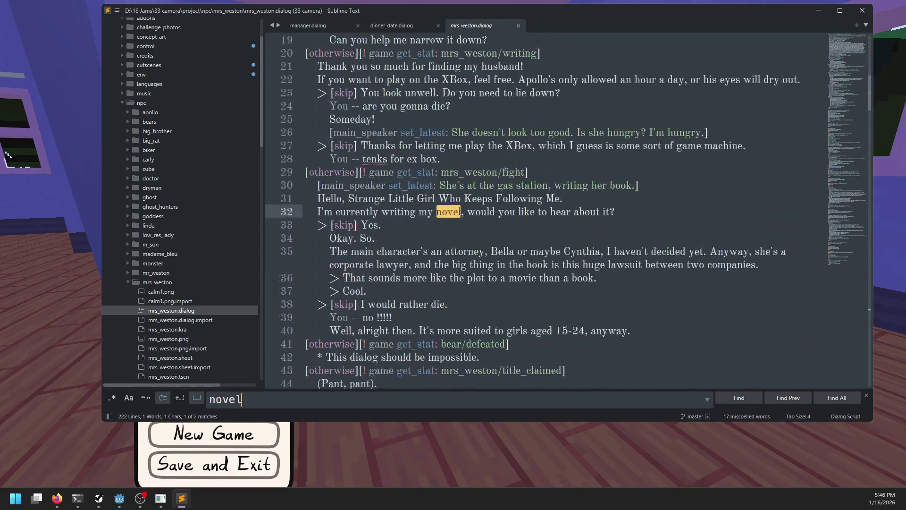
key(Escape)
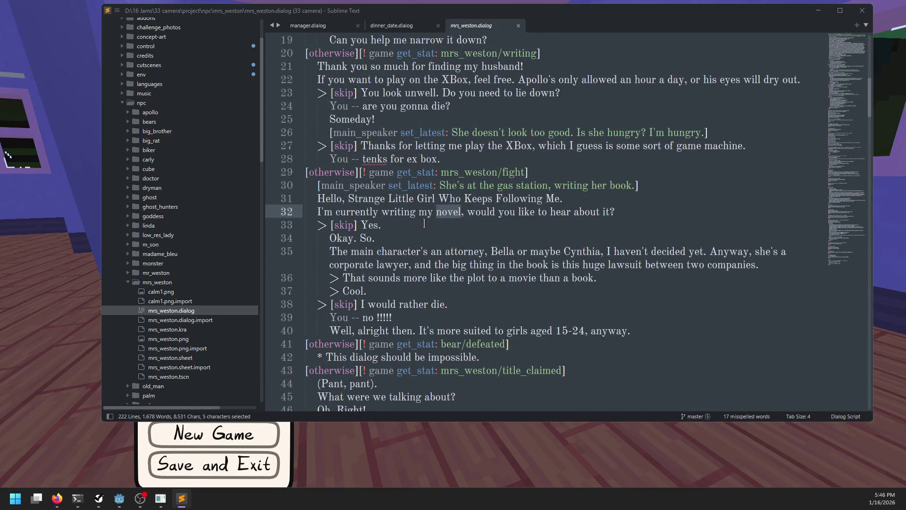
- Add the NP-ToDo task 'A lot more dialog about Mrs. Weston' and return to the game
key(alt+Tab)
key(Insert)
text(A lko)
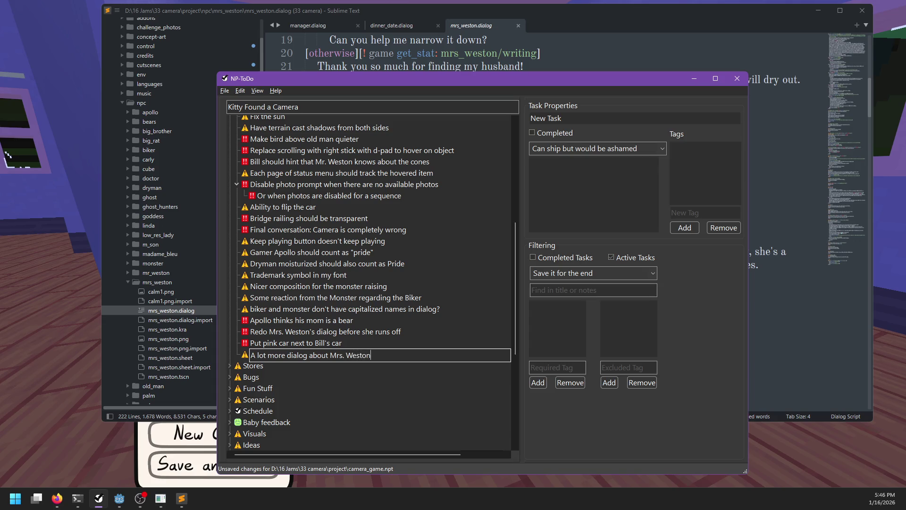
key(Return)
key(alt+Tab)
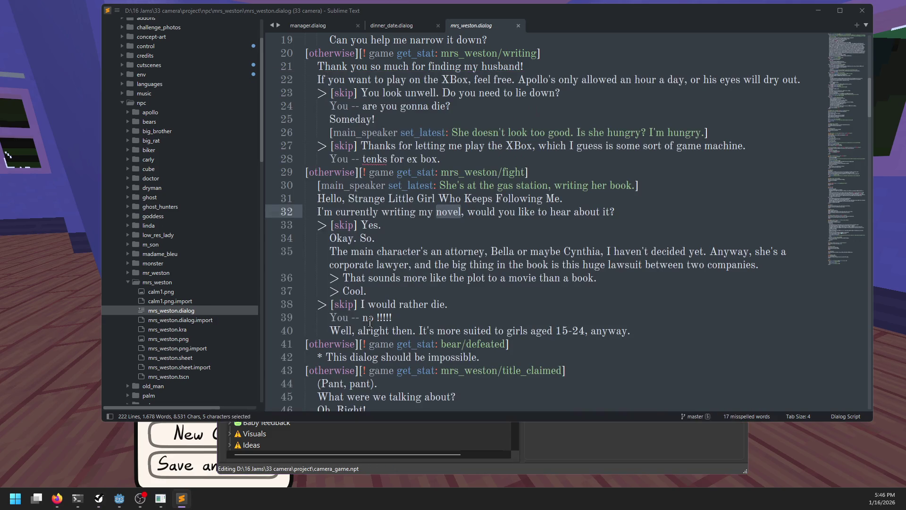
key(alt+Tab)
- Continue Mrs. Weston's conversation, then log the NP-ToDo task 'Font: Kerning on # is too big'
key(2)
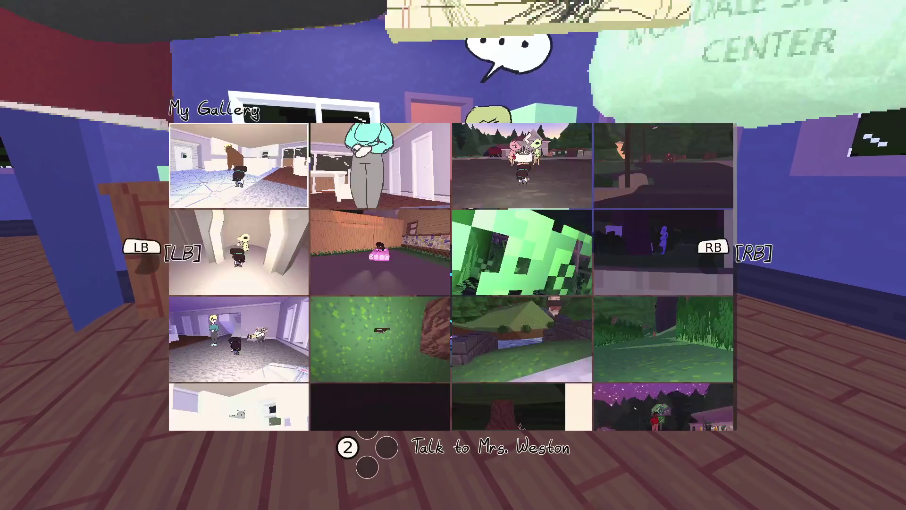
key(Return)
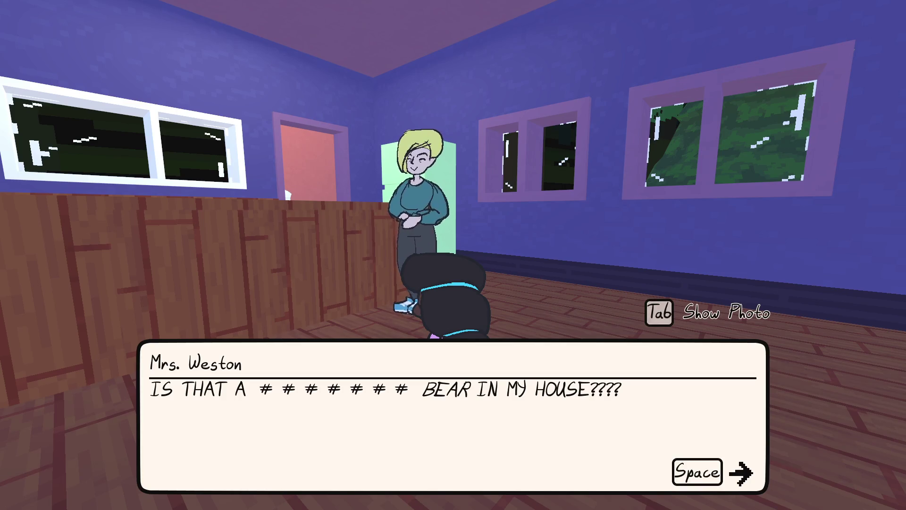
key(ctrl+alt+t)
key(Insert)
text(Font: JK)
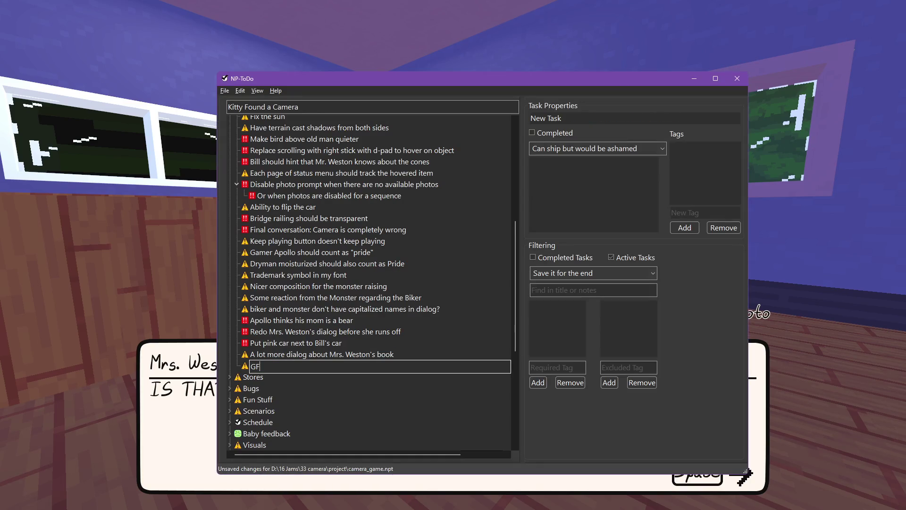
key(BackSpace)
key(BackSpace)
text(Kerning on # is too )
text(big)
key(Return)
- Back in the game, play through the rest of Mrs. Weston's bear conversation
key(alt+Tab)
key(space)
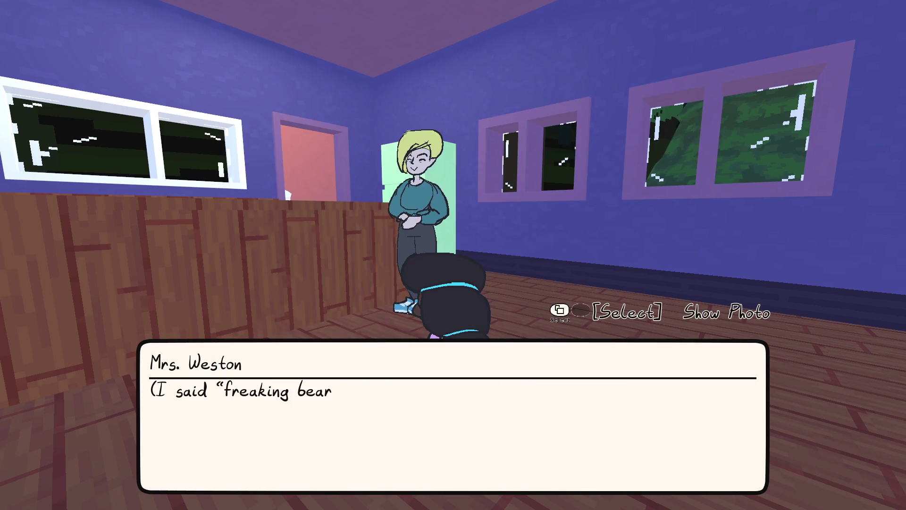
key(space)
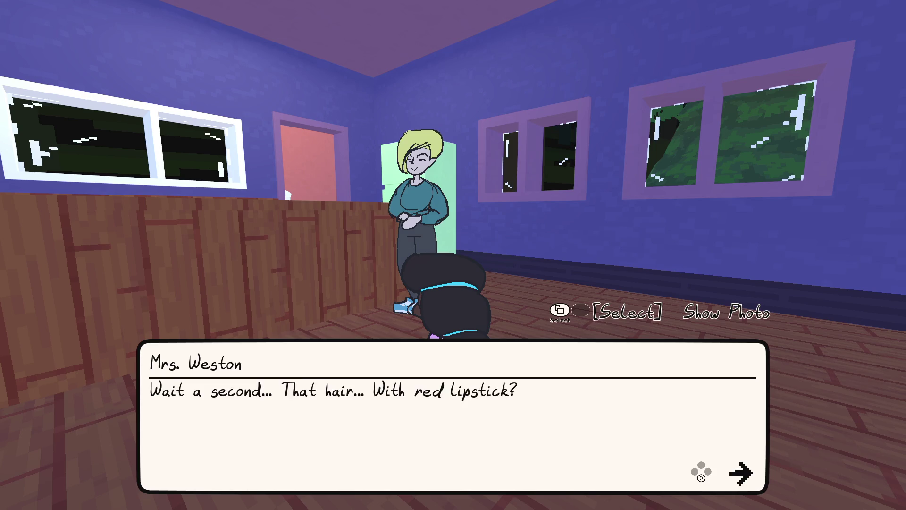
key(space)
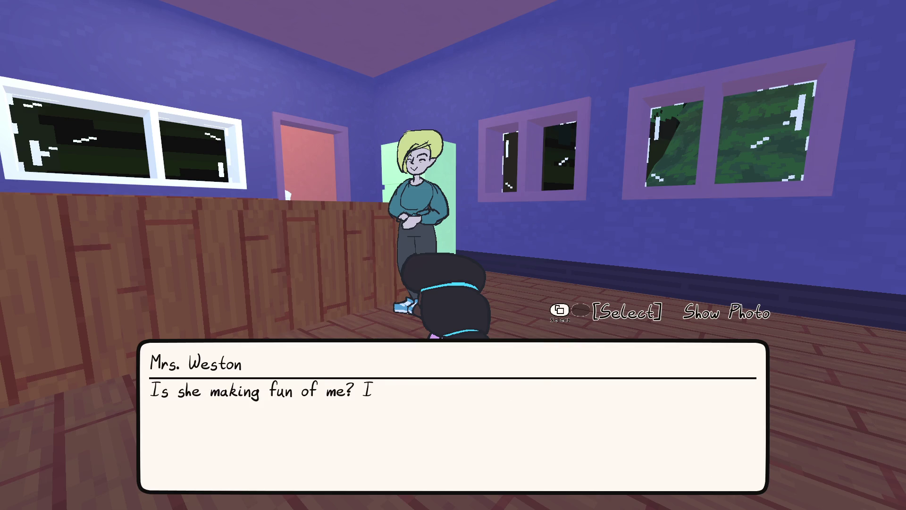
key(space)
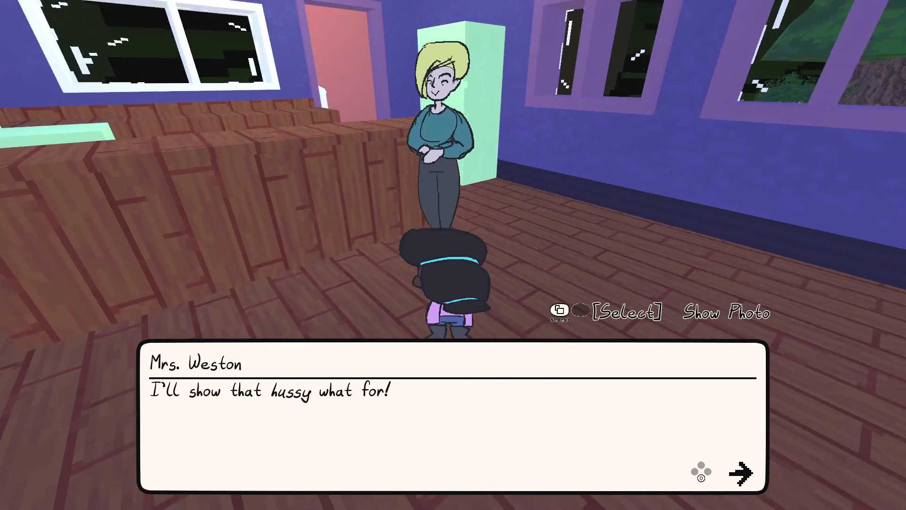
key(space)
key(space)
- Chat with Madame Bleu, then walk outside and get into the pink car
key(w)
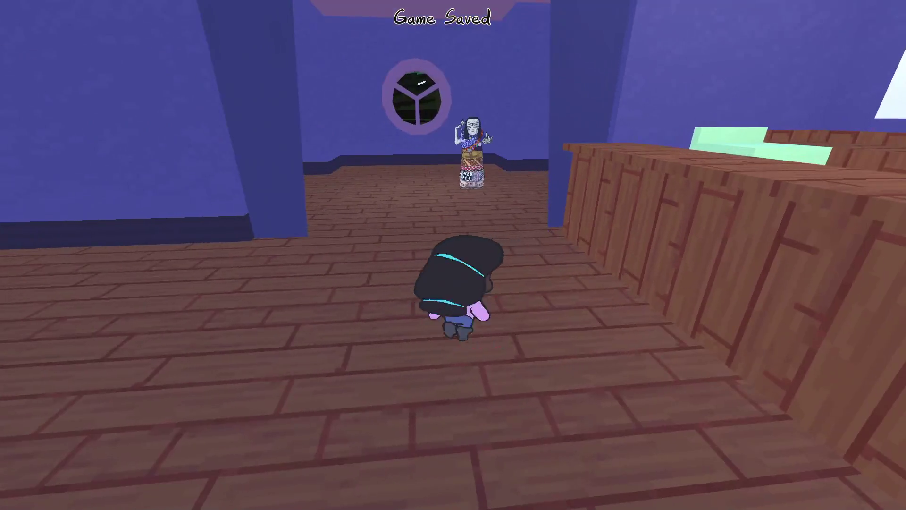
key(space)
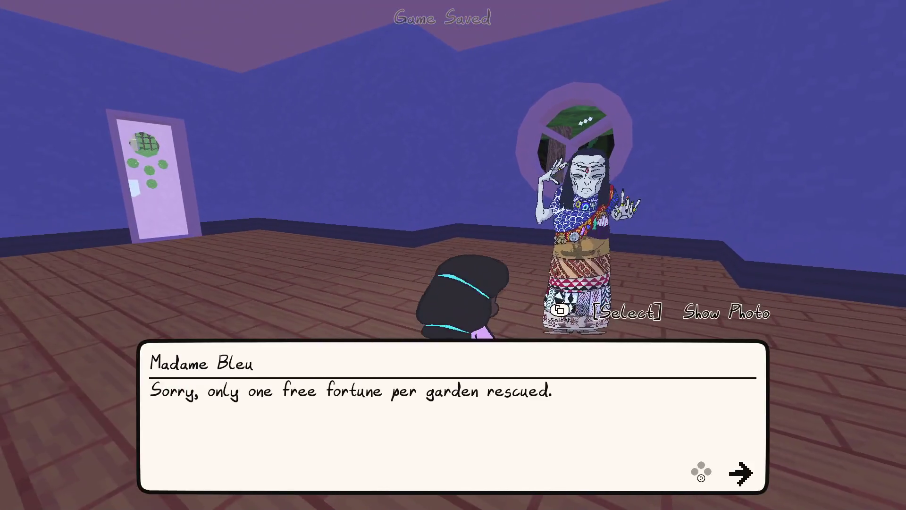
key(space)
key(w)
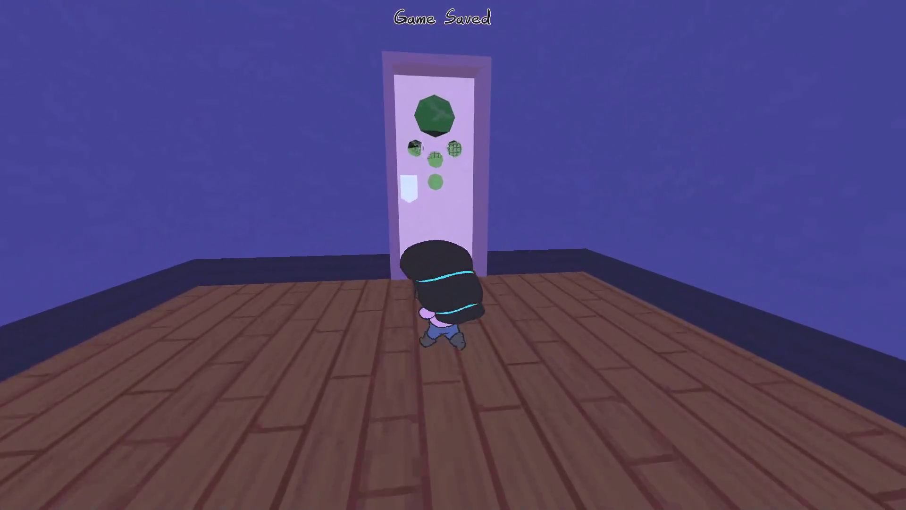
key(w)
key(space)
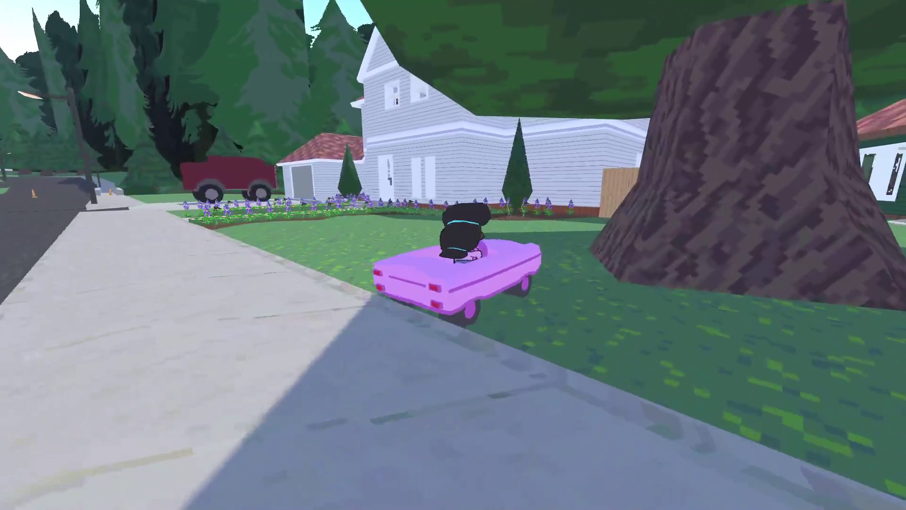
- Drive the pink car to the Westons' house, walk inside, and talk to Mr. Weston
key(w)
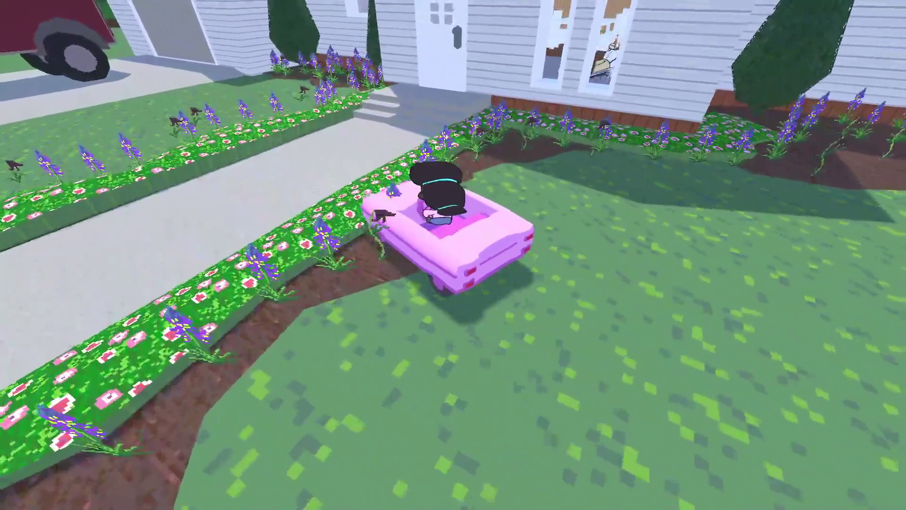
key(space)
key(w)
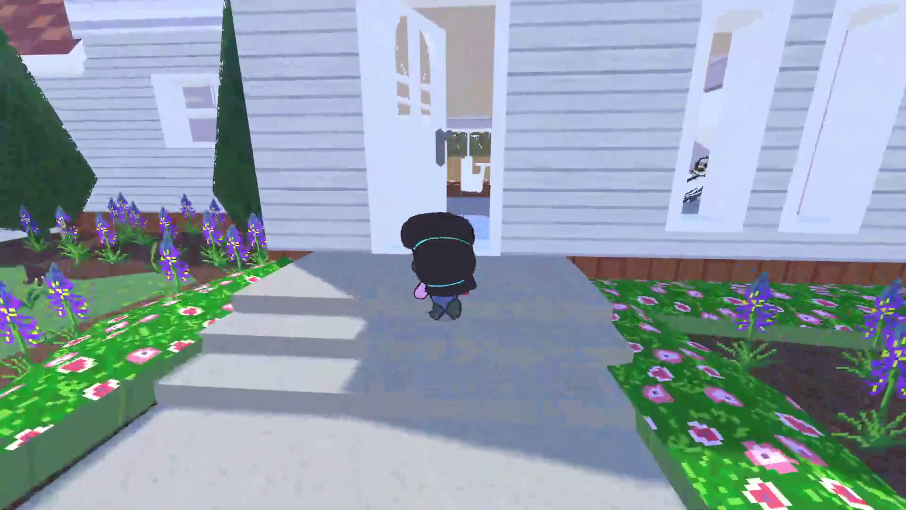
key(w)
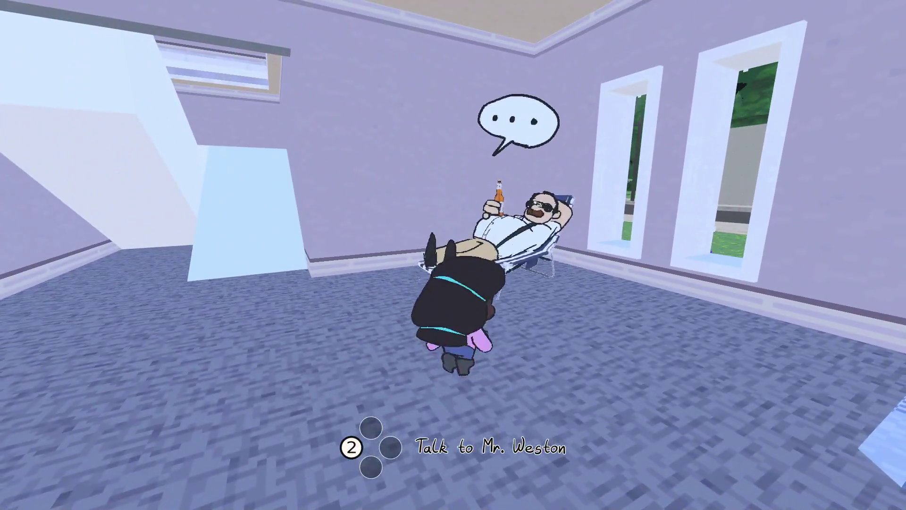
key(e)
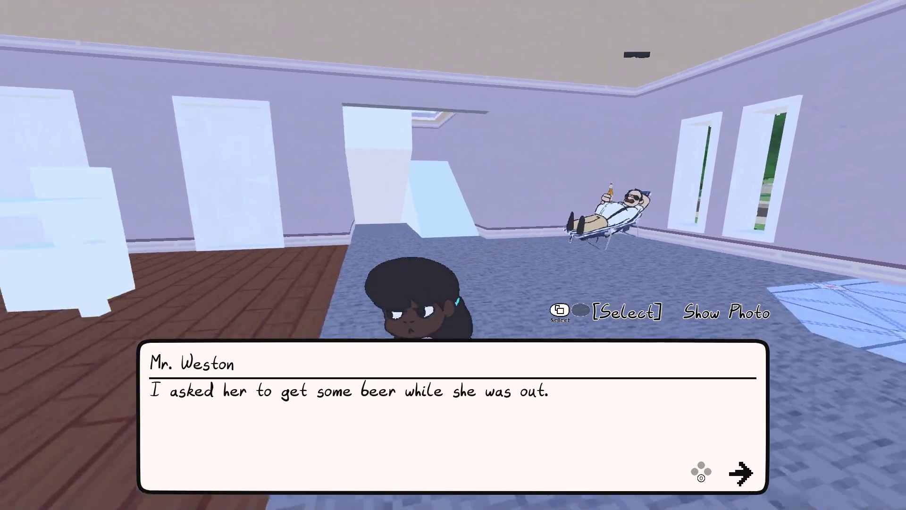
key(e)
- Talk to Mama Bear, then Mrs. Weston until she heads upstairs
key(s)
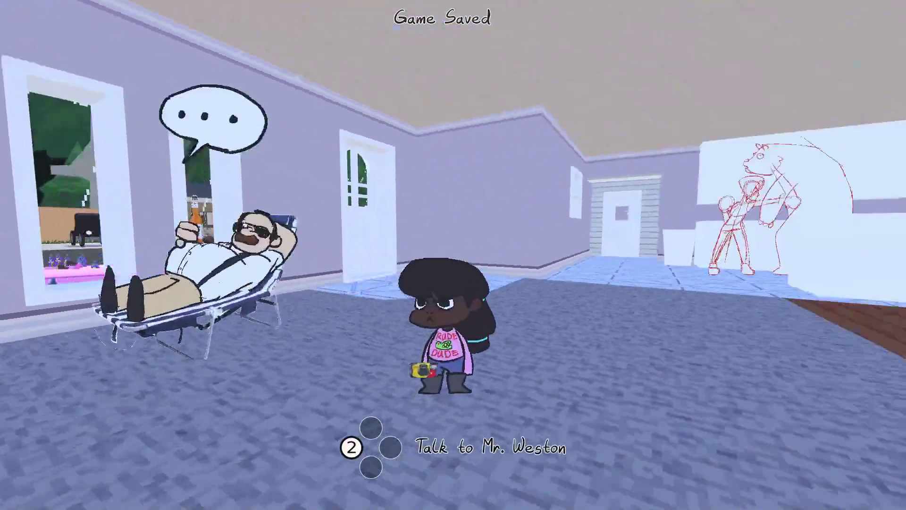
key(w)
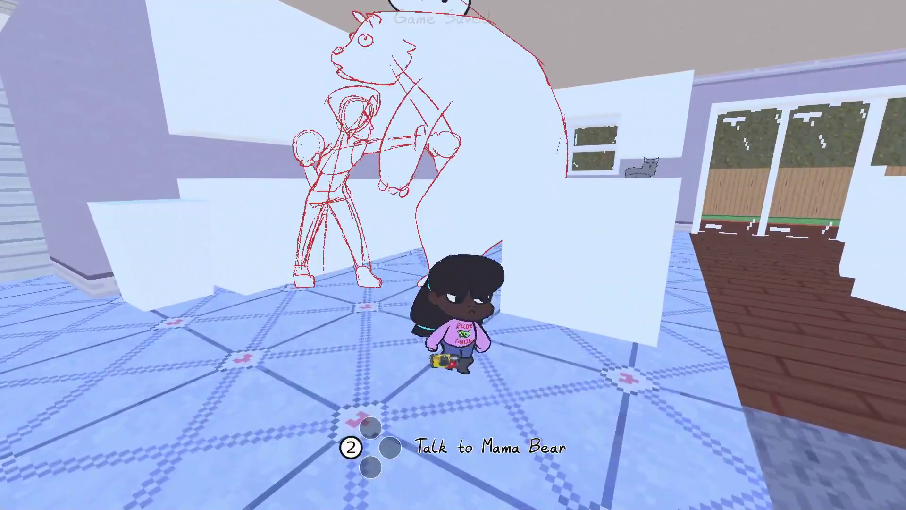
key(e)
key(e)
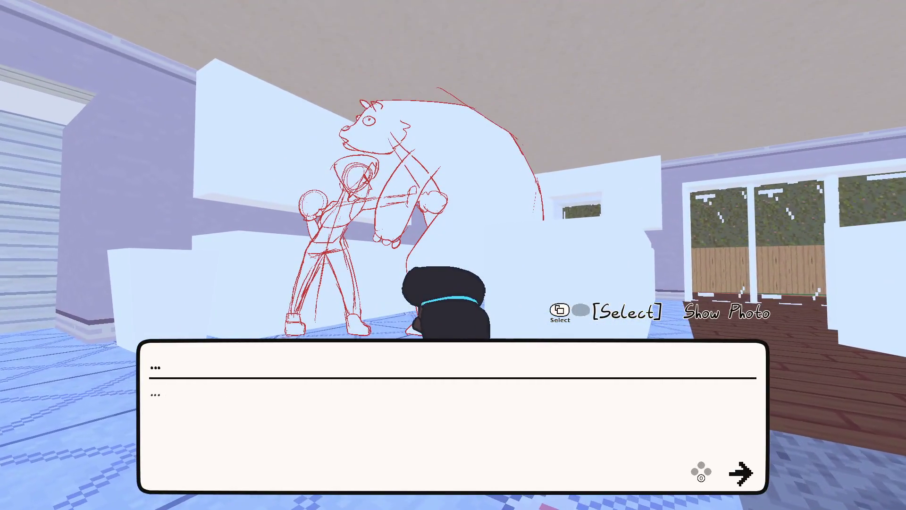
key(e)
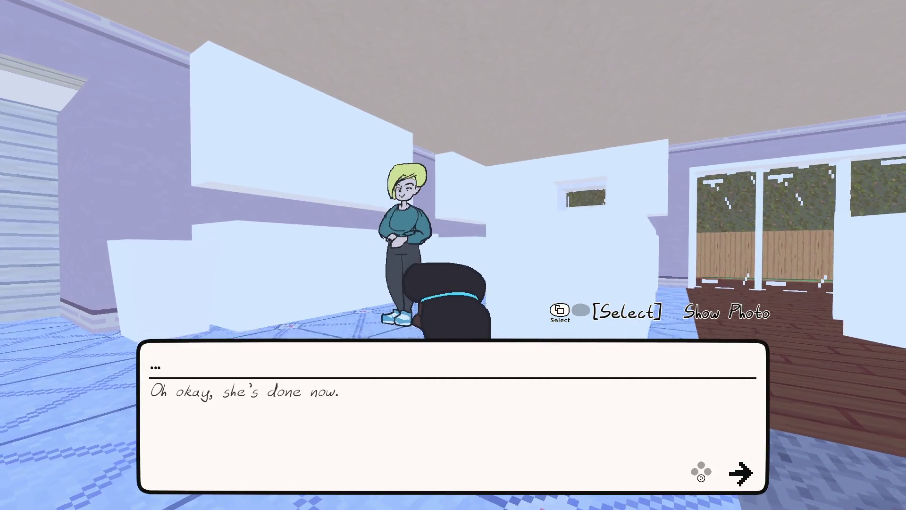
key(e)
key(e)
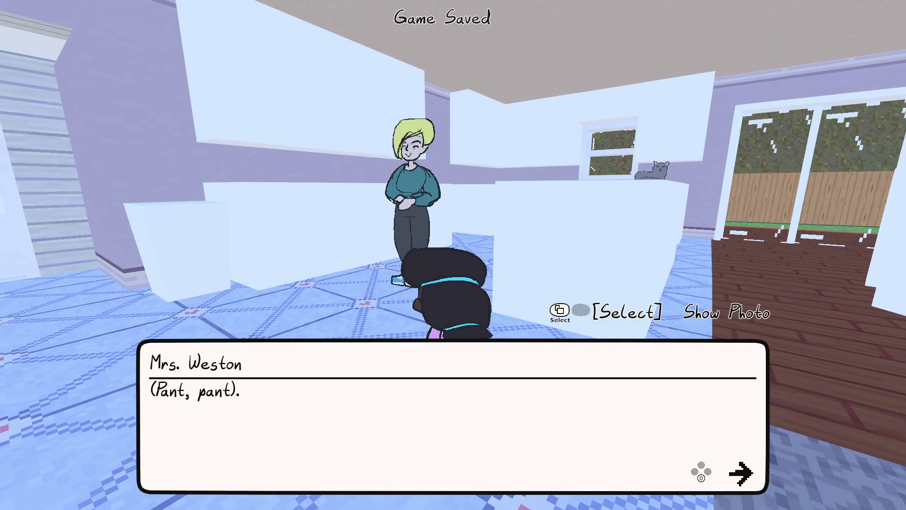
key(e)
key(e)
key(e)
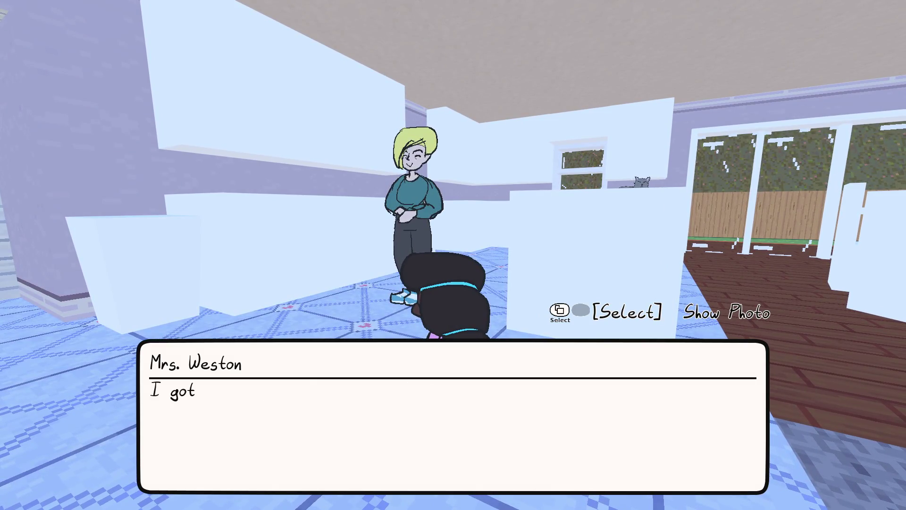
key(e)
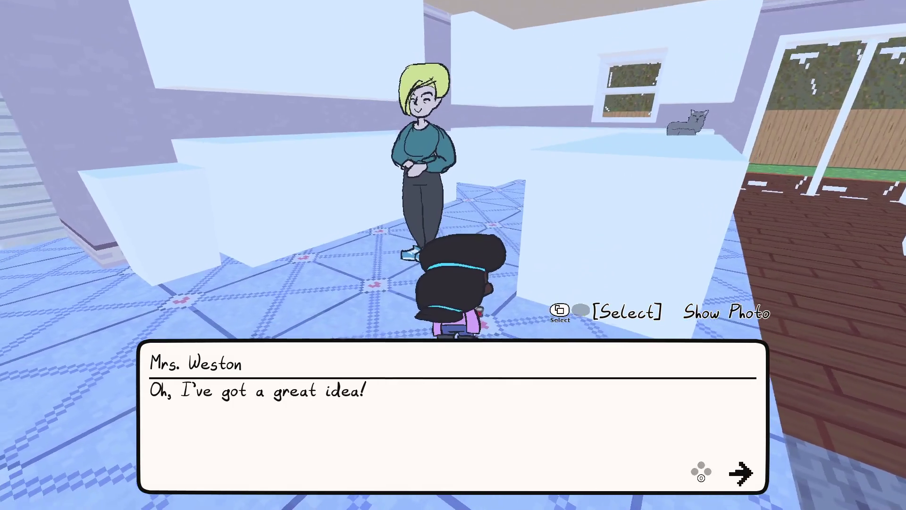
key(e)
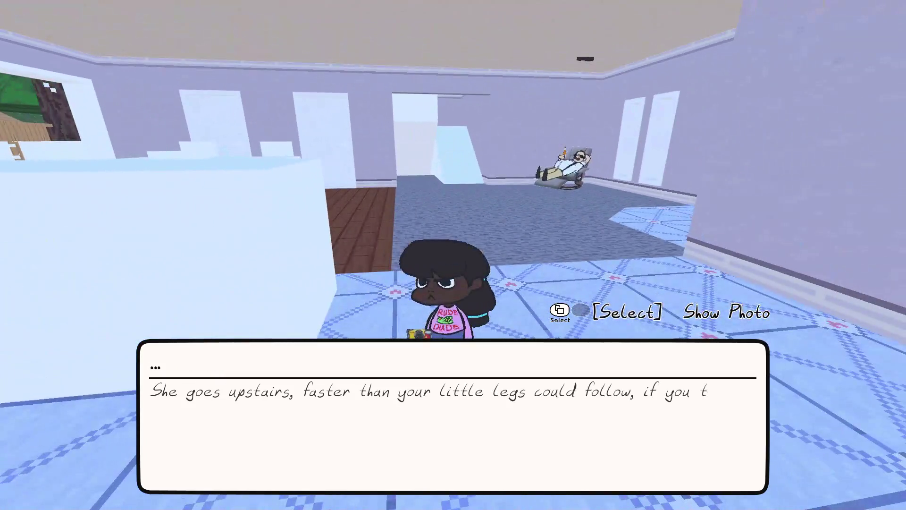
- Hear Mr. Weston's closing lesson, then go upstairs and talk with Apollo
key(w)
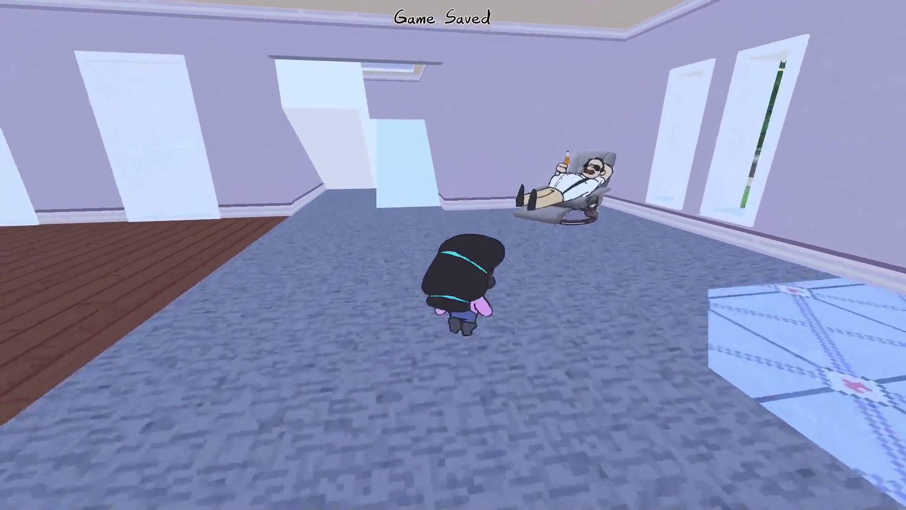
key(e)
key(e)
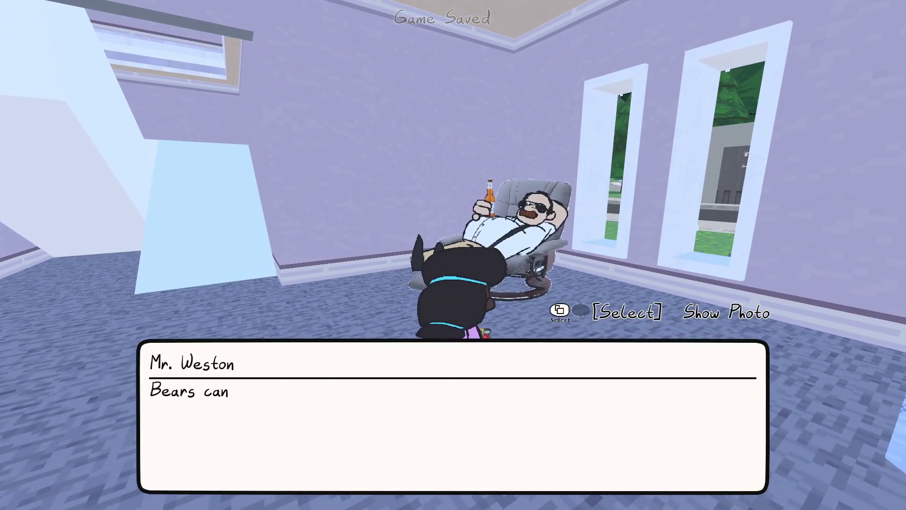
key(e)
key(w)
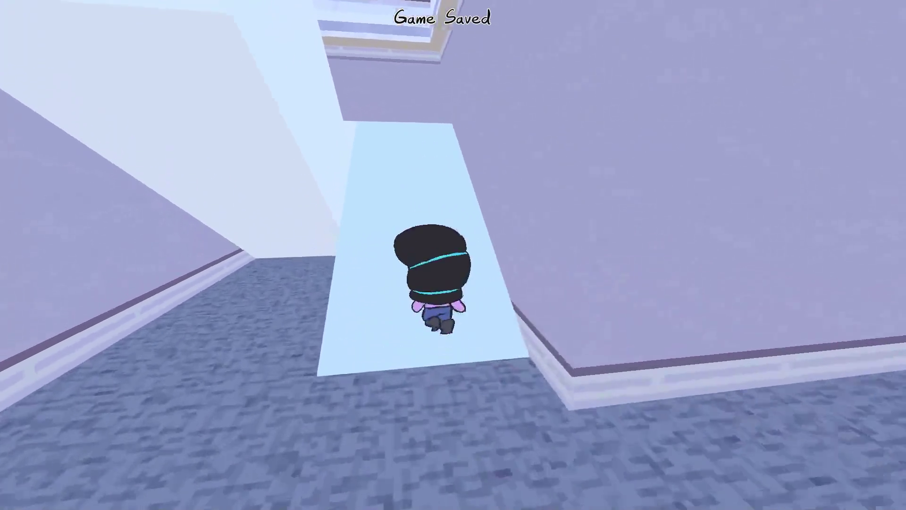
key(w)
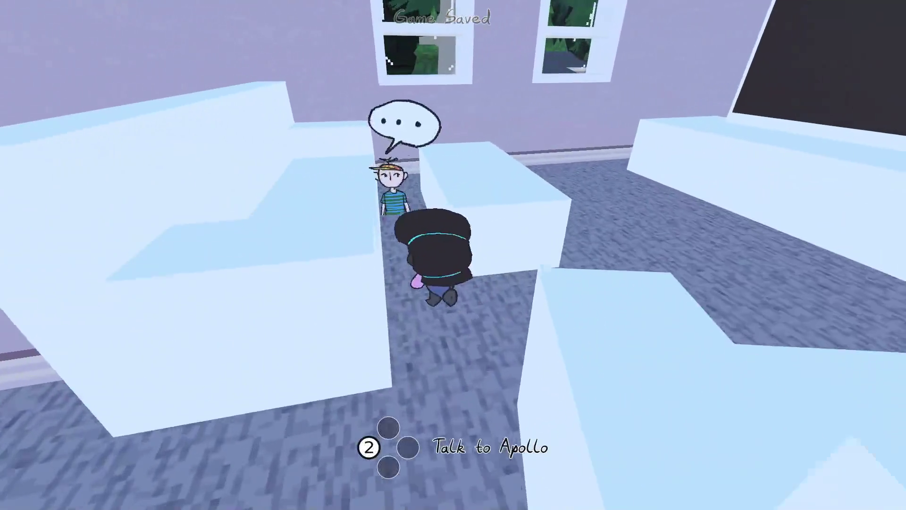
key(e)
key(e)
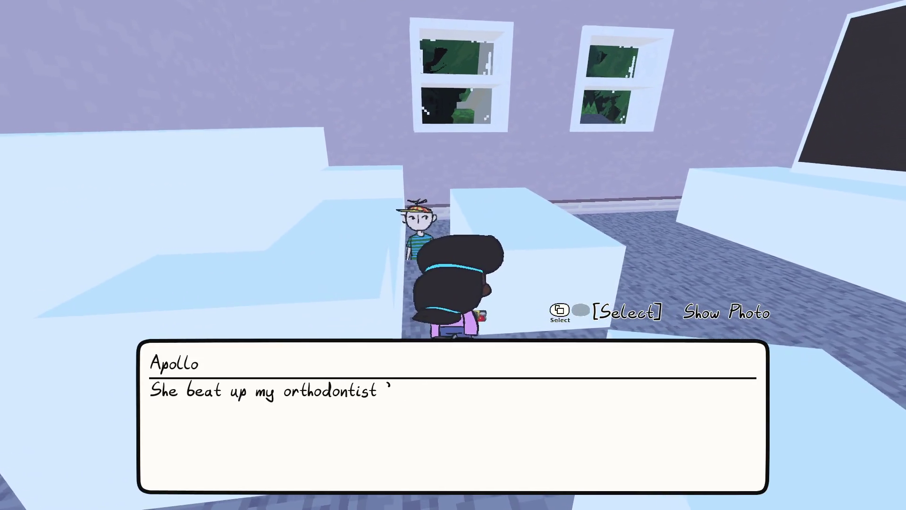
key(e)
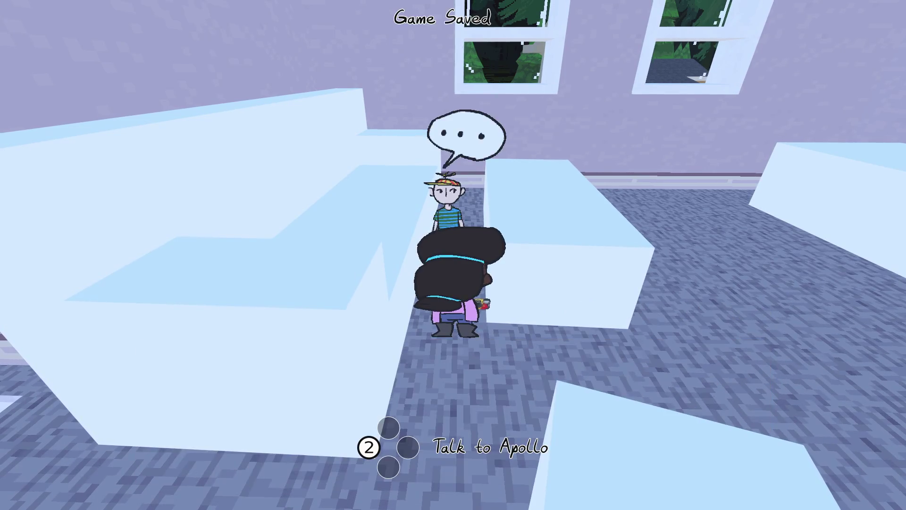
key(w)
key(w)
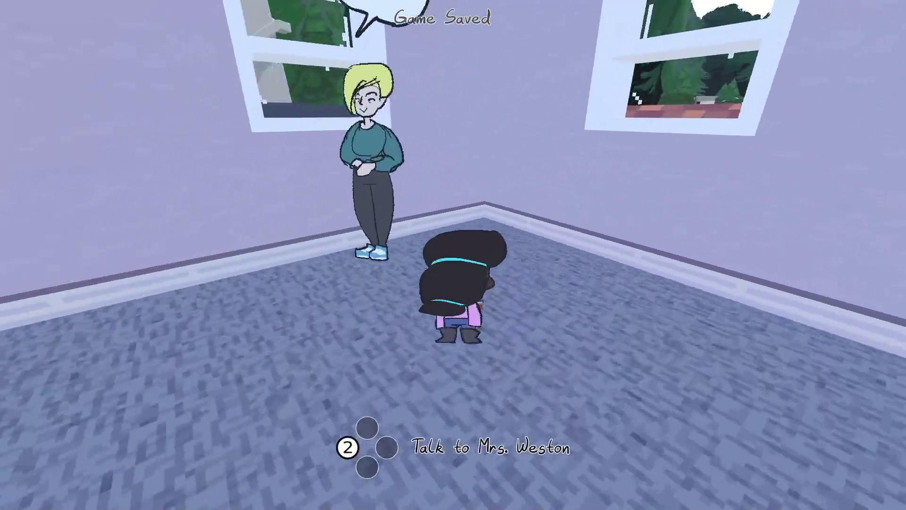
- Talk to Mrs. Weston and advance through her lines about her daughter leaving
key(e)
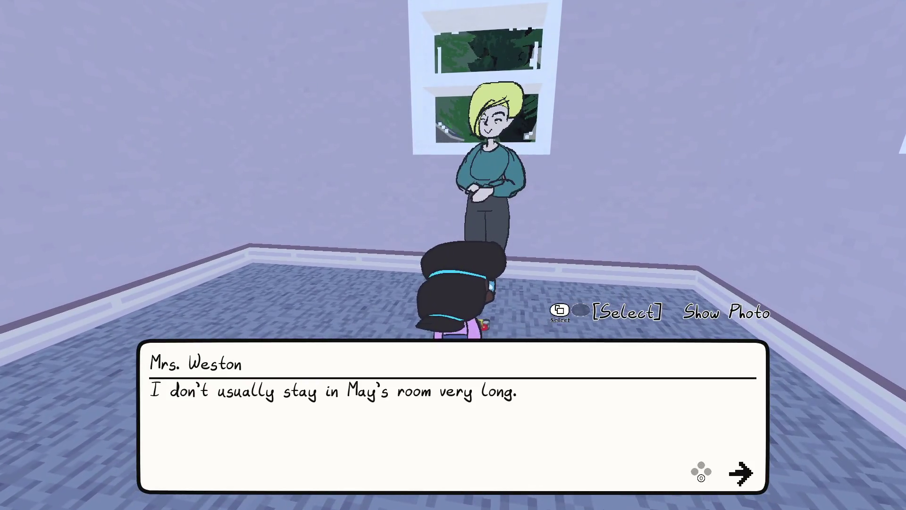
key(e)
key(e)
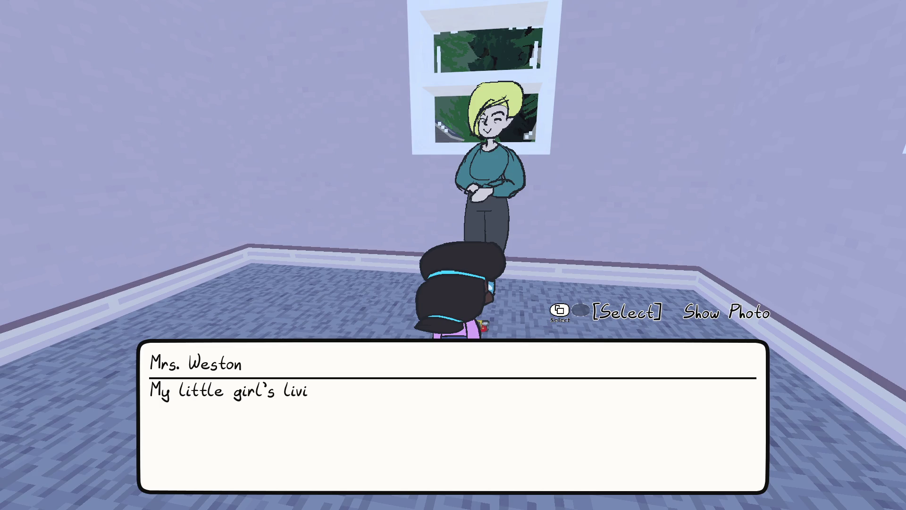
key(e)
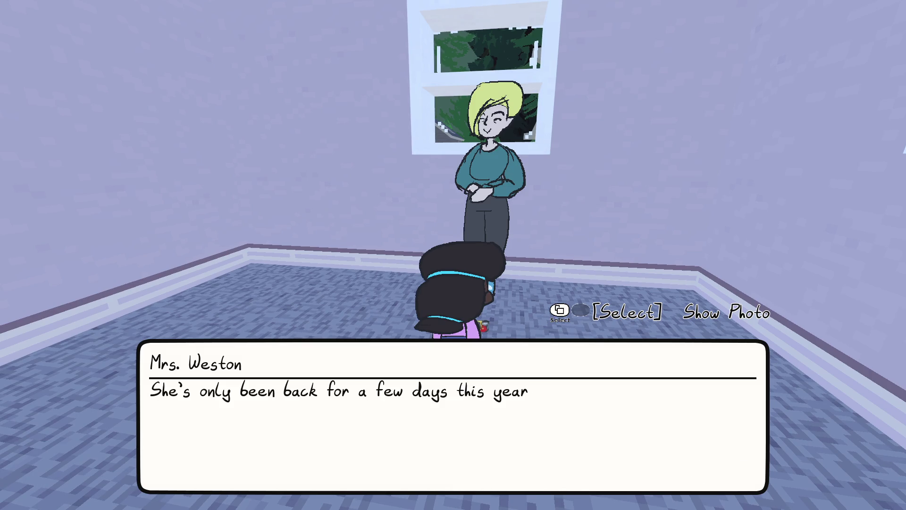
key(e)
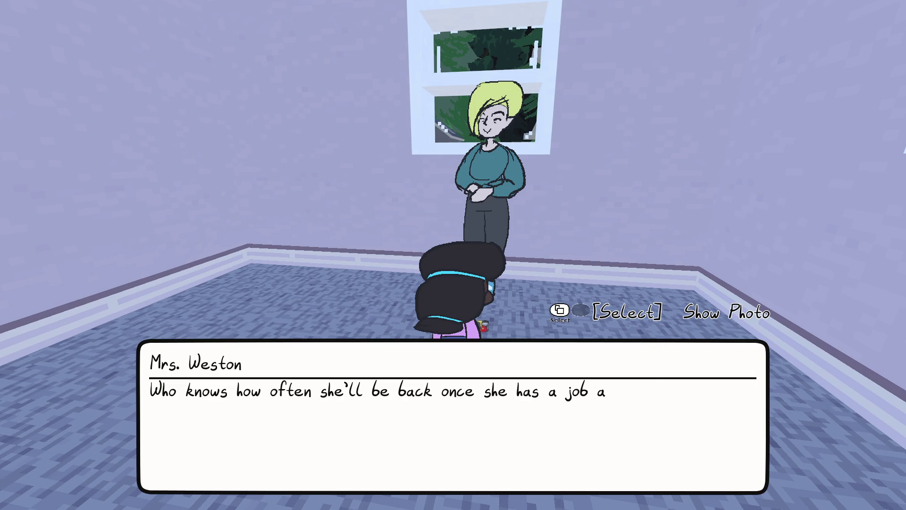
key(e)
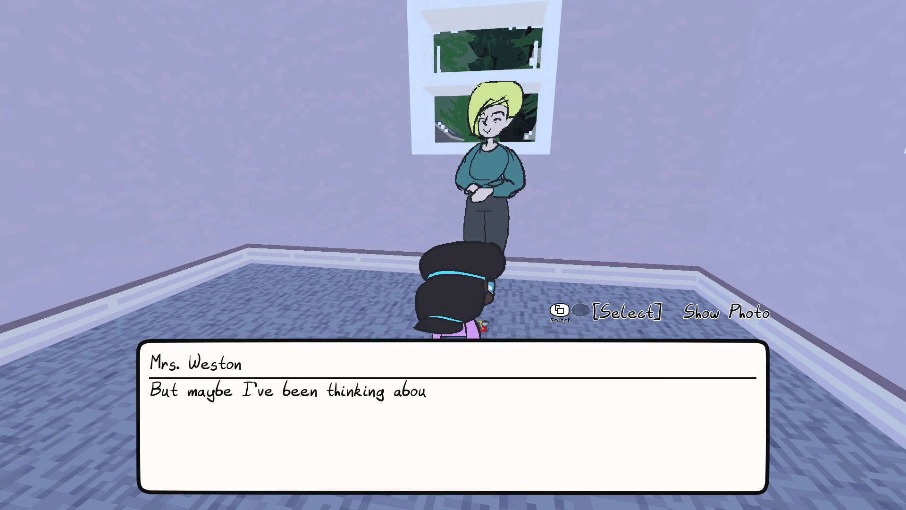
key(e)
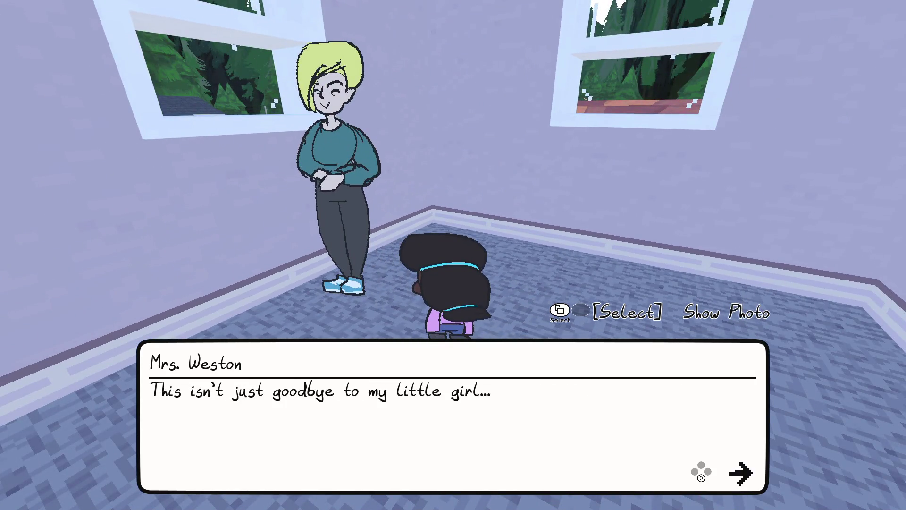
key(e)
key(e)
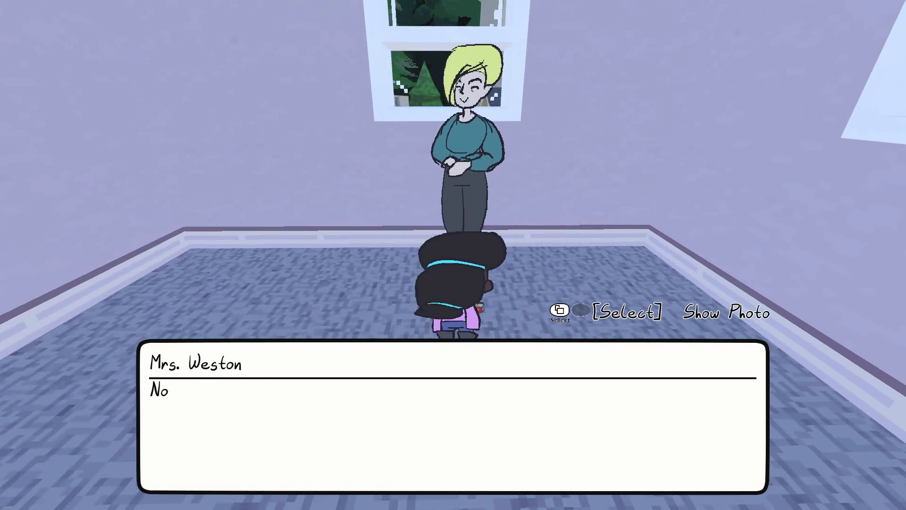
key(e)
key(e)
key(e)
- Show Mrs. Weston the photo of Bill from the gallery
key(Tab)
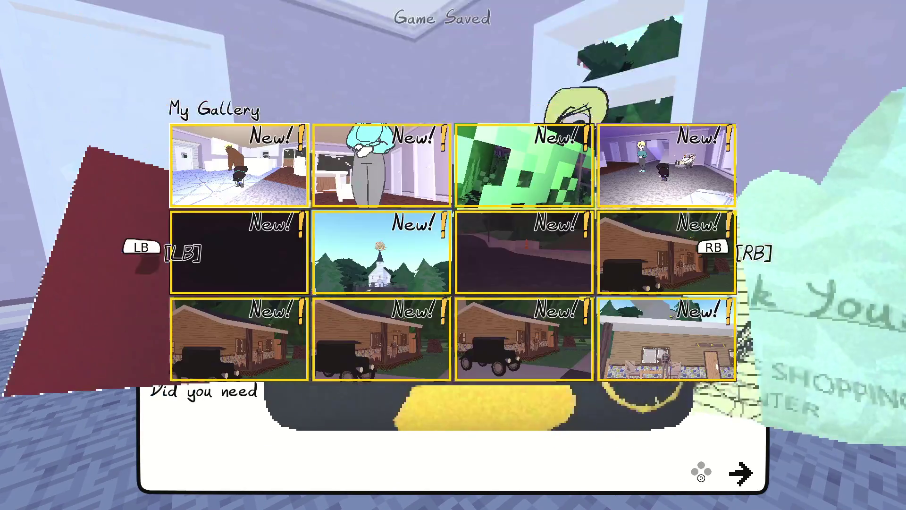
key(Down)
key(Right)
key(Right)
key(Right)
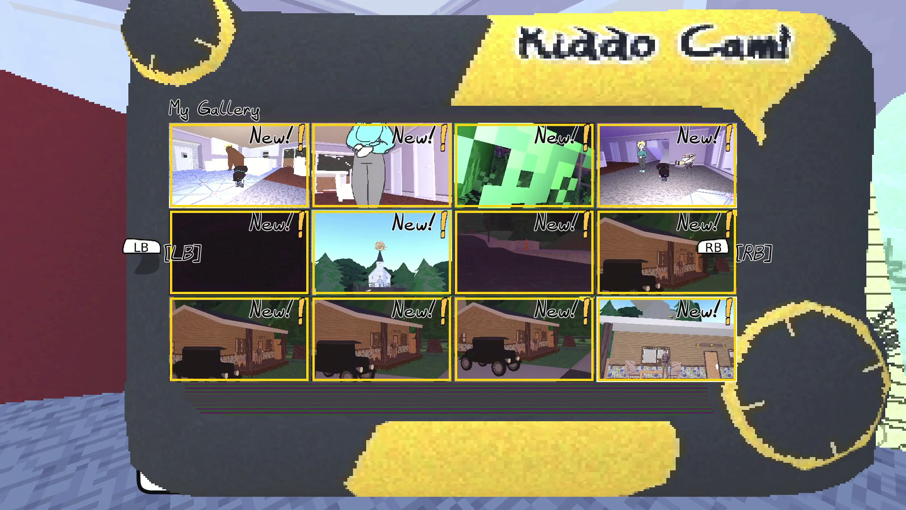
key(e)
key(e)
key(e)
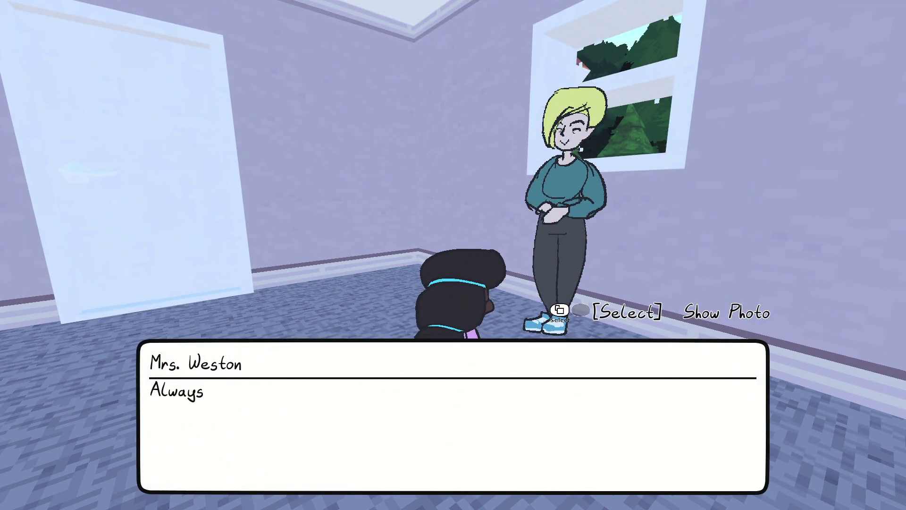
key(e)
- Show her the first gallery photo and then the dark photo, advancing her reactions
key(e)
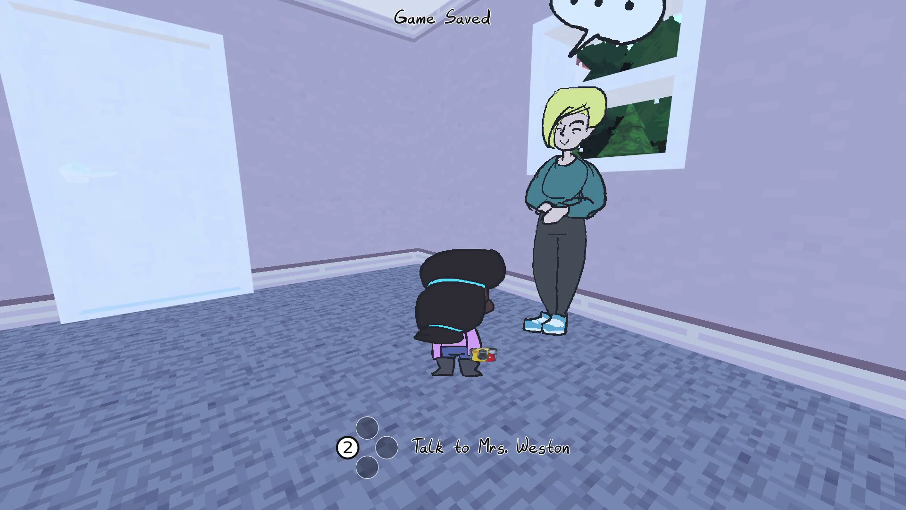
key(Tab)
key(e)
key(e)
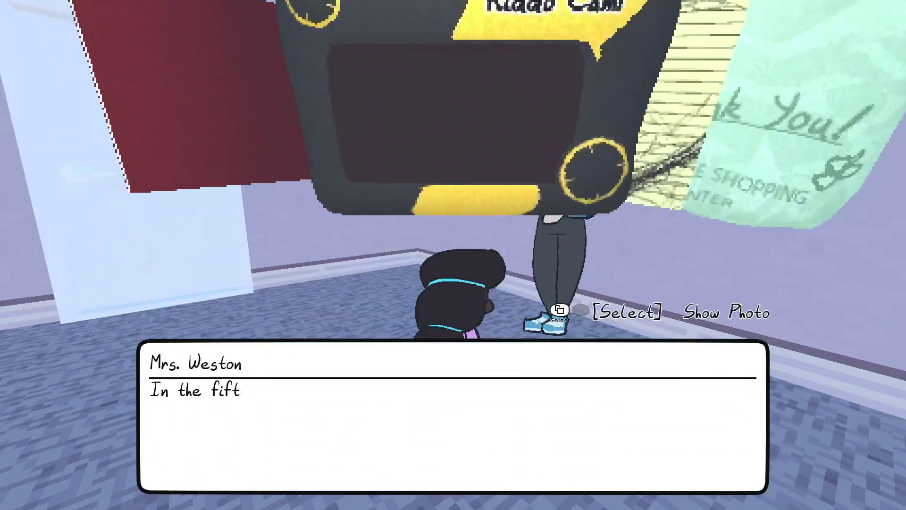
key(e)
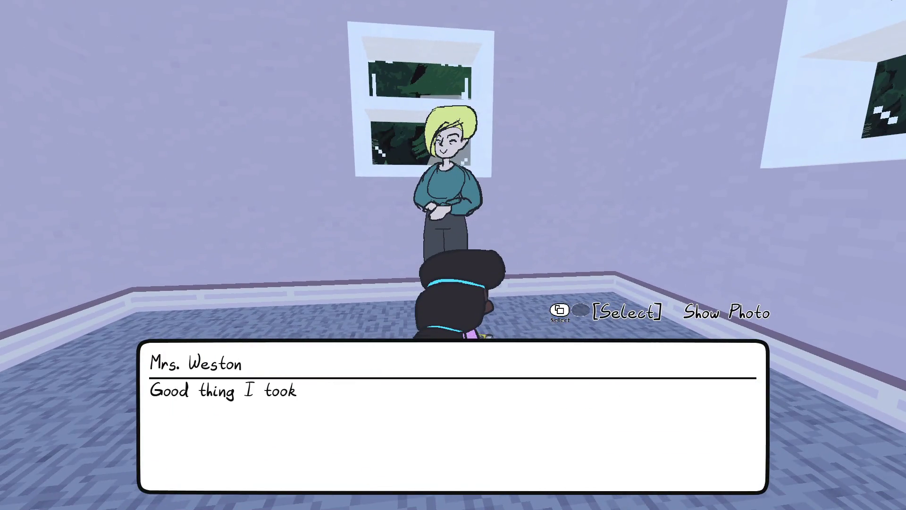
key(e)
key(e)
key(Tab)
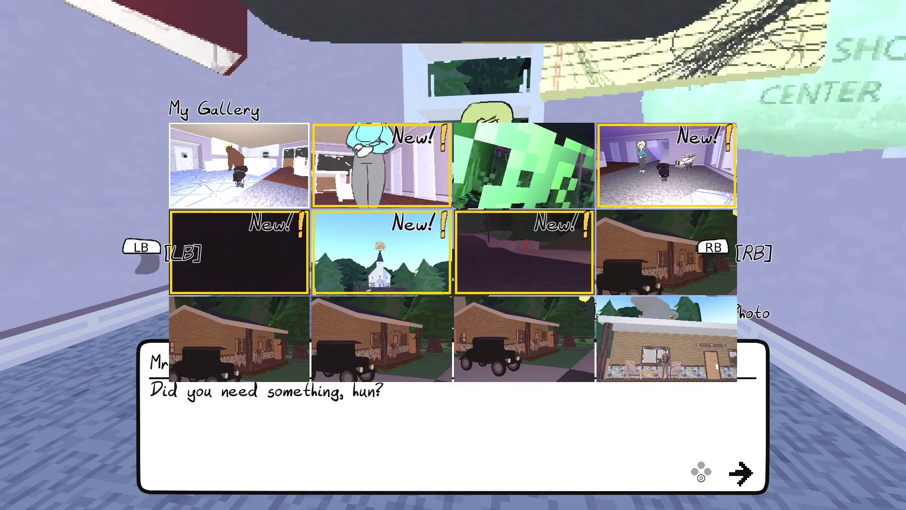
key(e)
key(e)
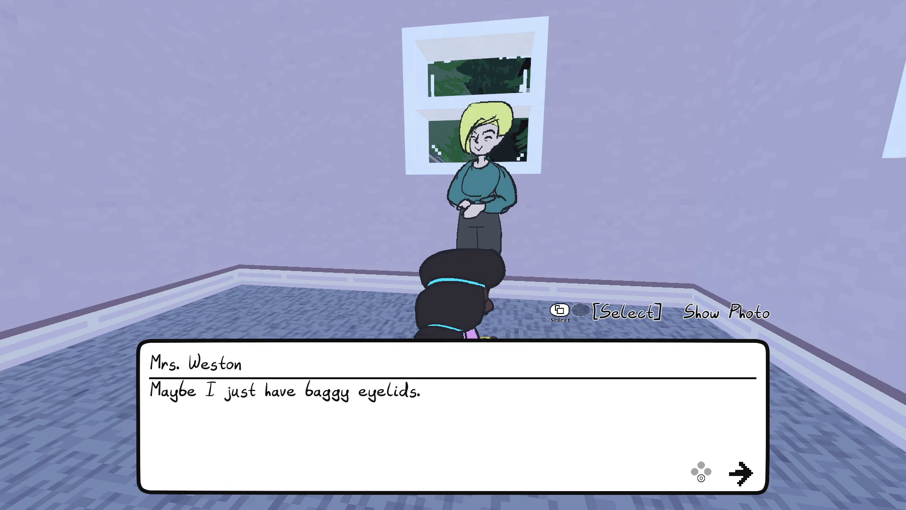
key(Tab)
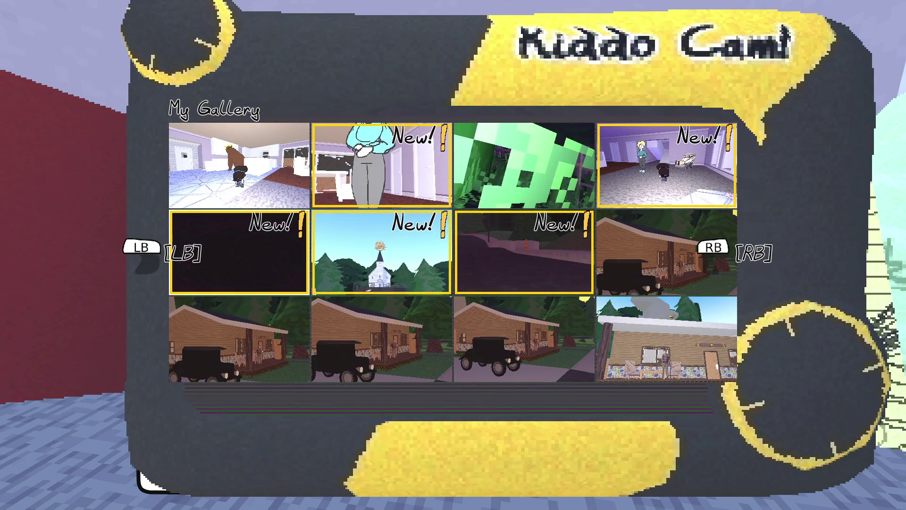
key(e)
key(e)
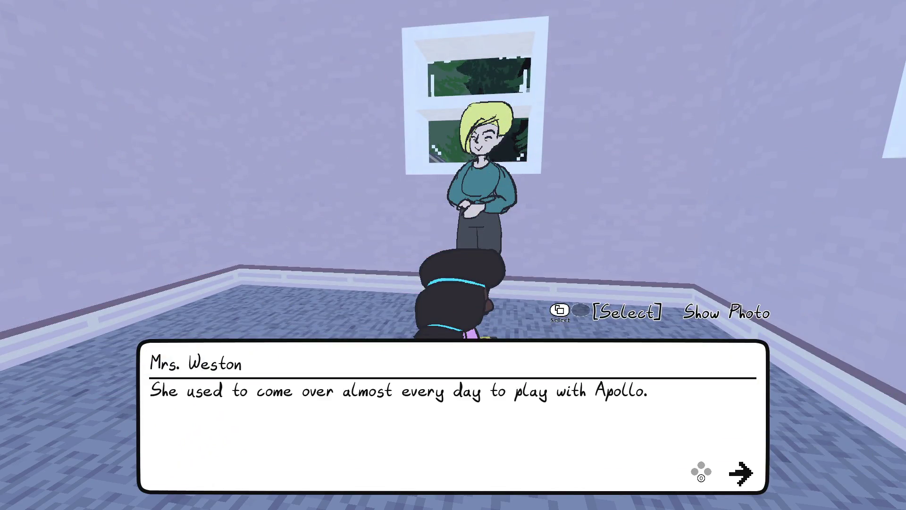
- Close Mrs. Weston's dialogue, walk out the doorway and drop into the room below
key(e)
key(w)
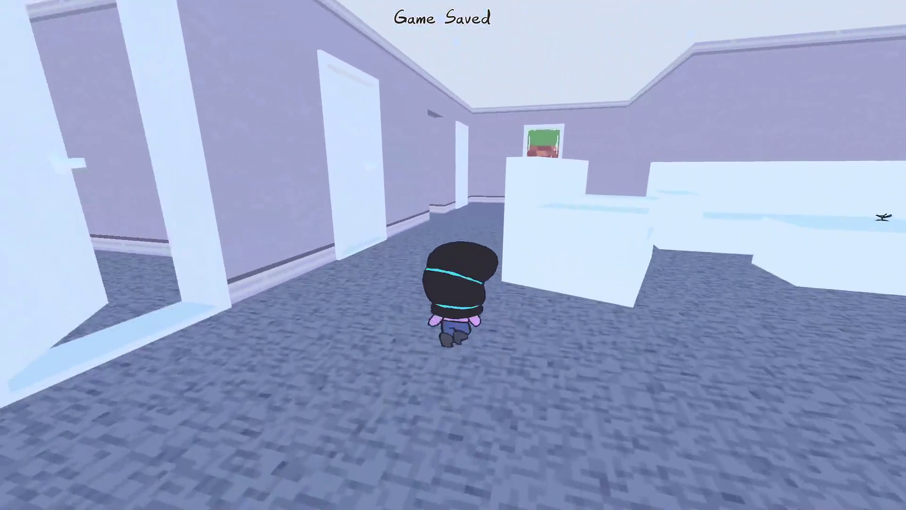
key(w)
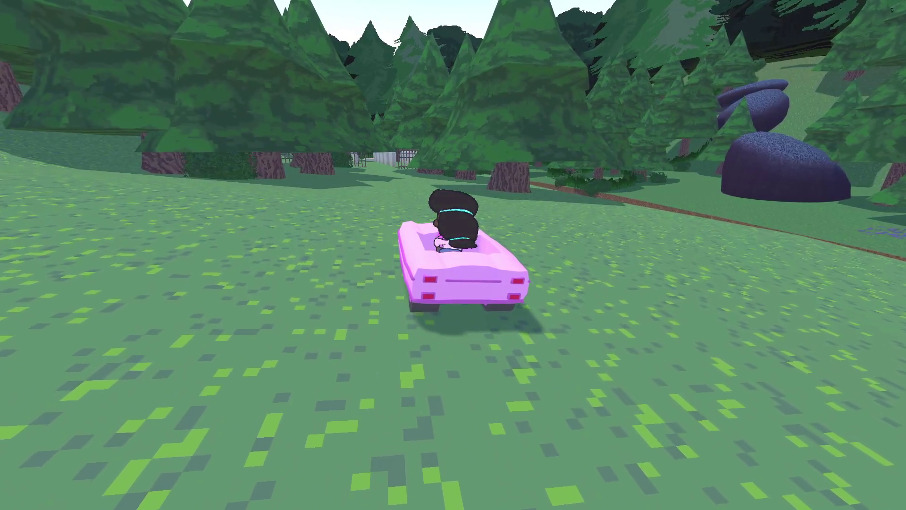
- Switch from the photo gallery to the journal's notes on the townsfolk
key(e)
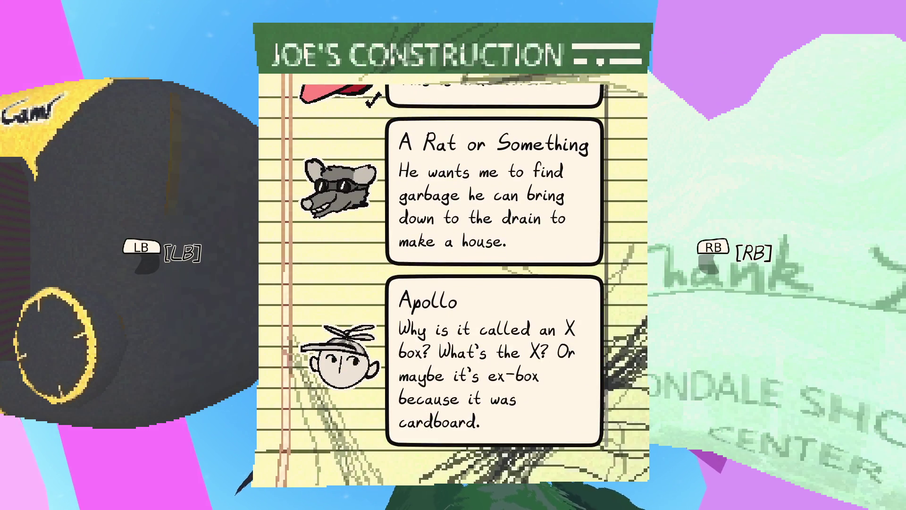
- Scroll back up through the journal notes, then close the journal
scroll(495, 264, up, 3)
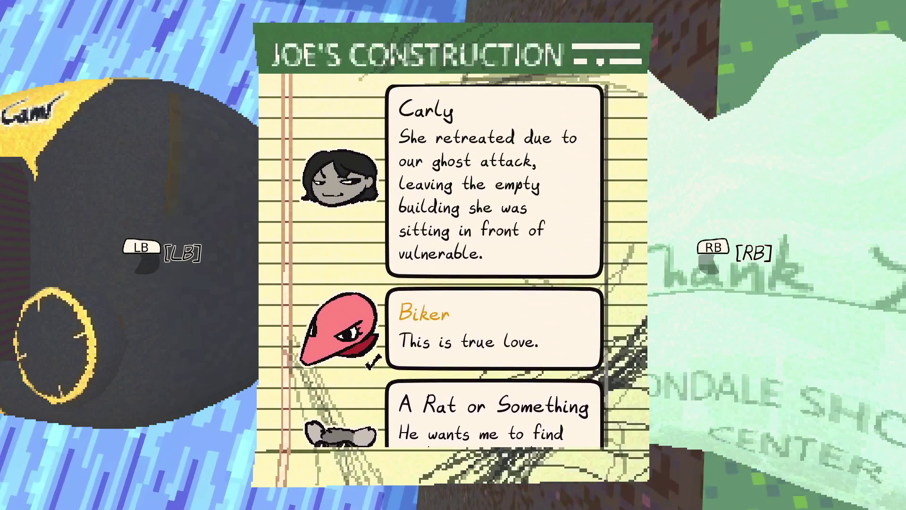
scroll(495, 264, up, 10)
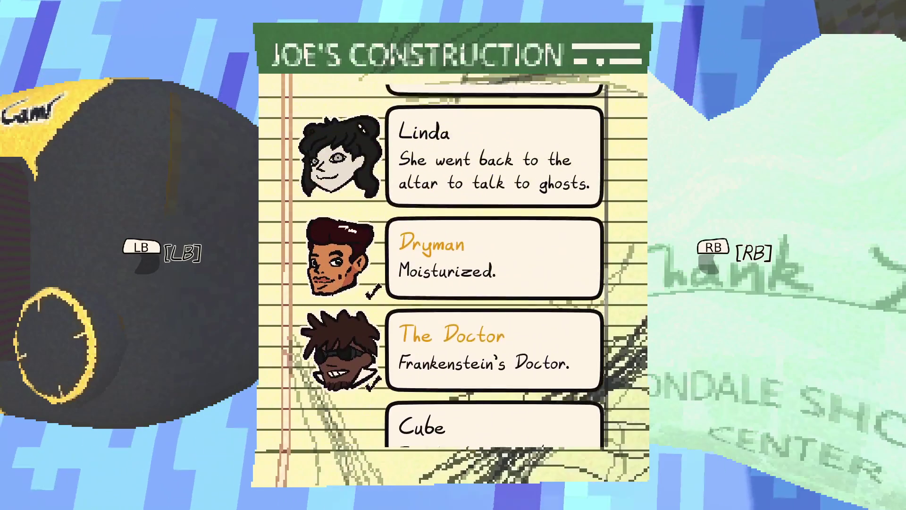
scroll(494, 265, up, 5)
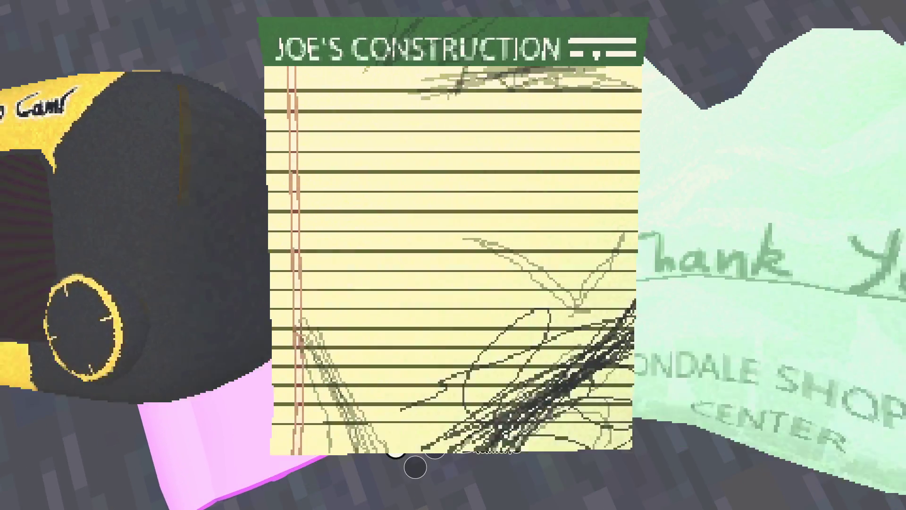
key(Escape)
- Drive the pink car down the street and turn it toward the houses
key(e)
key(w)
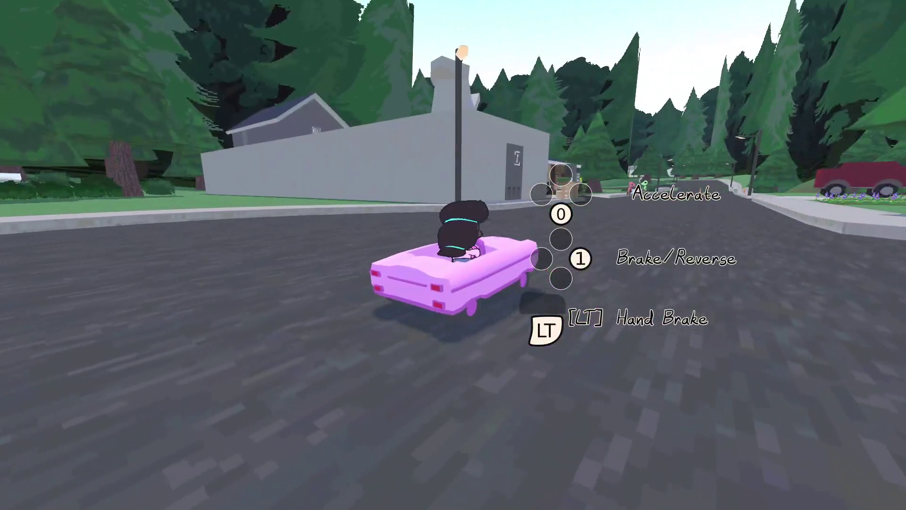
key(d)
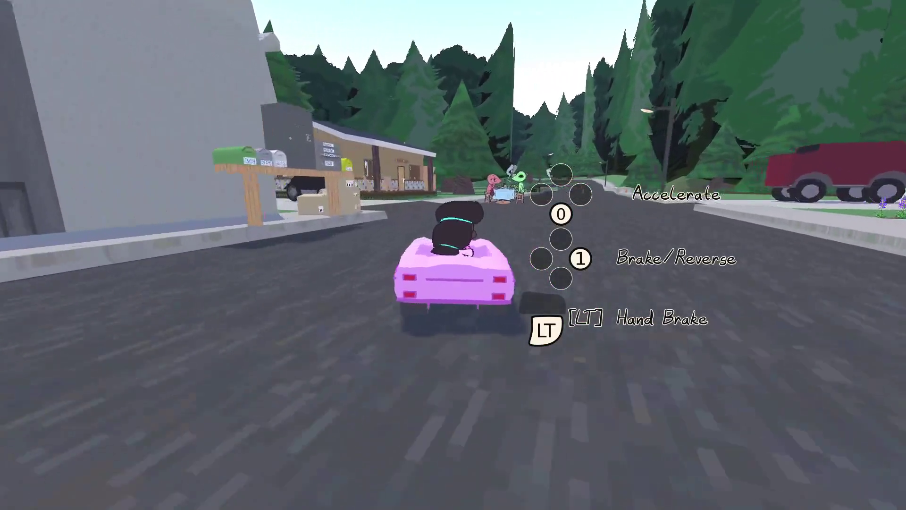
key(a)
key(e)
- Climb out of the pink car and run along the grey wall into the yard
key(w)
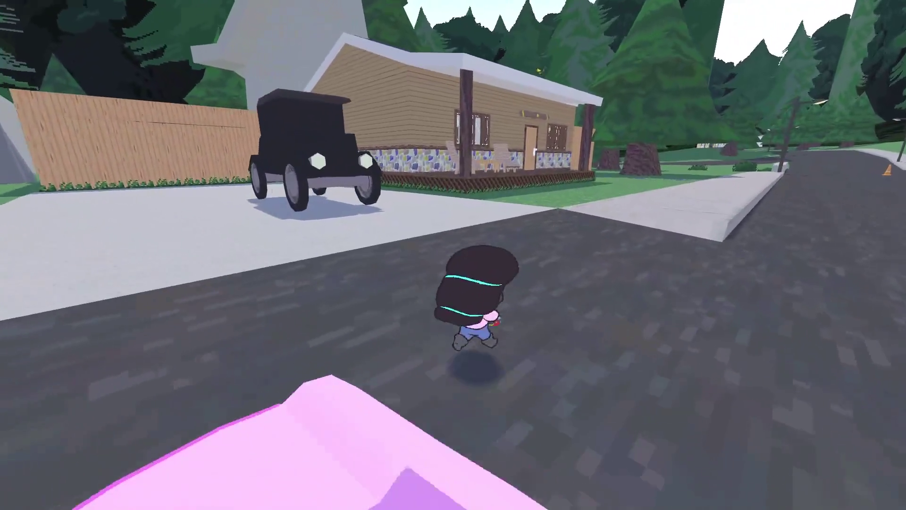
key(d)
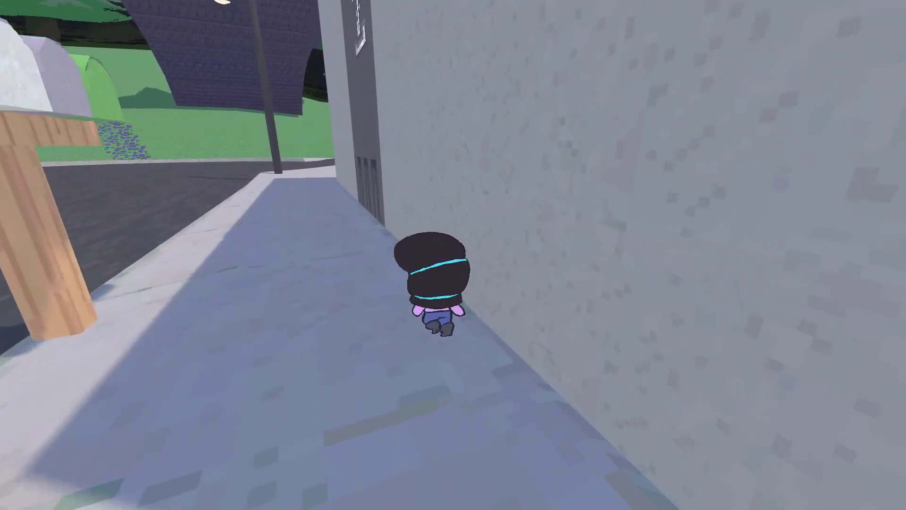
key(d)
- Browse the Joe's Construction journal entries from the gallery, then close the journal
key(Tab)
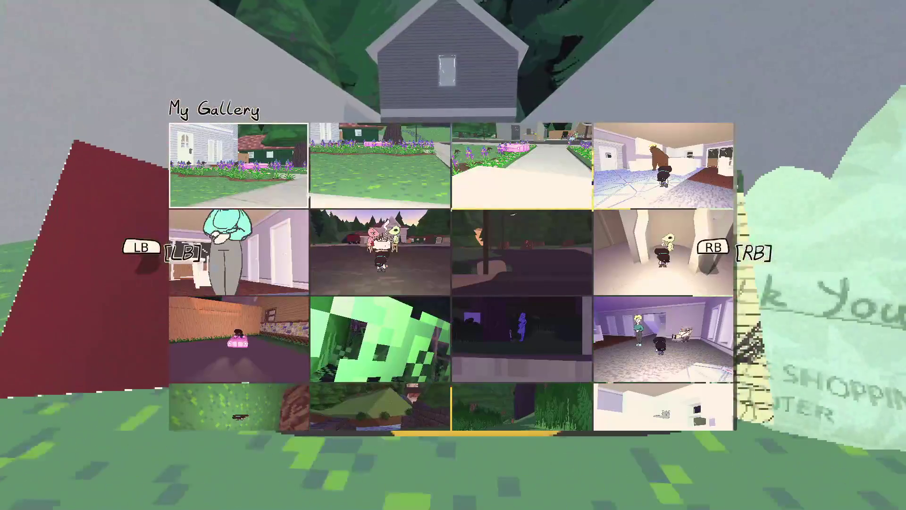
key(e)
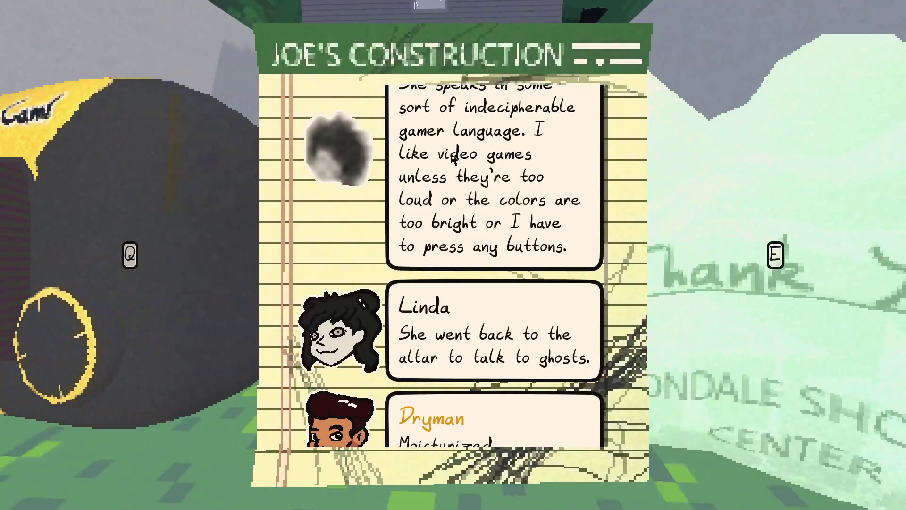
scroll(426, 223, down, 3)
scroll(435, 267, down, 3)
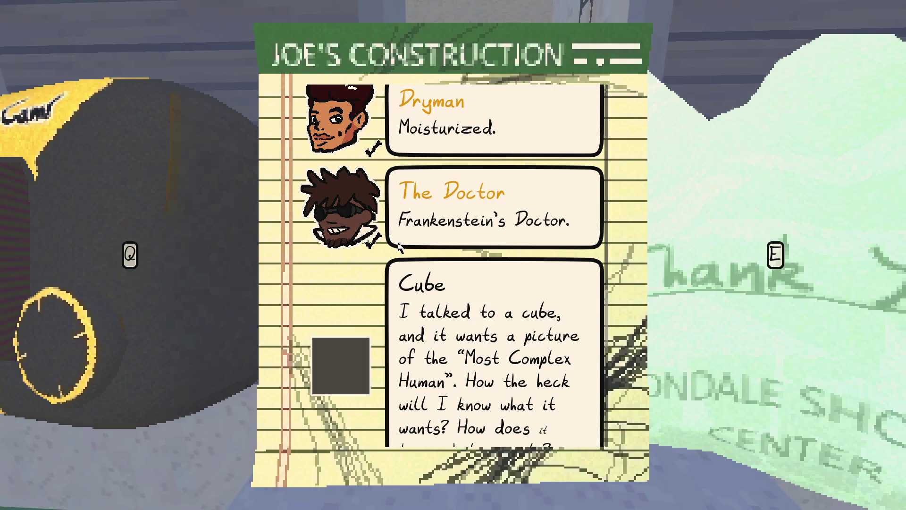
scroll(392, 234, down, 10)
scroll(399, 246, up, 2)
scroll(397, 240, up, 2)
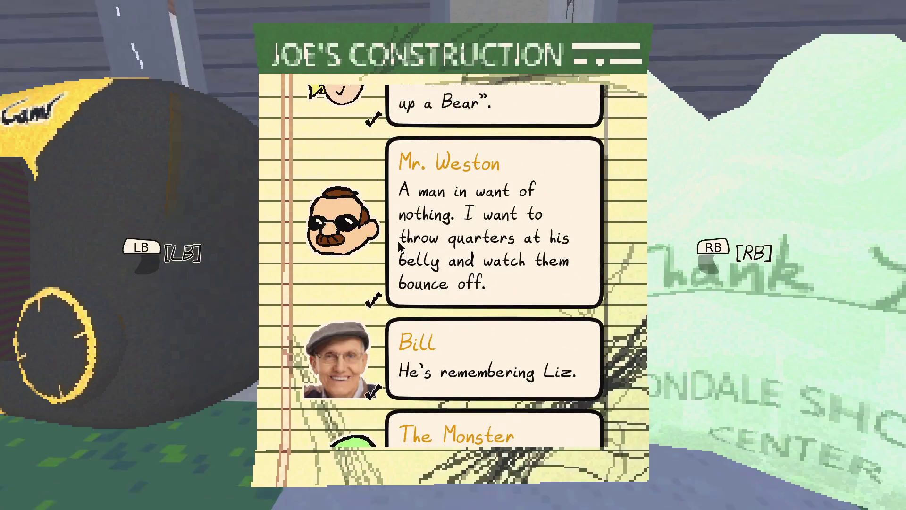
scroll(398, 240, down, 2)
scroll(398, 242, up, 10)
scroll(423, 269, down, 5)
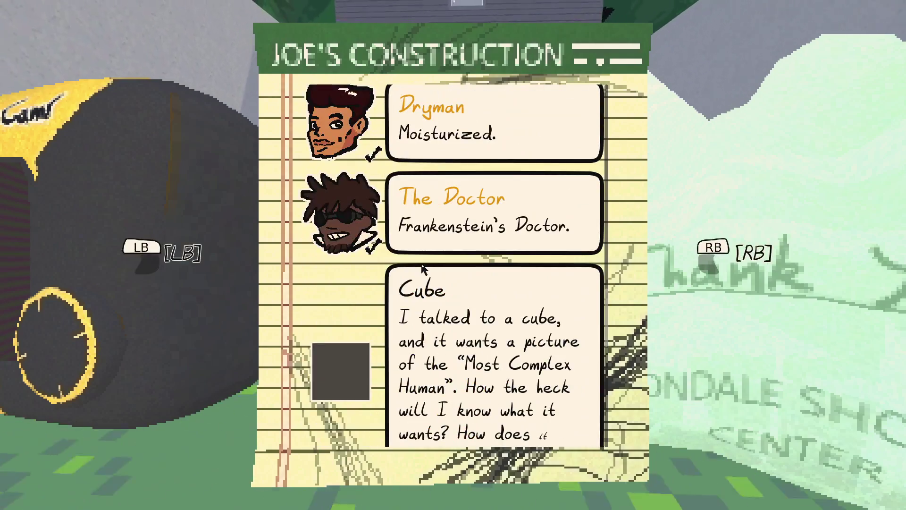
scroll(476, 246, down, 8)
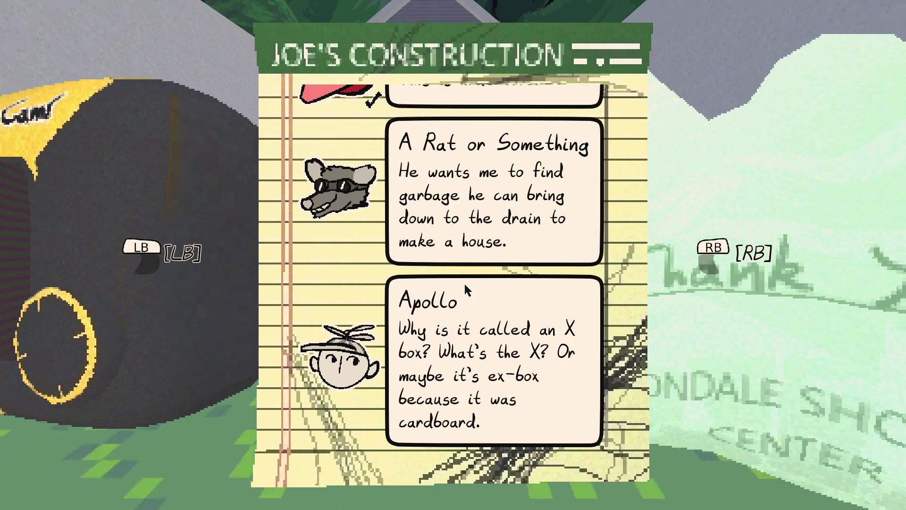
key(Escape)
- Walk along the sidewalk, cross into the street and turn to face the white house
key(w)
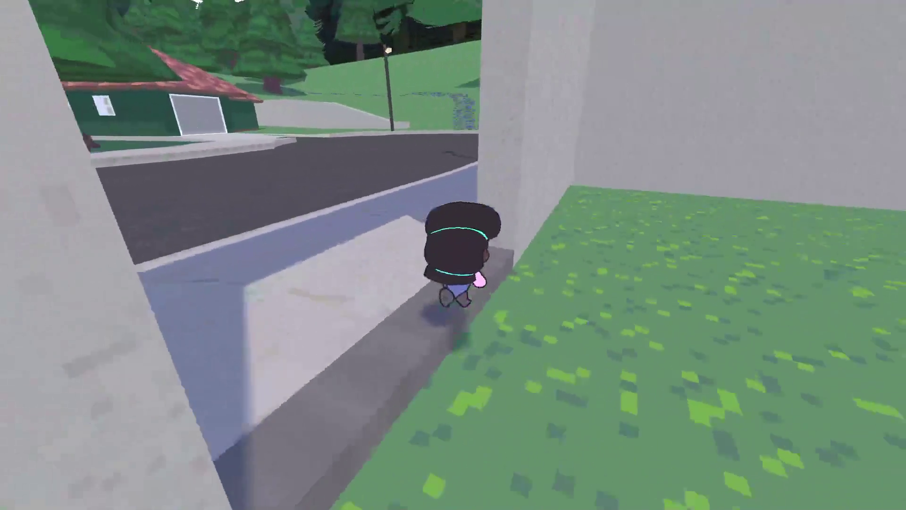
key(w)
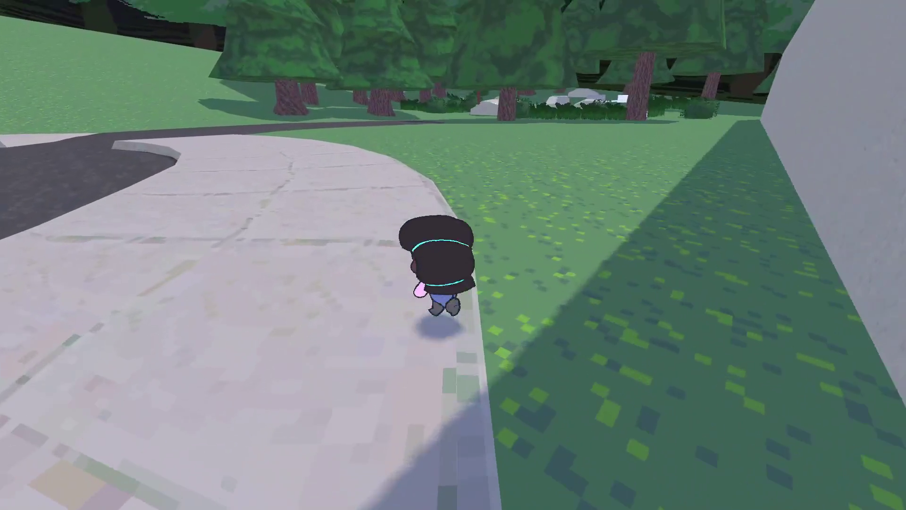
key(w)
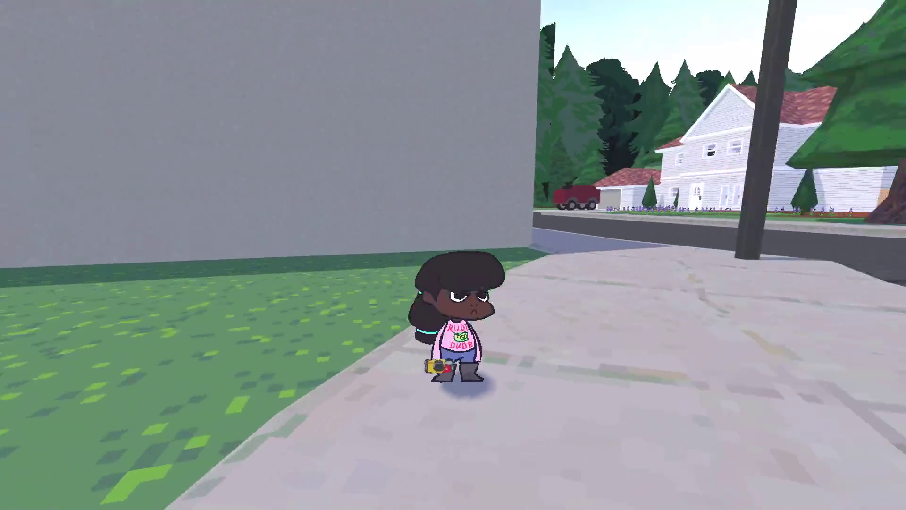
key(w)
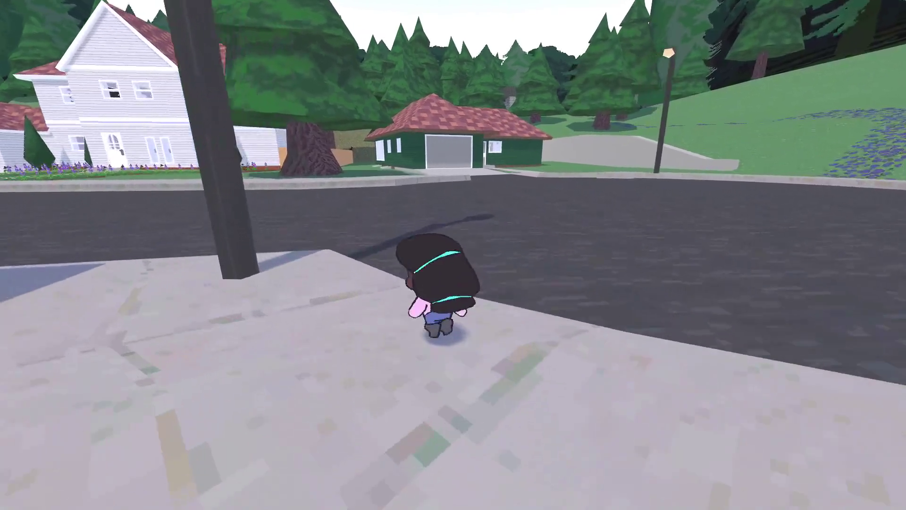
key(a)
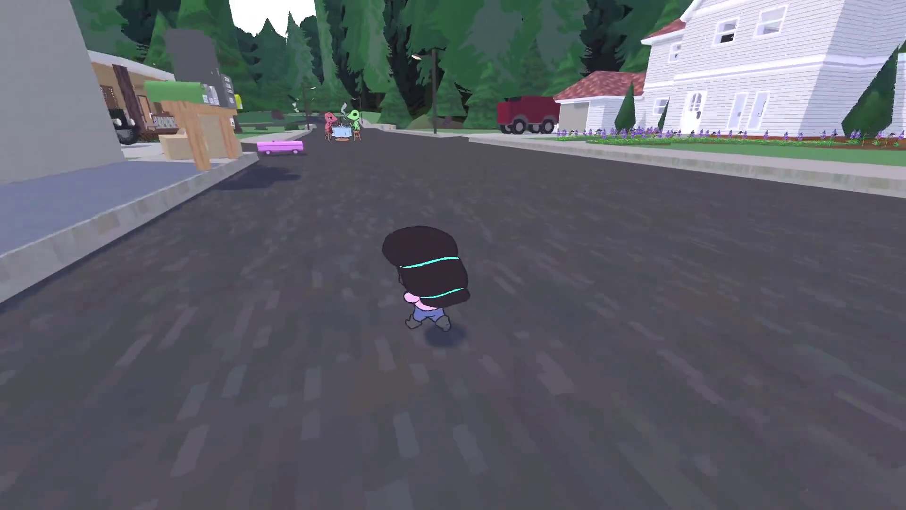
key(d)
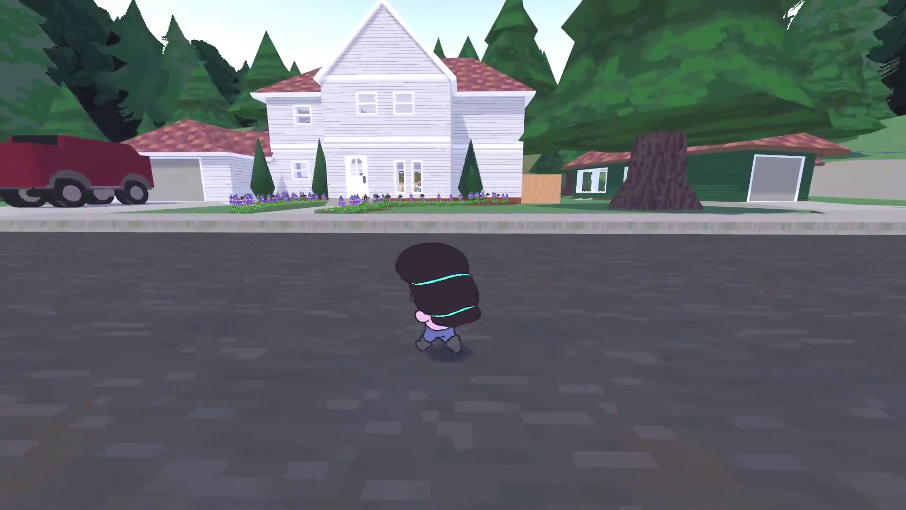
- Enter the white house, climb the stairs and walk into the living room toward Apollo
key(w)
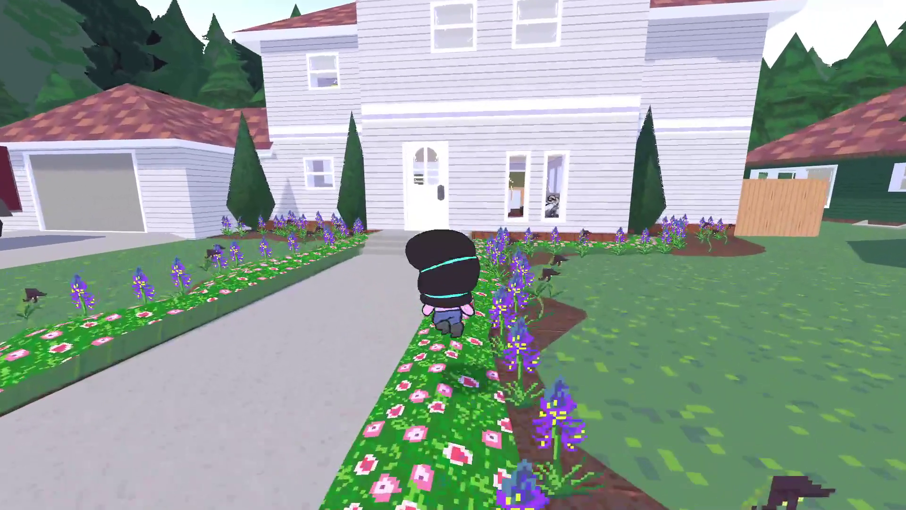
key(w)
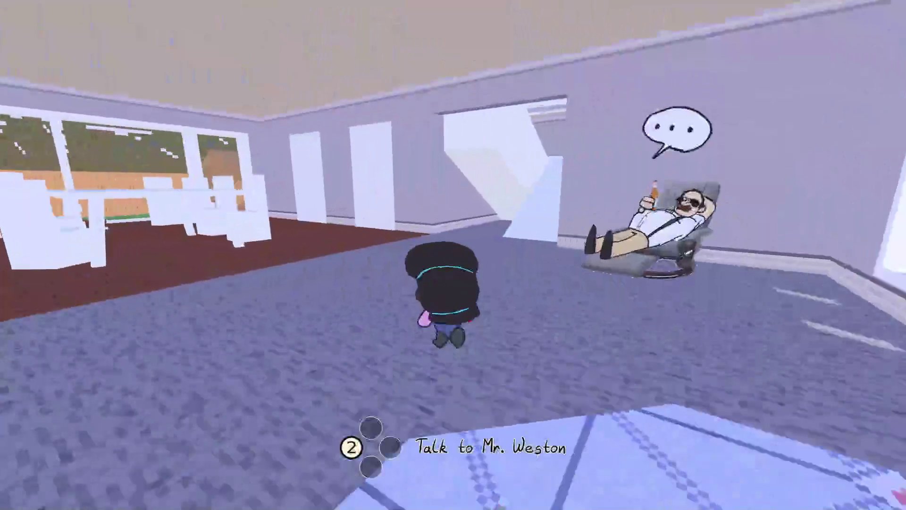
key(d)
key(w)
key(d)
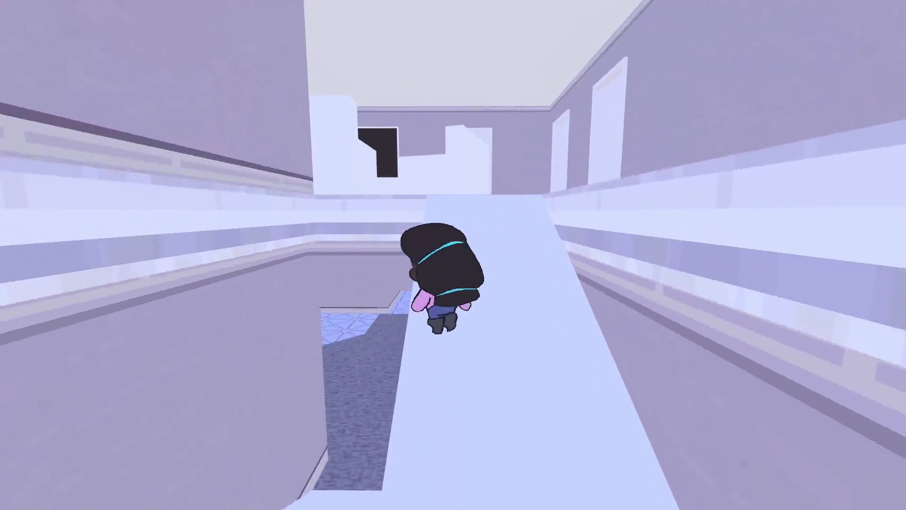
- Talk to Apollo until he says his mom could beat the bear, then pause the game
key(2)
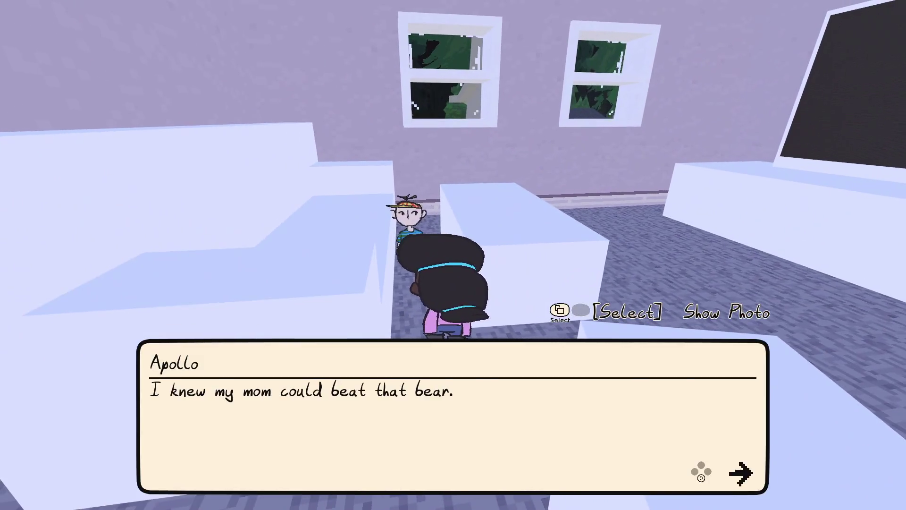
key(0)
key(s)
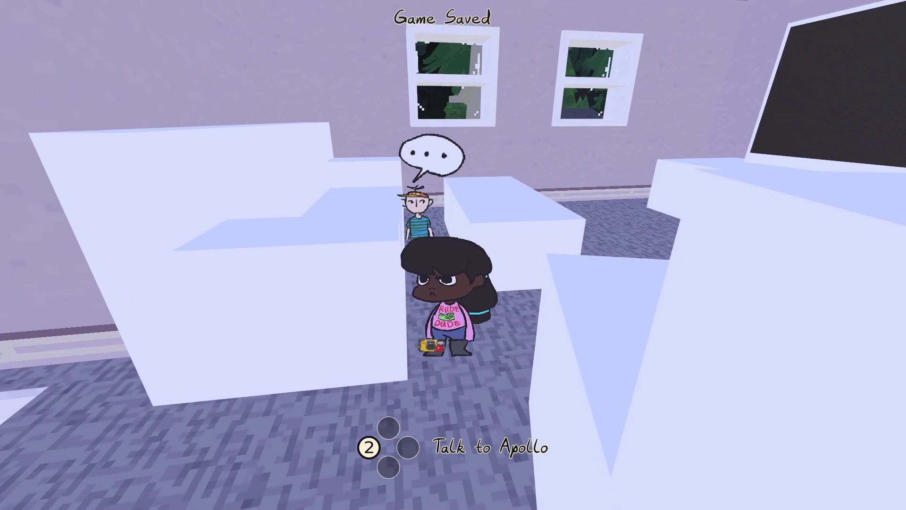
key(w)
key(s)
key(Escape)
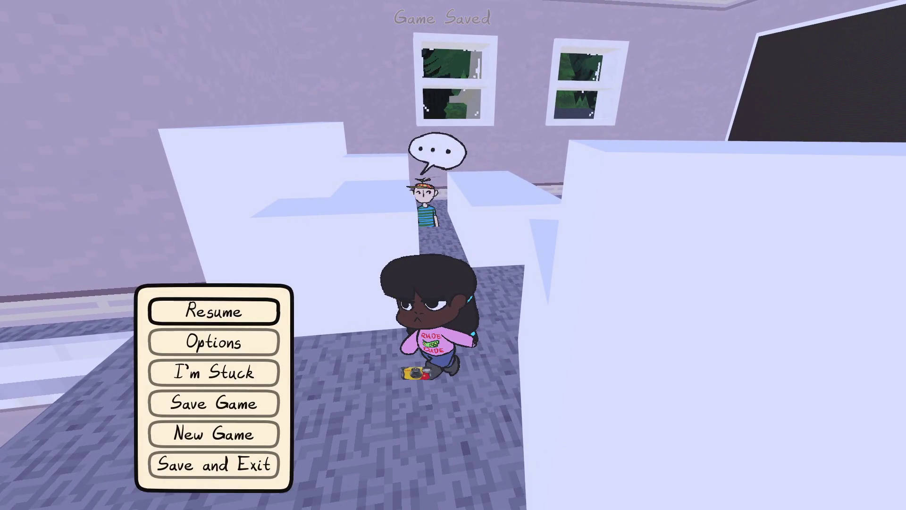
- In NP-ToDo, add the task 'Let Apollo play X-Box after his mom beat a bear'
key(alt+Tab)
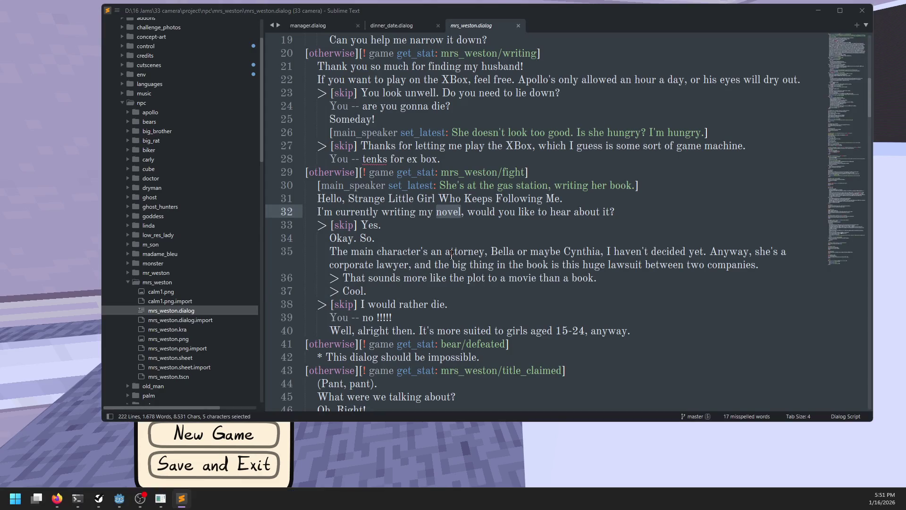
key(alt+Tab)
key(Insert)
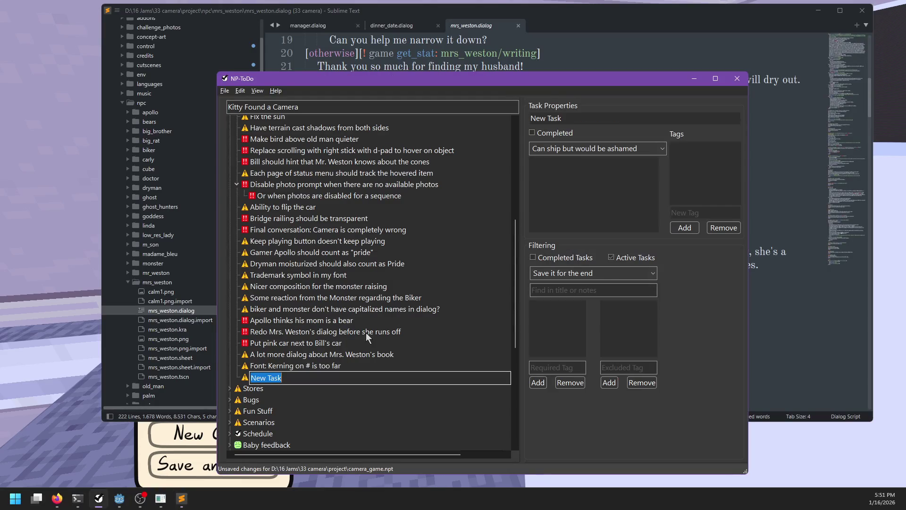
text(Let Apollo play X-Box after his mom beat a bear)
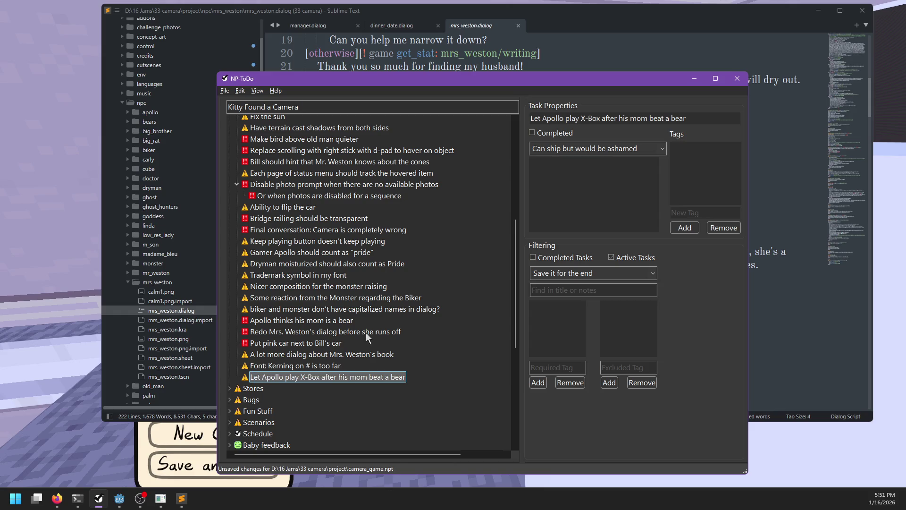
- Give the new task Won't ship priority, save the list and return to the game
mouse_move(398, 392)
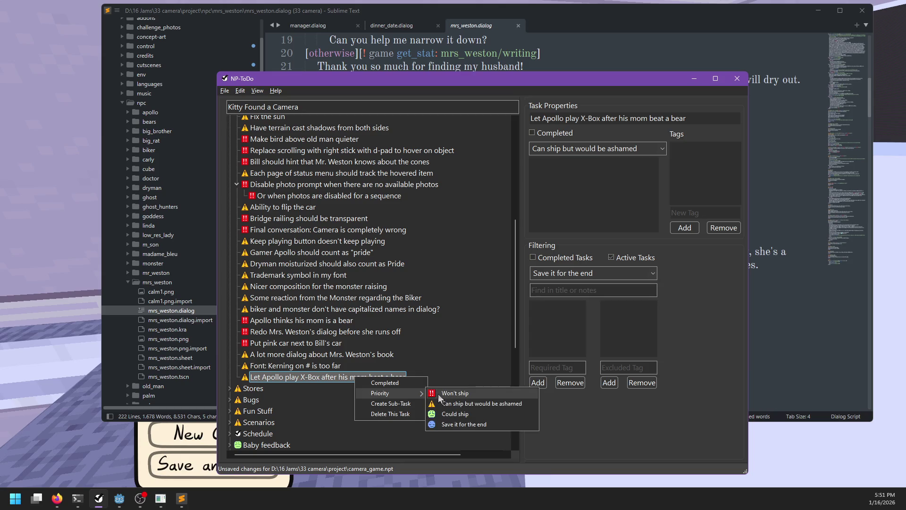
click(446, 392)
key(ctrl+s)
key(alt+Tab)
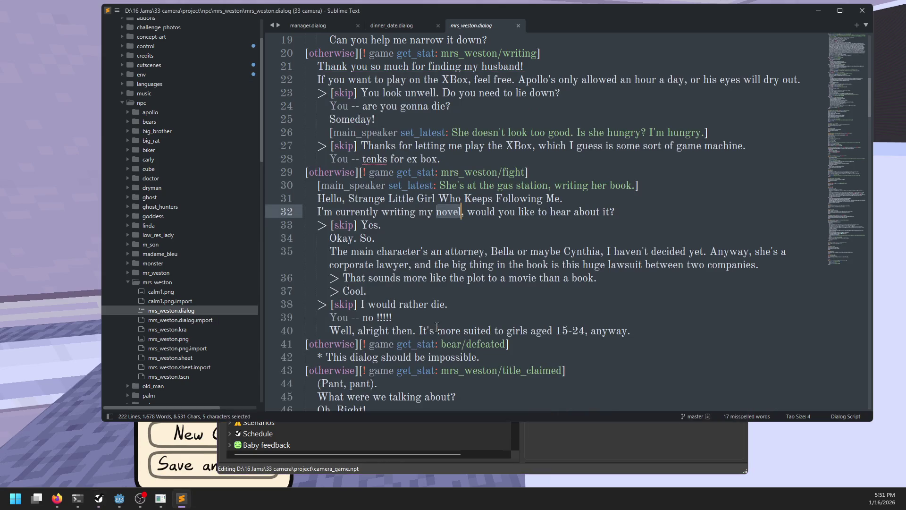
key(alt+Tab)
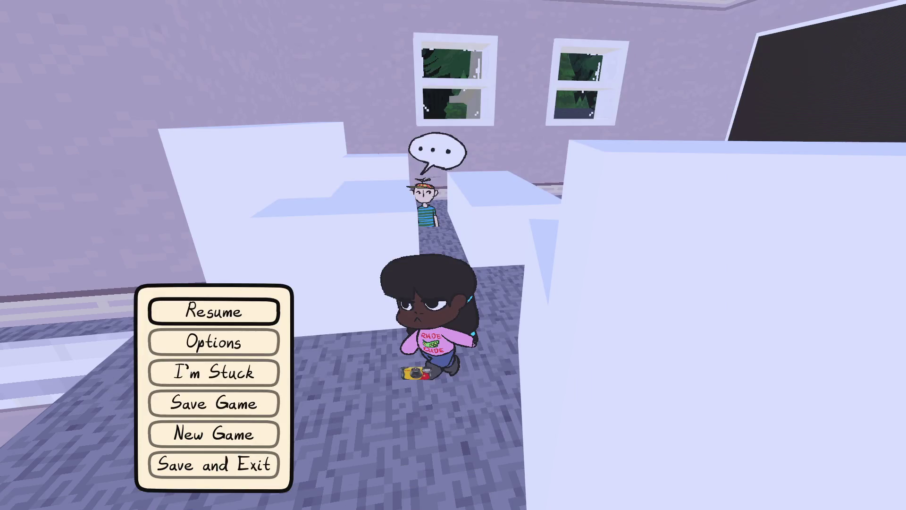
- Resume the game and walk out the front door across the street to the pink car
key(Escape)
key(w)
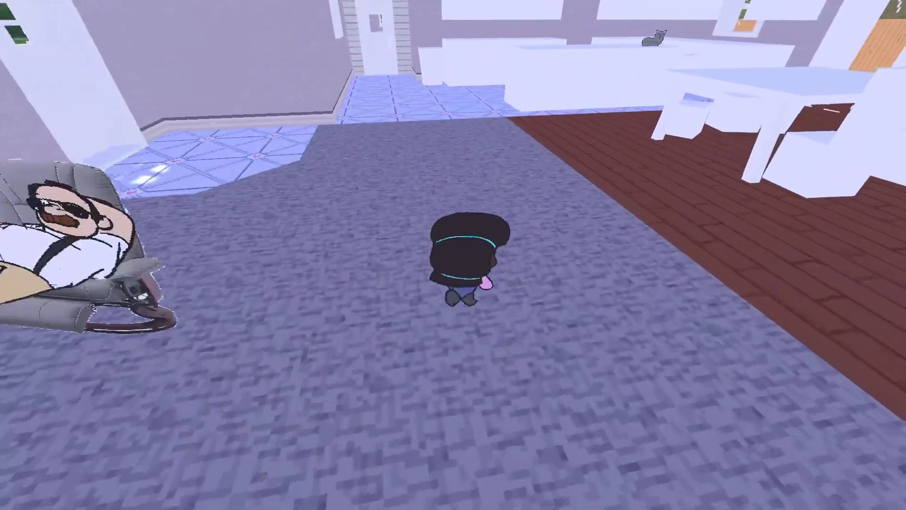
key(w)
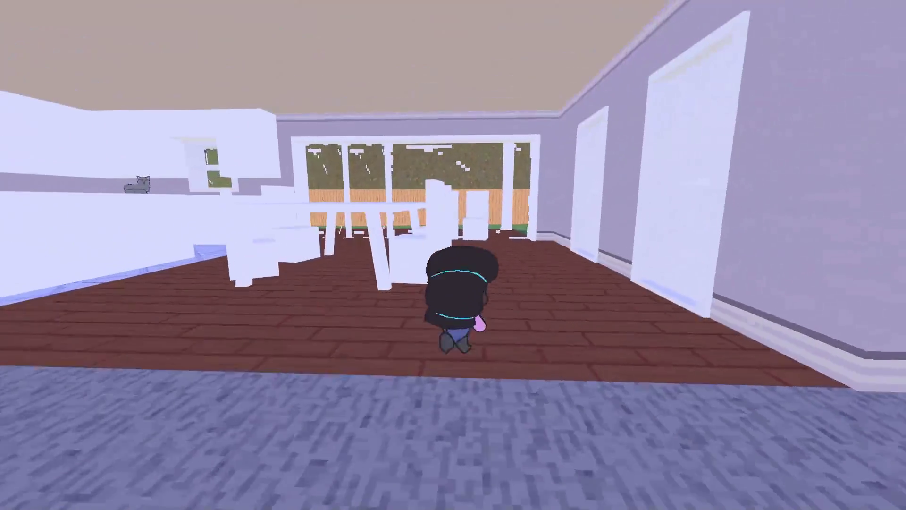
key(w)
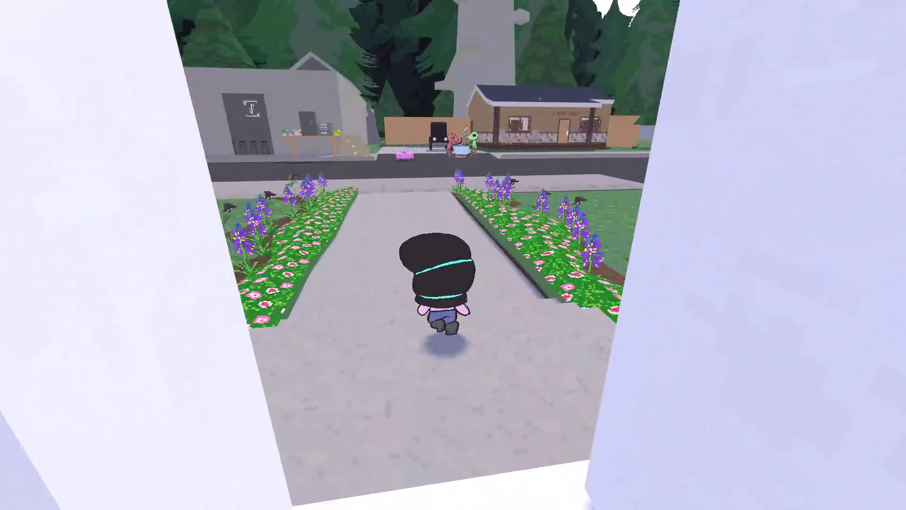
key(w)
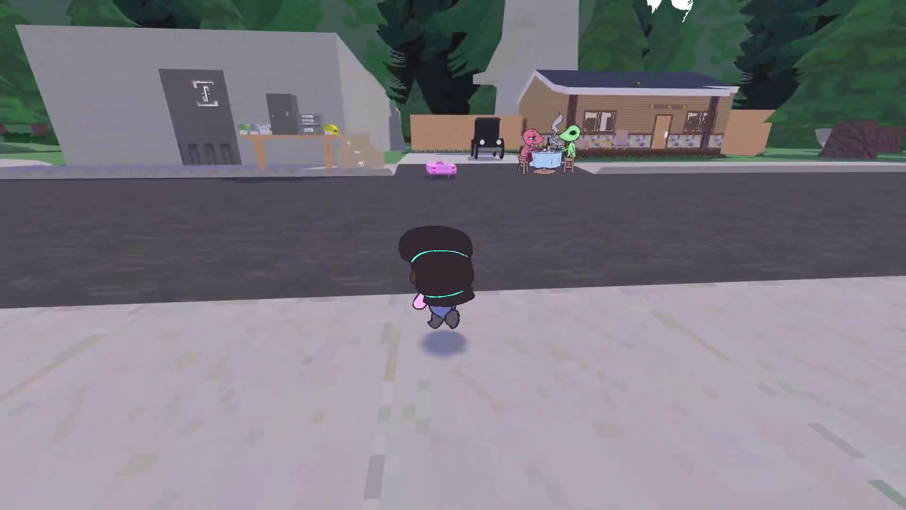
key(w)
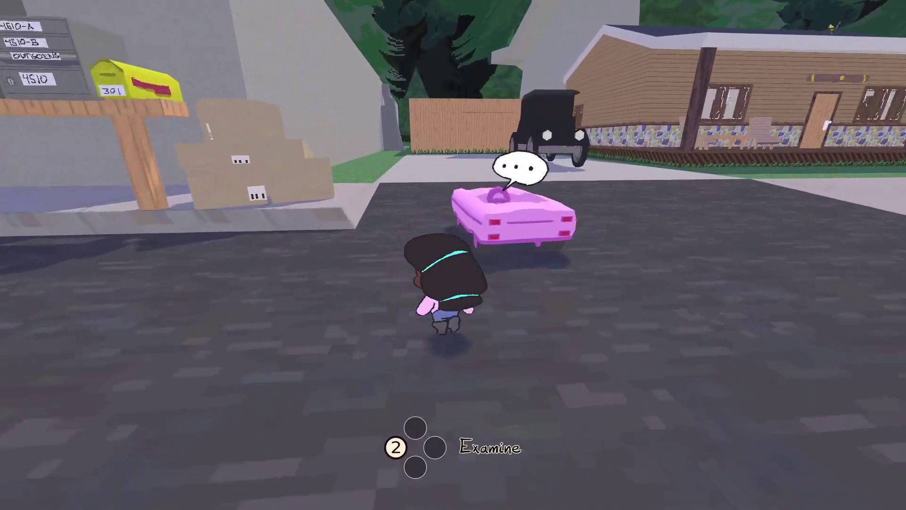
- Drive the pink car along the curb onto the grass, then get out and head for the girl by the tree
key(e)
key(a)
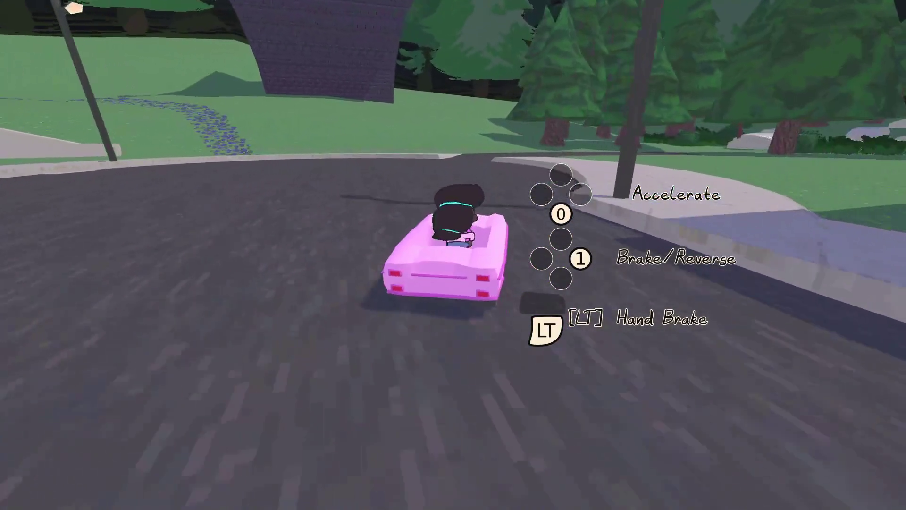
key(a)
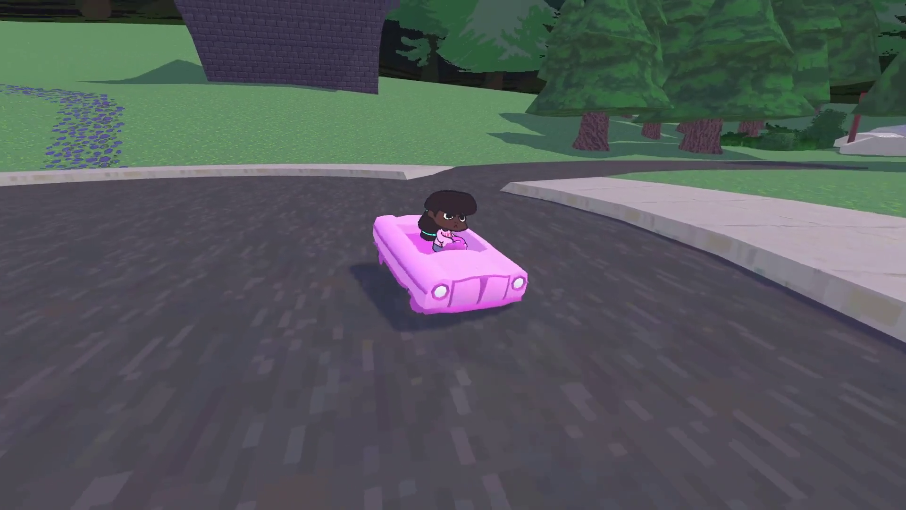
key(w)
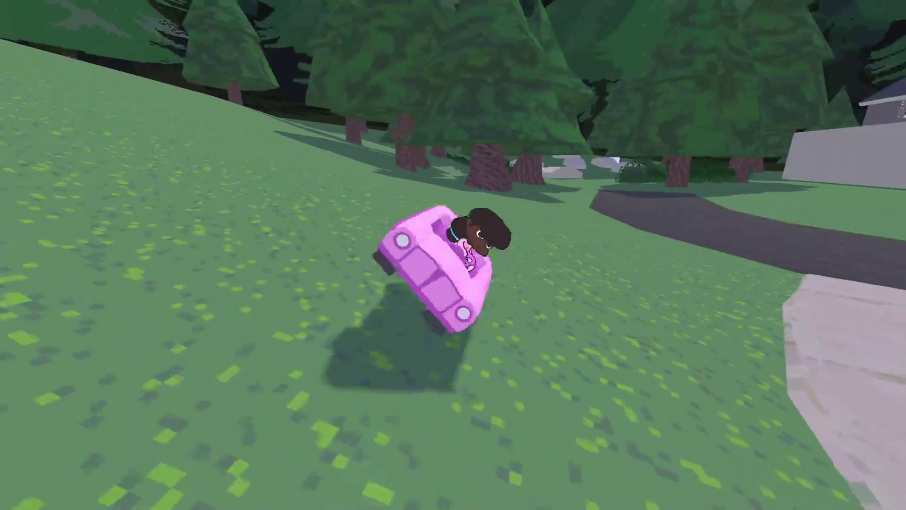
key(d)
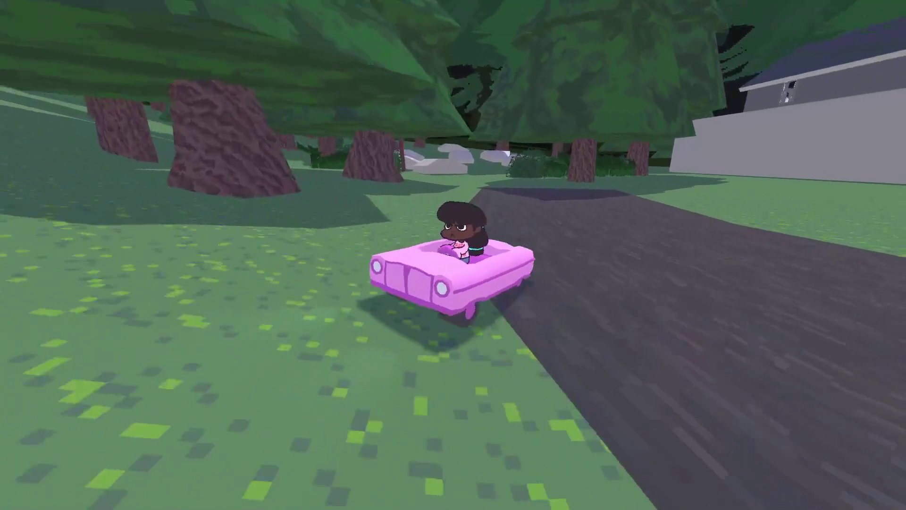
key(e)
key(w)
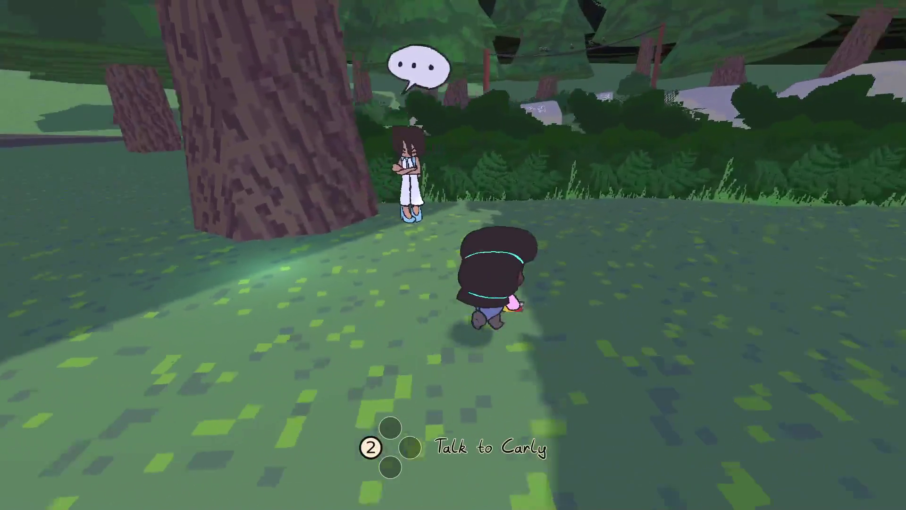
- Talk to Carly by the tree, choose to sit with her, then switch to the mrs_weston.dialog editor
key(e)
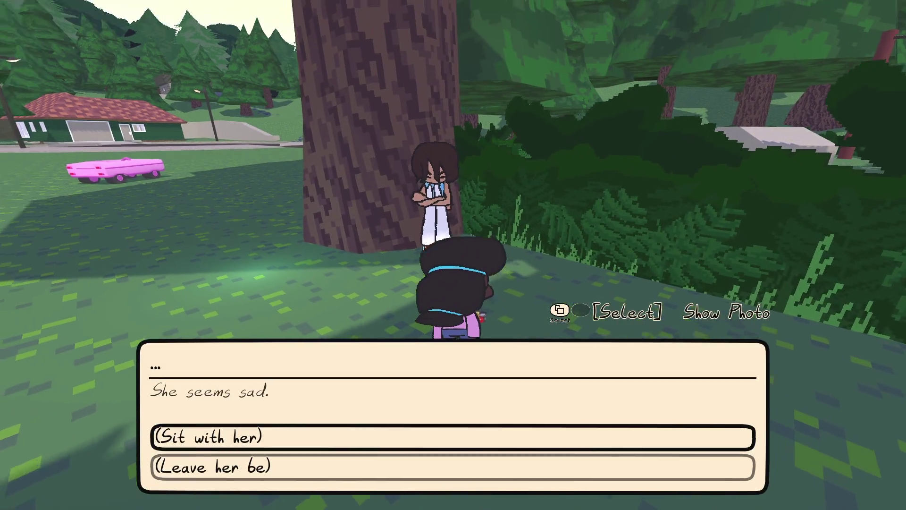
key(e)
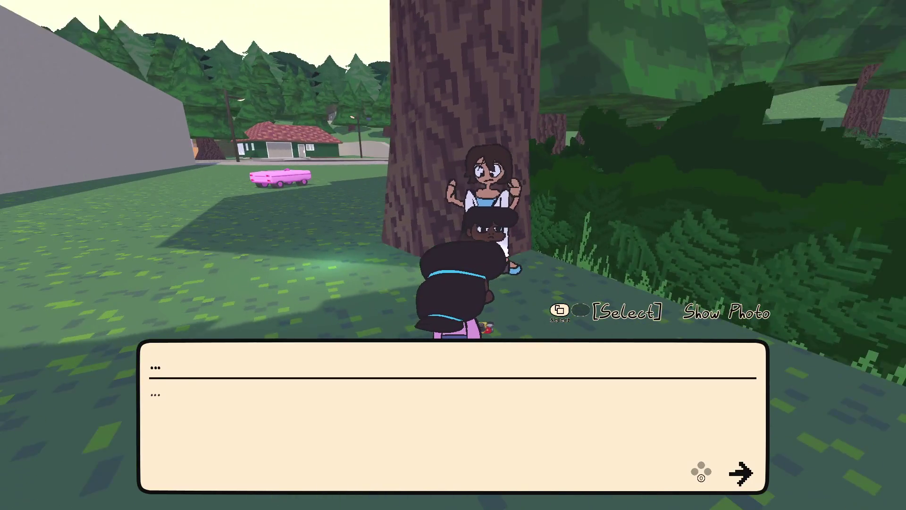
key(alt+Tab)
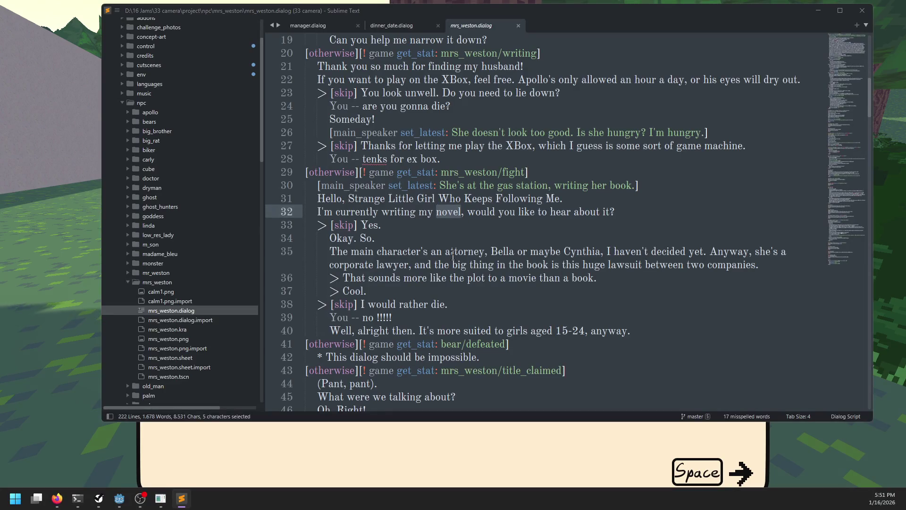
- Add the task 'Kitty does not turn invisible when sitting with Carly' to the NP-ToDo list
key(alt+Tab)
key(ctrl+n)
text(K)
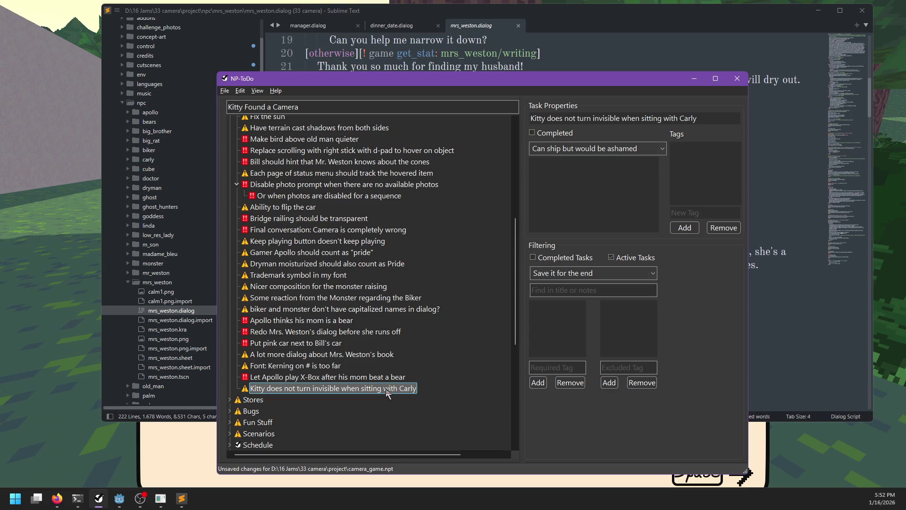
- Return to the game and advance Carly's dialogue to the Leave her be / Continue sitting choice
key(alt+Tab)
key(space)
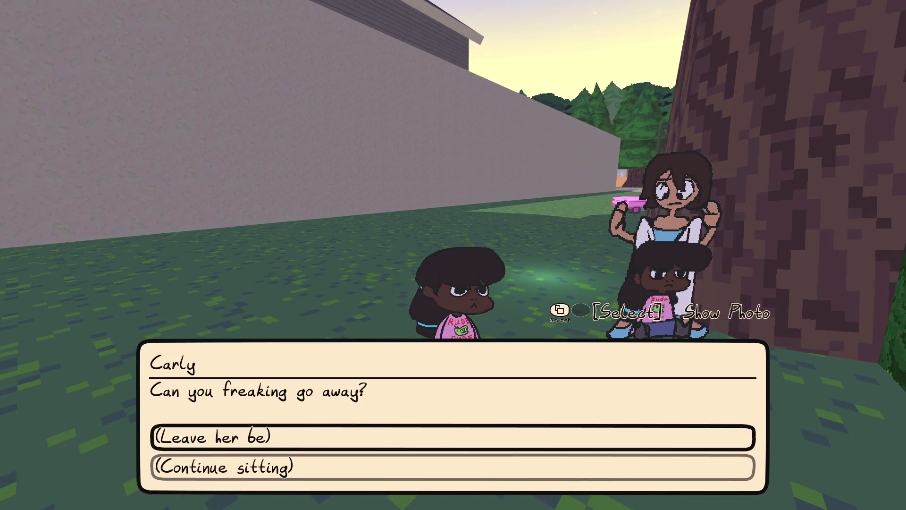
- Choose (Continue sitting) twice to stay beside Carly
key(Down)
key(Return)
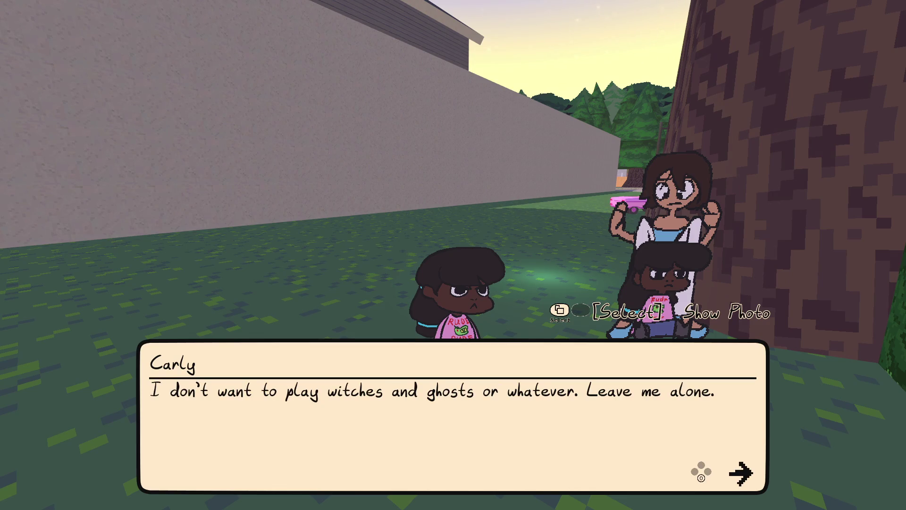
key(Return)
key(Down)
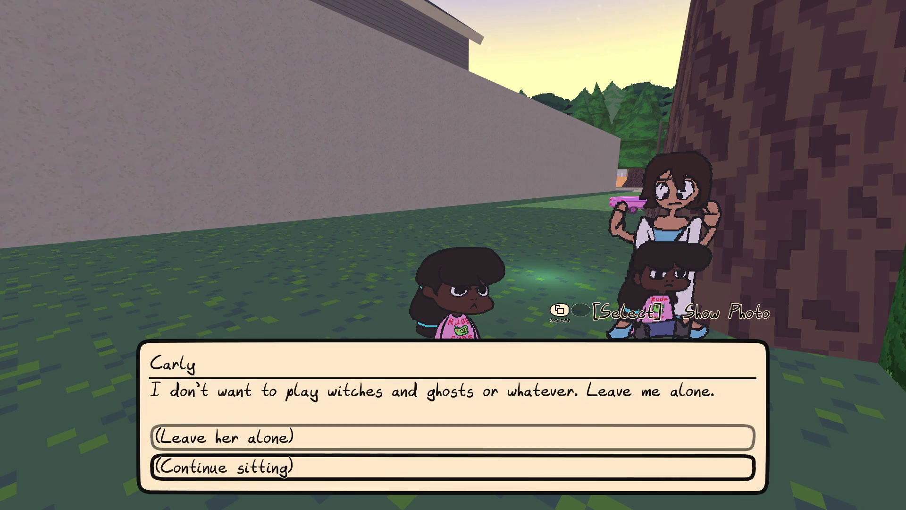
key(Return)
key(Return)
key(Return)
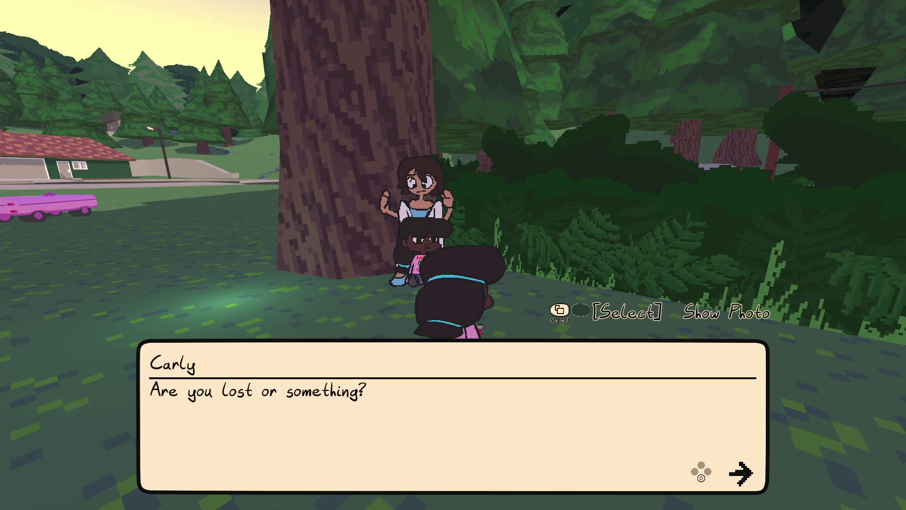
- Answer "I don't know.", finish Carly's conversation and open the photo gallery
key(Return)
key(Down)
key(Up)
key(Return)
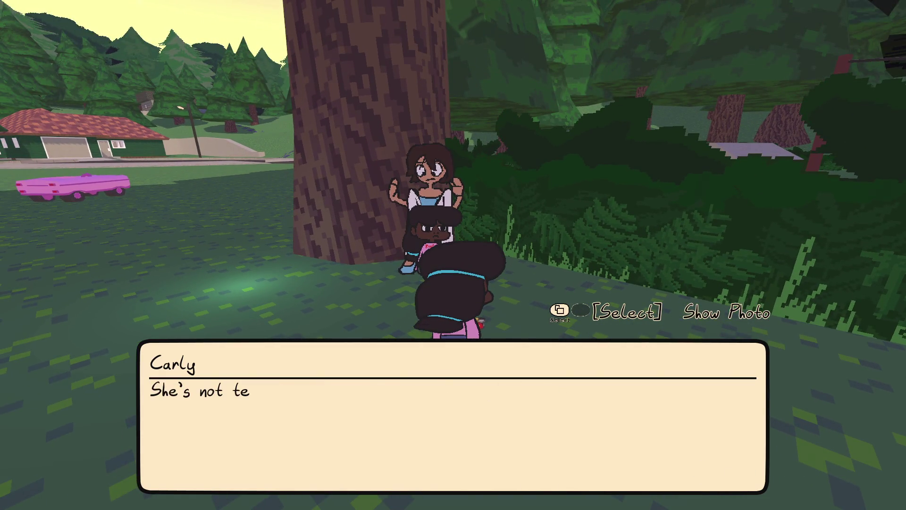
key(Return)
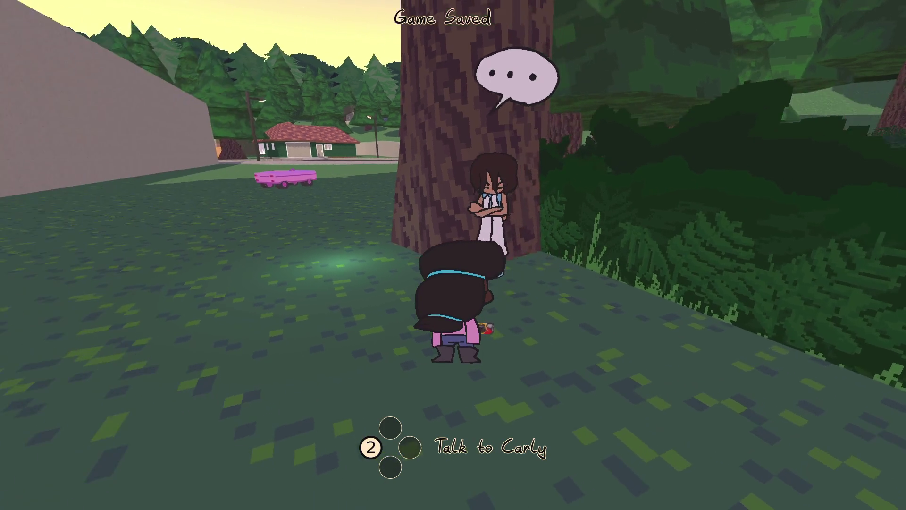
key(Tab)
key(e)
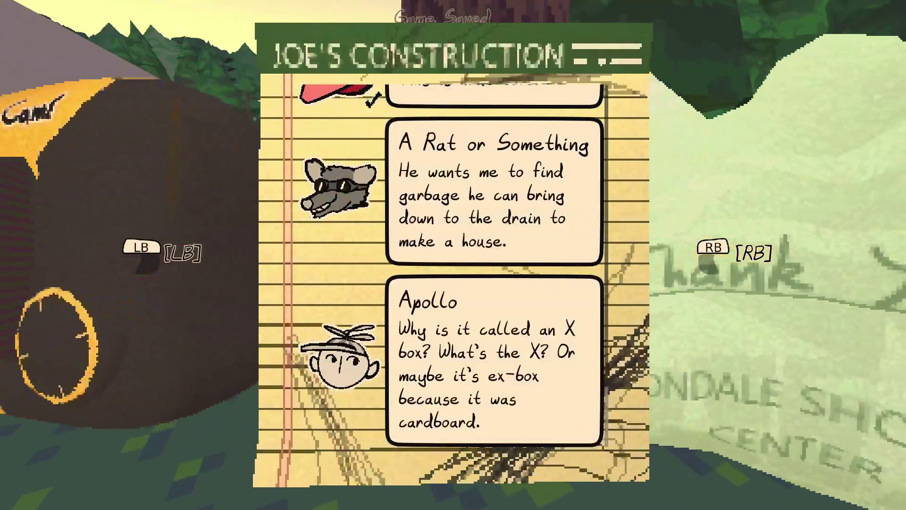
scroll(427, 326, down, 10)
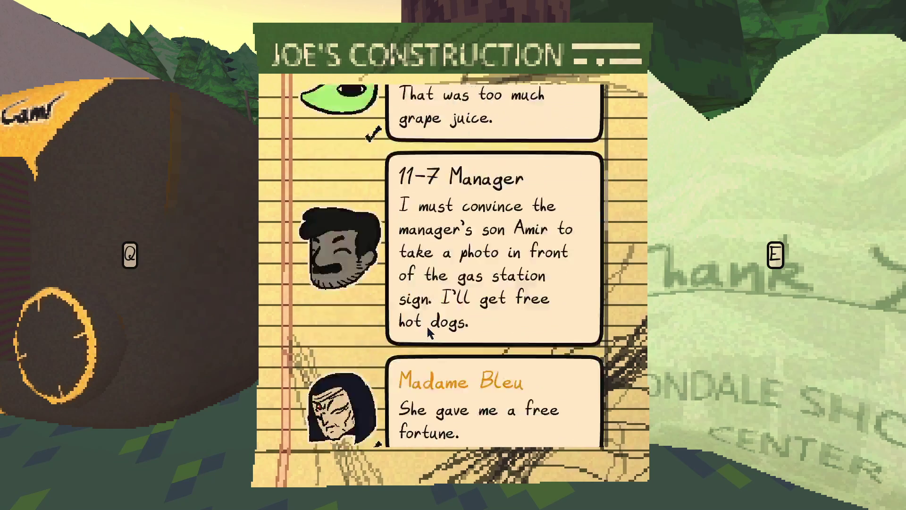
scroll(419, 231, down, 5)
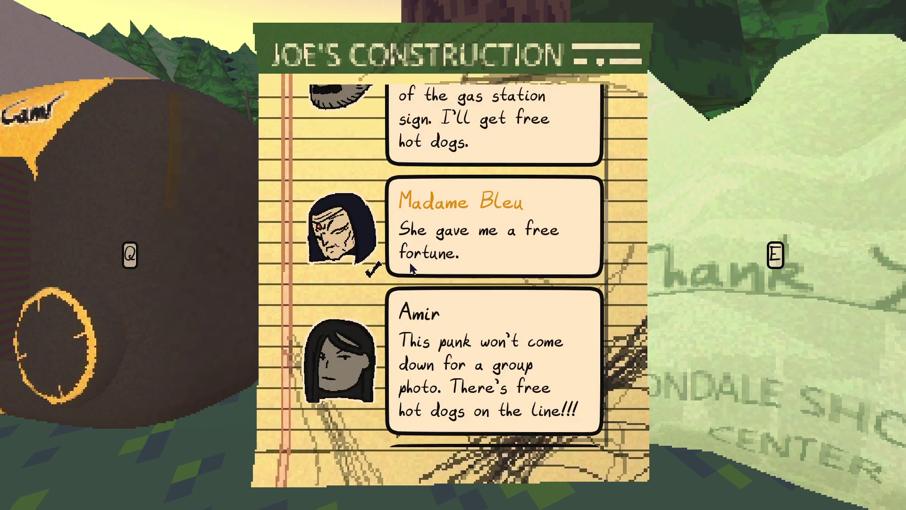
scroll(413, 250, up, 2)
scroll(410, 267, down, 3)
scroll(410, 267, down, 8)
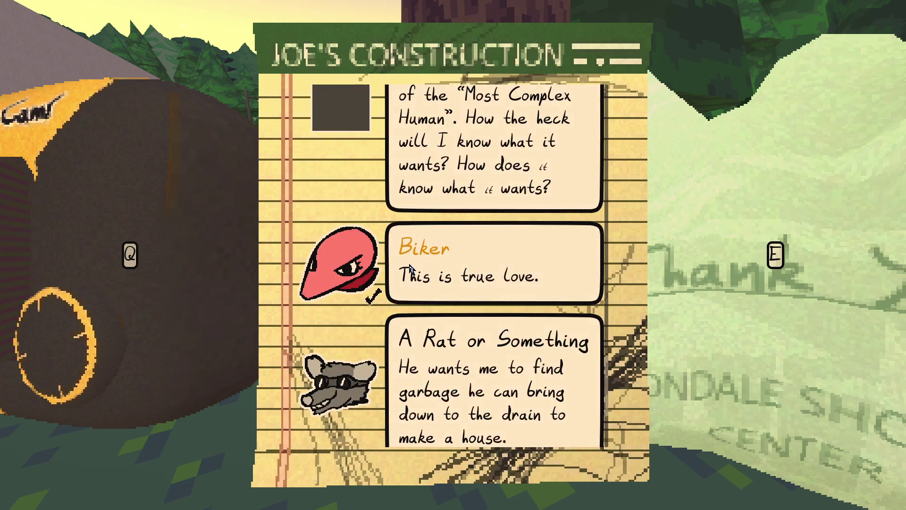
scroll(421, 309, up, 7)
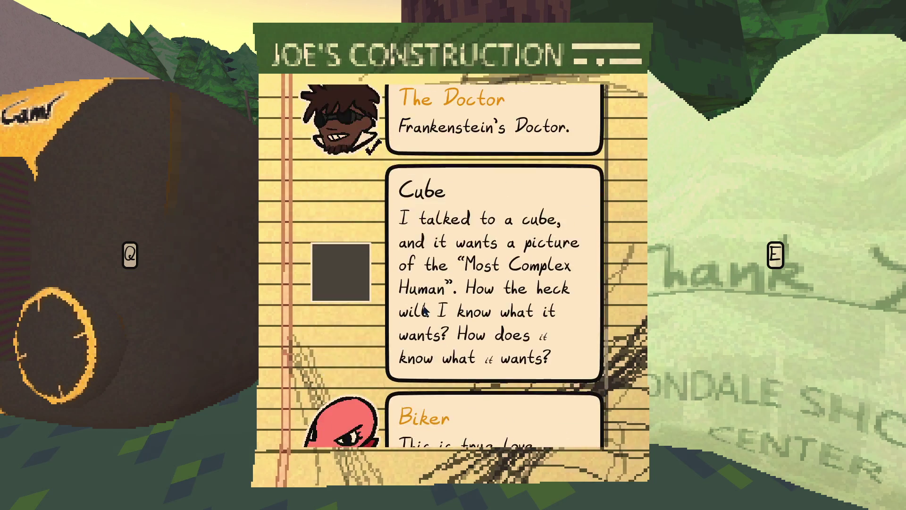
key(Escape)
key(w)
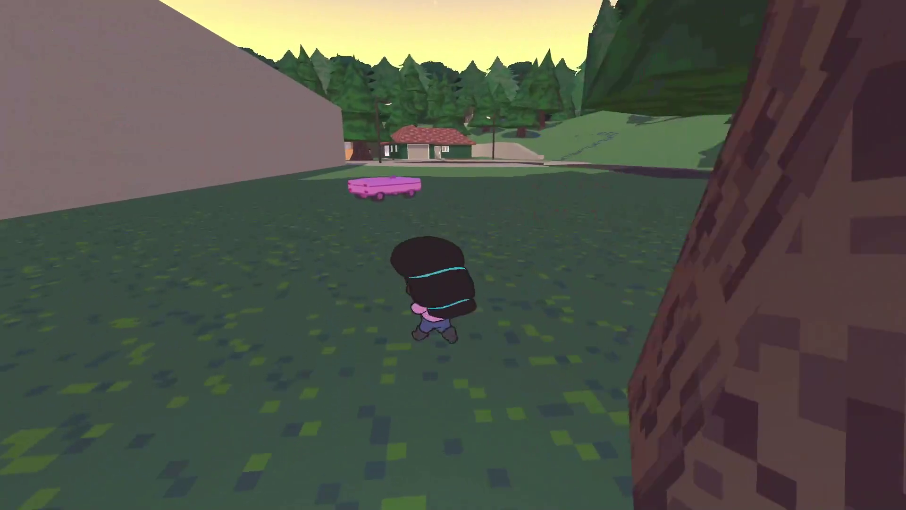
- Get into the pink car and drive across the grass, turning left onto the street
key(e)
key(w)
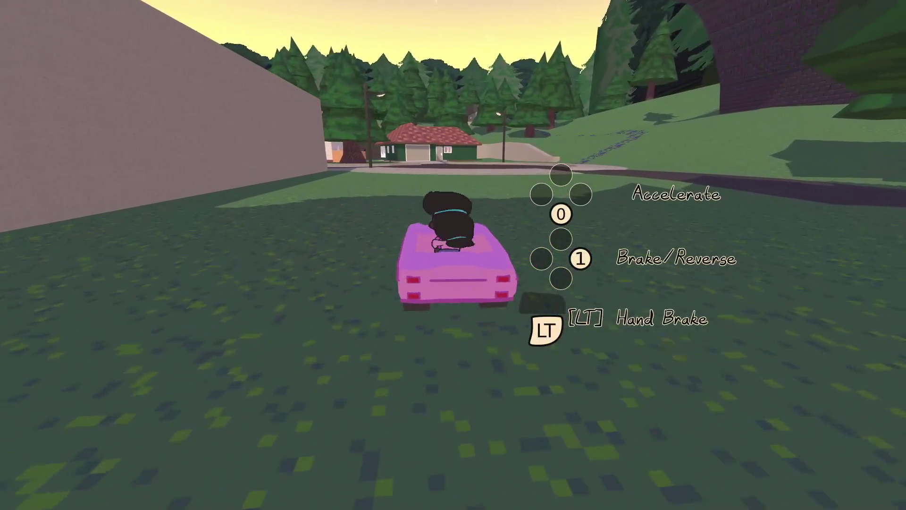
key(w)
key(a)
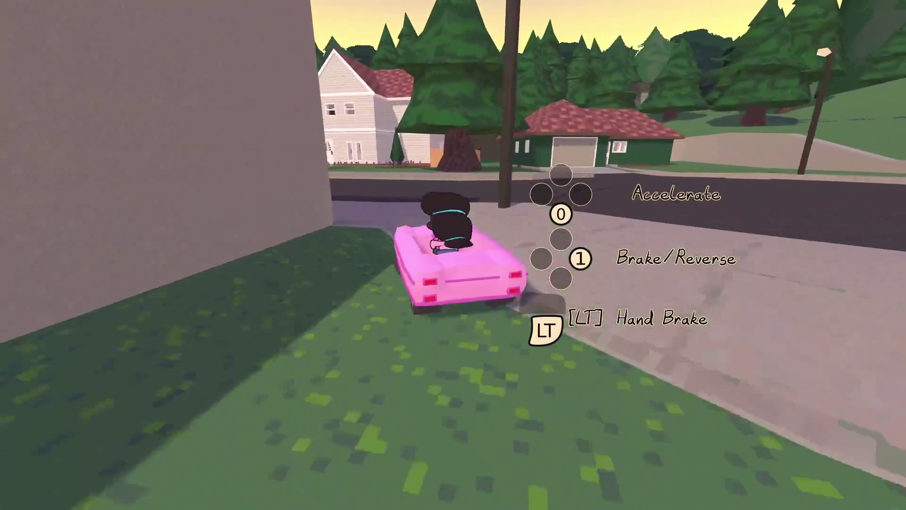
- Snap a photo while driving, then continue past the couple at the table and around the bend
key(p)
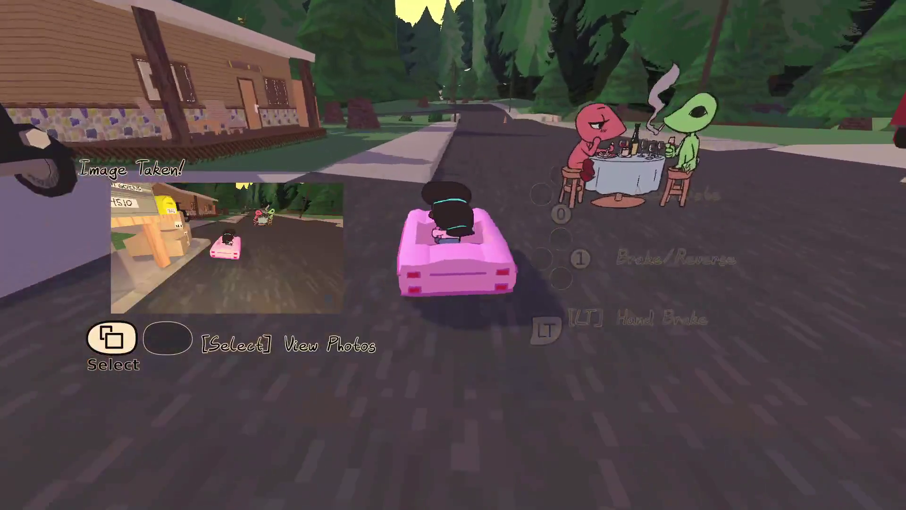
key(d)
key(w)
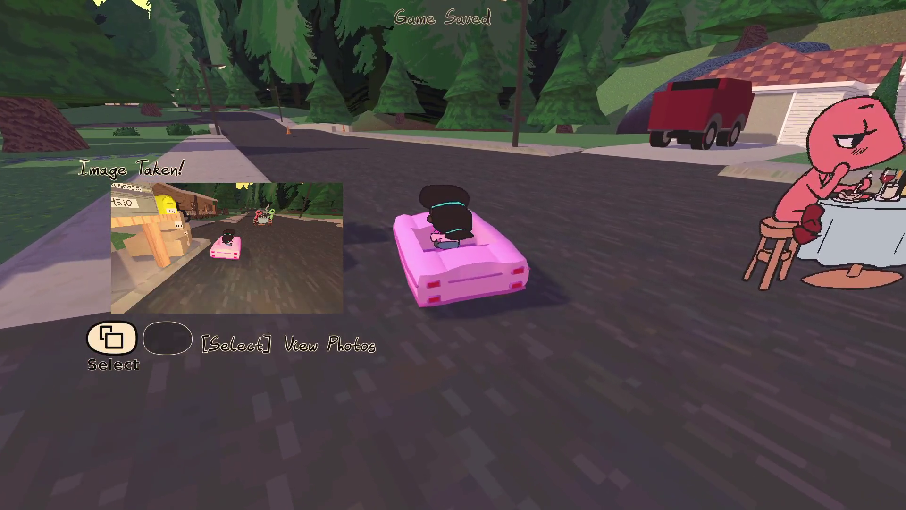
key(w)
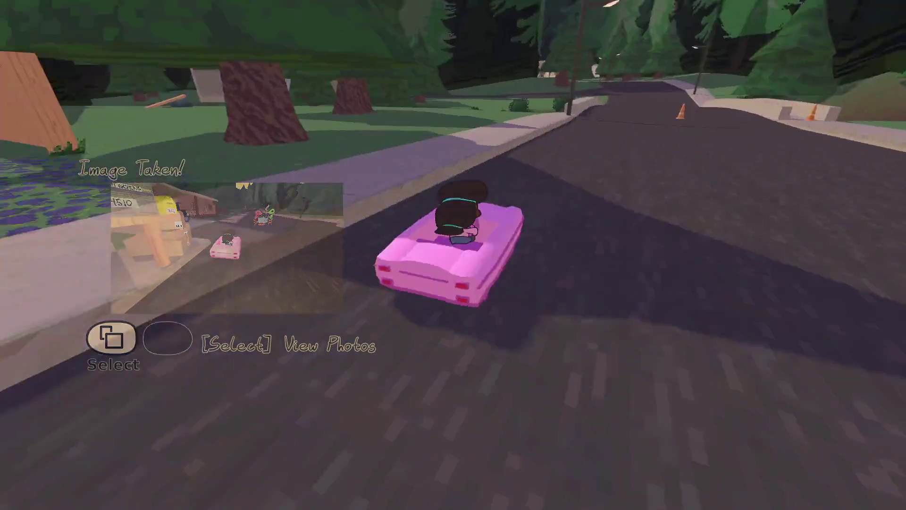
key(w)
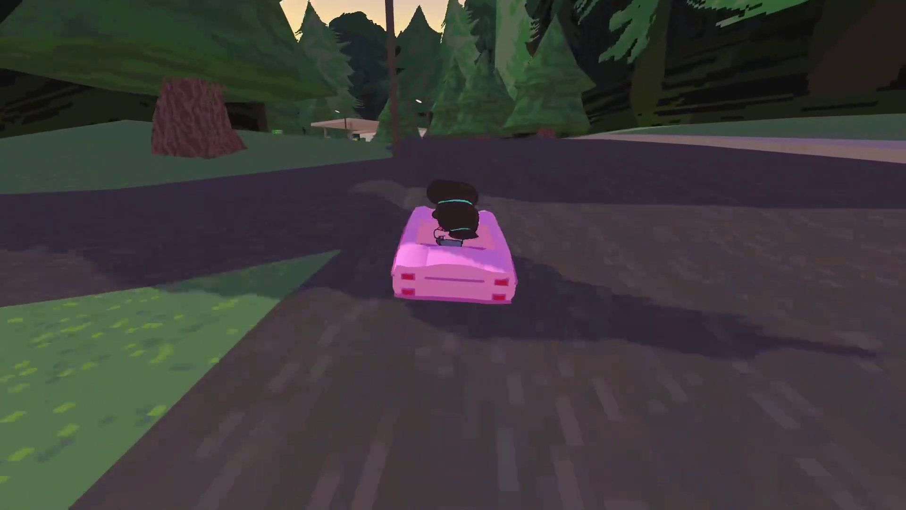
key(d)
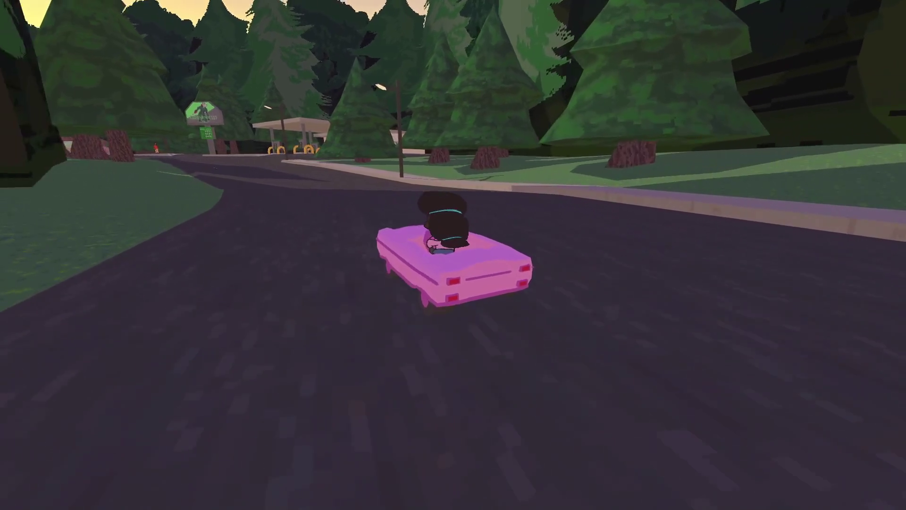
- Drive onto the street of houses, leave the car, and walk through the garage upstairs to the locked door
key(w)
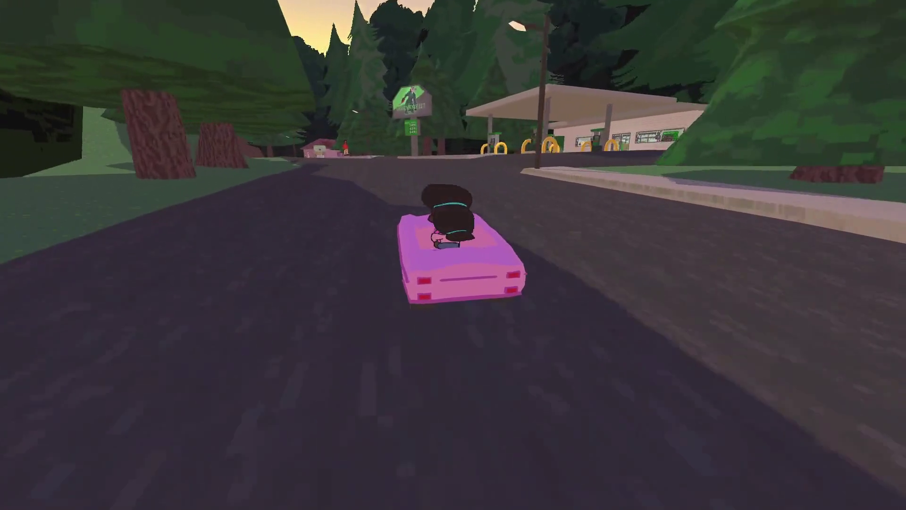
key(a)
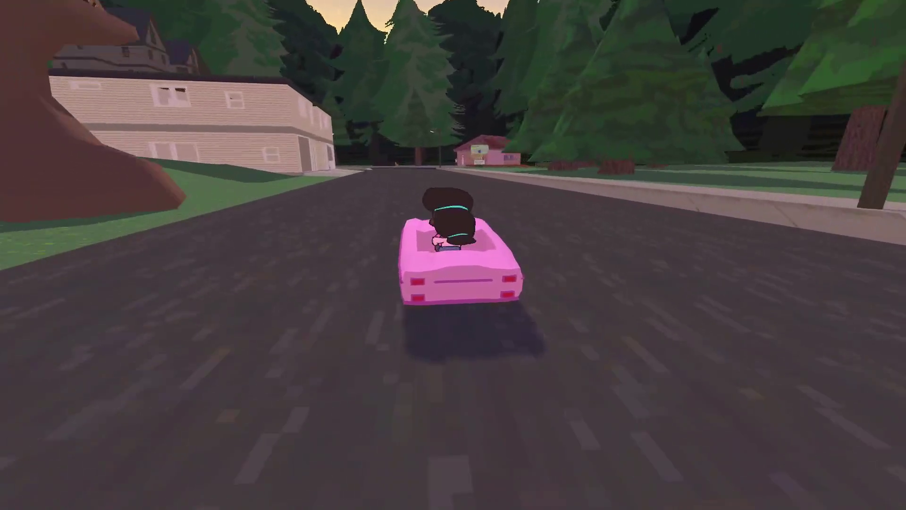
key(e)
key(w)
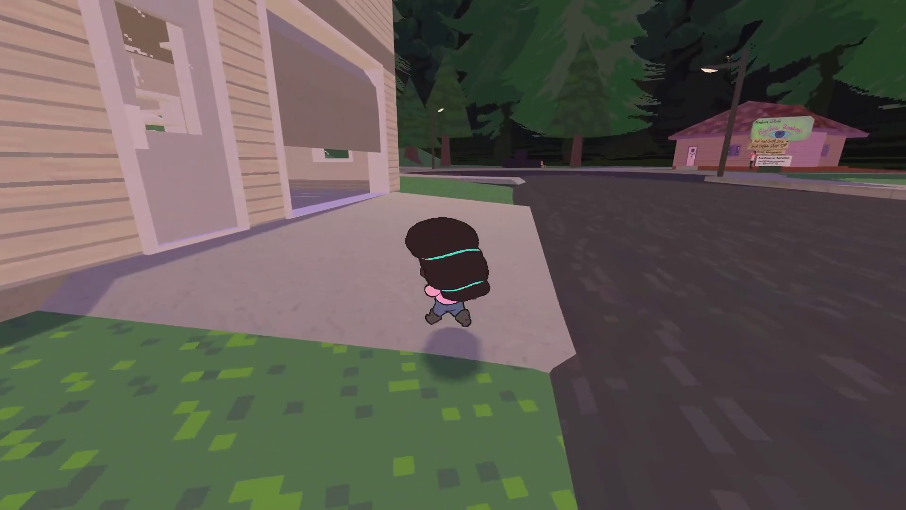
key(w)
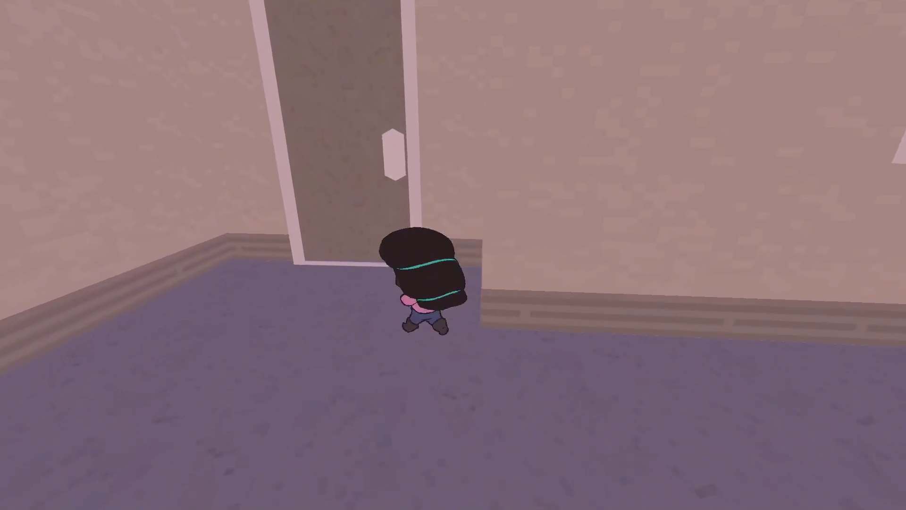
key(w)
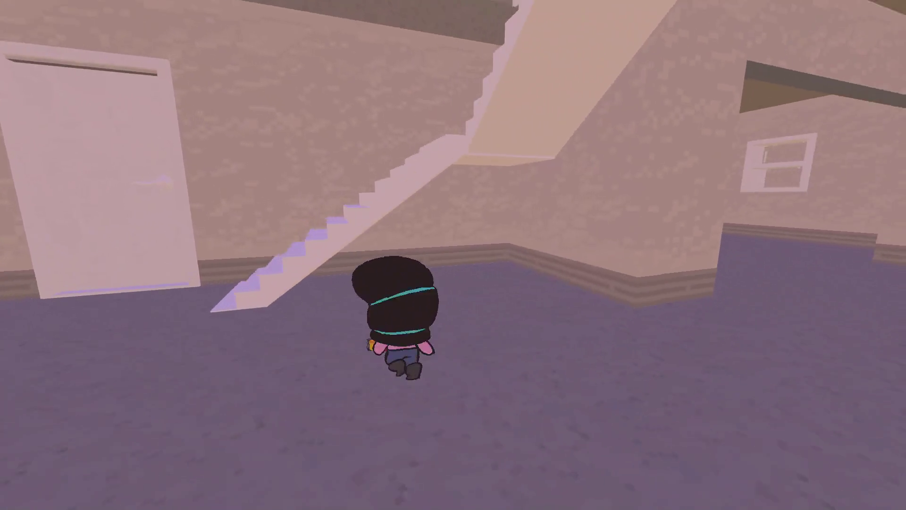
key(w)
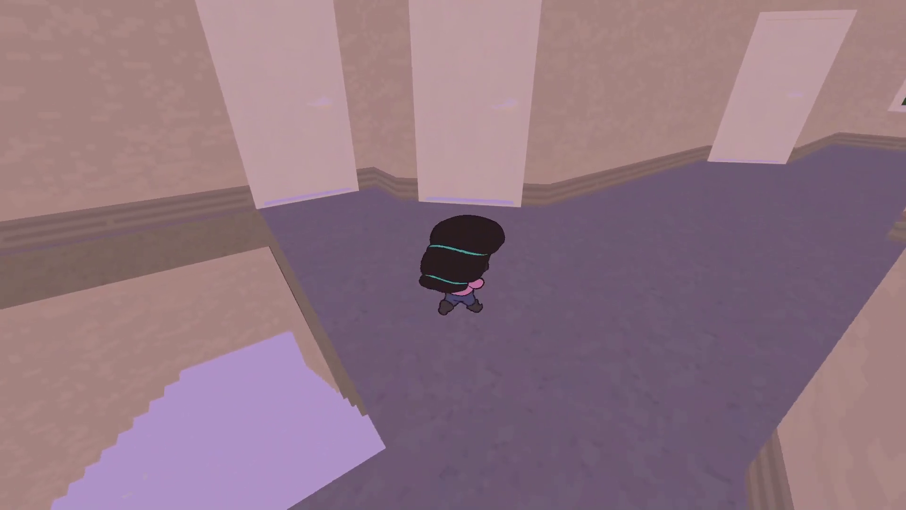
- Unlock the upstairs door with 'Unlock the door', using up the bent cotton swab
key(2)
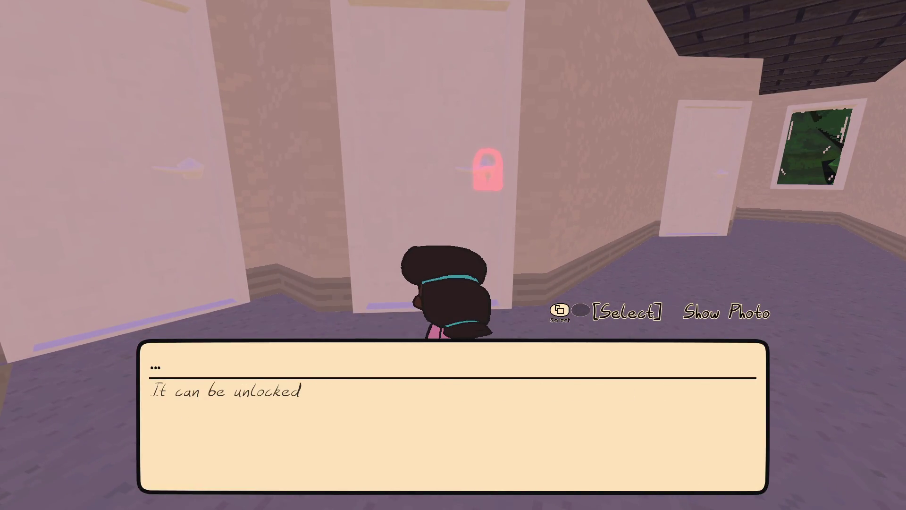
key(Down)
key(Up)
key(Return)
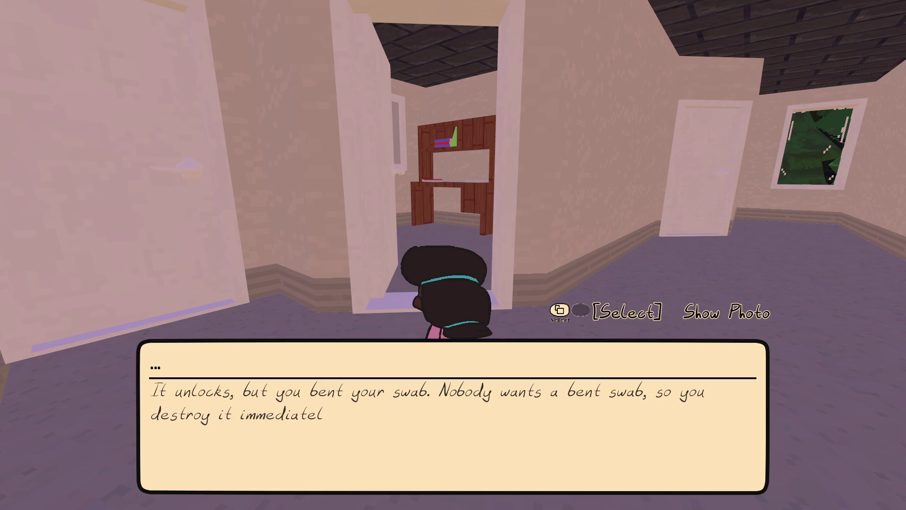
key(Return)
- Examine the fuzzy-persona drawings on the desk, then close the description
key(w)
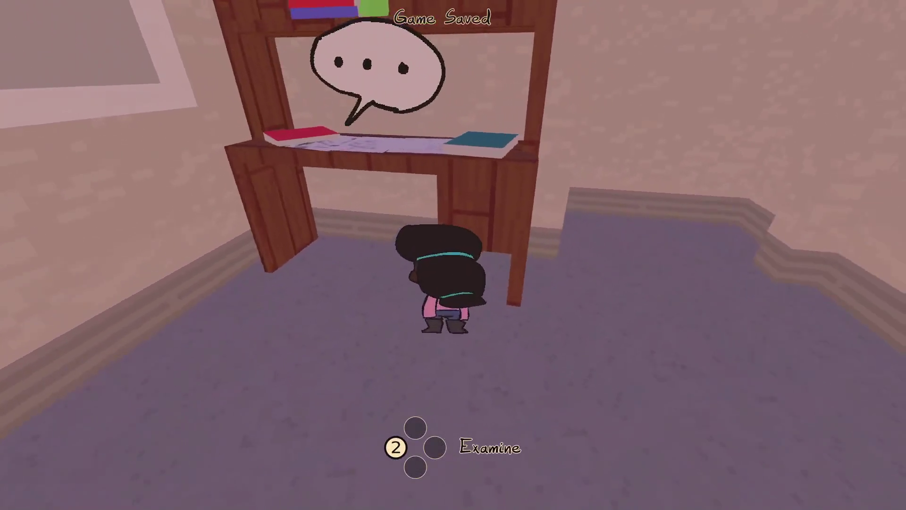
key(Return)
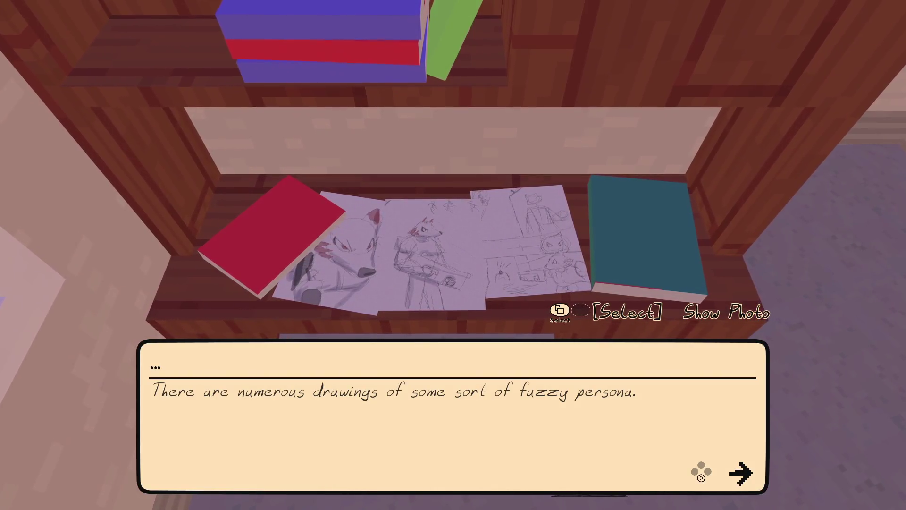
key(Return)
key(Return)
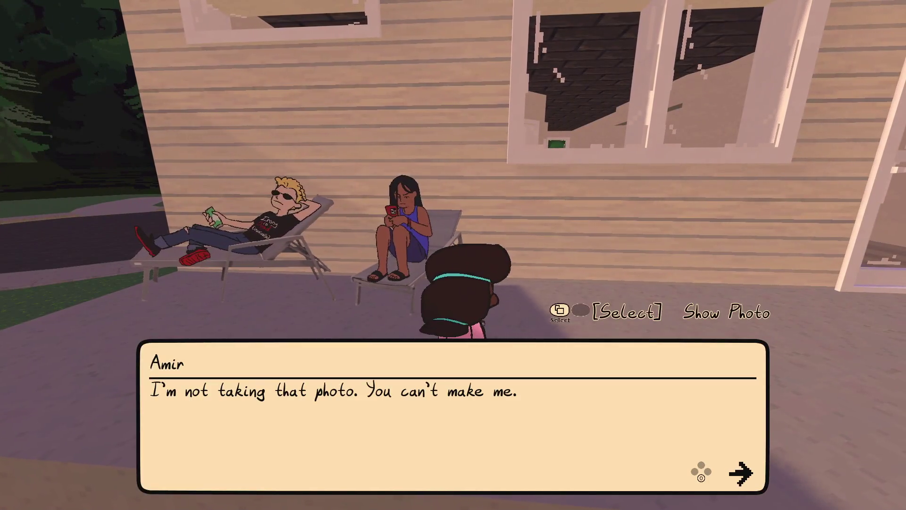
- Show the teen the desk-drawings photo and advance through his conversation about the wolf drawings
key(Tab)
key(Return)
key(Return)
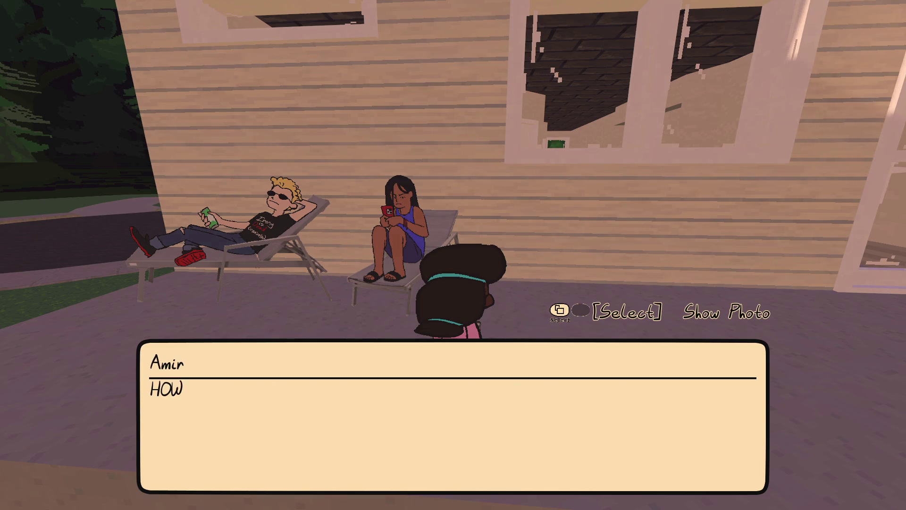
key(Return)
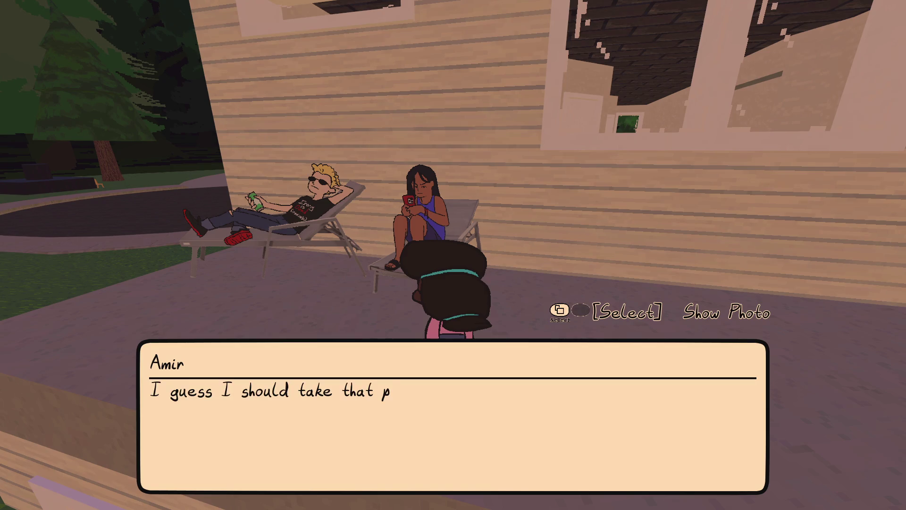
key(Return)
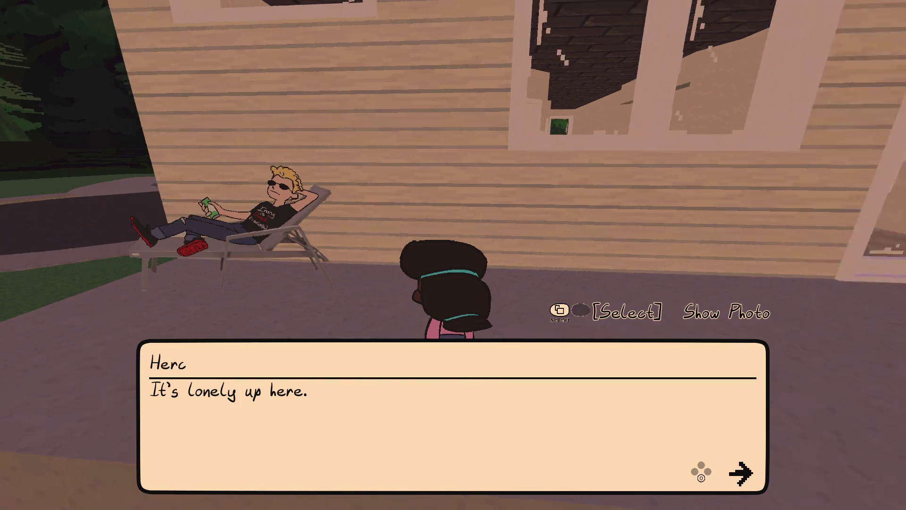
key(Return)
- Leave the porch conversation and run along the house and around its corner
key(w)
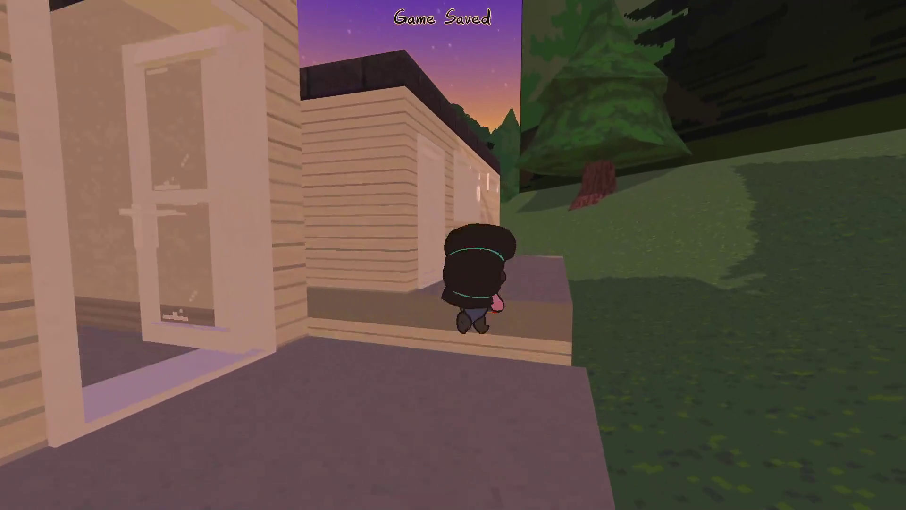
key(a)
key(a)
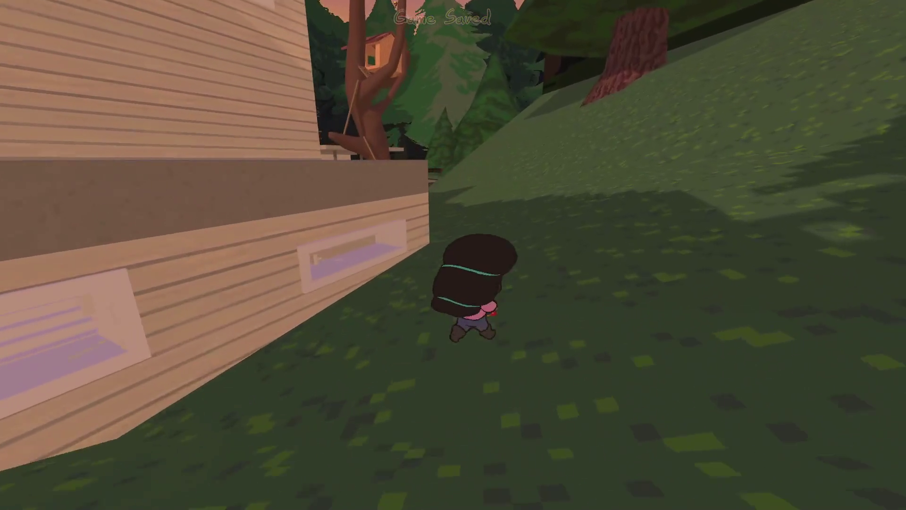
- Run across the grass, over the treehouse trunk, and onto the road by the gas station
key(w)
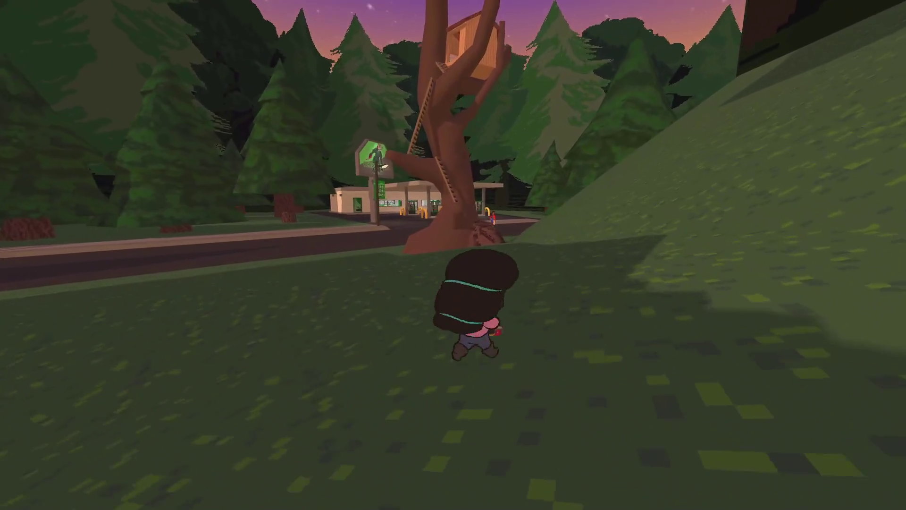
key(w)
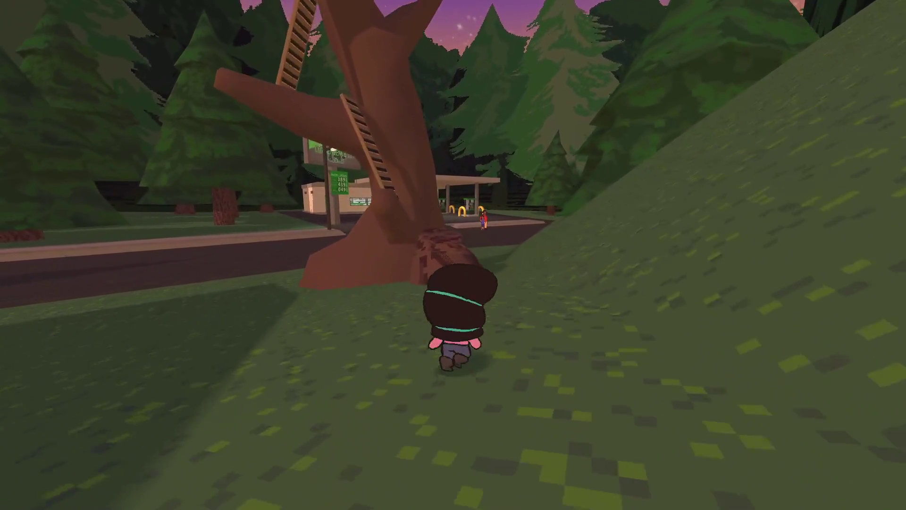
key(w)
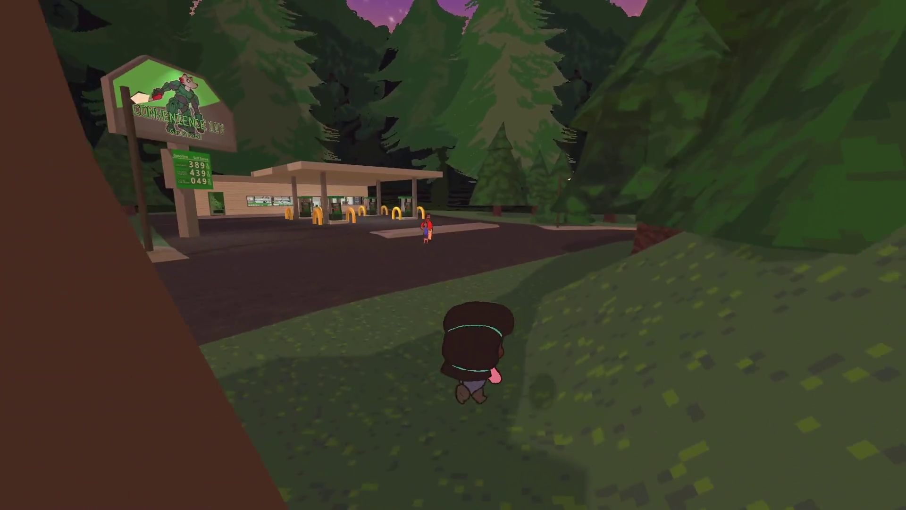
key(w)
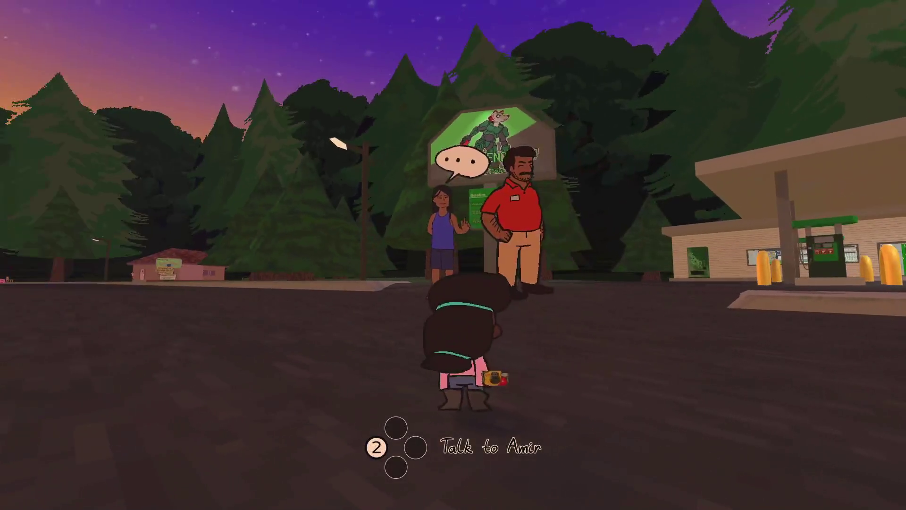
- Photograph the 11-7 Manager with the woman by the sign and show him the new photo
key(p)
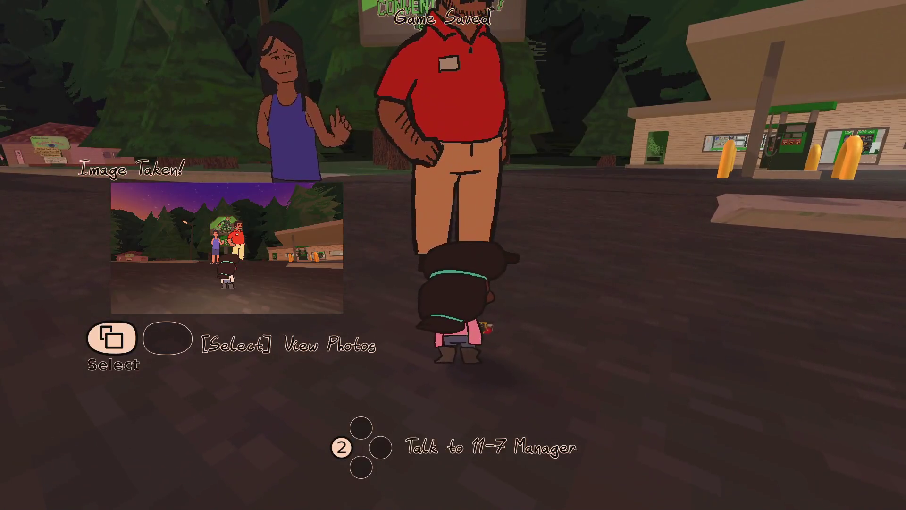
key(Tab)
key(Return)
key(Return)
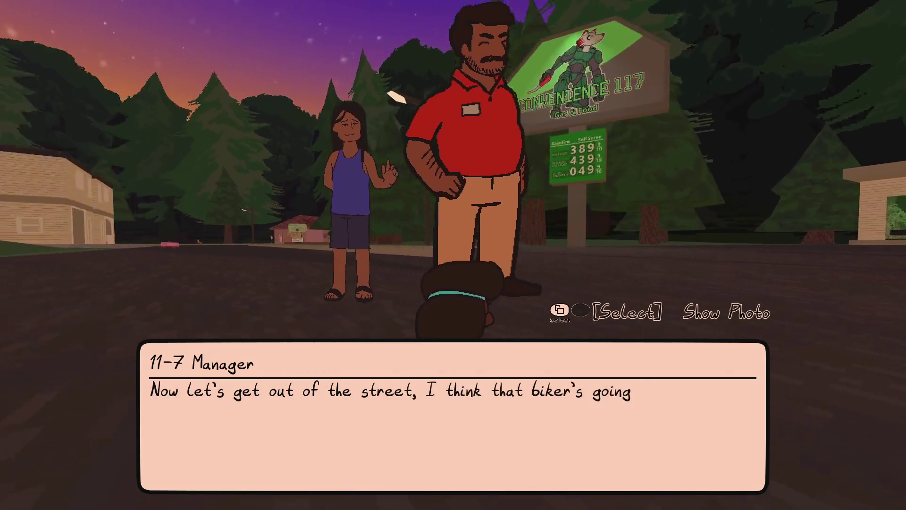
key(Return)
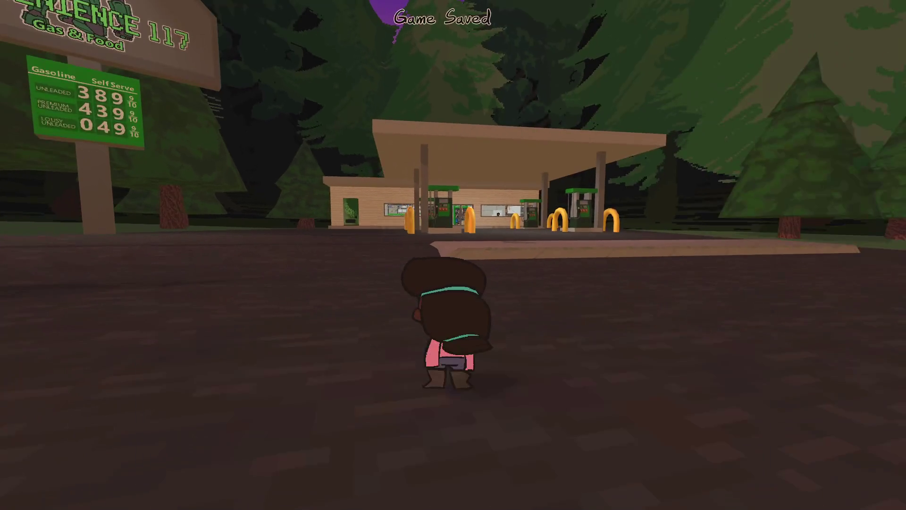
- Walk past the gas pumps into the store and start talking to the 11-7 Manager
key(w)
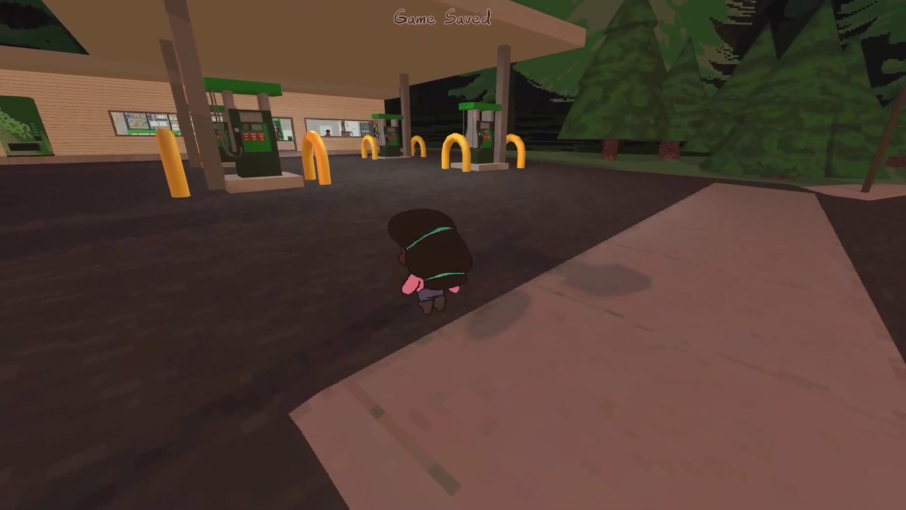
key(w)
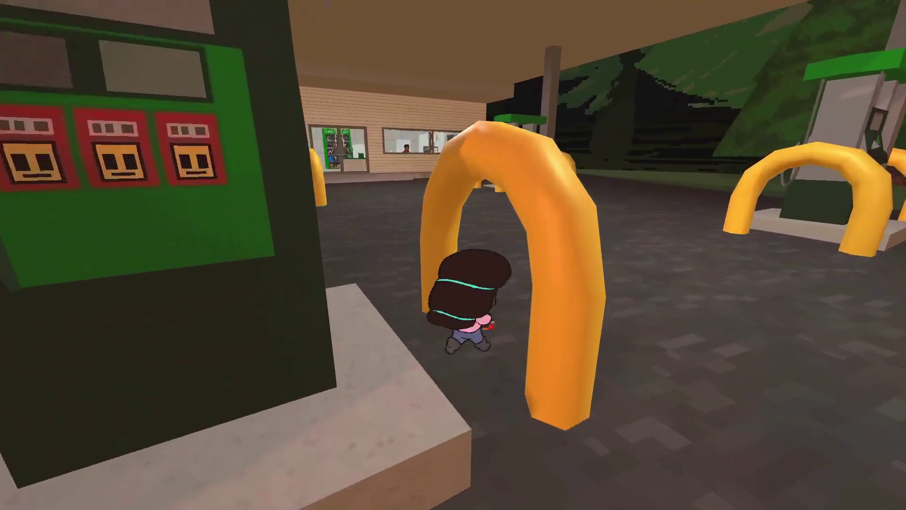
key(w)
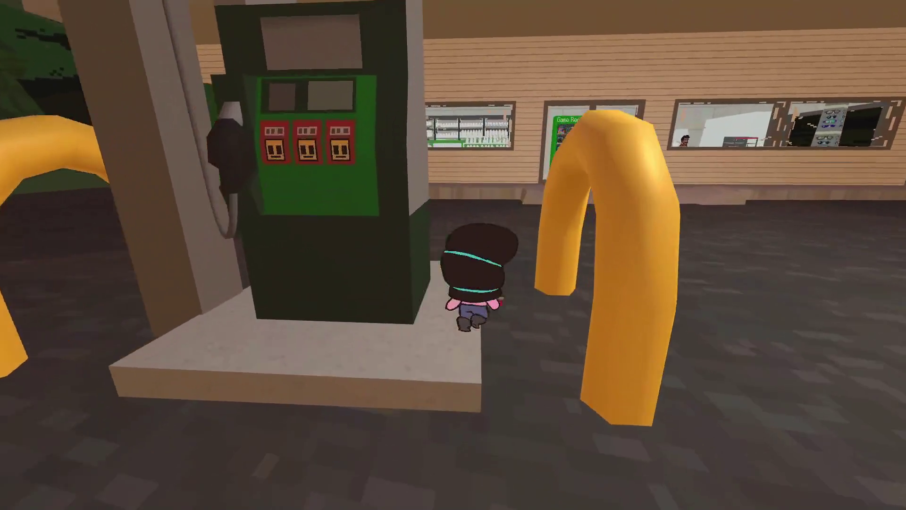
key(w)
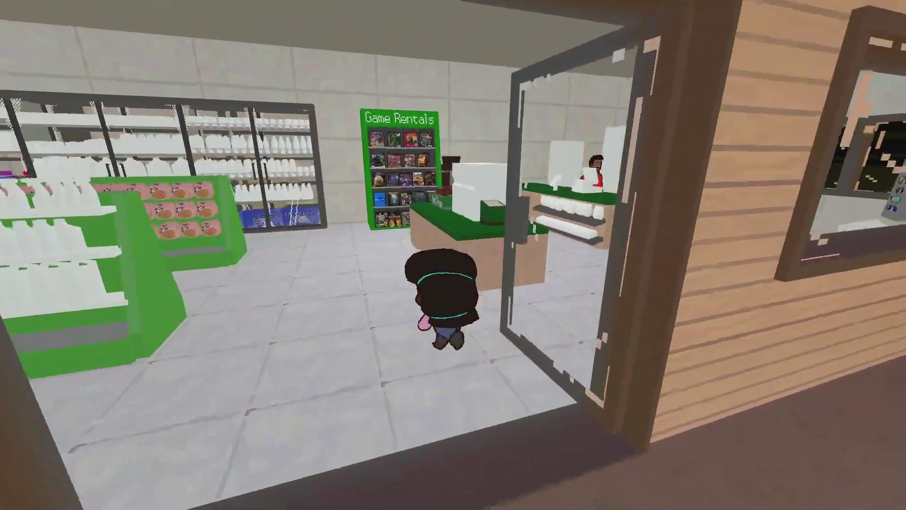
key(e)
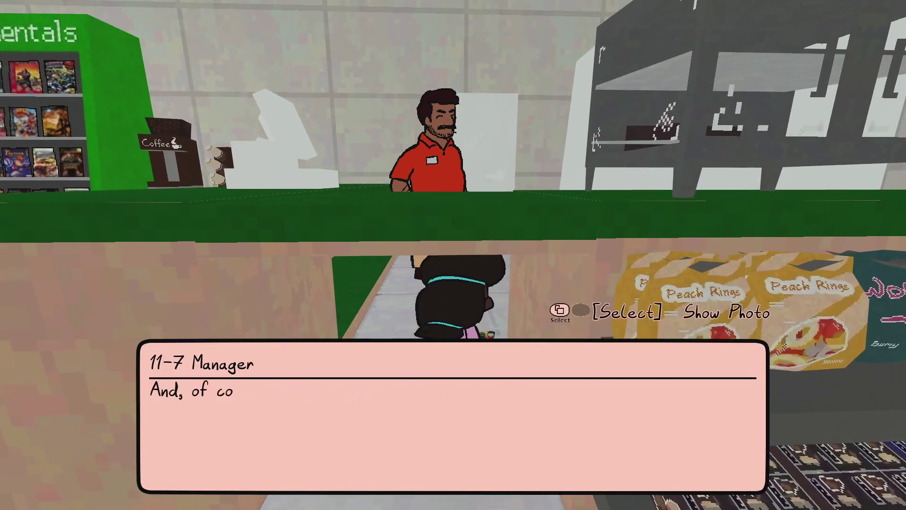
- Finish the manager's dialogue and walk around the Hot Dogs counter out to the pumps
key(e)
key(w)
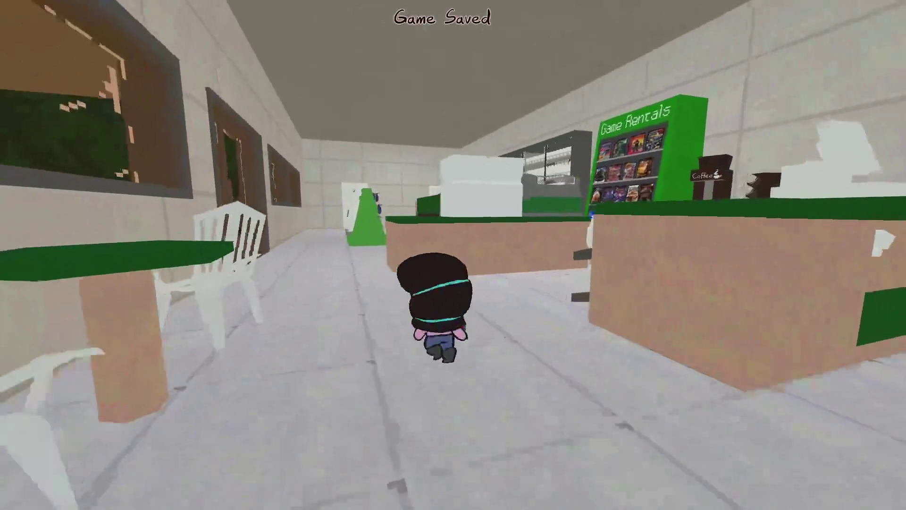
key(a)
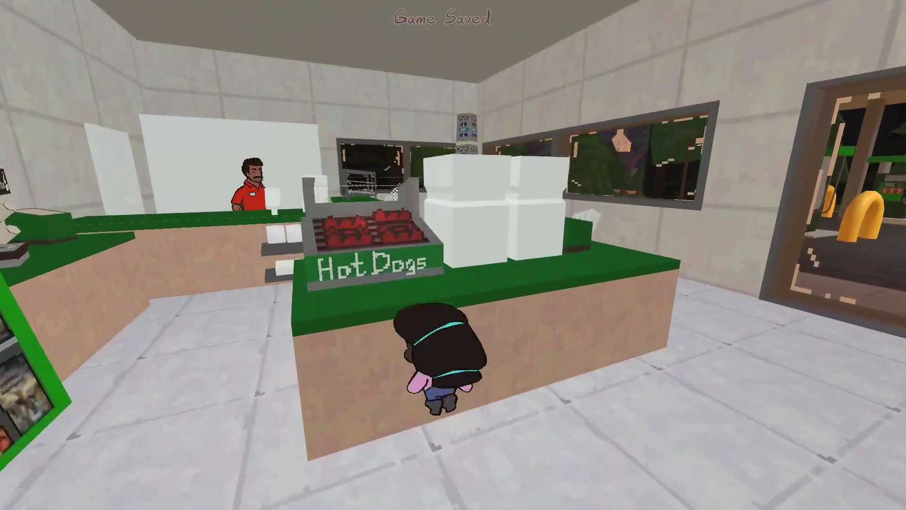
key(s)
key(w)
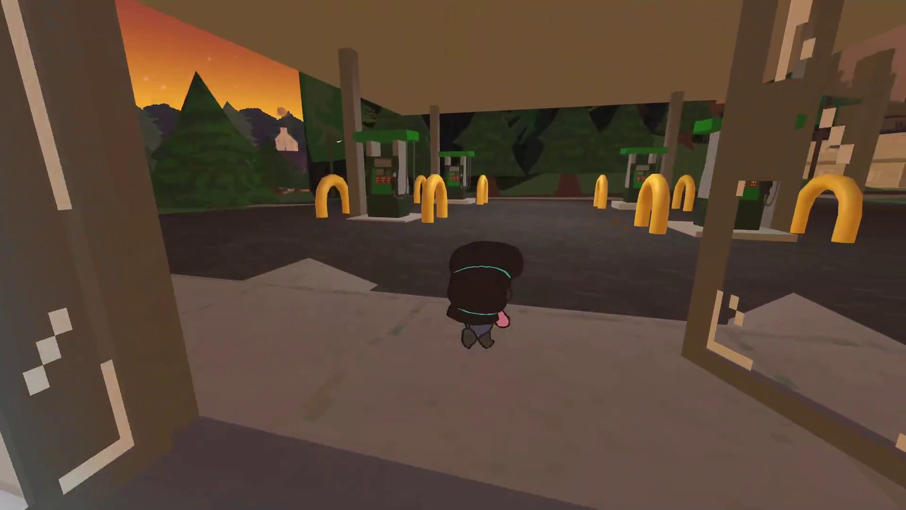
- Run across the gas station lot and down the sidewalk and road toward the tan house
key(w)
key(w)
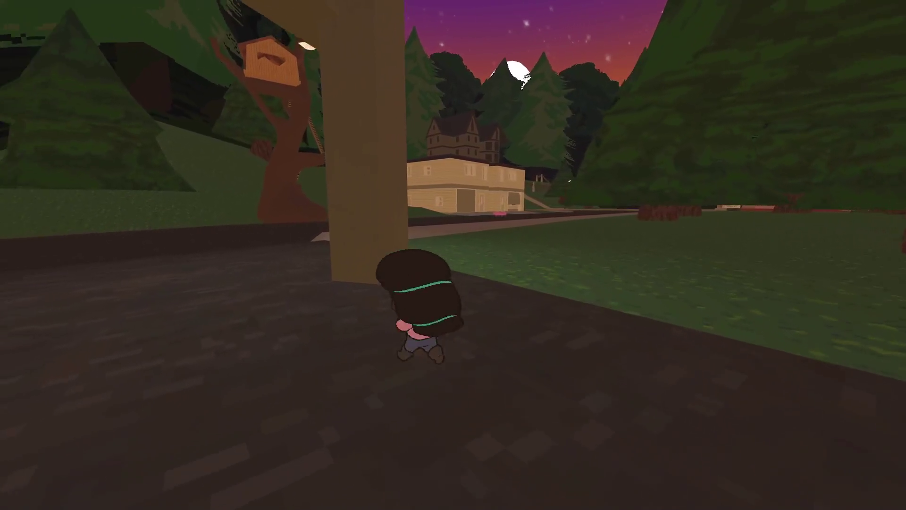
key(w)
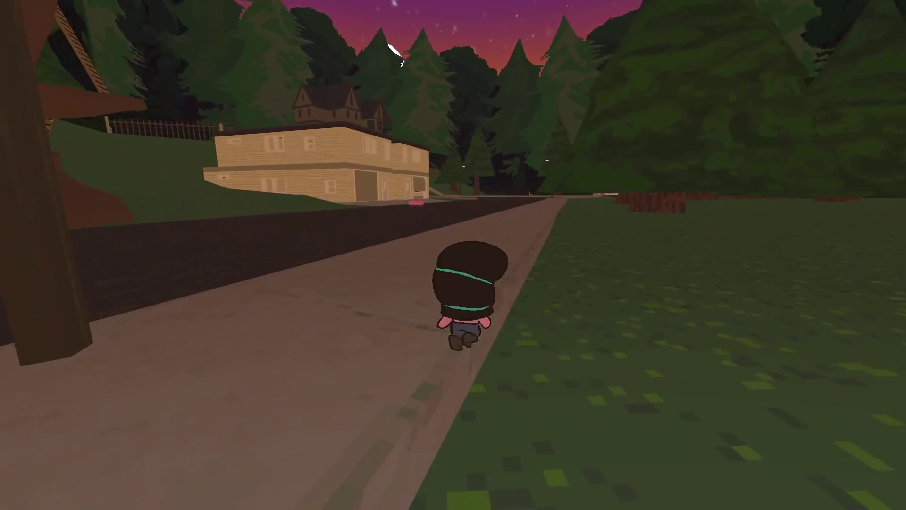
key(w)
key(s)
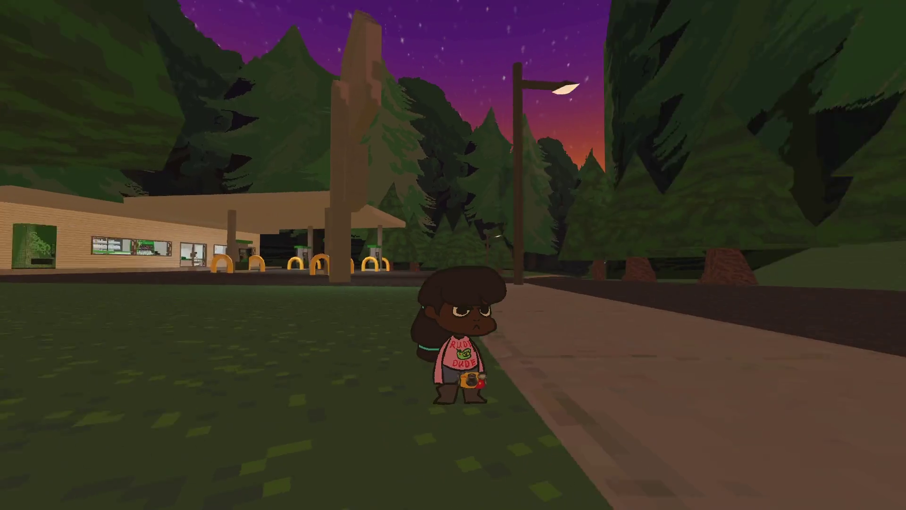
key(w)
key(w)
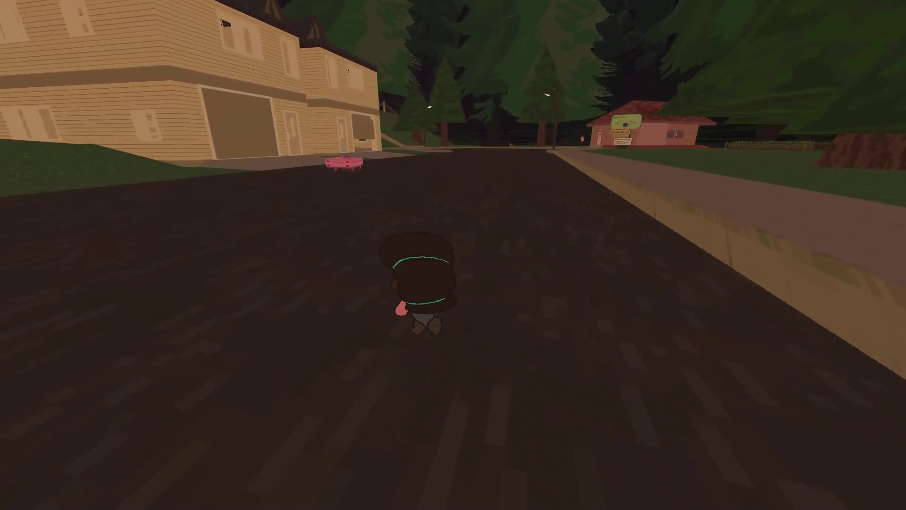
- Cross the road past the pink car and walk through the tan house into the next room
key(w)
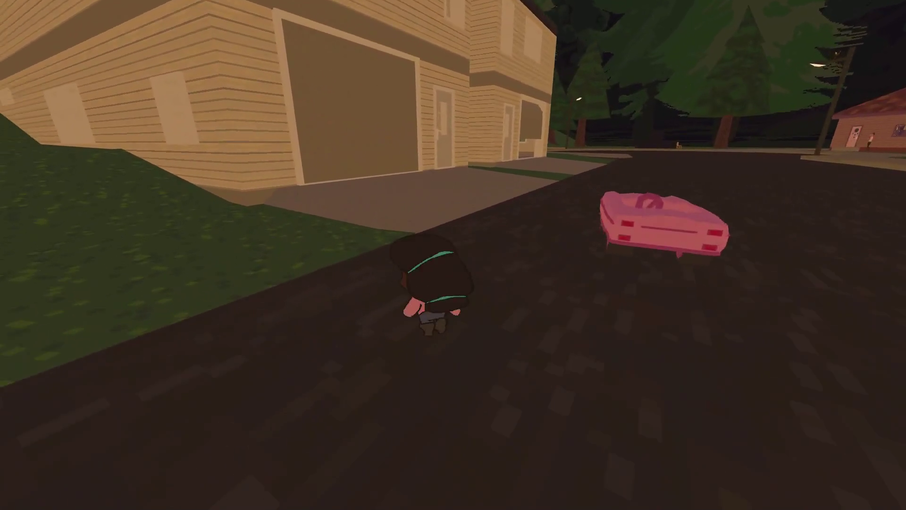
key(w)
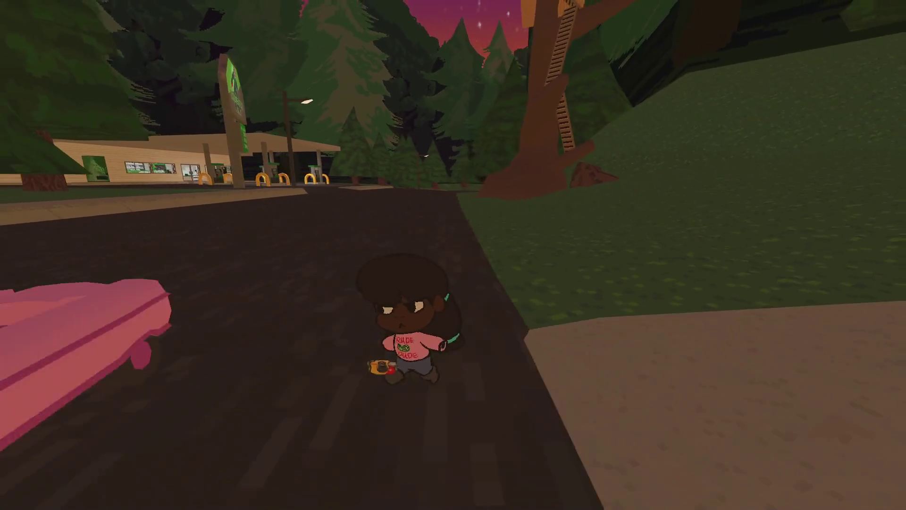
key(w)
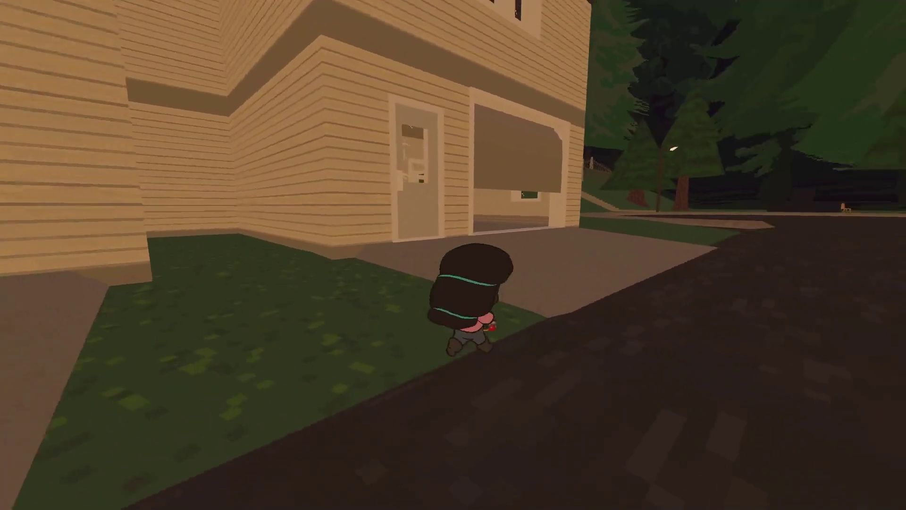
key(w)
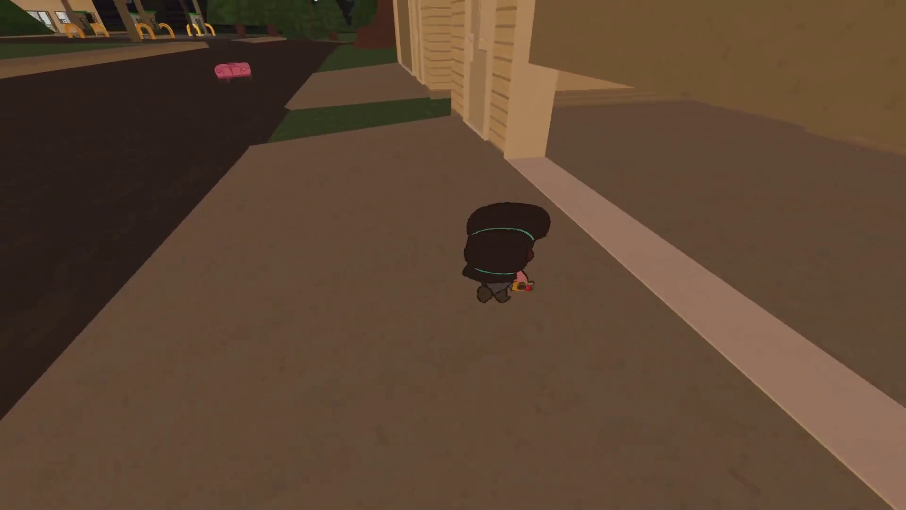
key(w)
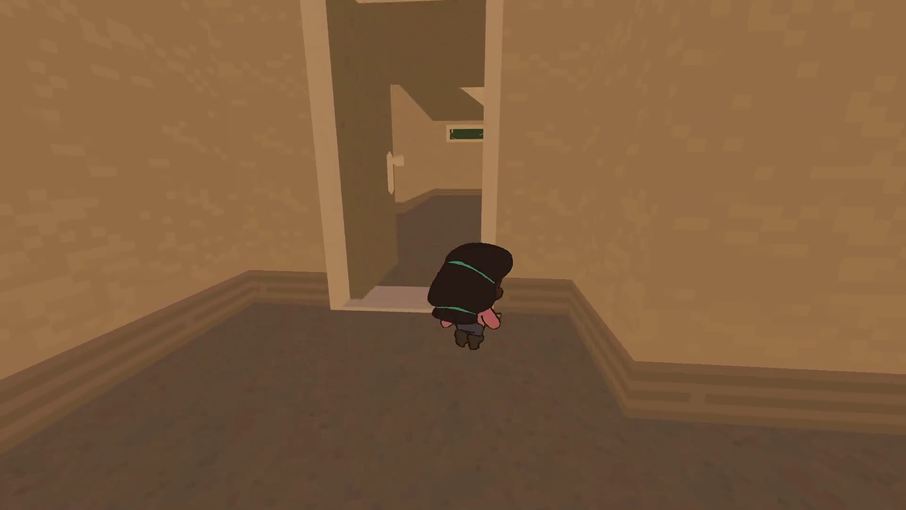
- Look through the journal's character notes, scrolling the entries, then close it
key(Tab)
key(e)
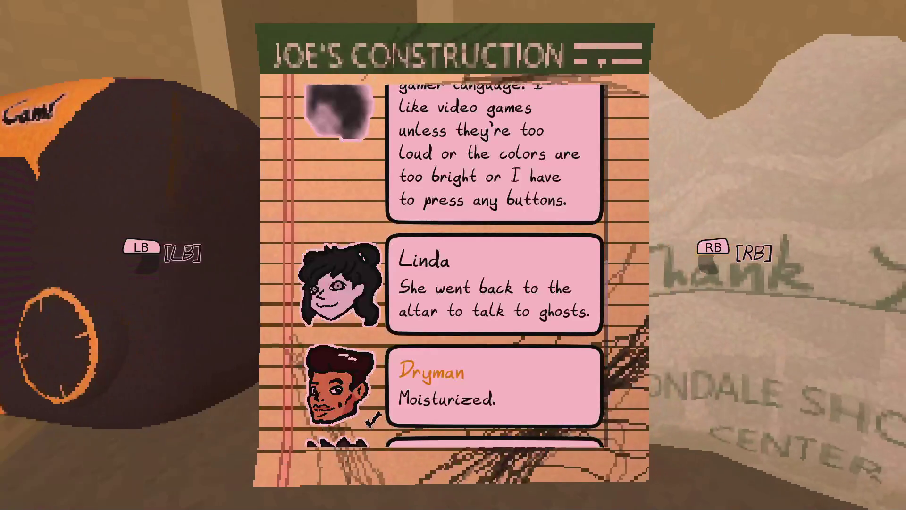
scroll(453, 265, up, 2)
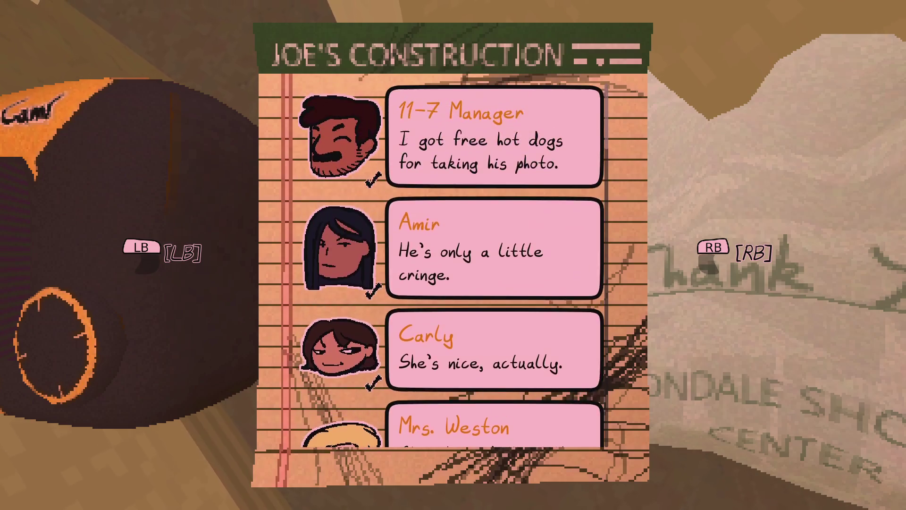
scroll(453, 264, down, 5)
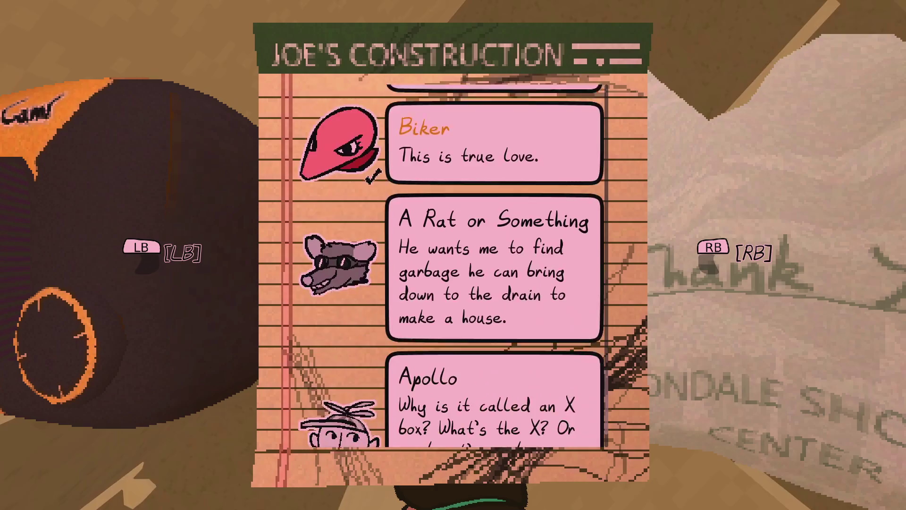
key(Tab)
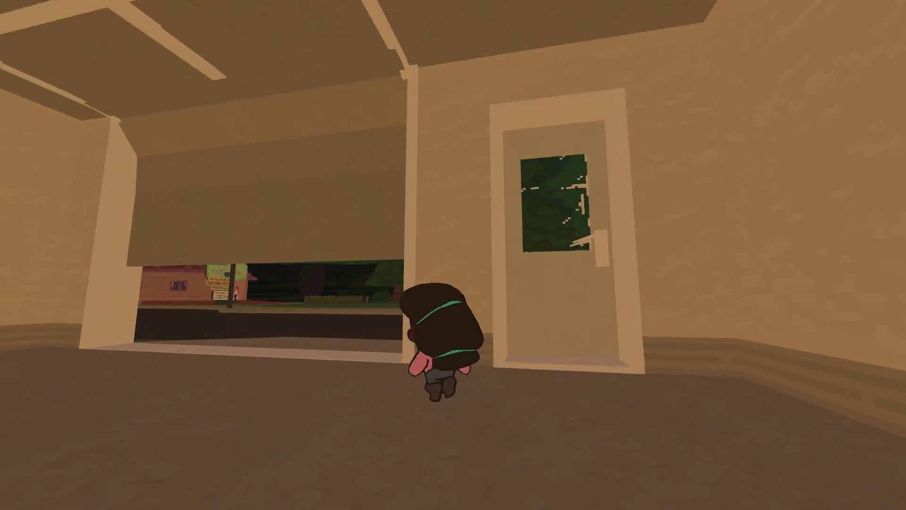
- Zoom the camera onto the Dark Ghost behind the mansion fence, photograph it, then head toward the gas station
key(w)
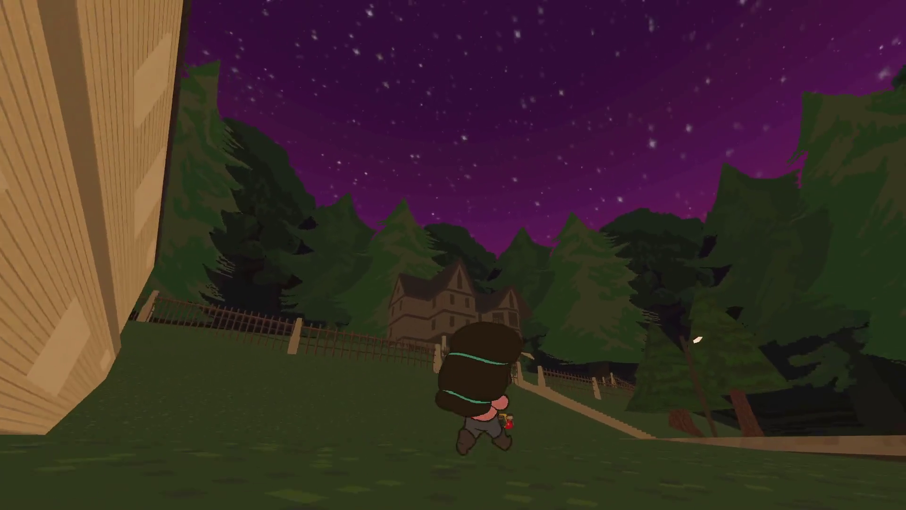
key(c)
scroll(453, 255, up, 5)
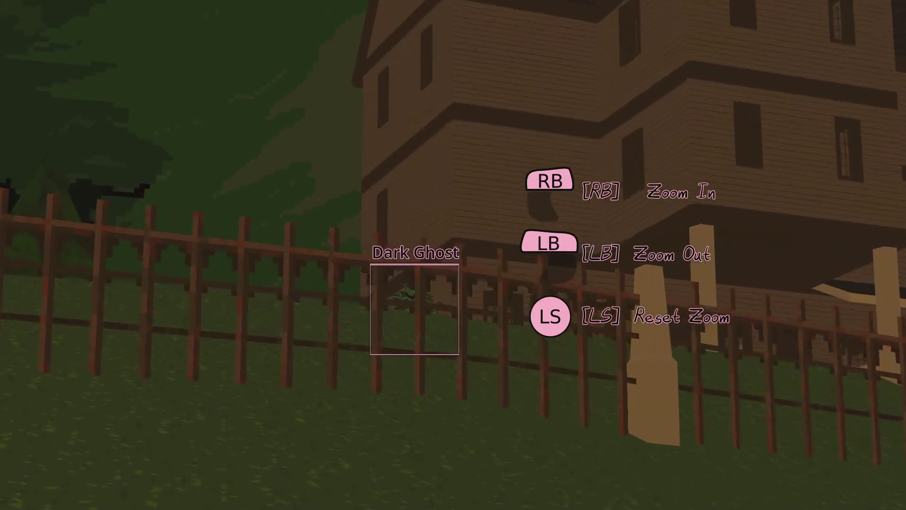
scroll(453, 255, up, 5)
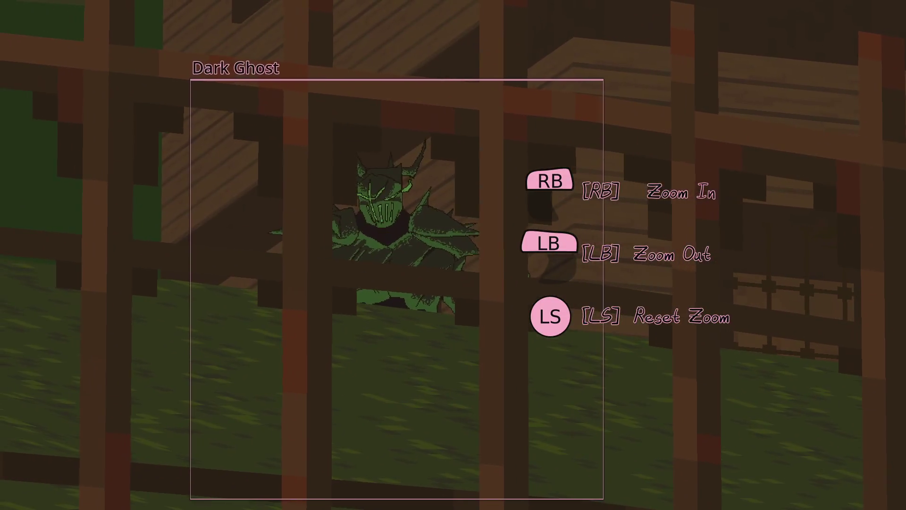
click(453, 255)
key(w)
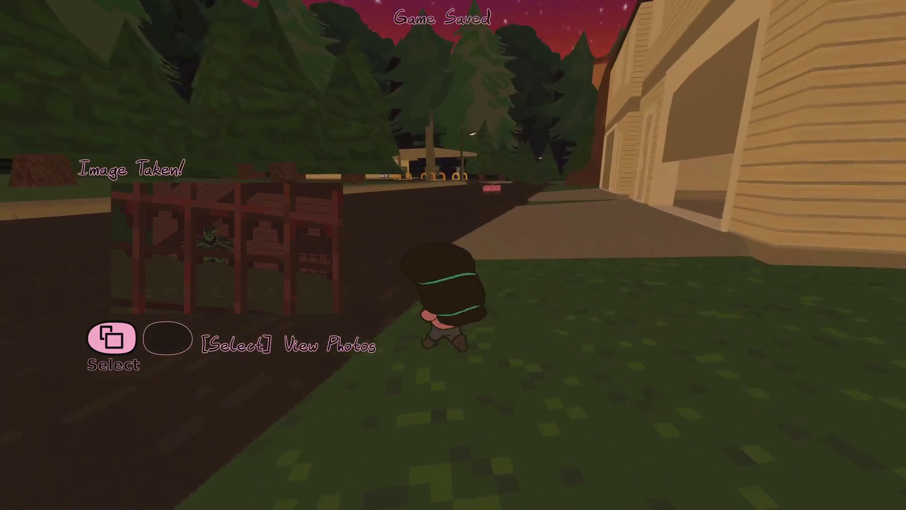
key(w)
key(w)
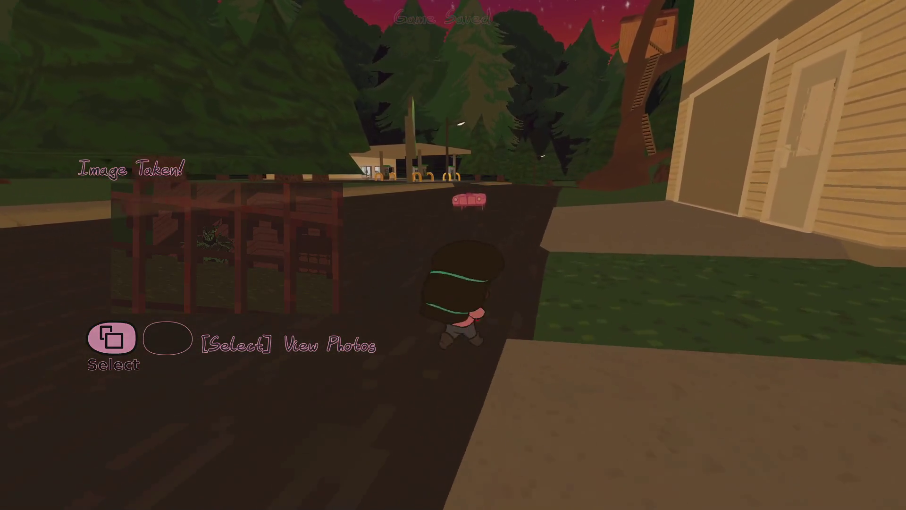
- Drive the pink car forward, briefly check the journal notes, and photograph the car on the road
key(e)
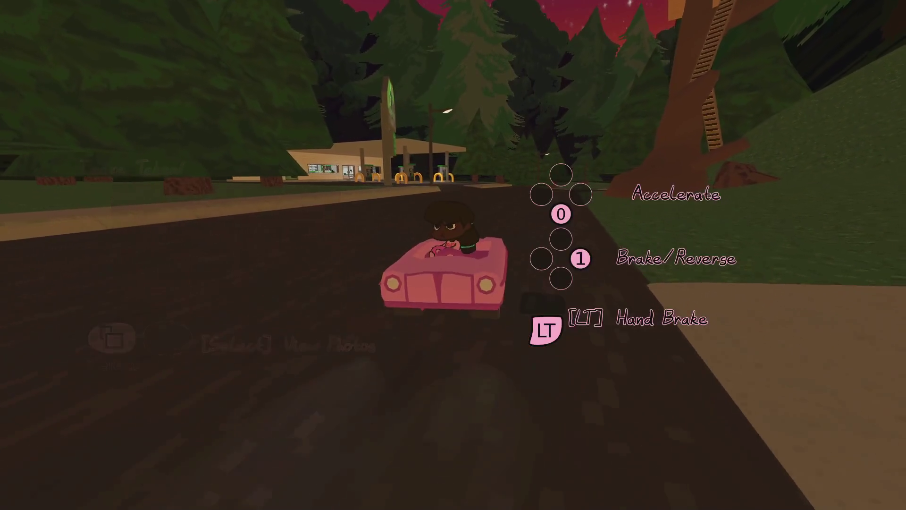
key(w)
key(w)
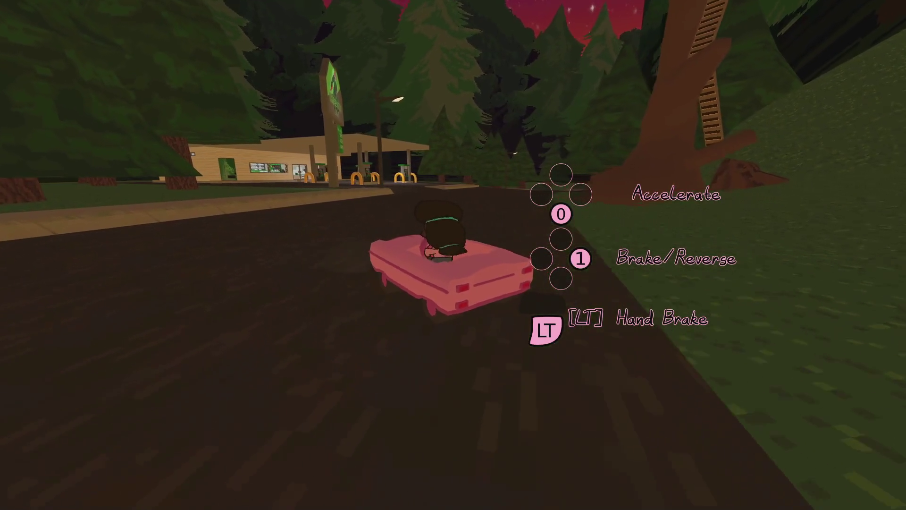
key(Tab)
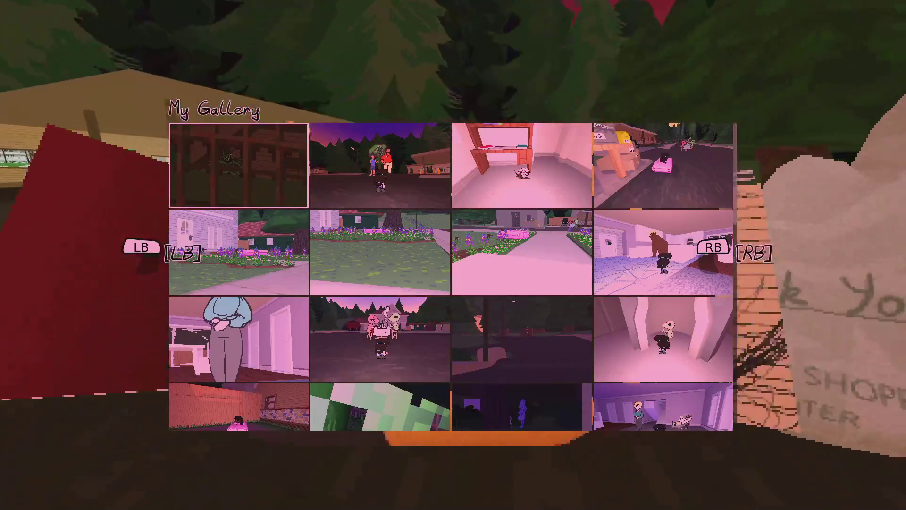
scroll(494, 269, up, 6)
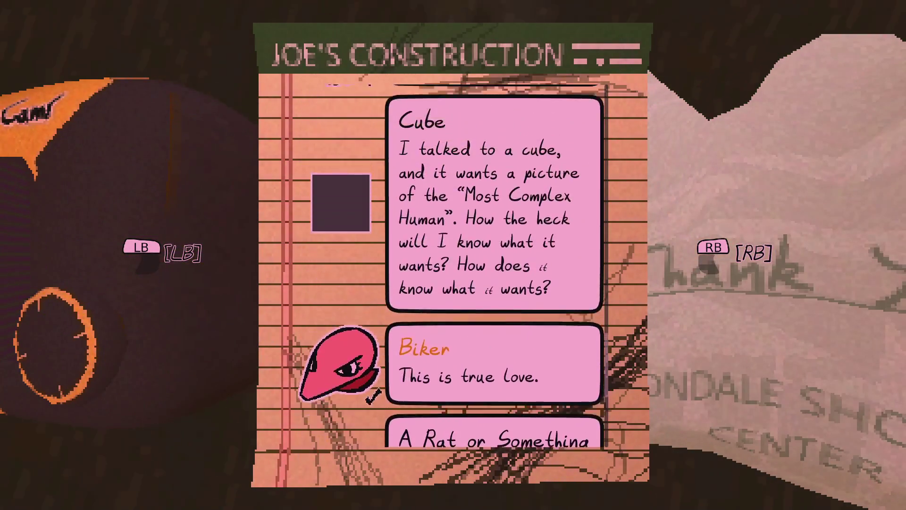
key(Tab)
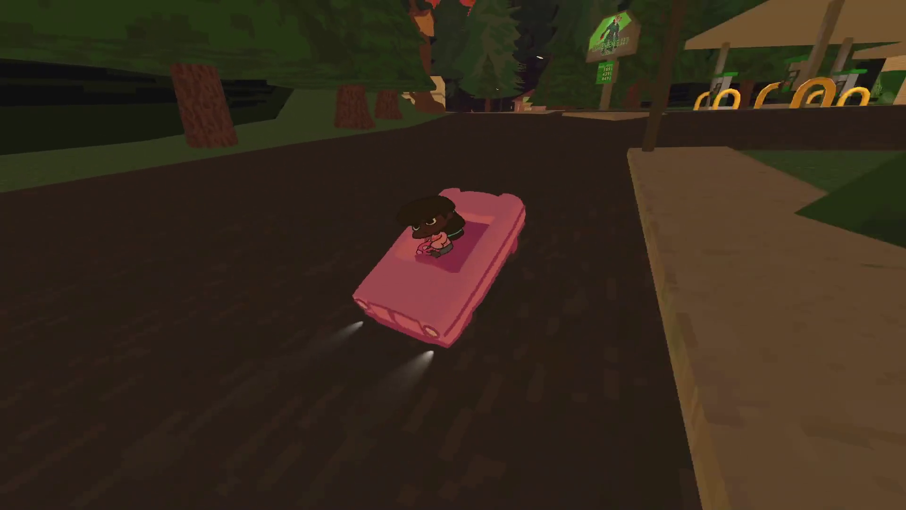
key(f)
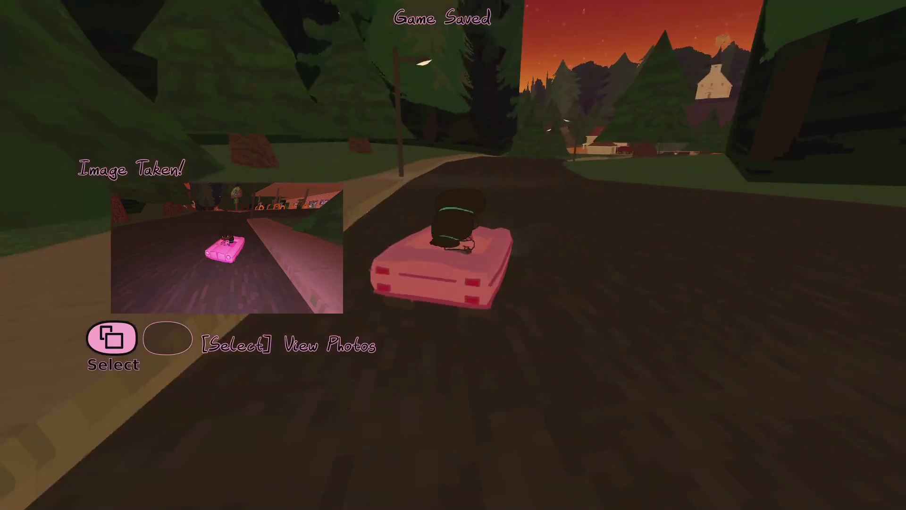
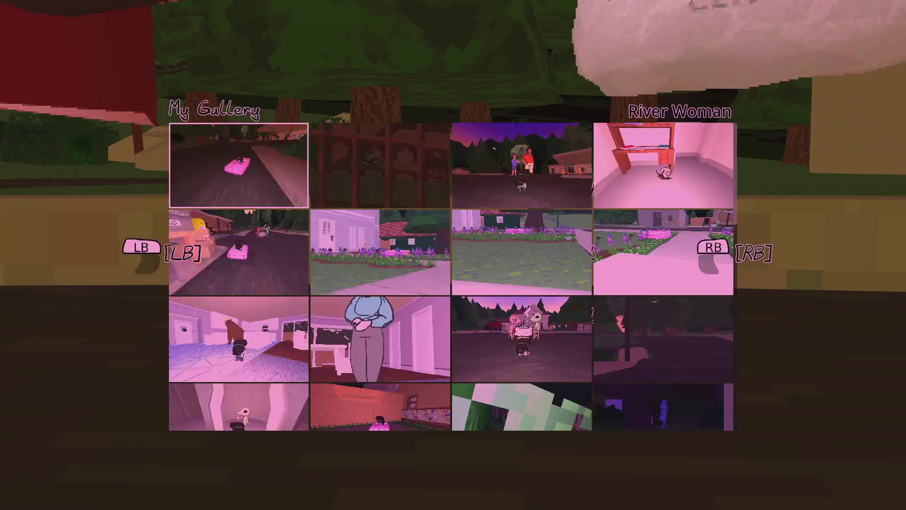
- Pause and log 'Car is way too loud when zoomed in' as a Won't ship NP-ToDo task, then resume
key(Escape)
key(Escape)
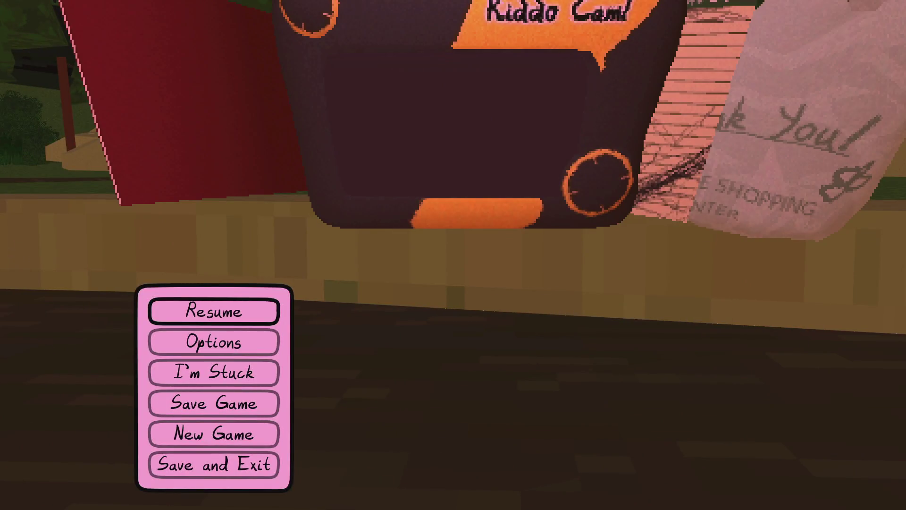
key(alt+Tab)
key(Insert)
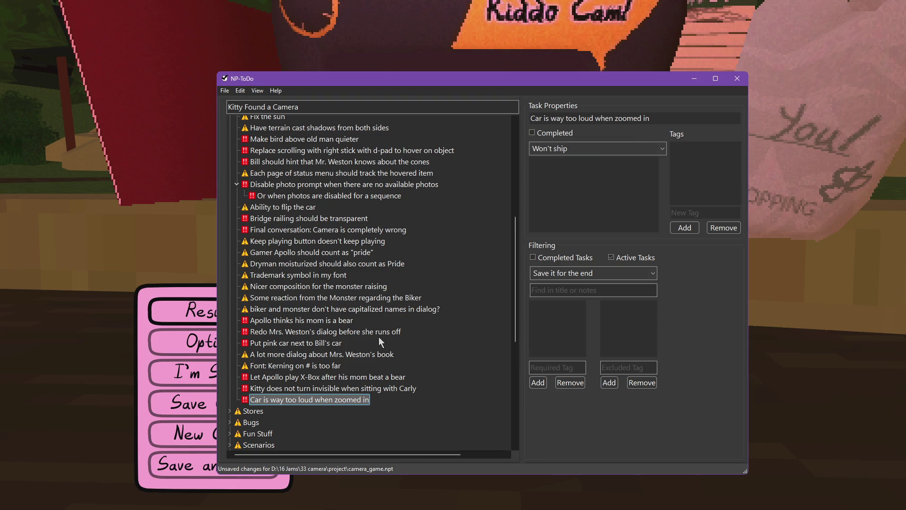
key(alt+Tab)
key(Escape)
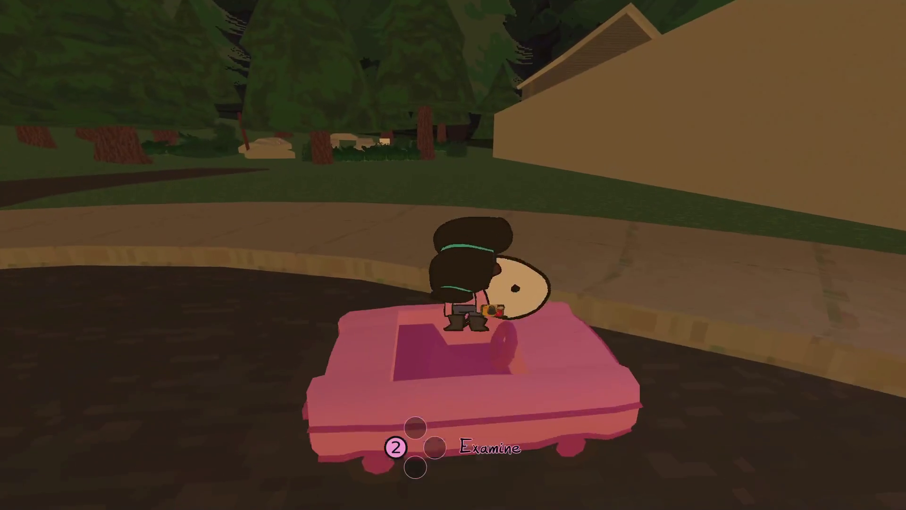
- Walk off onto the grass and raise the camera, panning the view left
key(w)
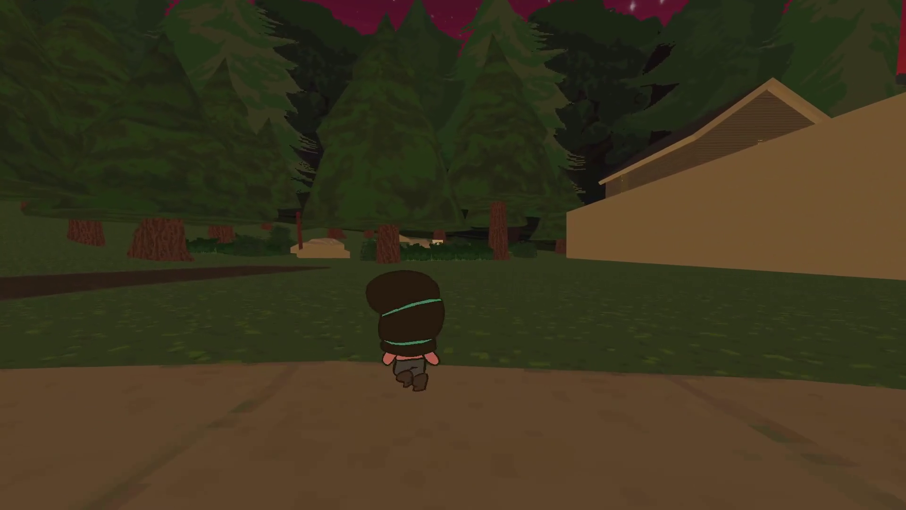
key(w)
key(c)
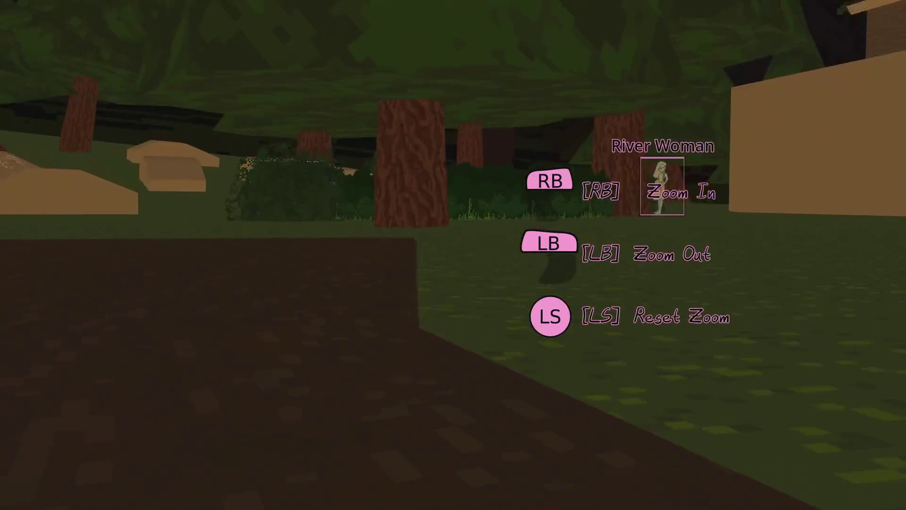
key(a)
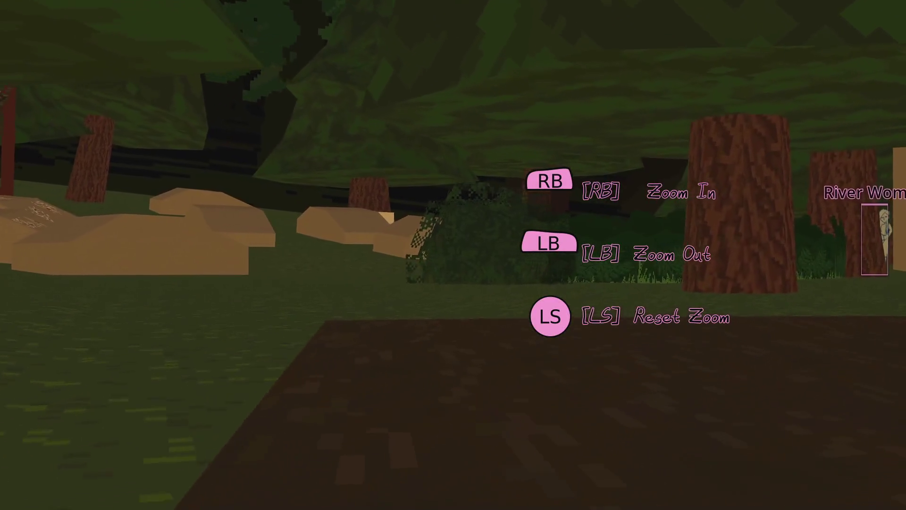
scroll(453, 255, down, 3)
- Walk toward the rocks and trees, snap a photo of the forest, and run back toward the houses
key(w)
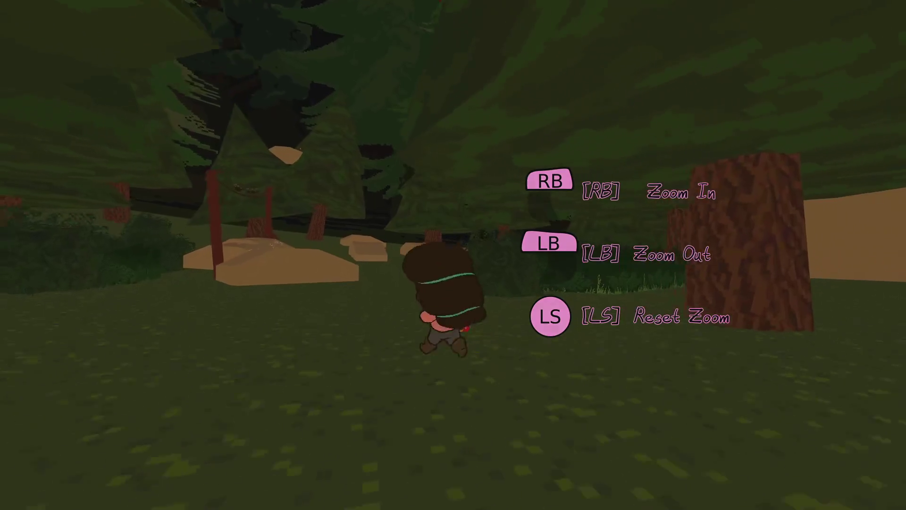
key(w)
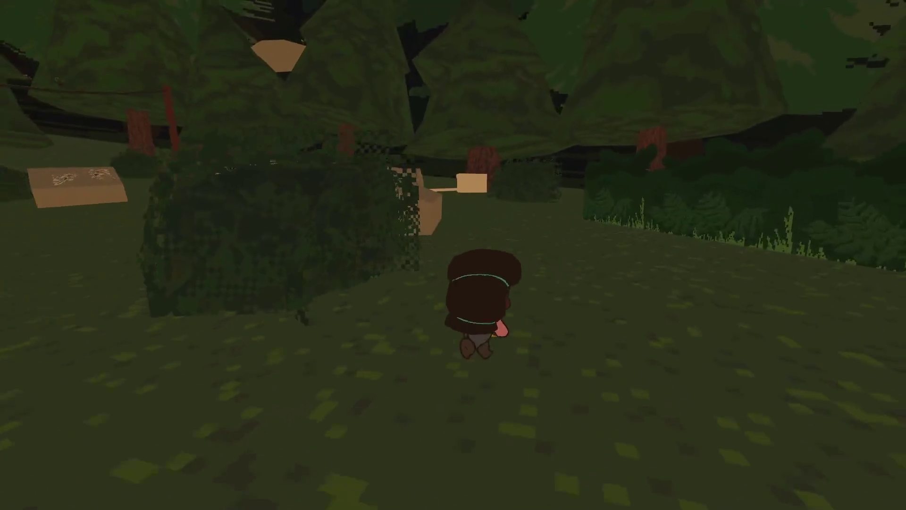
key(c)
key(space)
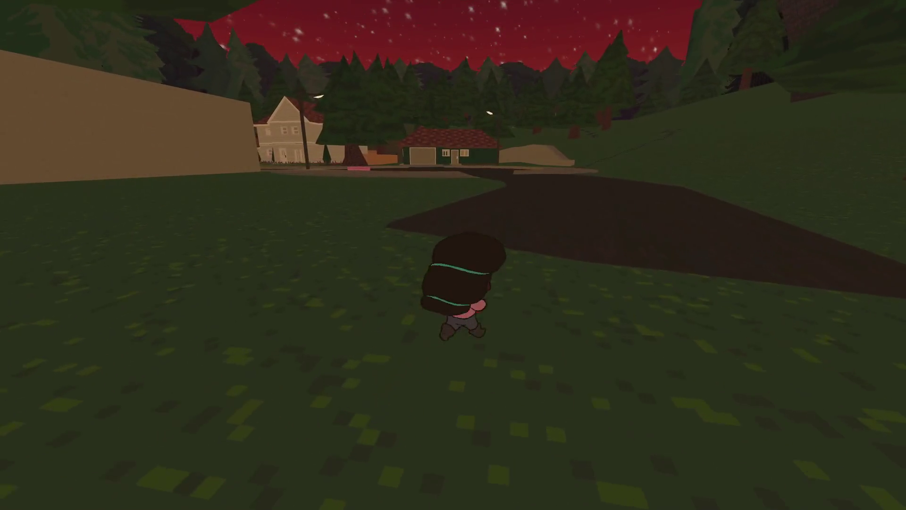
key(w)
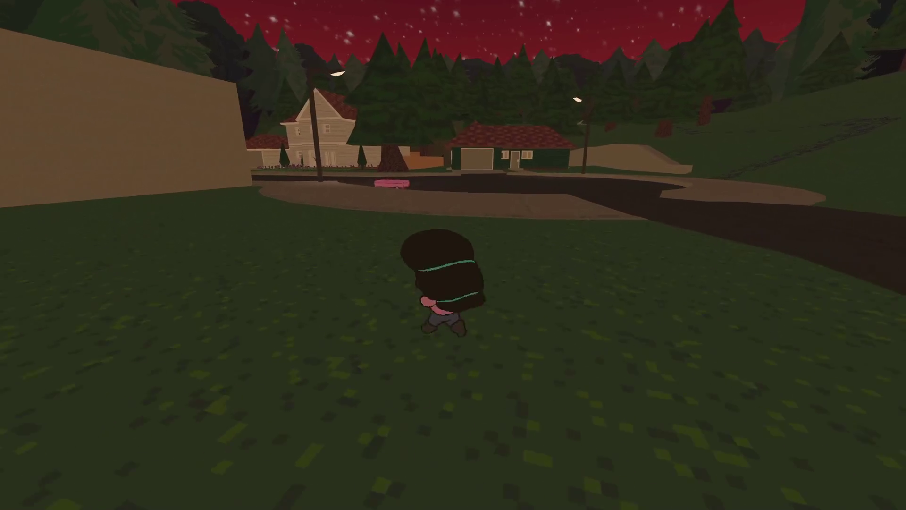
- Get in the pink car and drive off the road, across the grass past the bench, and over the rope bridge
key(w)
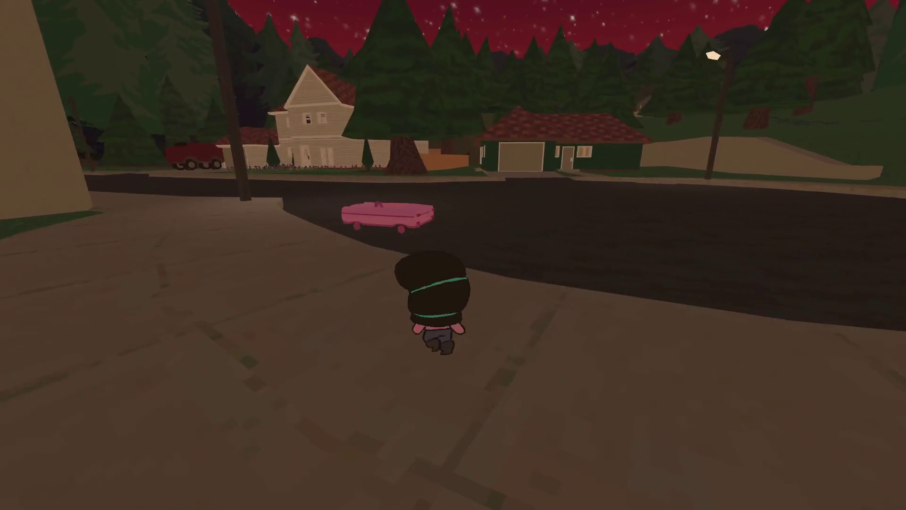
key(w)
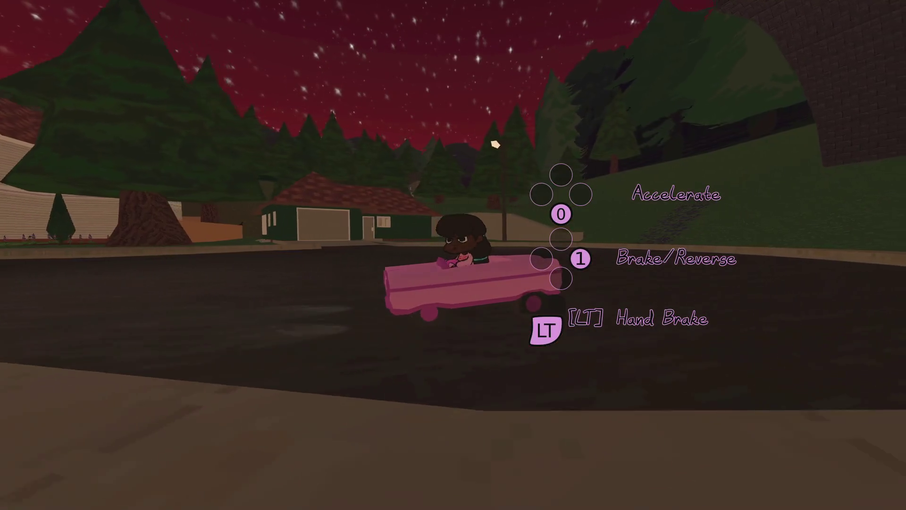
key(w)
key(w)
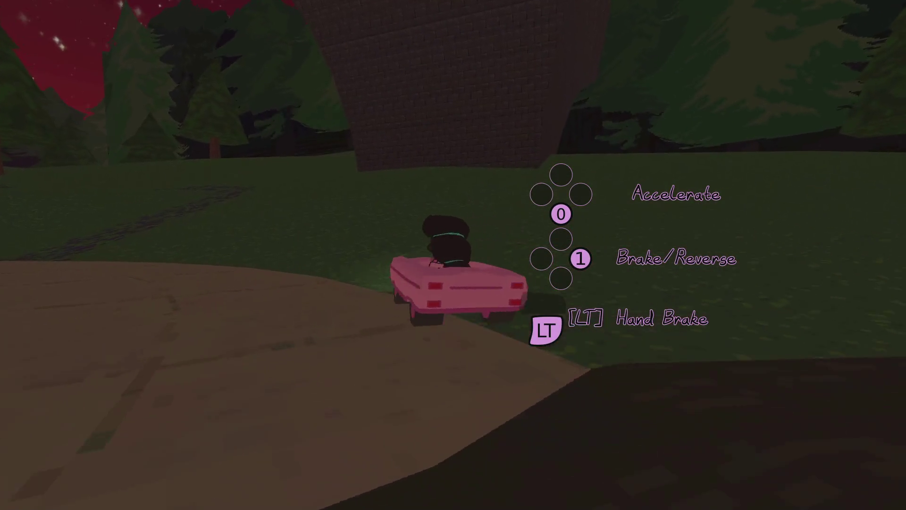
key(w)
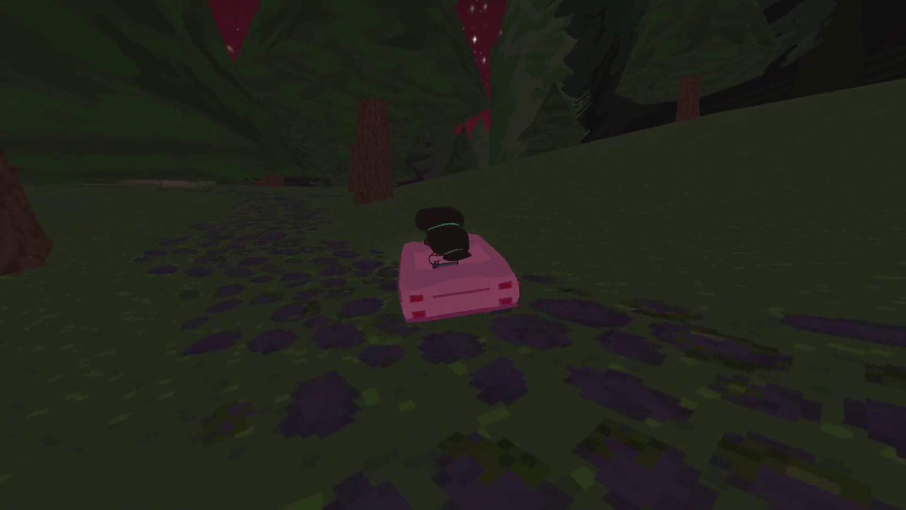
key(w)
key(w)
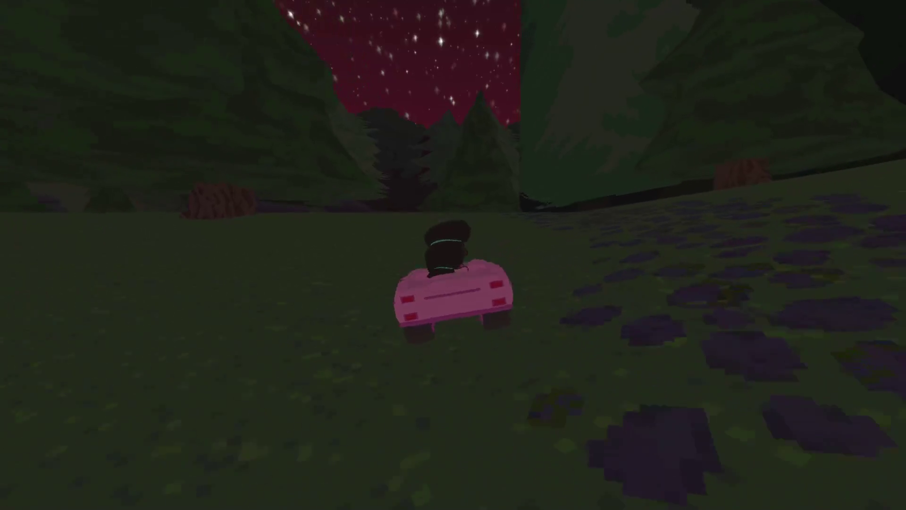
key(w)
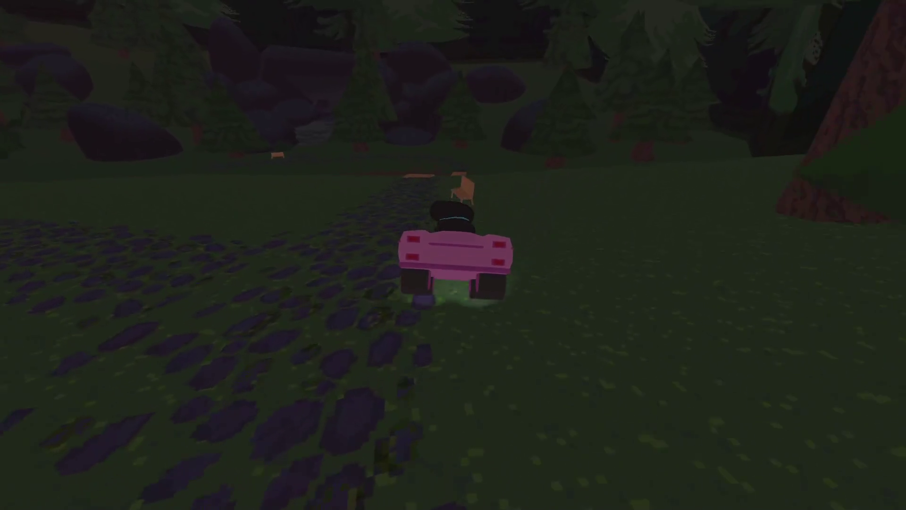
key(w)
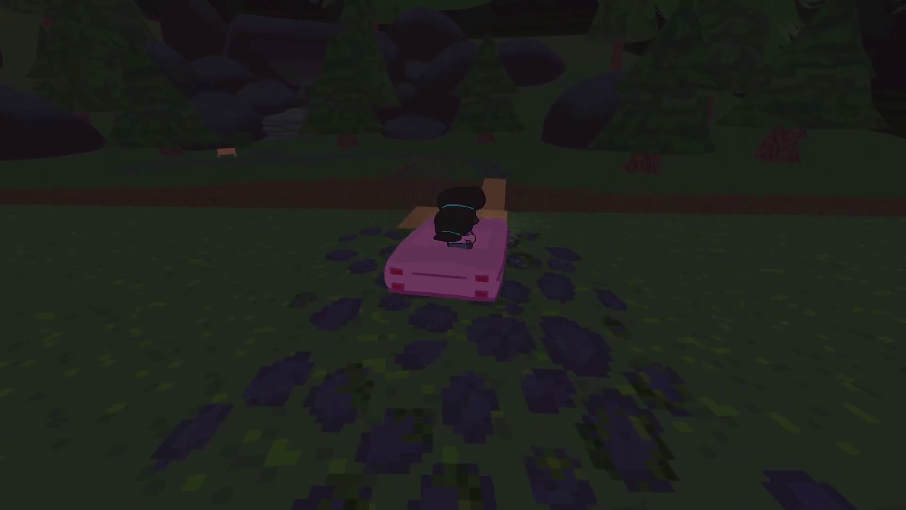
key(w)
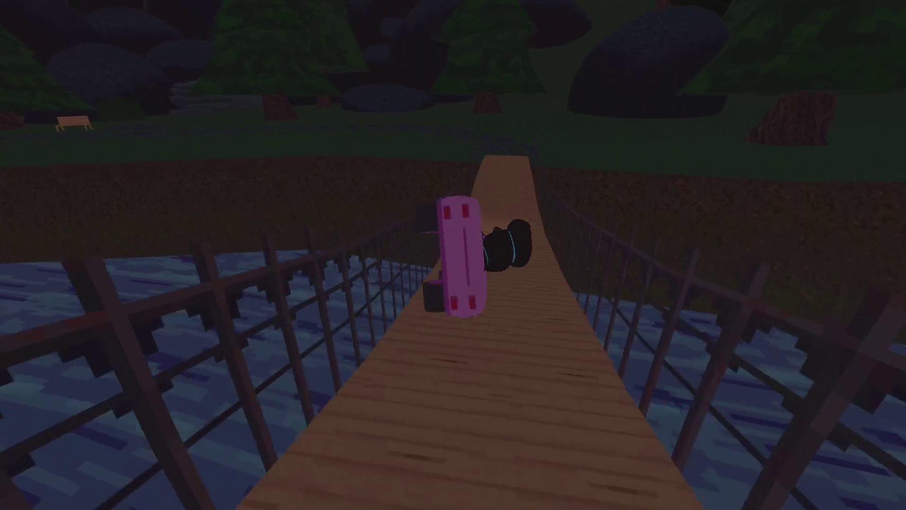
key(w)
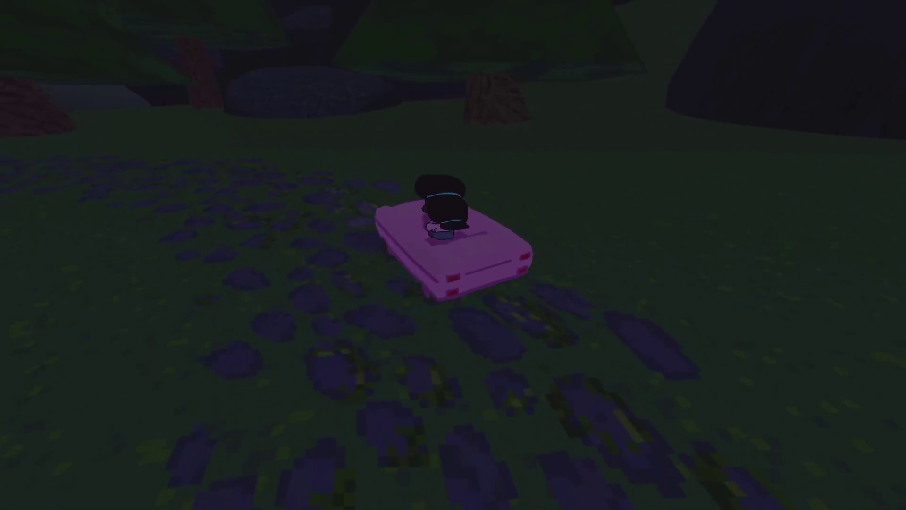
- Drive up to the rock face, get out, climb the ledges and drop down into the cave
key(w)
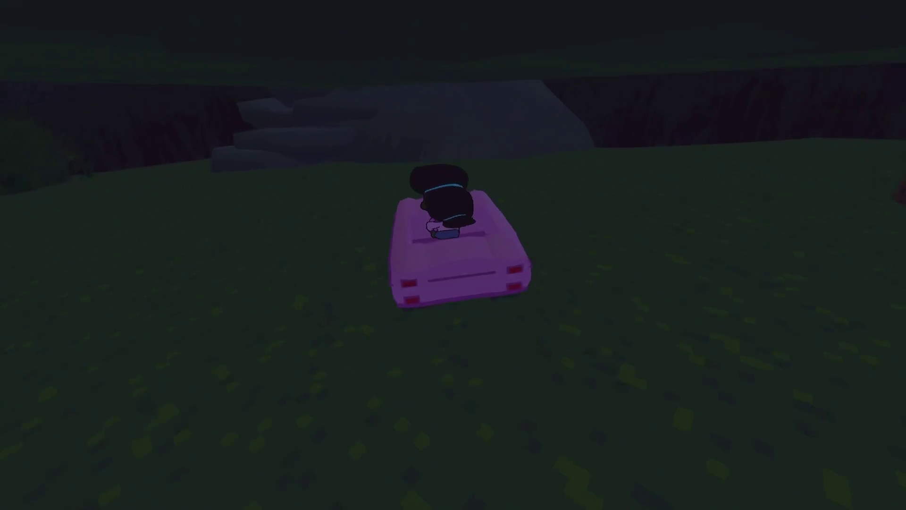
key(w)
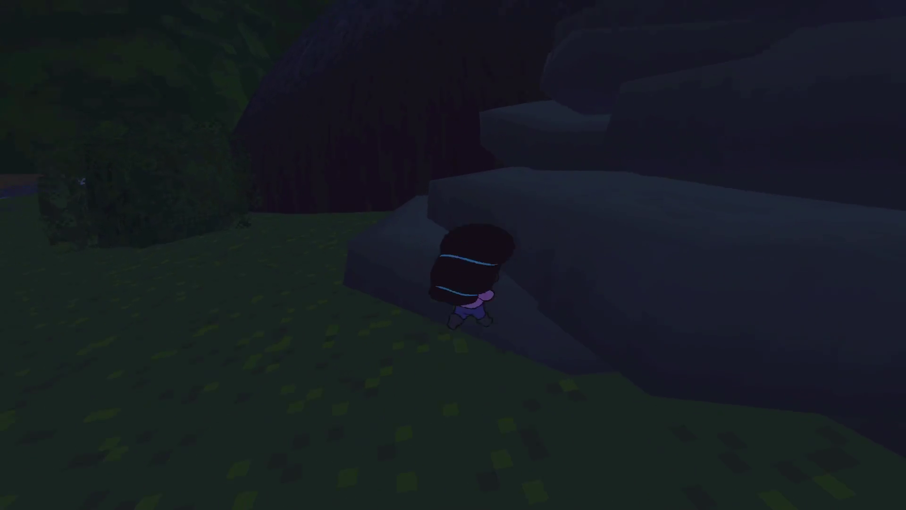
key(w)
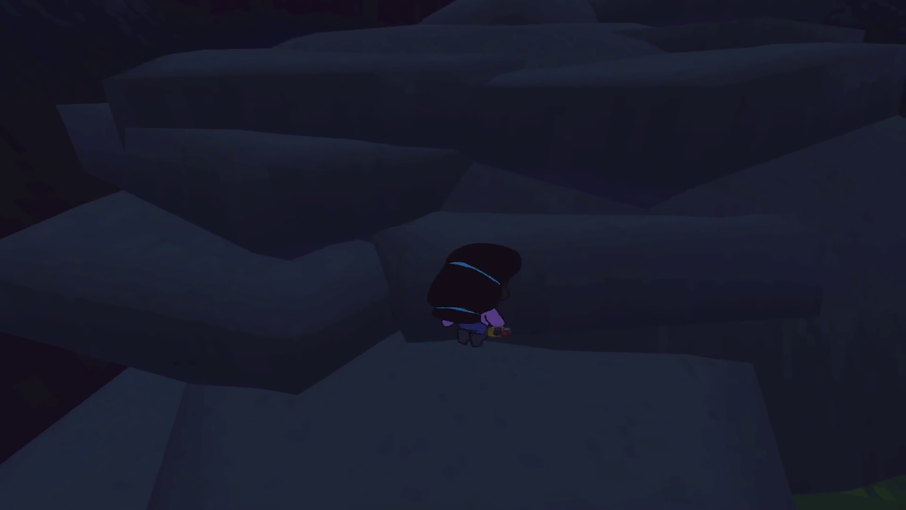
key(w)
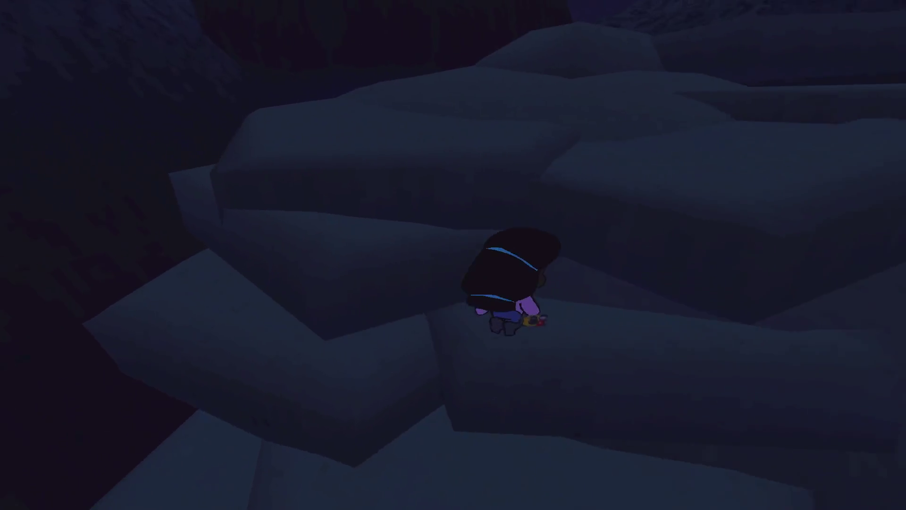
key(w)
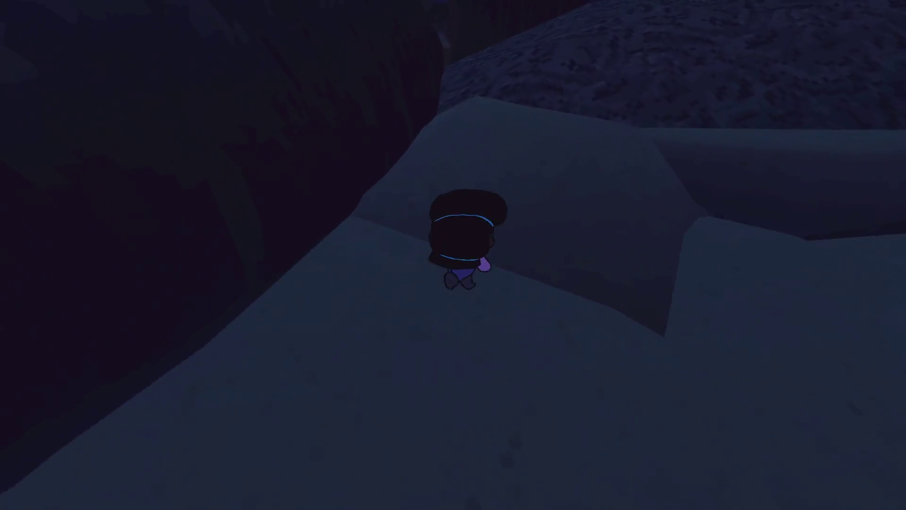
key(w)
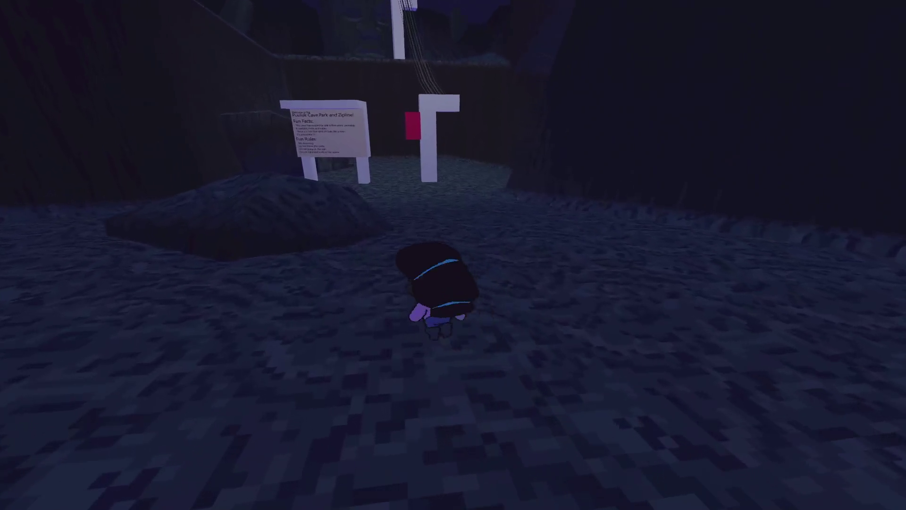
- Run through the cave past the waterfall and photograph the Gabe's Gas & Grass sign
key(w)
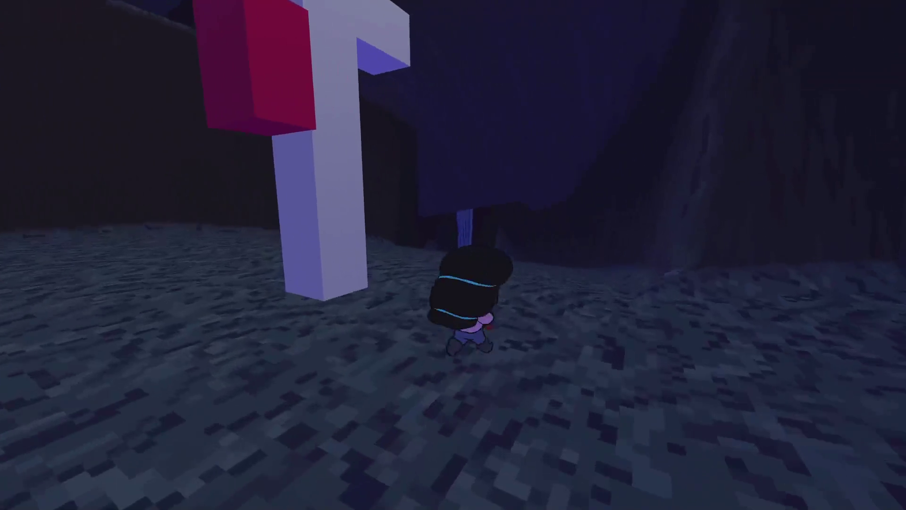
key(w)
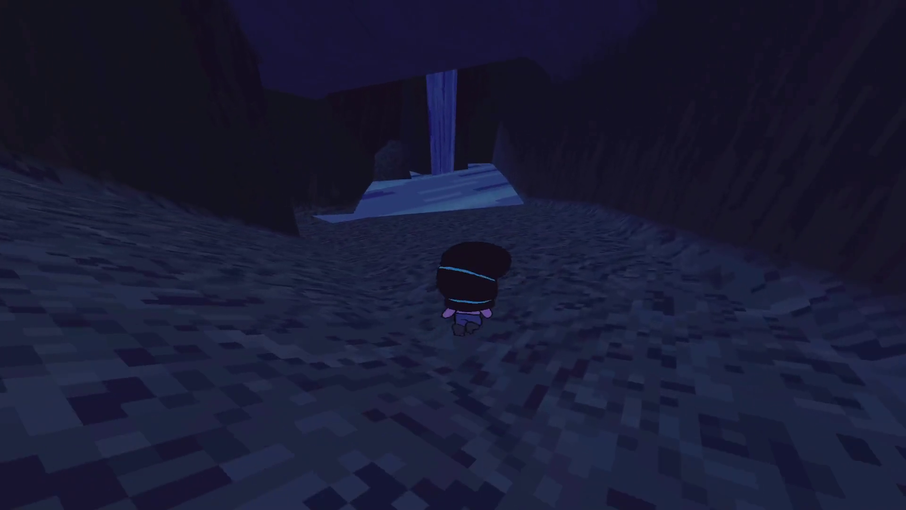
key(a)
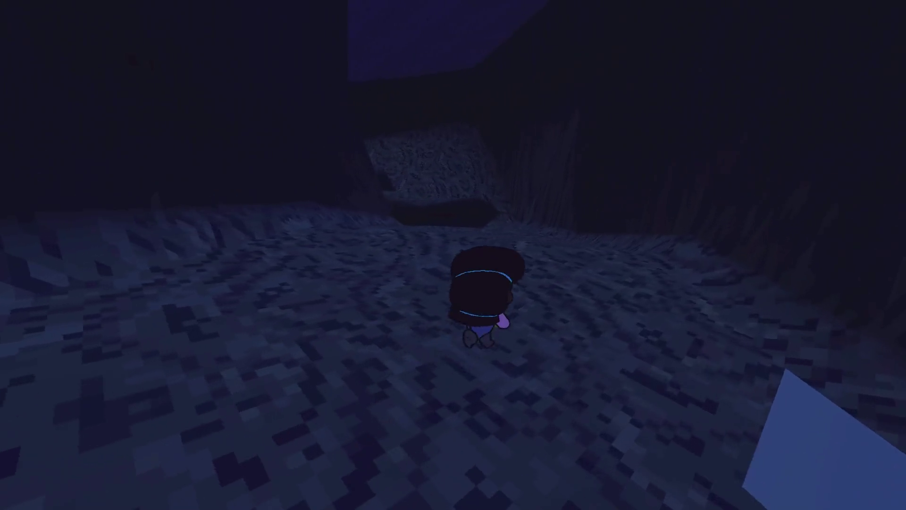
key(w)
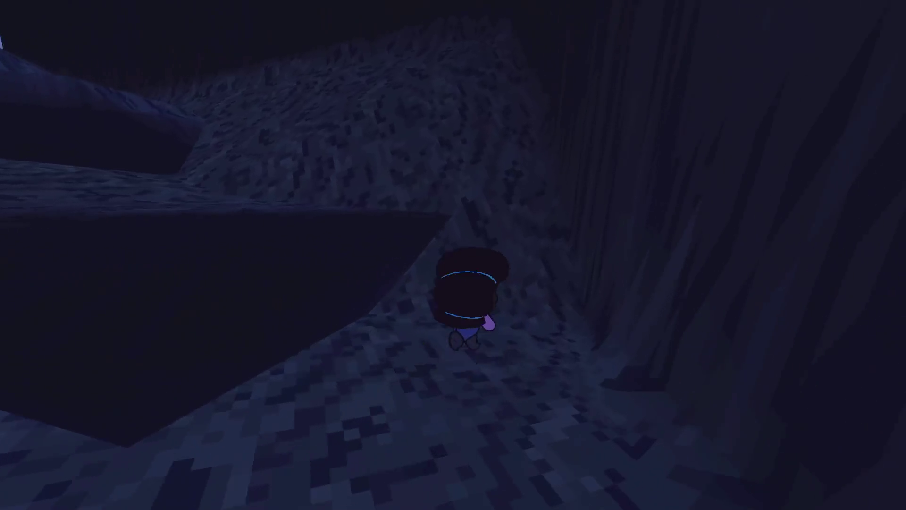
key(w)
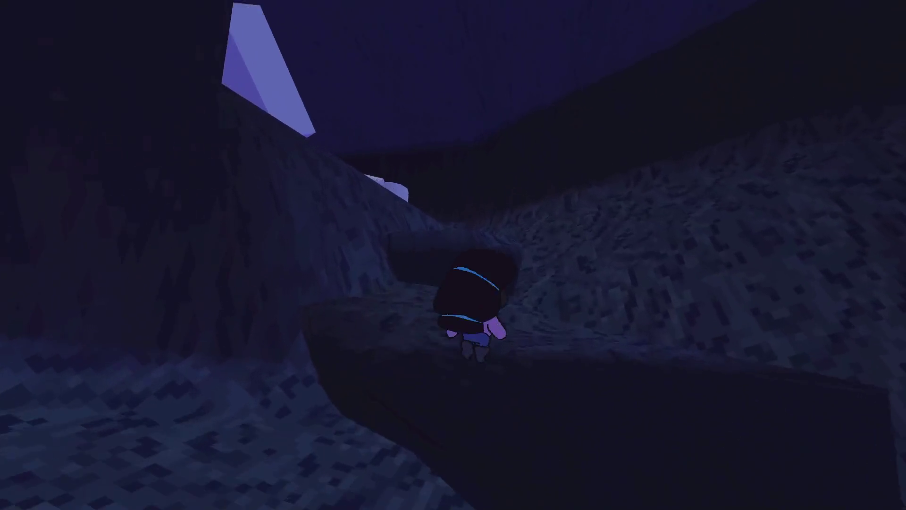
key(w)
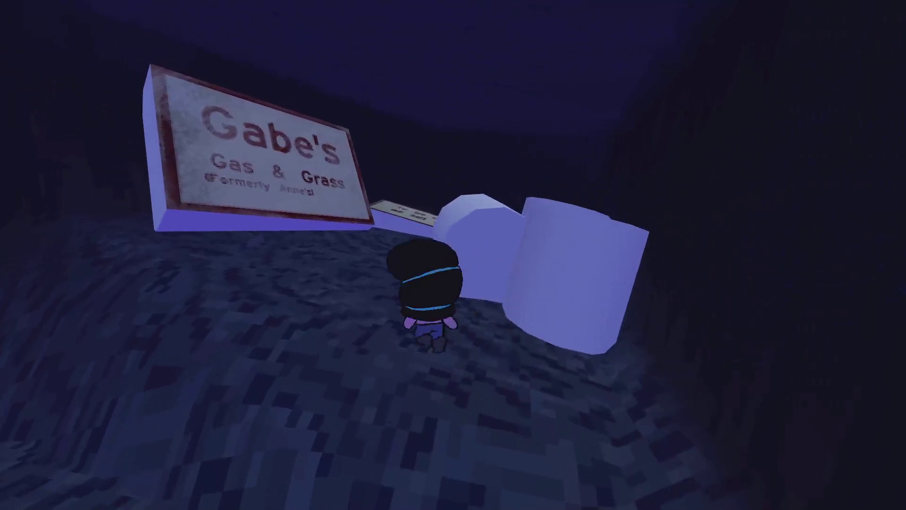
key(e)
key(Tab)
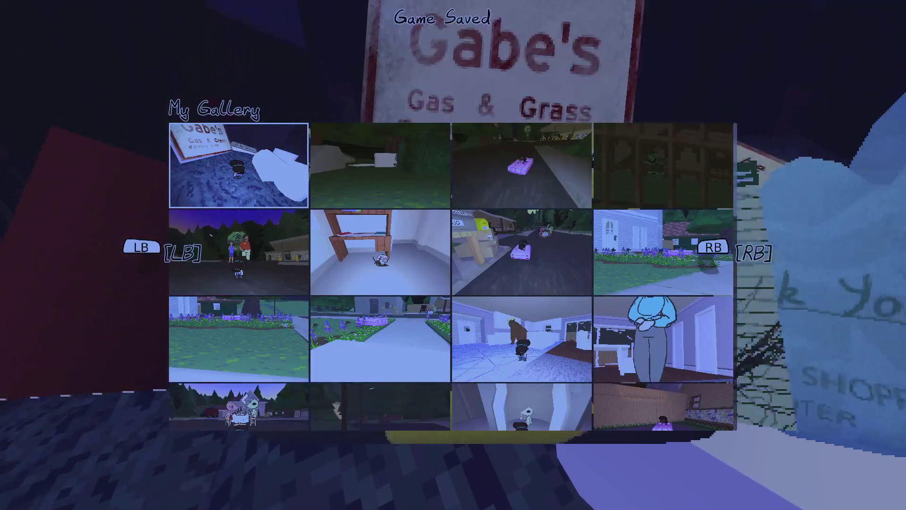
- Open the new Gabe's sign photo full-size from the gallery, then switch to Sublime Text
key(Return)
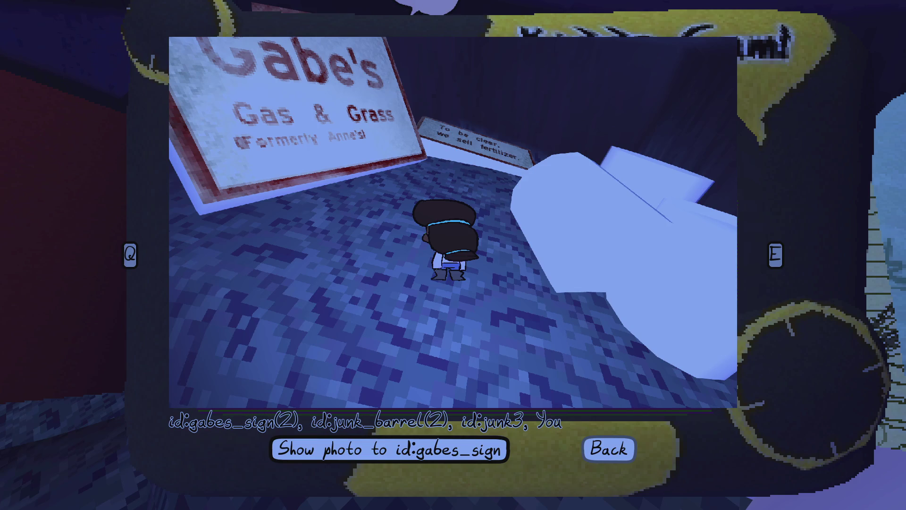
key(alt+Tab)
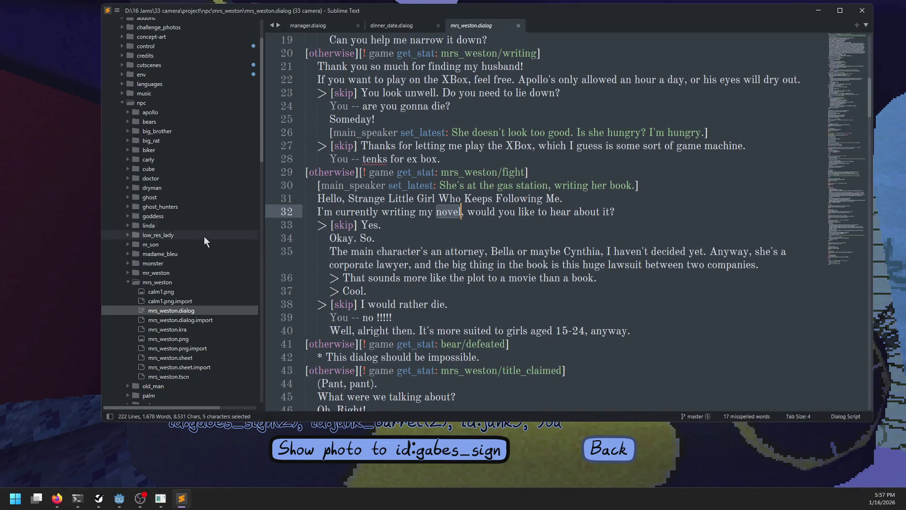
- Add gabes_sign 'Old Sign', junk_barrel 'Empty Barrel' and junk3 entries to languages/ids.csv and save
click(122, 84)
click(150, 93)
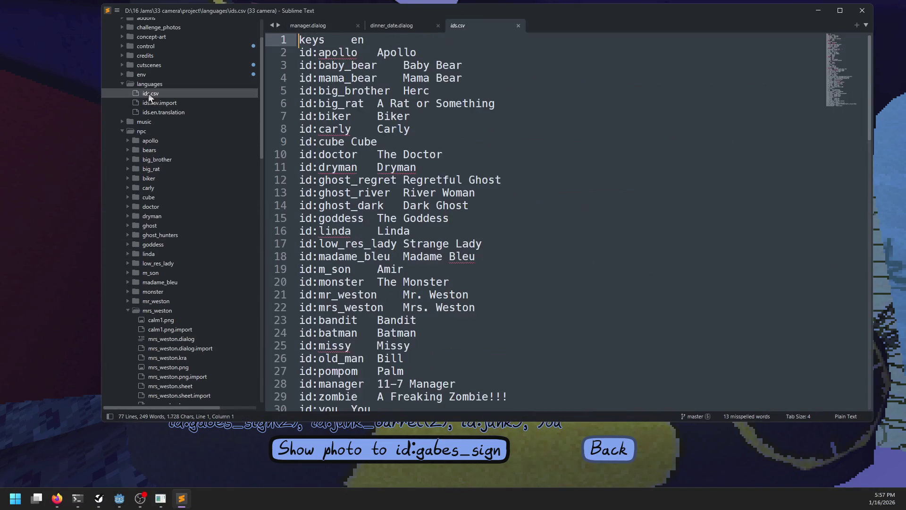
scroll(372, 221, down, 20)
click(500, 230)
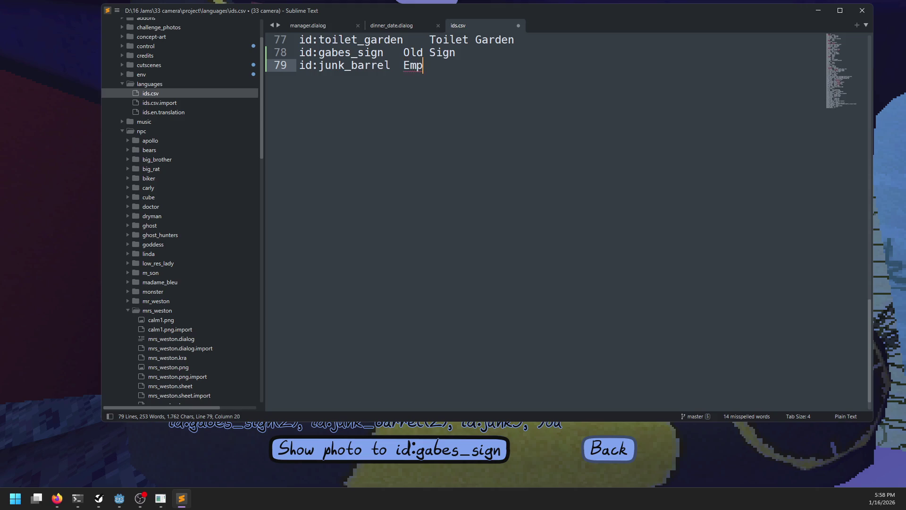
text(rrel)
key(Return)
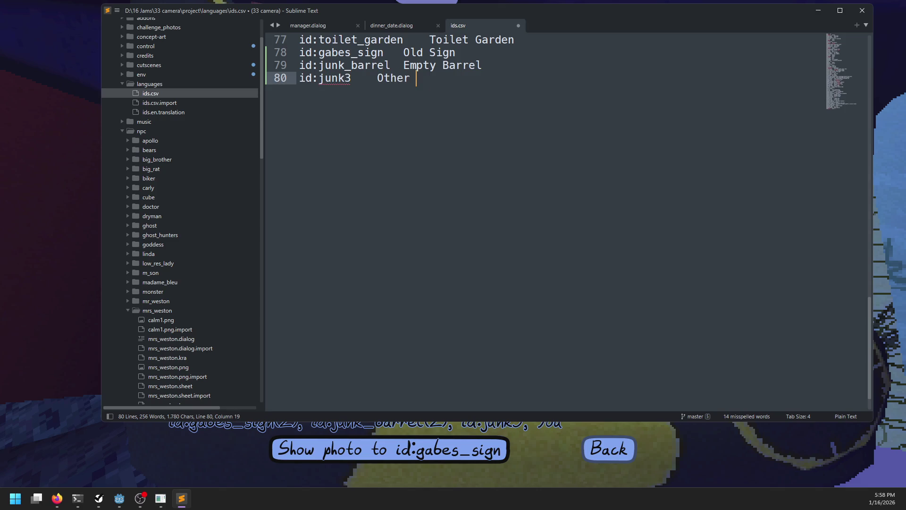
key(ctrl+s)
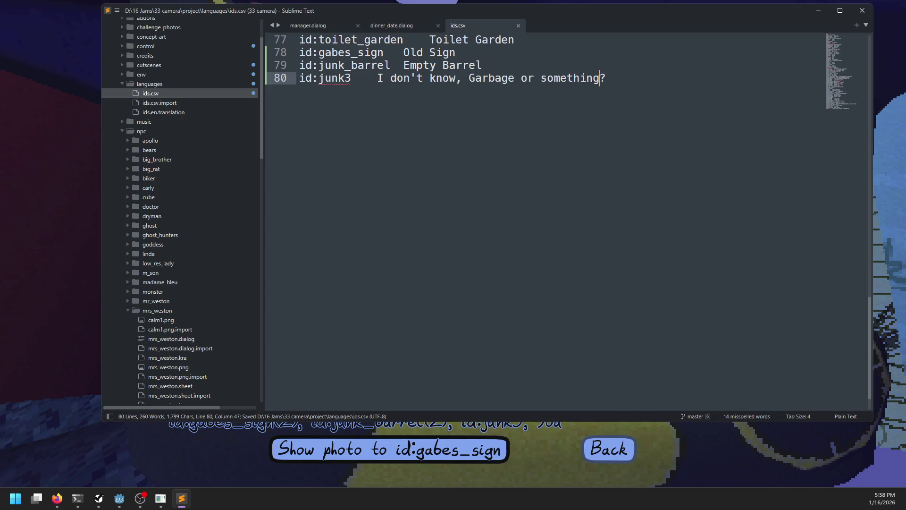
key(alt+Tab)
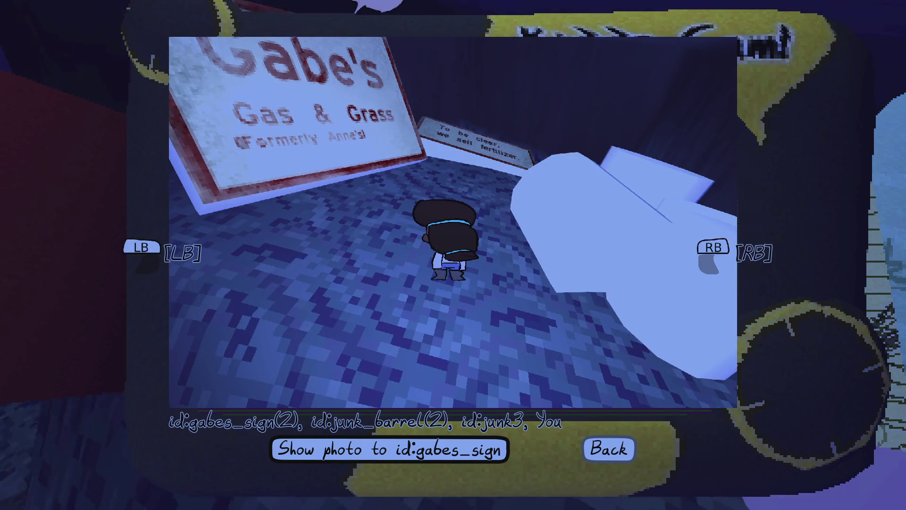
- Close the photo, climb a pale cylinder, and walk through the dark passage up the canyon slope in first-person view
key(Escape)
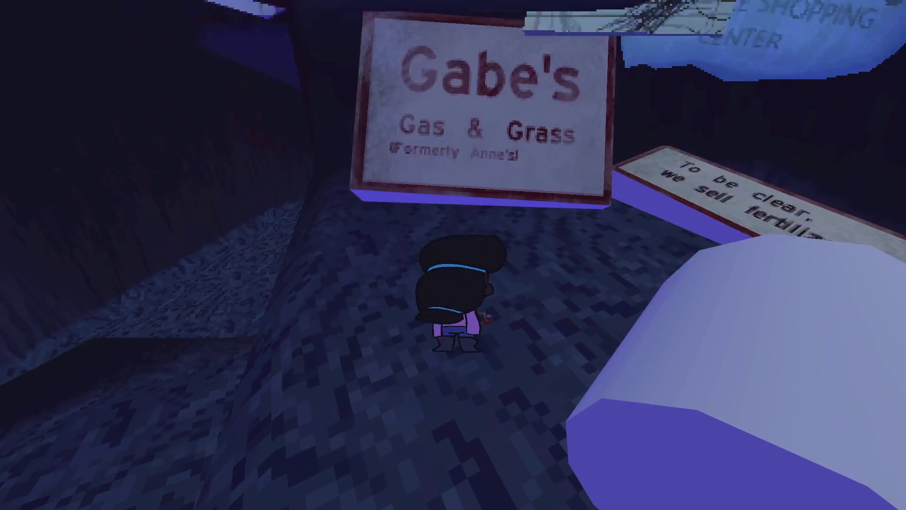
key(w)
key(space)
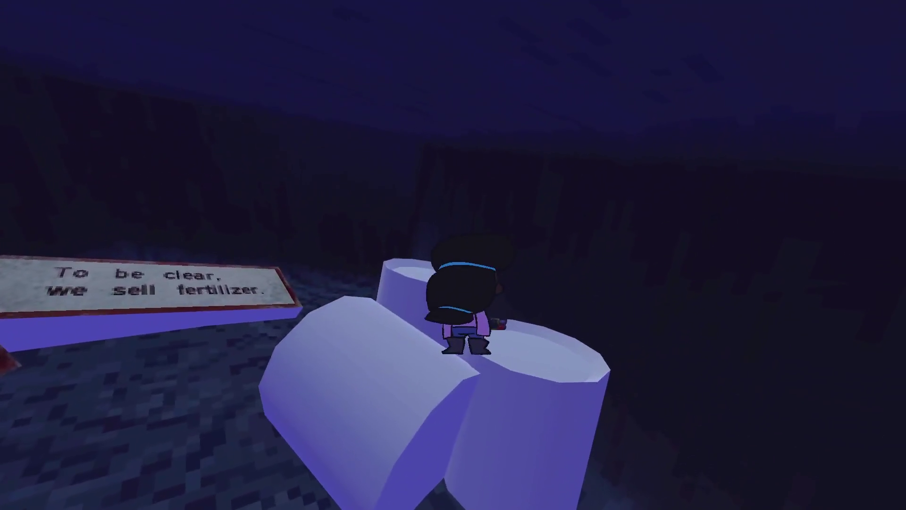
key(w)
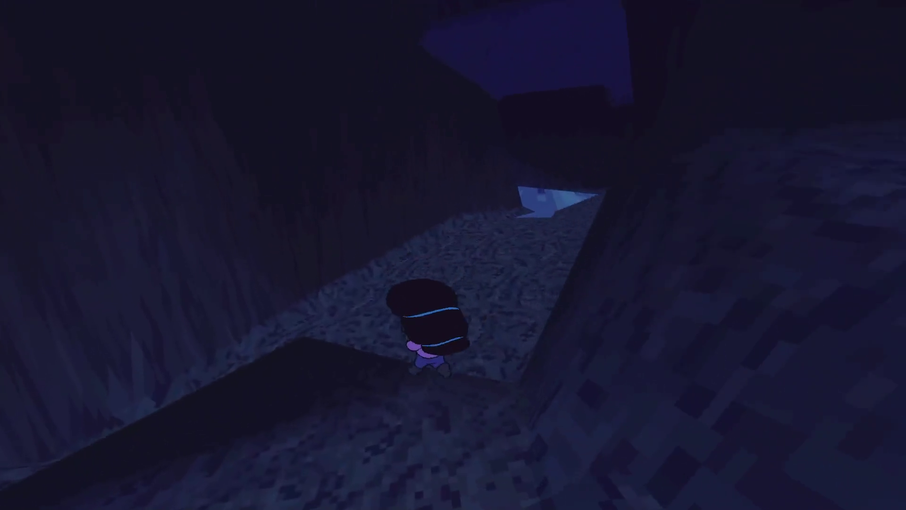
key(w)
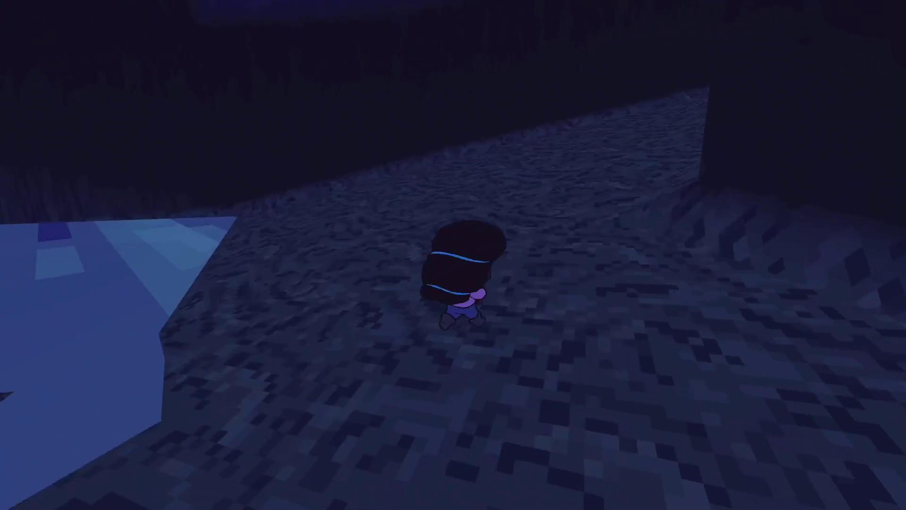
key(w)
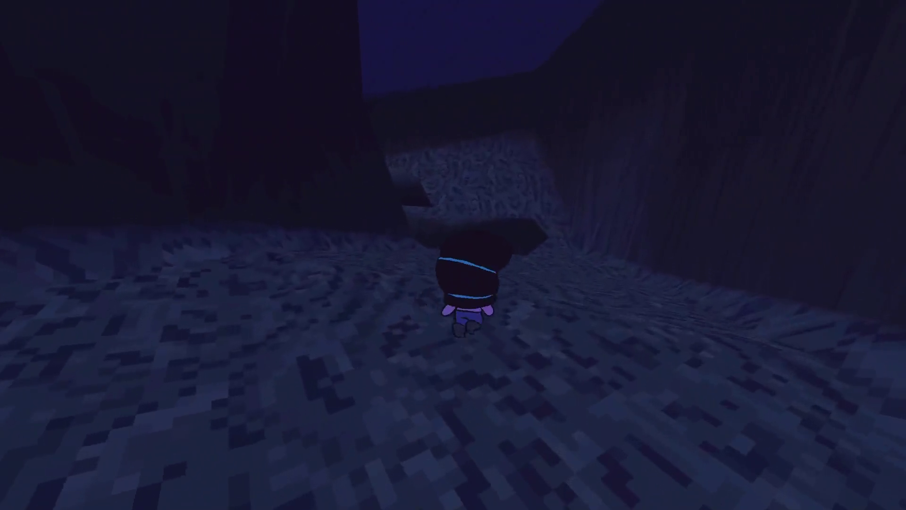
key(w)
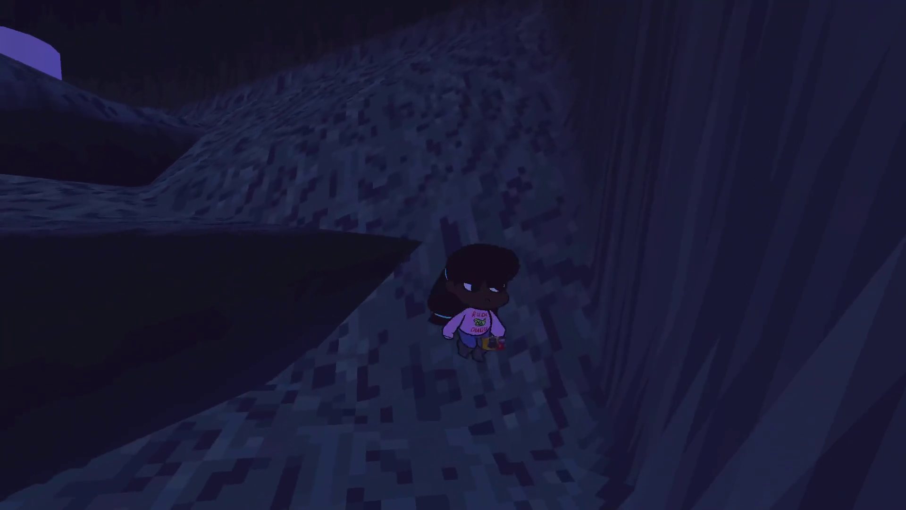
key(c)
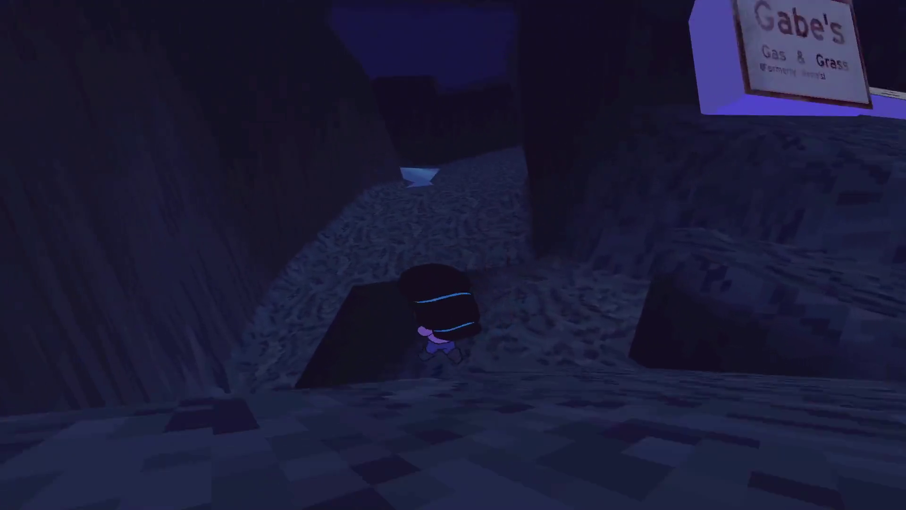
- Pause to check ids.csv, then walk the stone path past the purple block creature up the rocky mound
key(Escape)
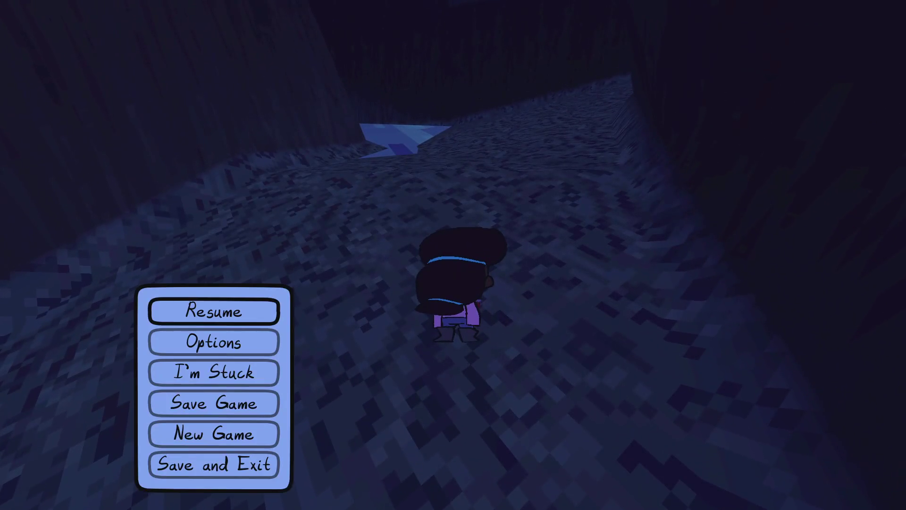
key(alt+Tab)
key(alt+Tab)
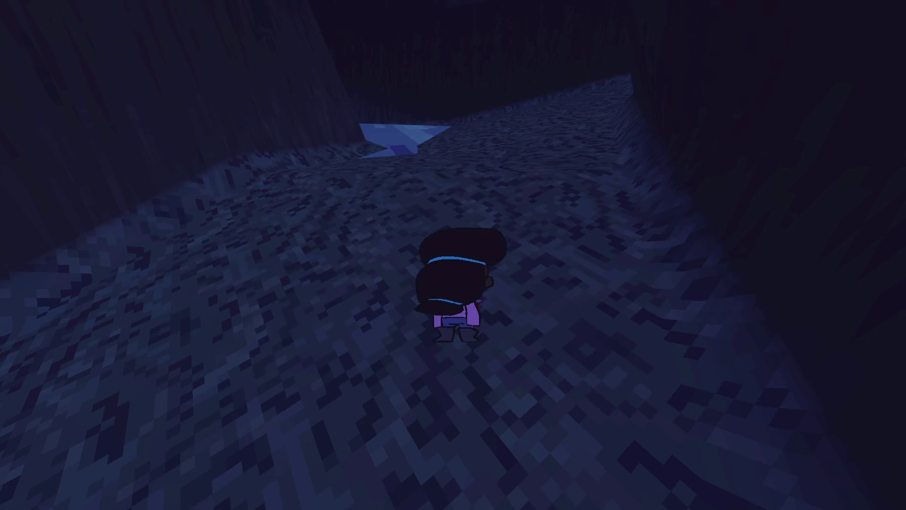
key(w)
key(w)
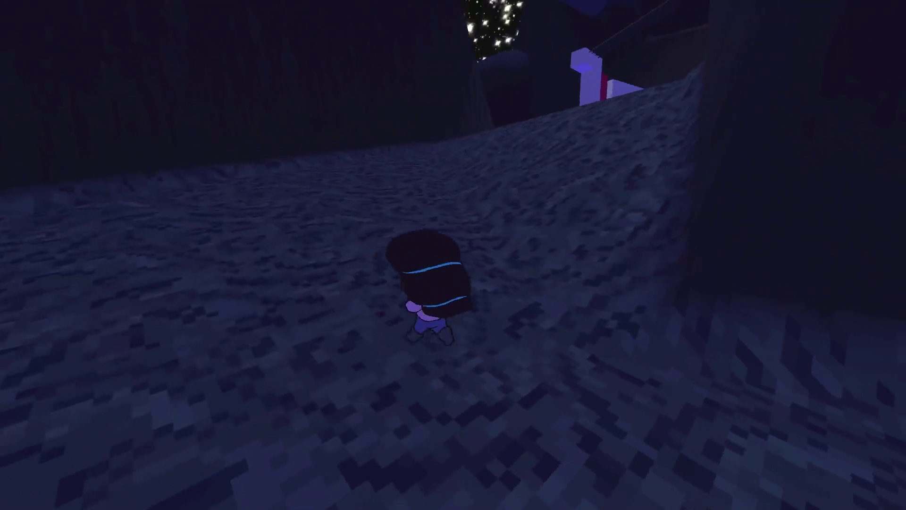
key(w)
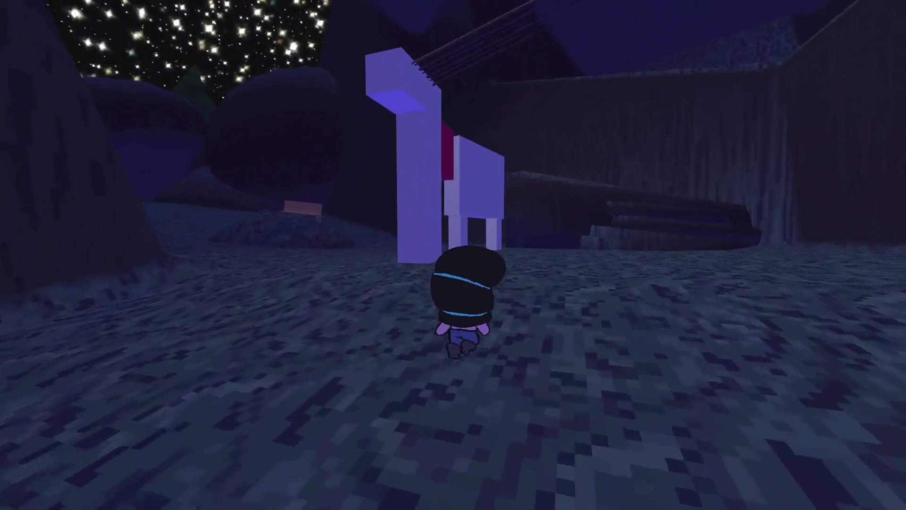
key(w)
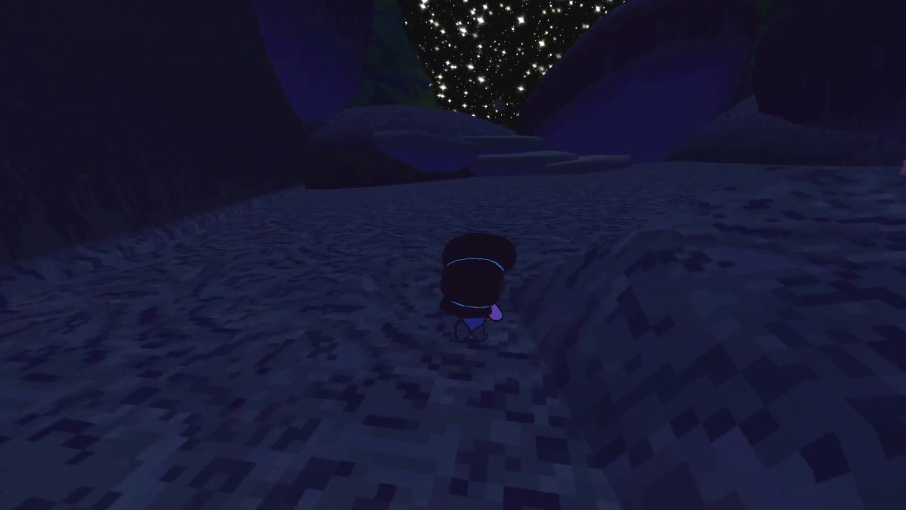
key(w)
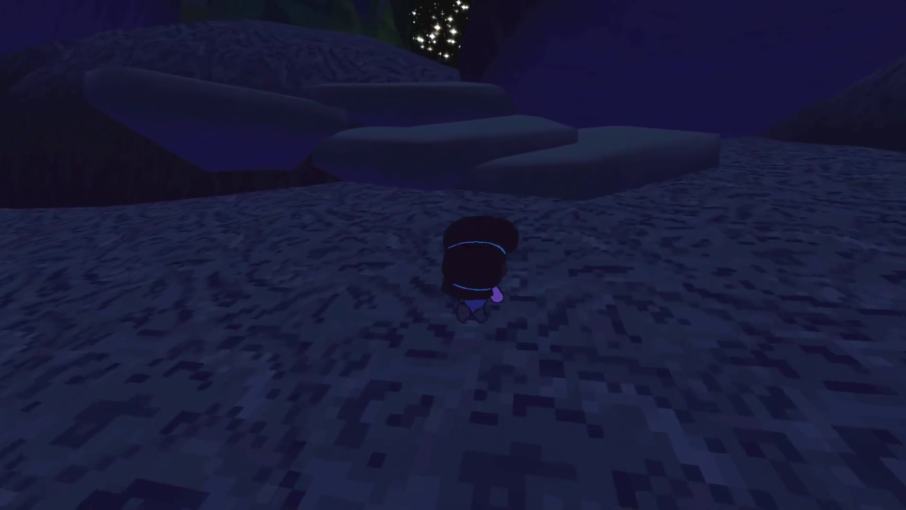
key(w)
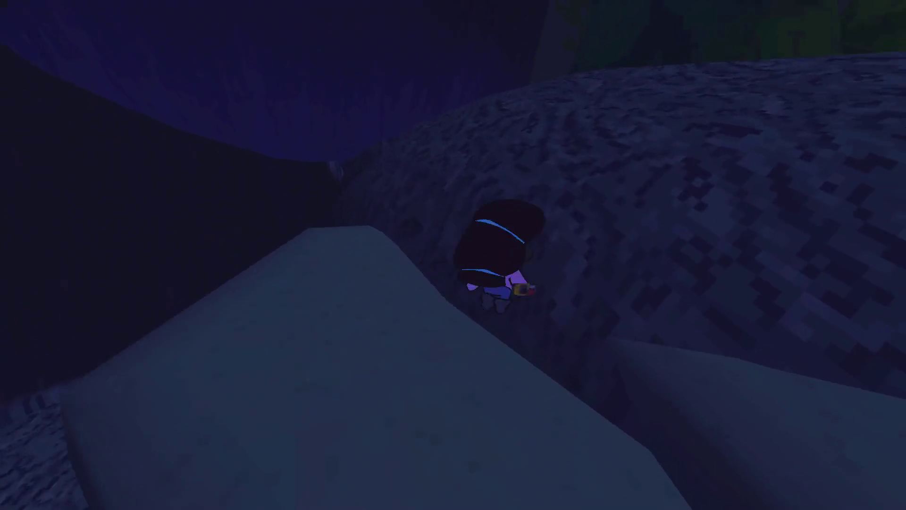
key(w)
key(w)
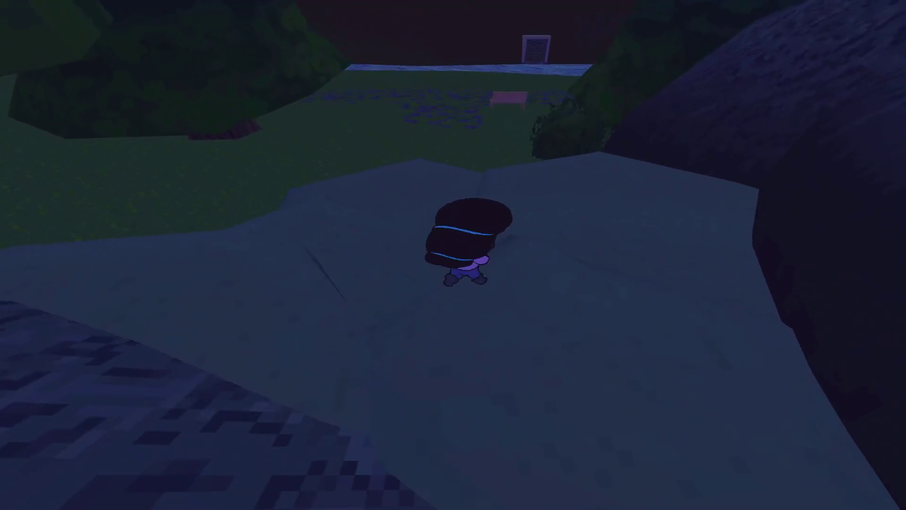
- Get into the car and drive across the grass, over the wooden bridge, and along the cobblestone path
key(e)
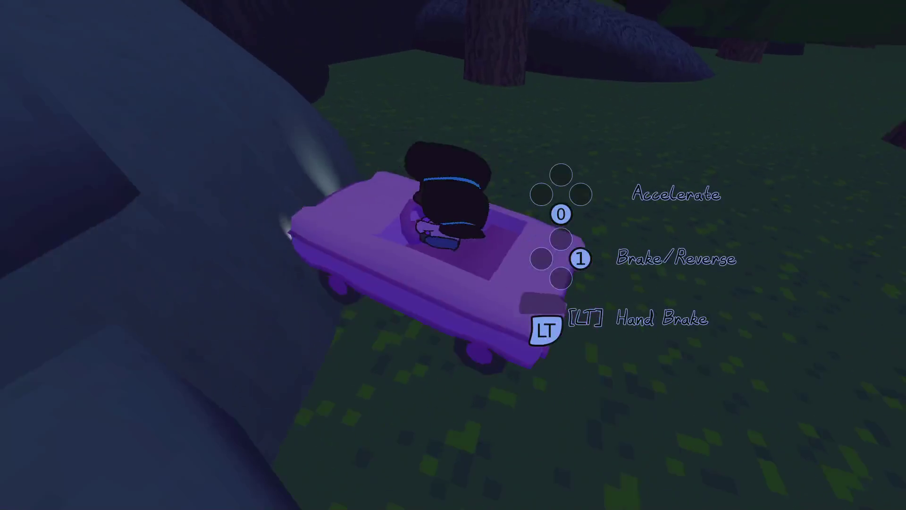
key(w)
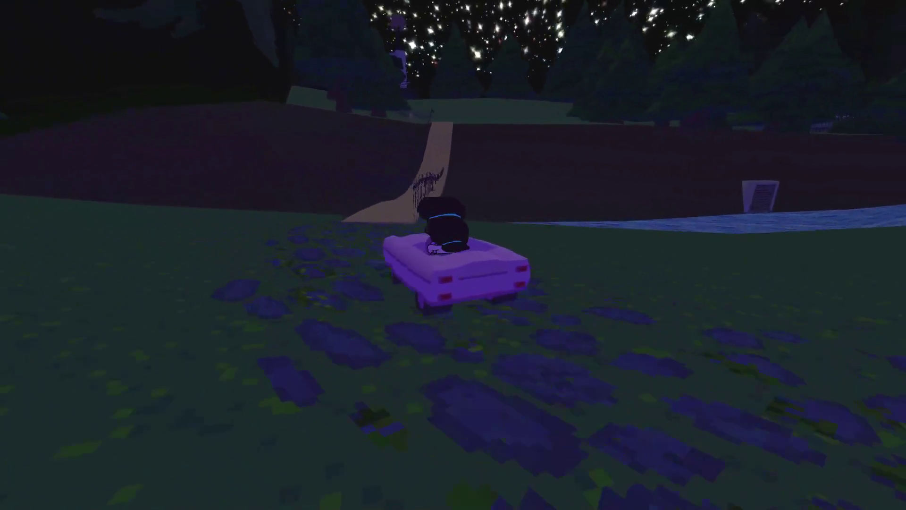
key(w)
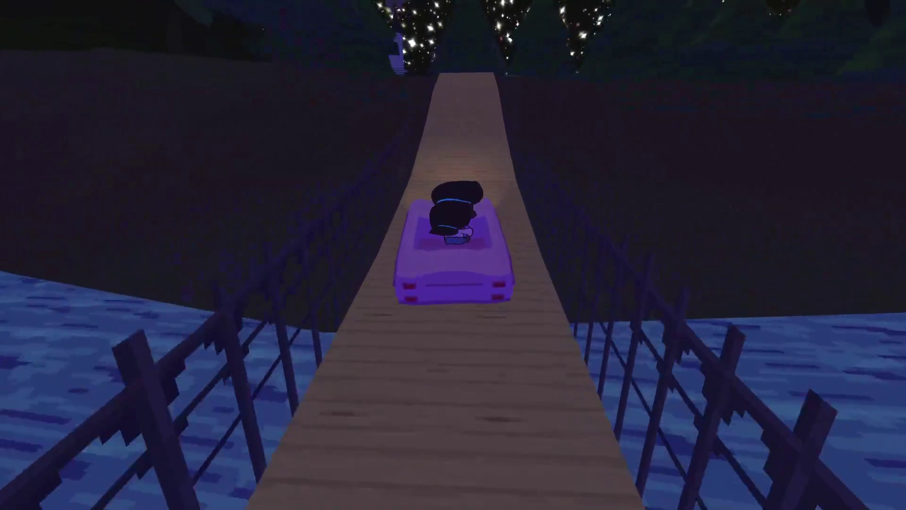
key(w)
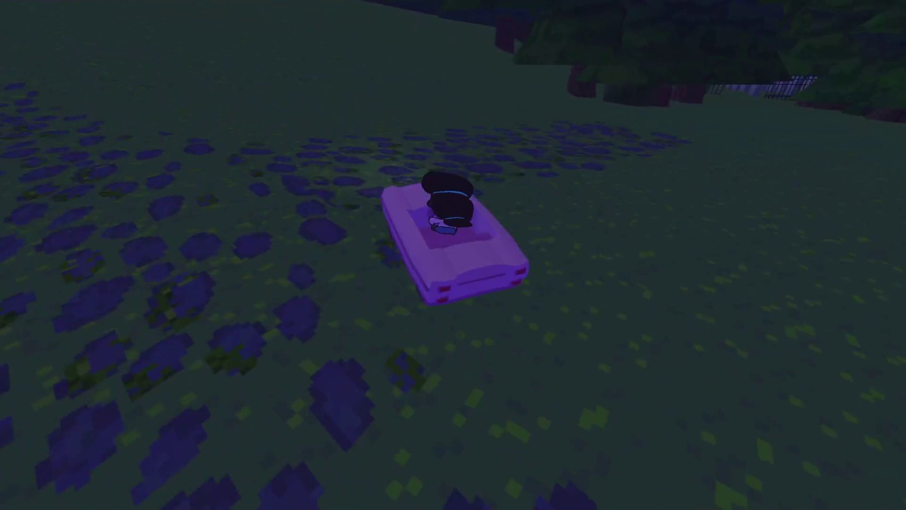
key(a)
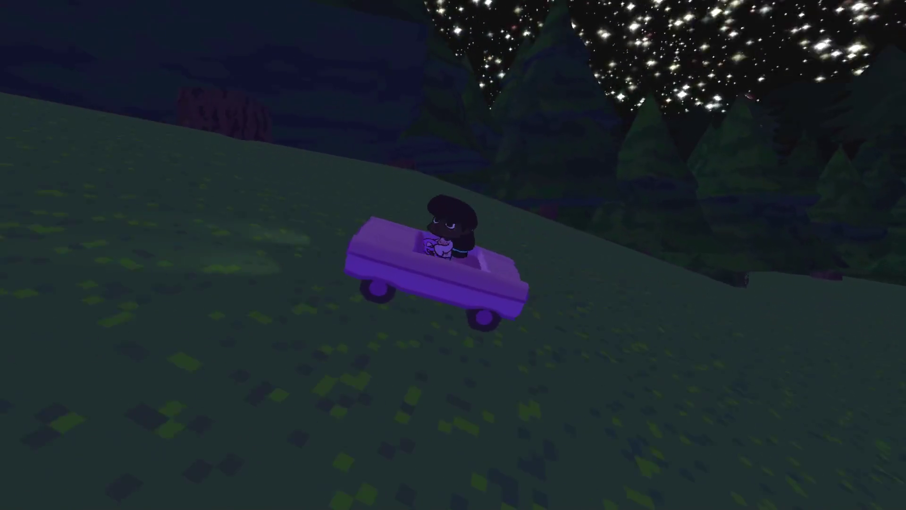
key(w)
key(w)
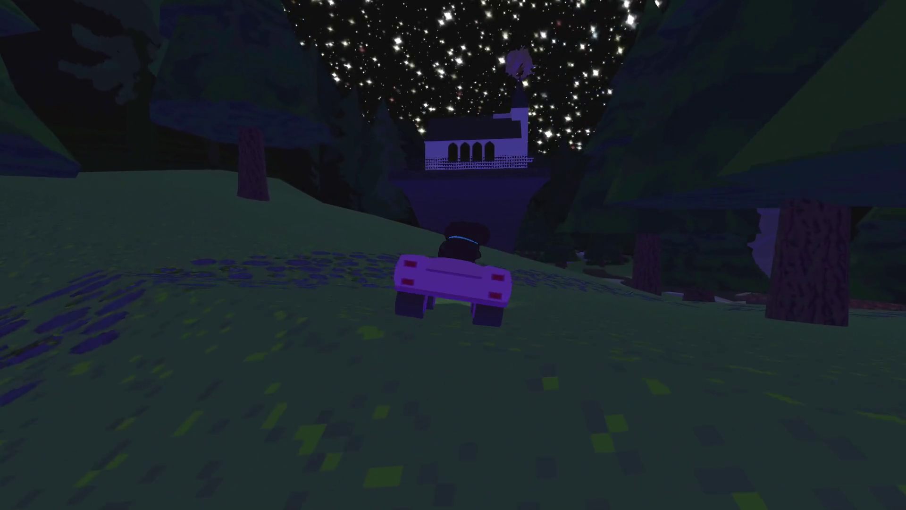
key(a)
key(d)
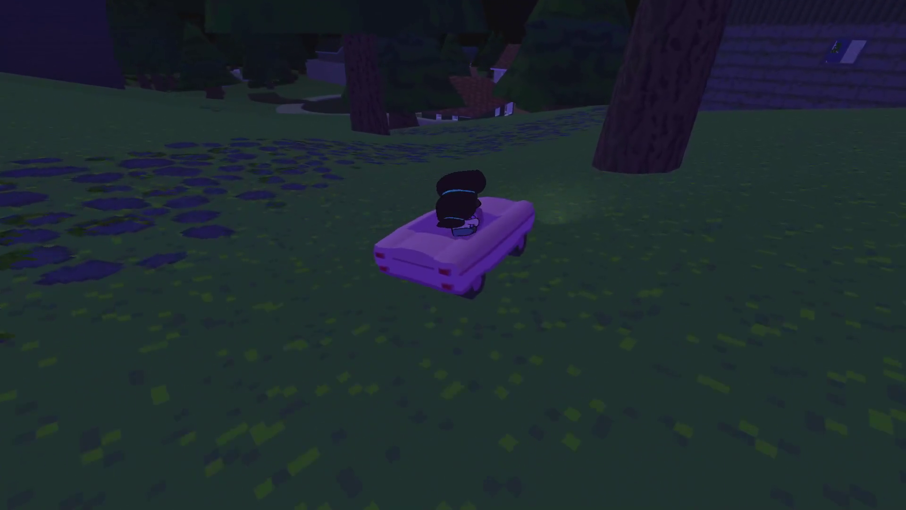
key(w)
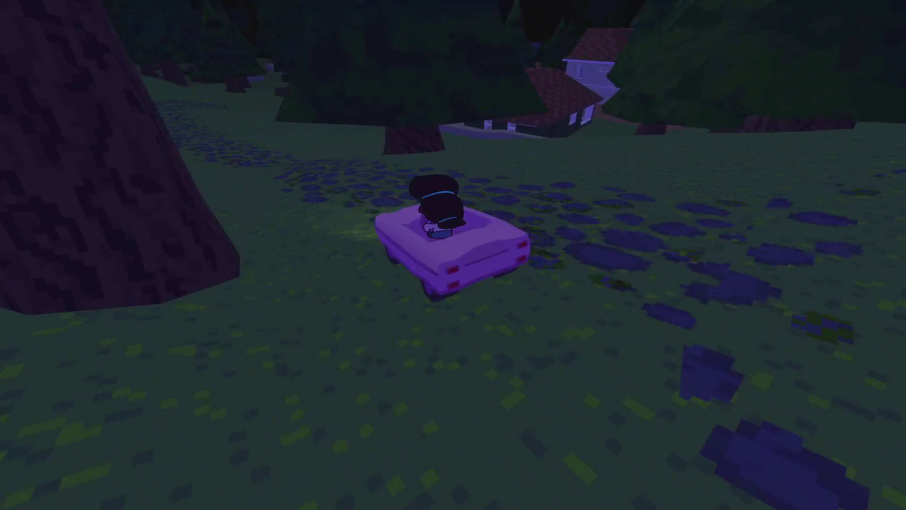
- Turn left past the roundabout, cross the lawns and a driveway, and drive on toward the dark building
key(a)
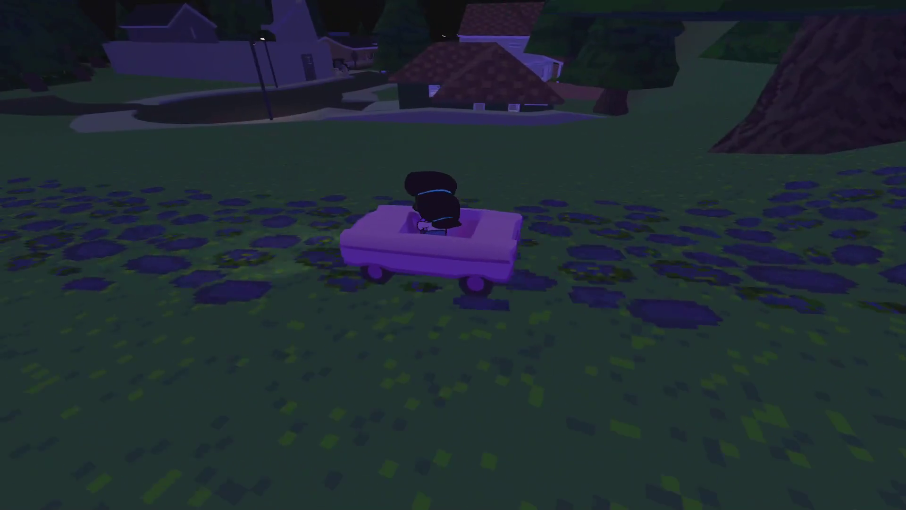
key(a)
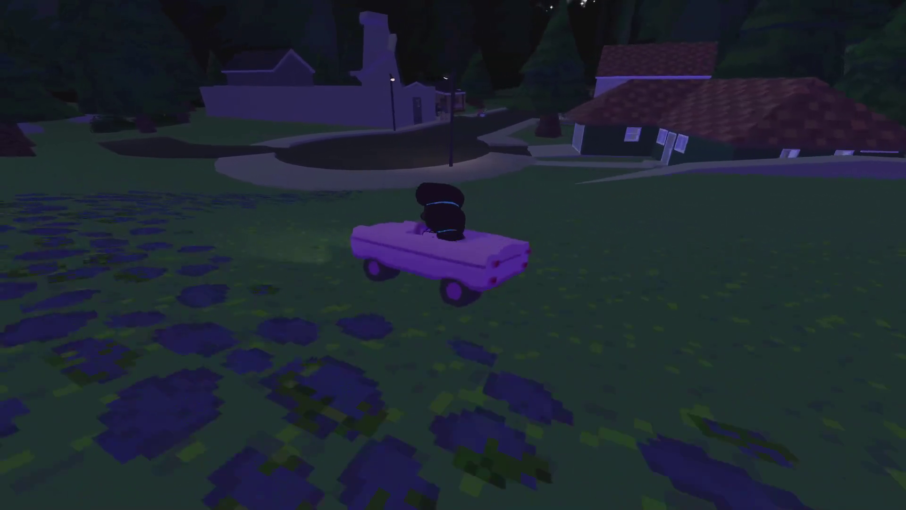
key(w)
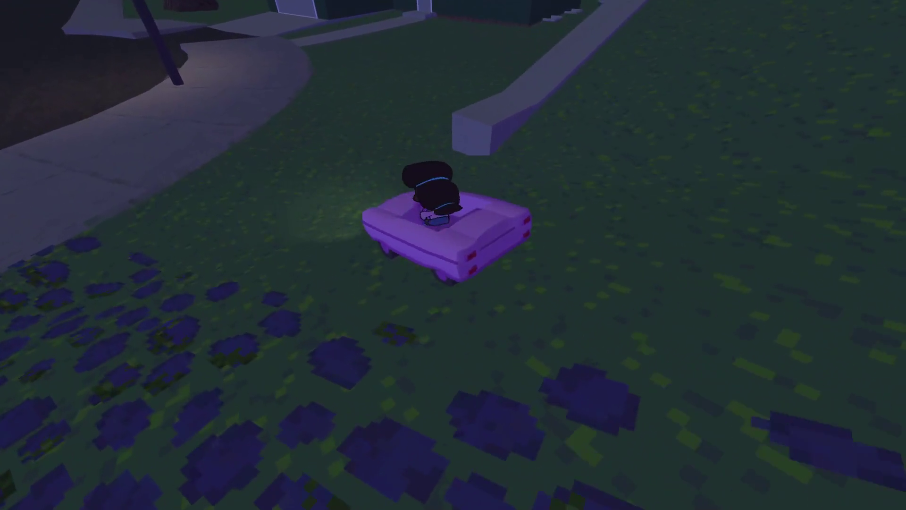
key(Tab)
key(Tab)
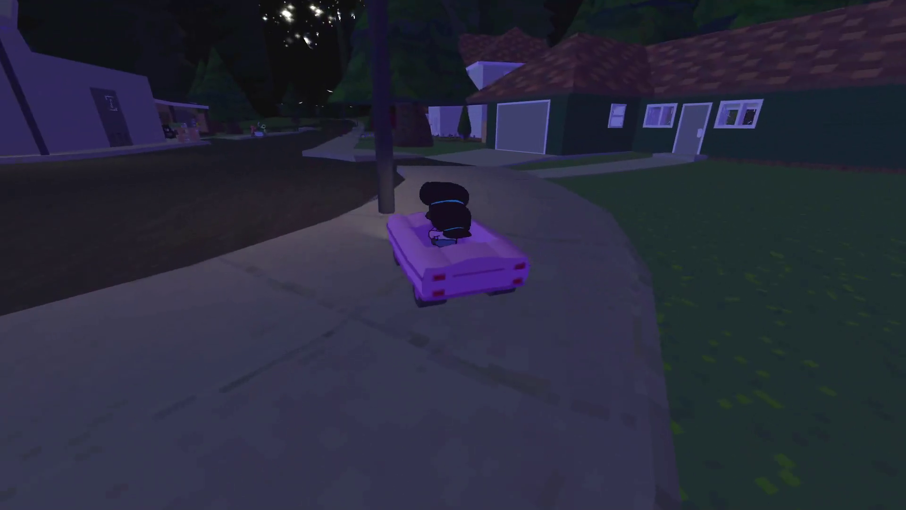
key(w)
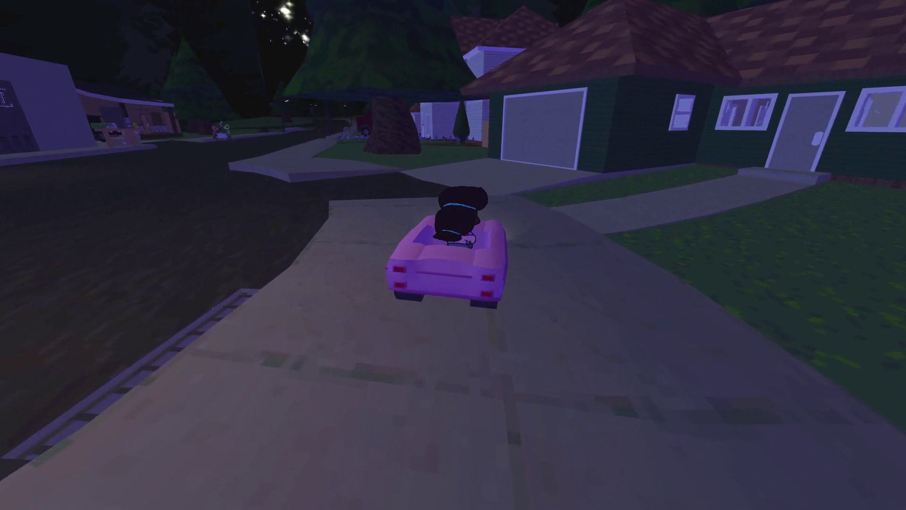
key(w)
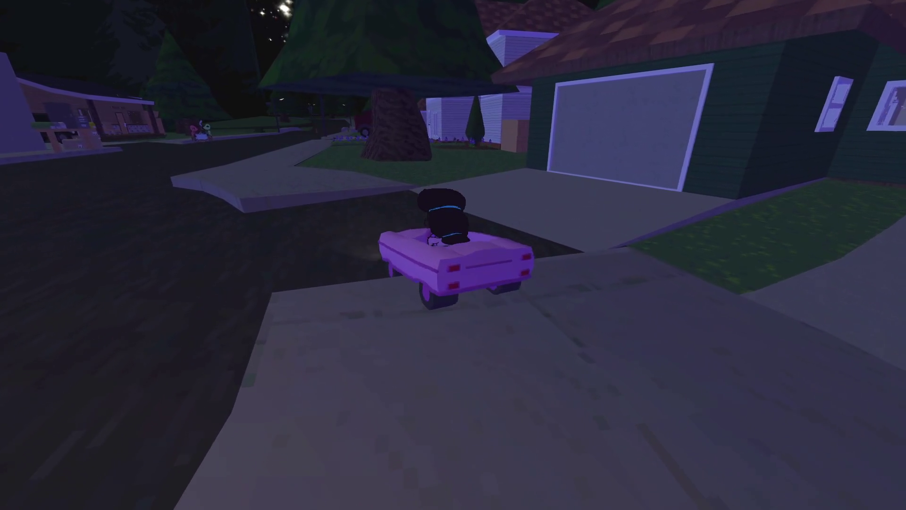
key(d)
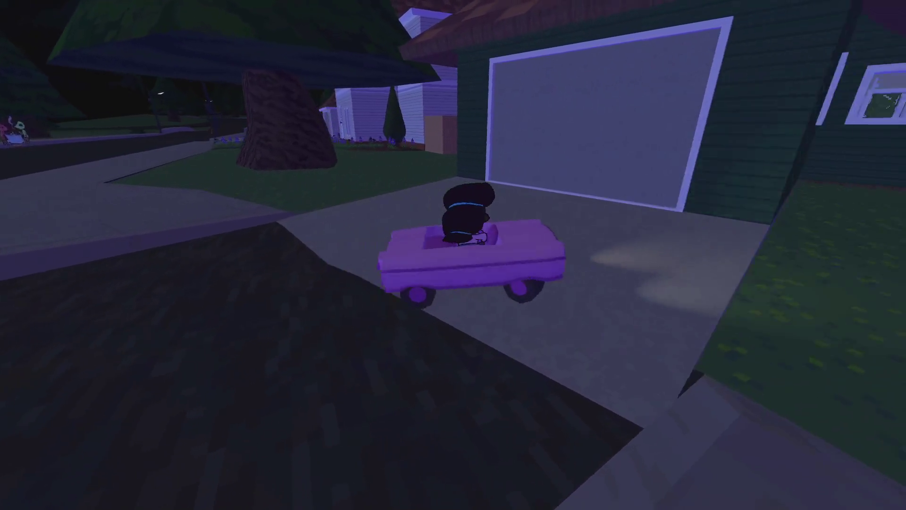
key(d)
key(w)
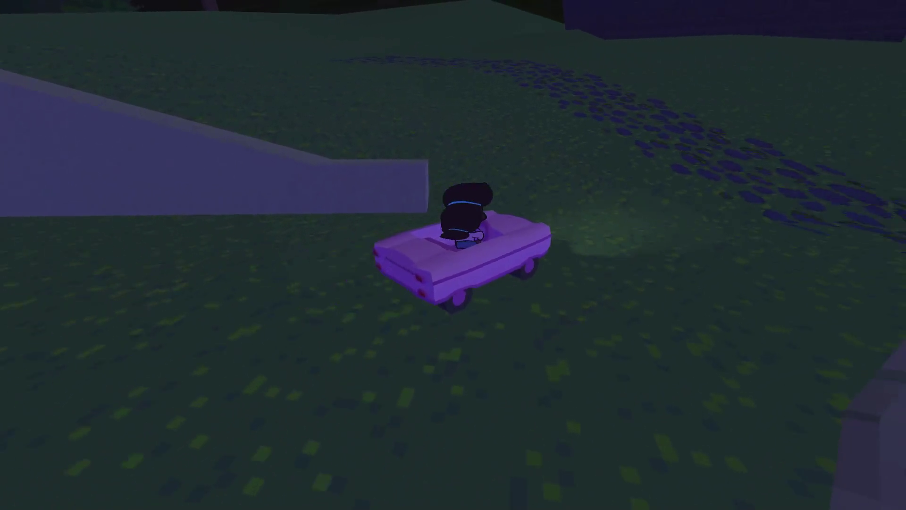
key(w)
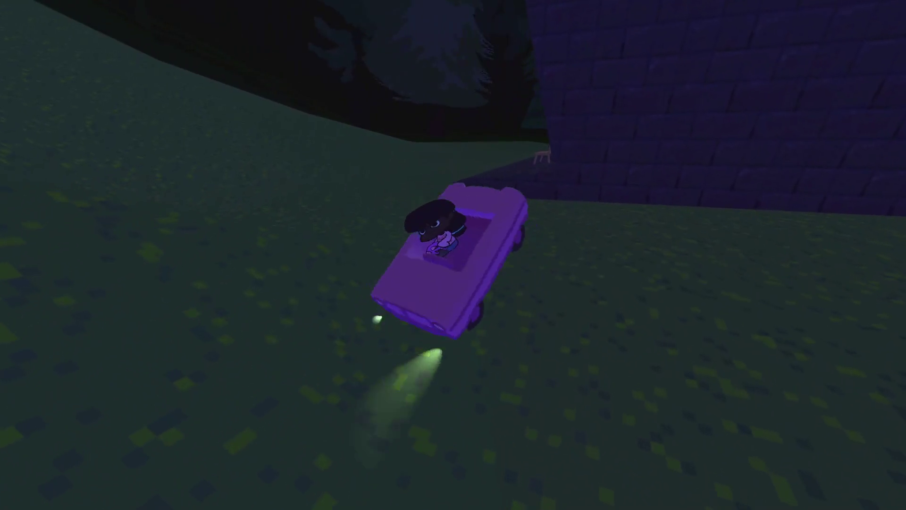
- Turn the car around, get out, and walk through the building's wall painting into the corridor
key(d)
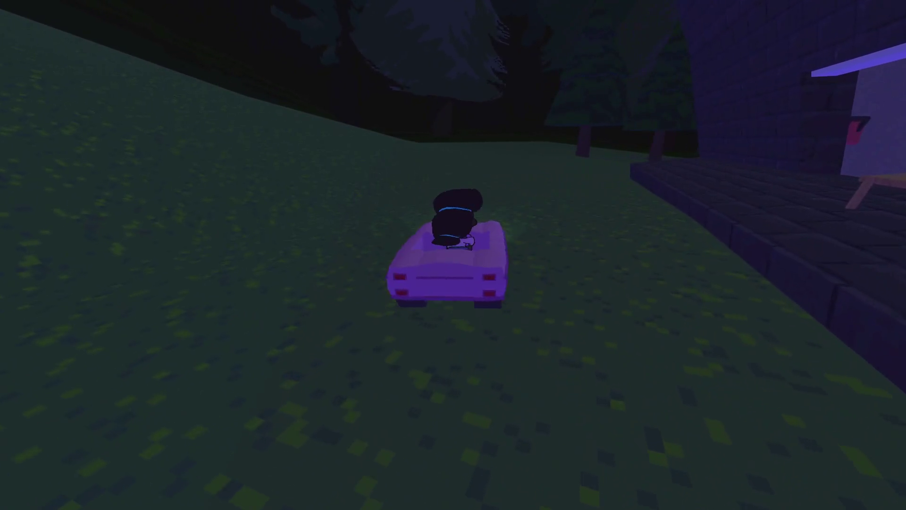
key(e)
key(w)
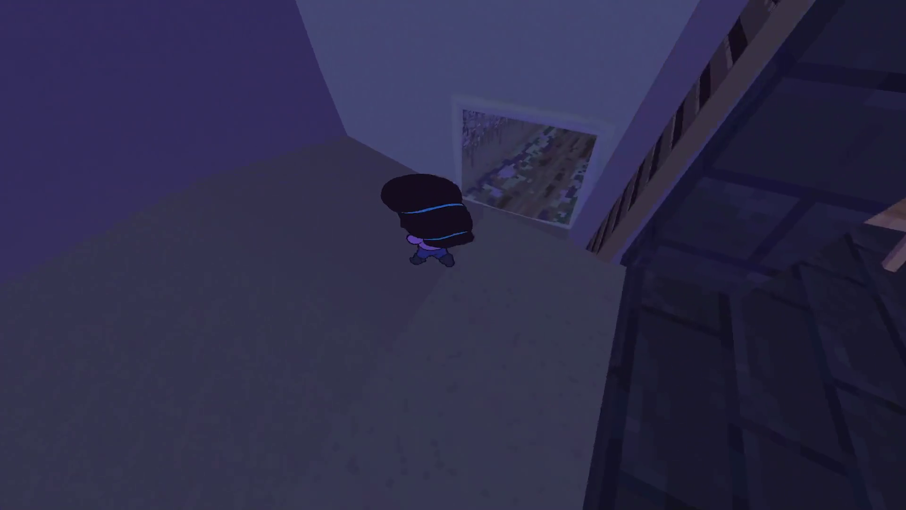
key(w)
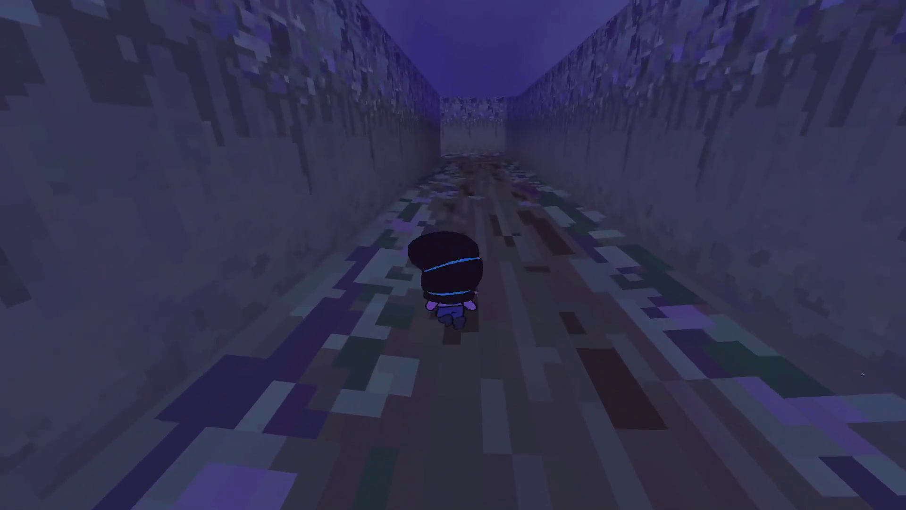
- Run down the pixelated corridor testing camera zoom, reach the yard with two white chairs, and pause
key(w)
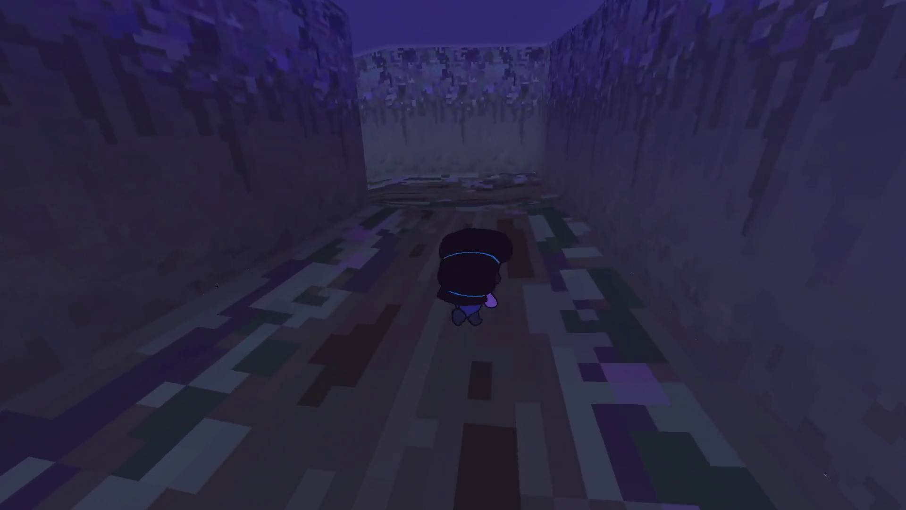
key(w)
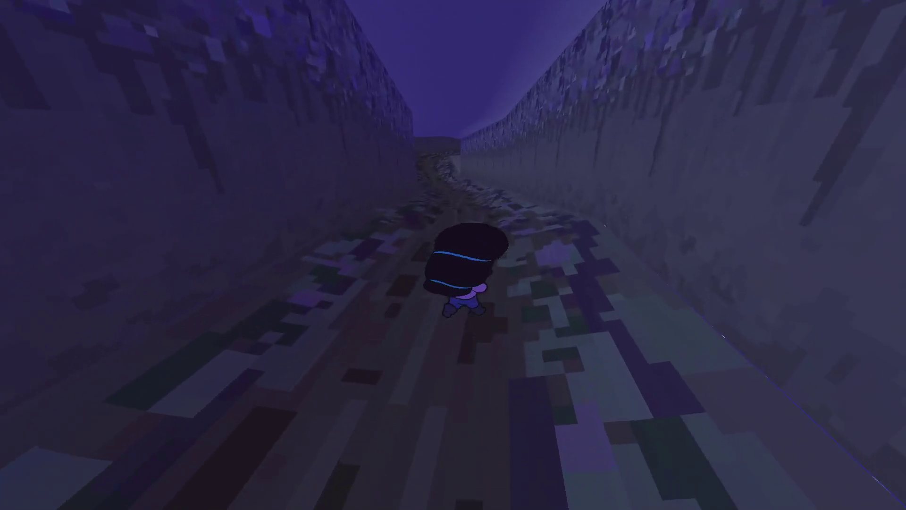
key(w)
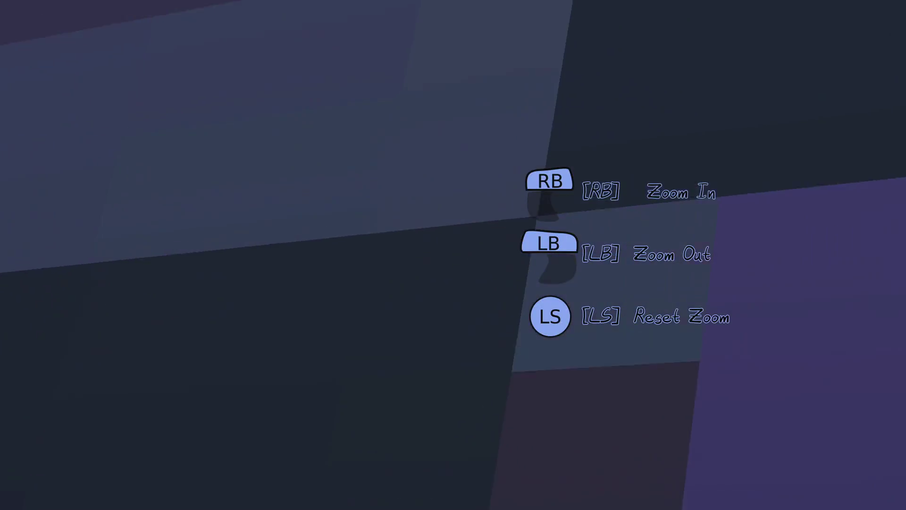
key(w)
key(w)
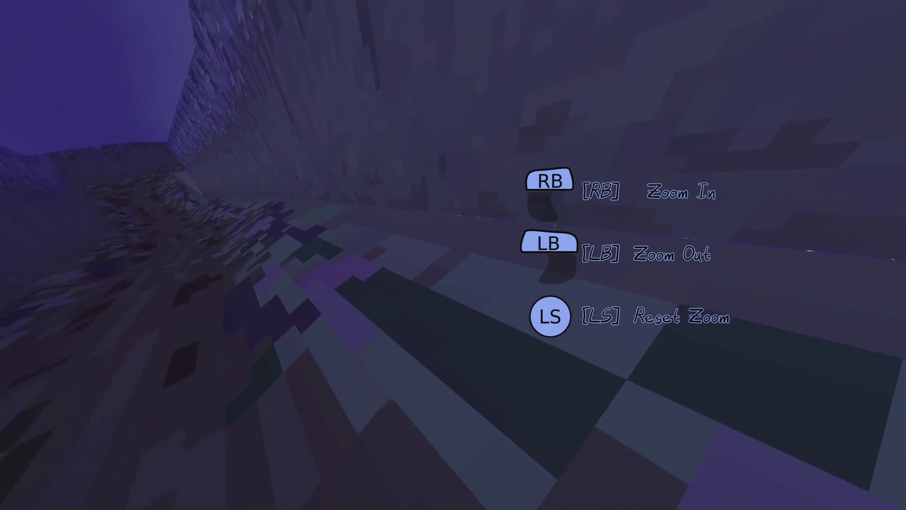
key(w)
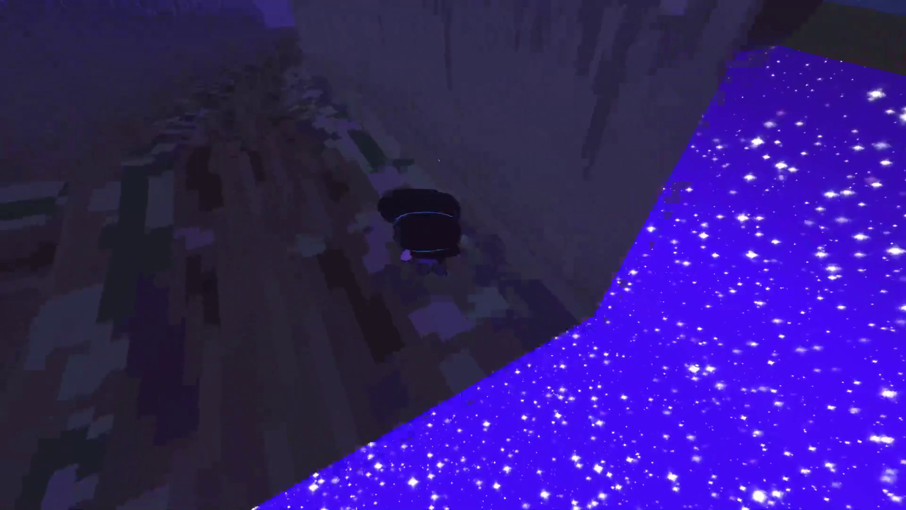
key(w)
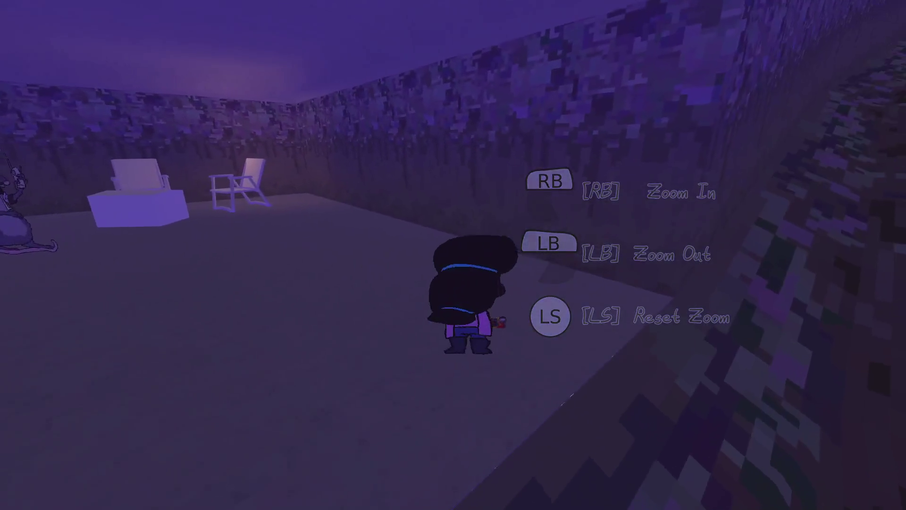
key(Escape)
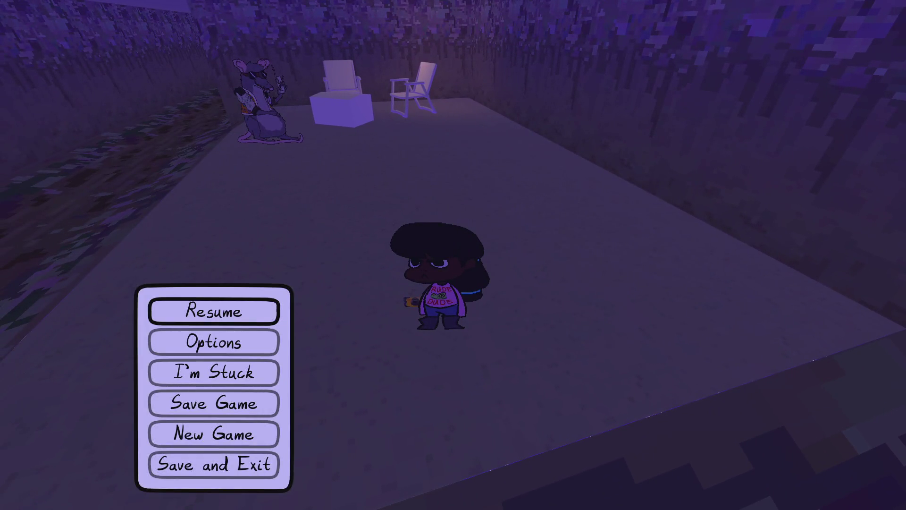
- Log a 'Fix seams in the storm drain' task as 'Can ship but would be ashamed' in NP-ToDo, then resume play
key(alt+Tab)
key(Insert)
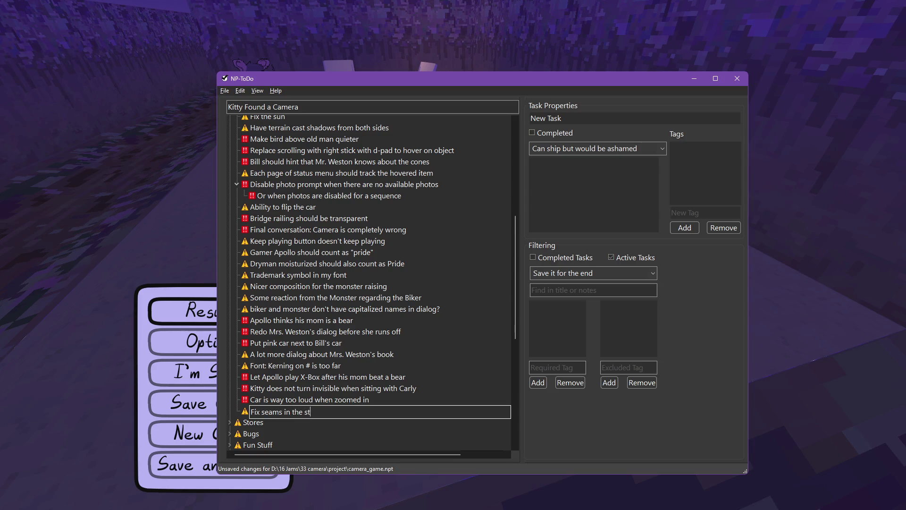
key(Return)
key(alt+Tab)
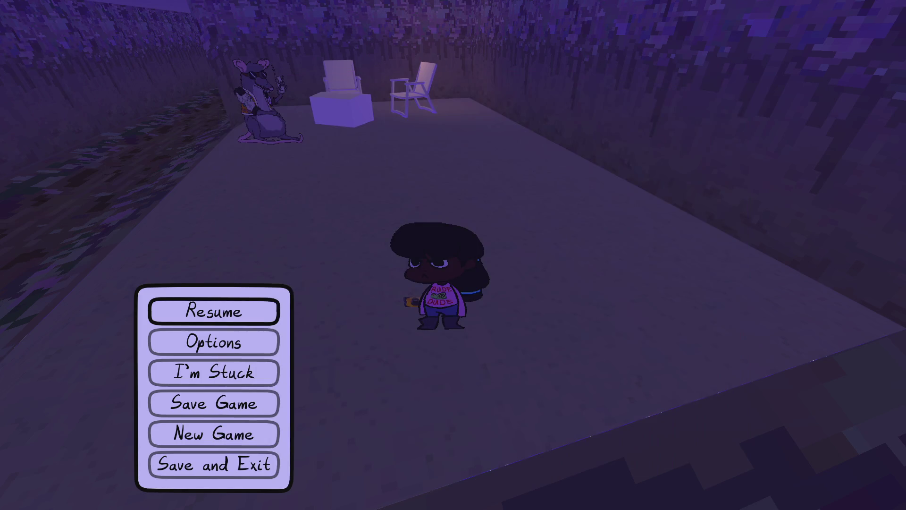
key(Escape)
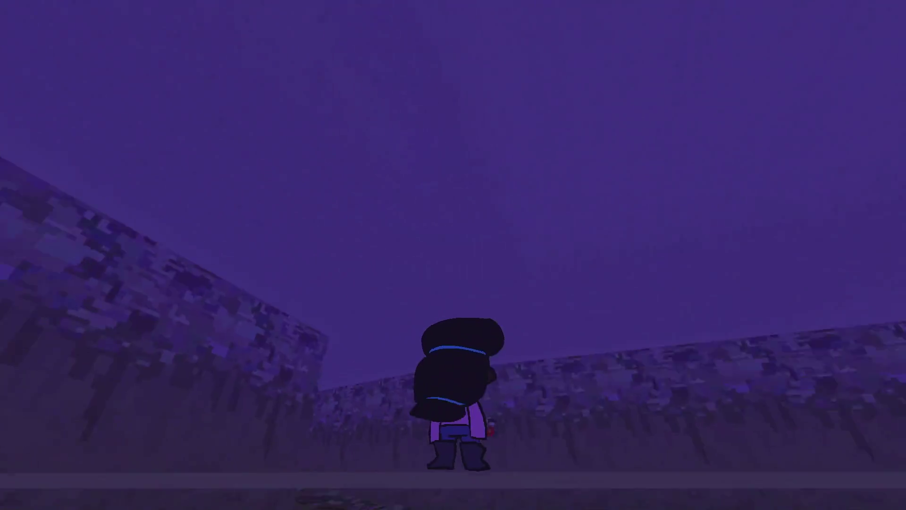
- Walk up to the rat, start talking, and show it a photo from the gallery
key(w)
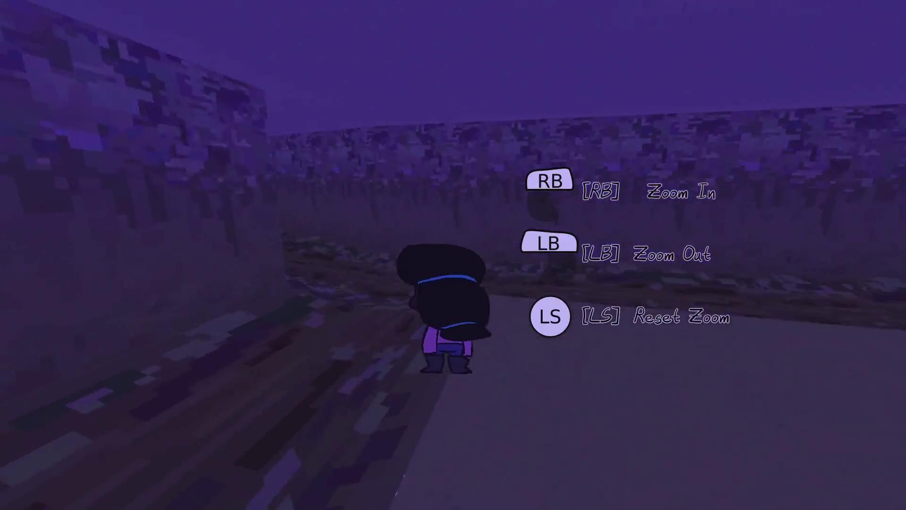
key(w)
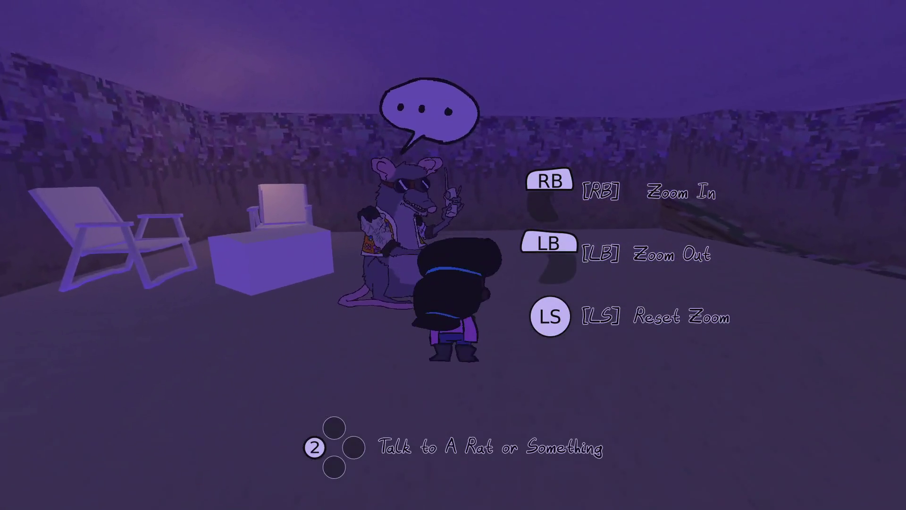
key(z)
key(z)
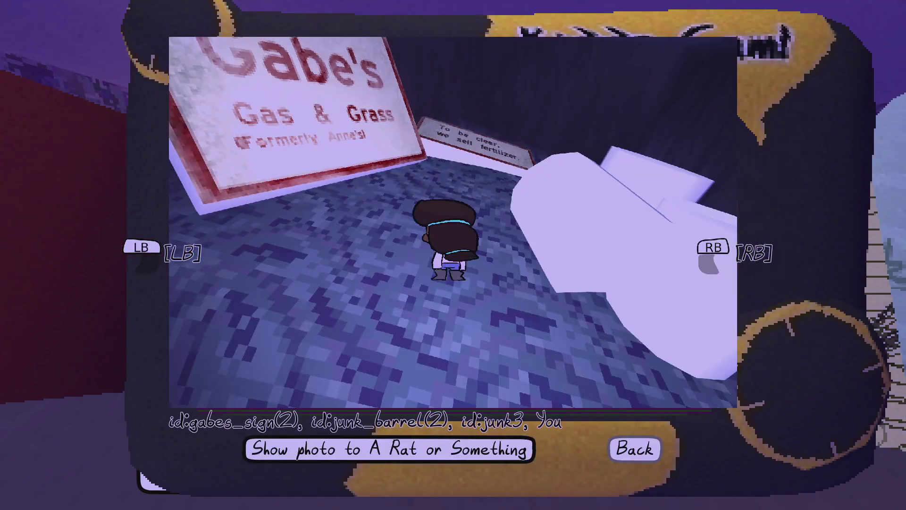
key(z)
key(z)
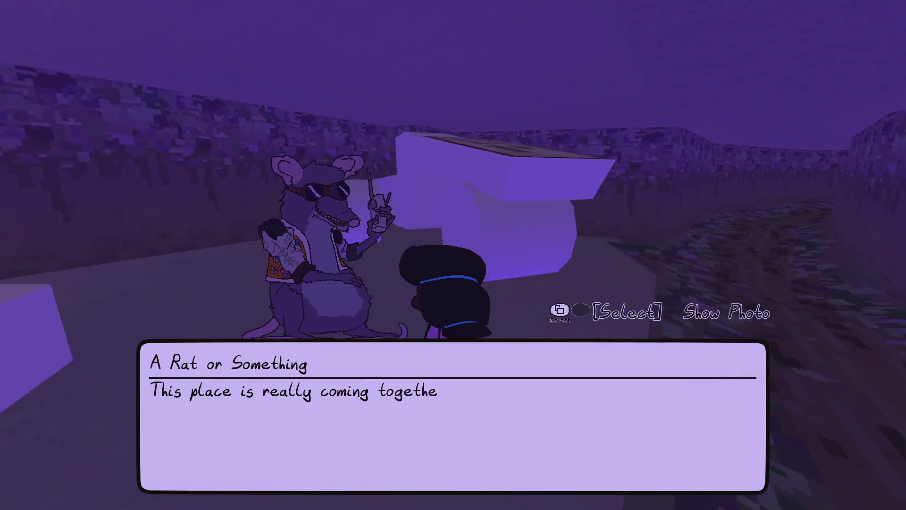
key(z)
key(w)
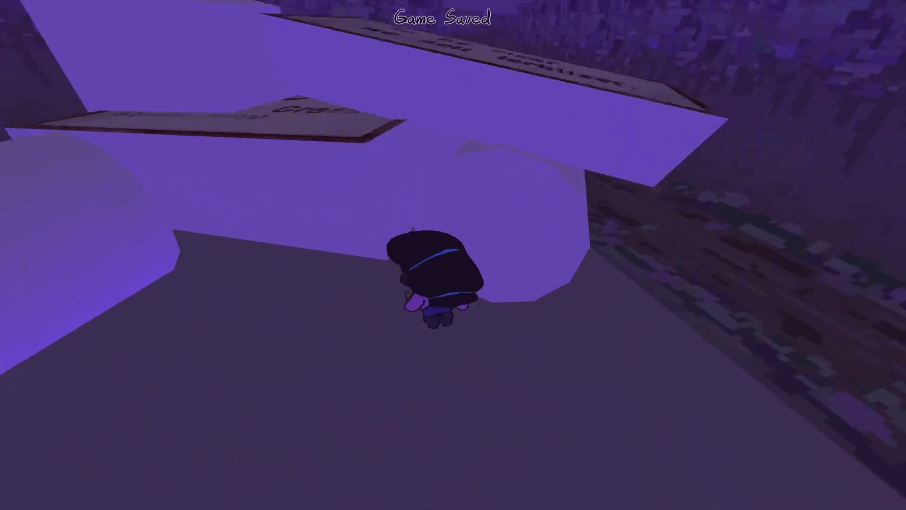
- Talk to the rat again through to the end and receive the selfie_stick present
key(z)
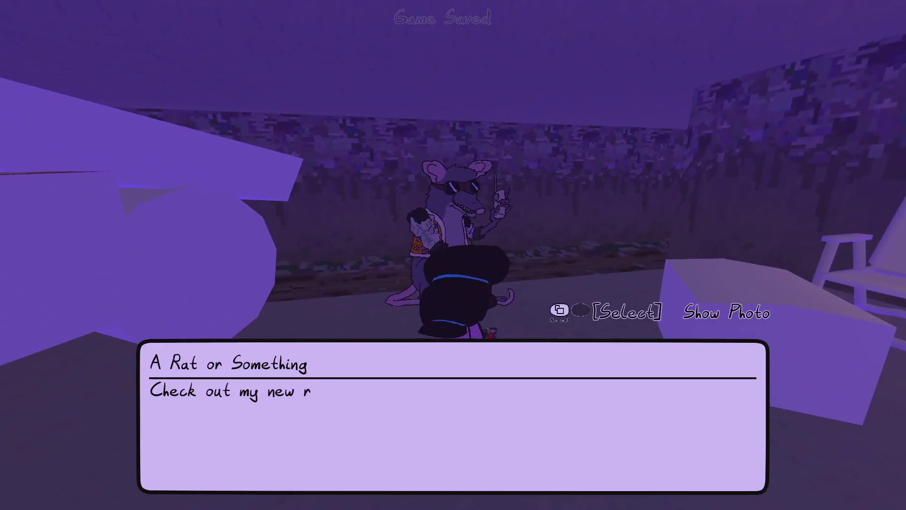
key(z)
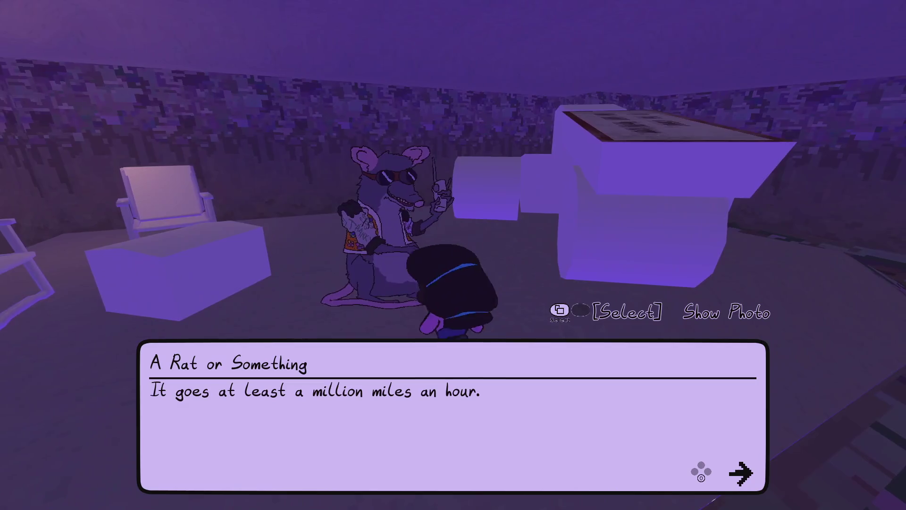
key(z)
key(z)
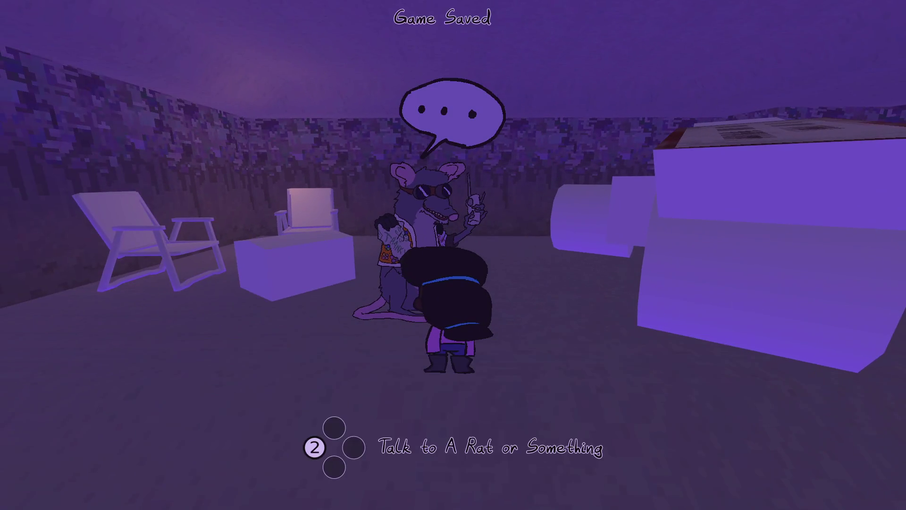
key(Tab)
key(z)
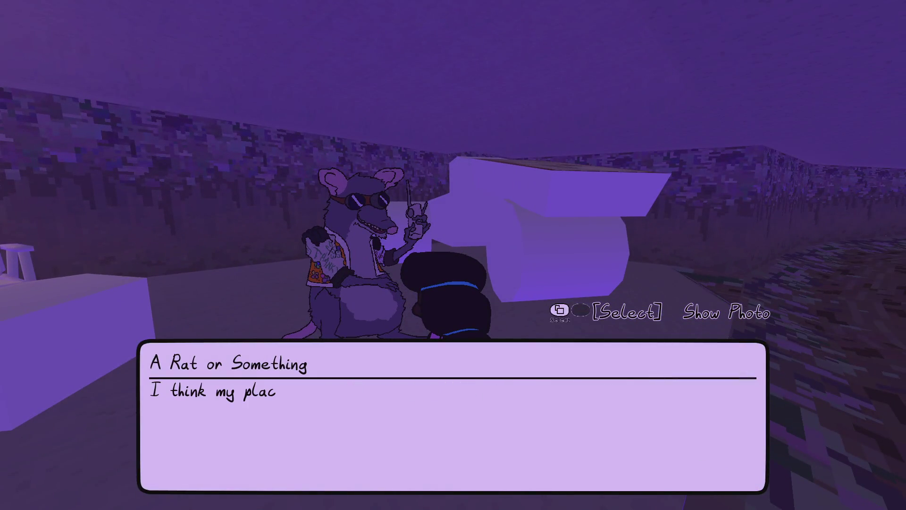
key(z)
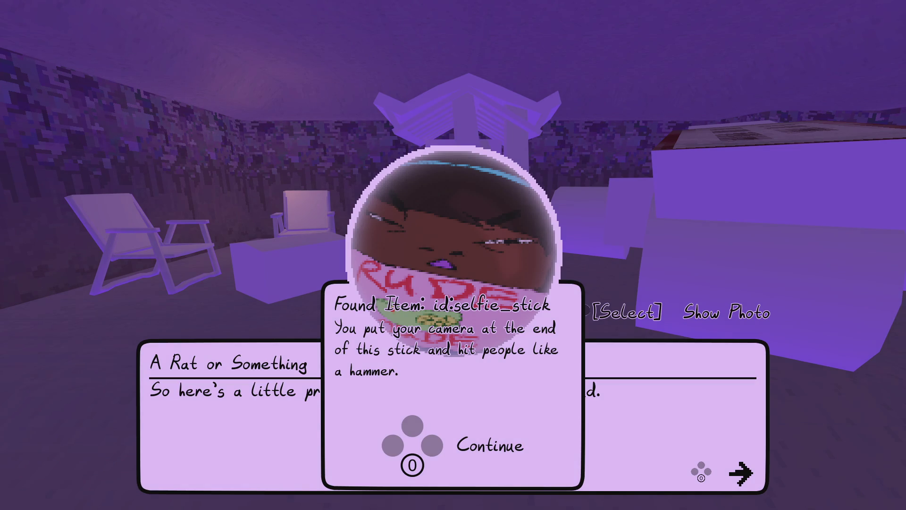
key(z)
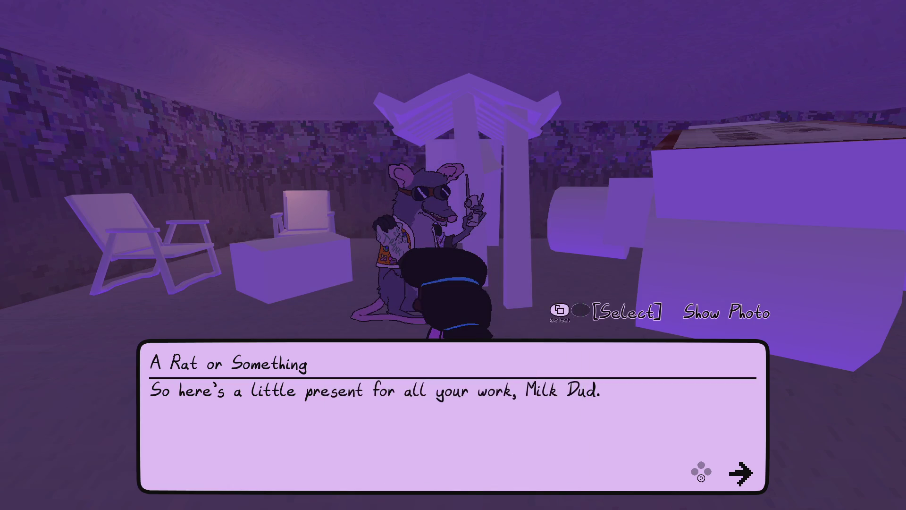
key(z)
key(Down)
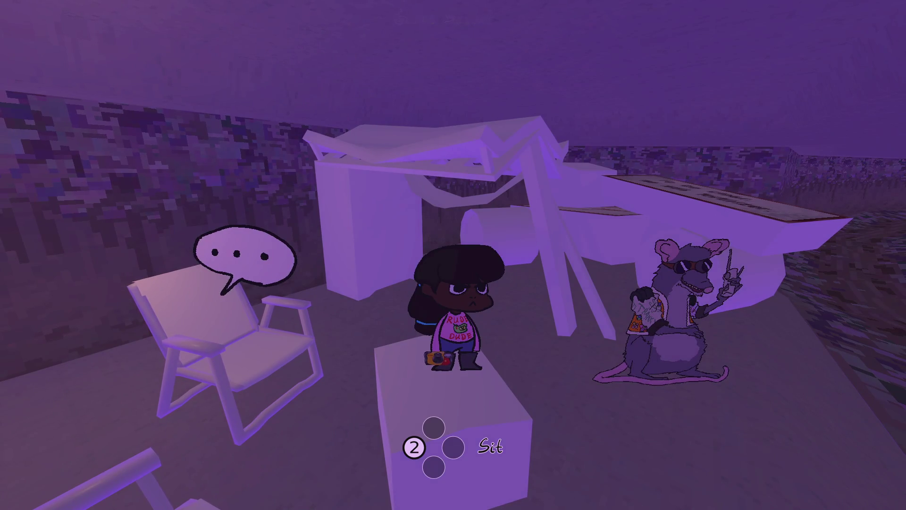
- Wander the rat's patio onto the box, then pause the game
key(c)
key(x)
key(Up)
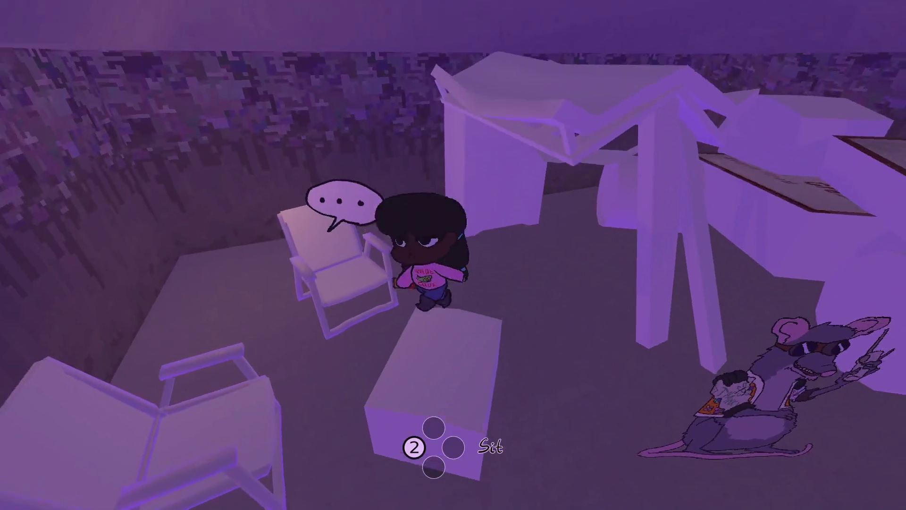
key(Up)
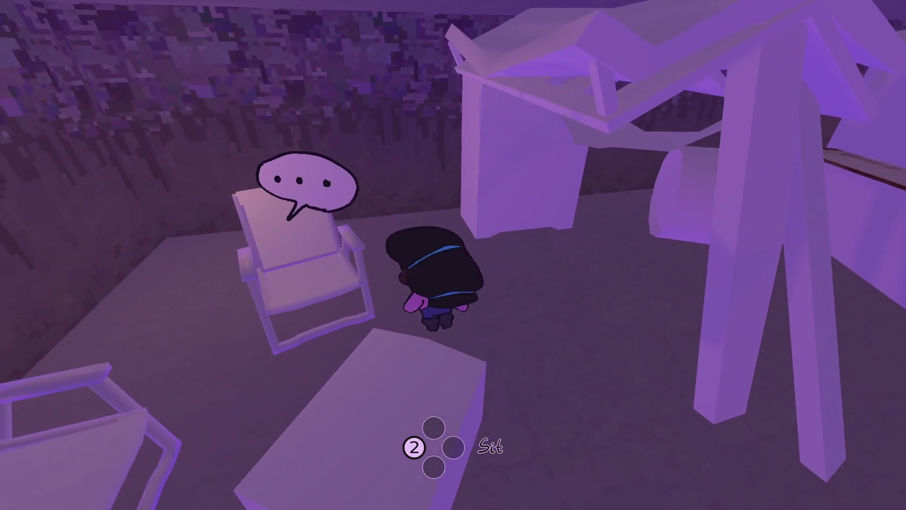
key(Down)
key(Escape)
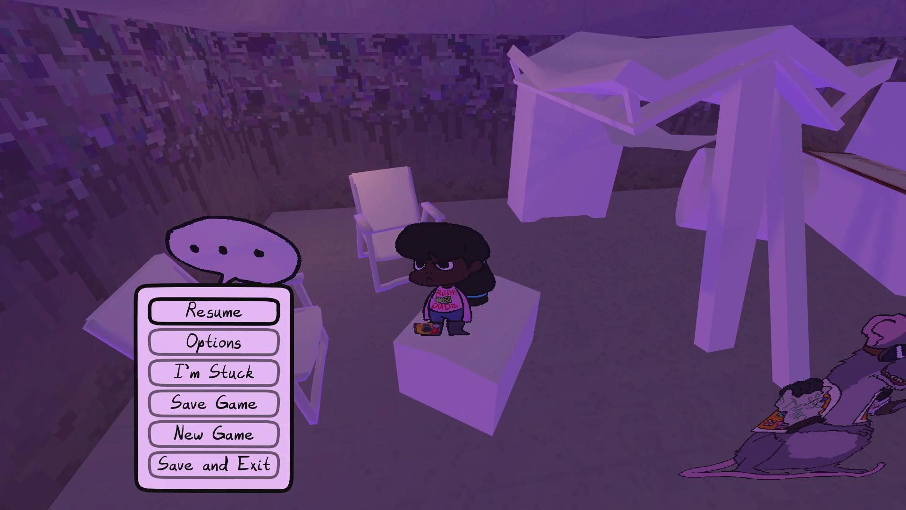
- Add a 'Selfie stick' task in NP-ToDo, then return to the game and resume
key(alt+Tab)
key(ctrl+n)
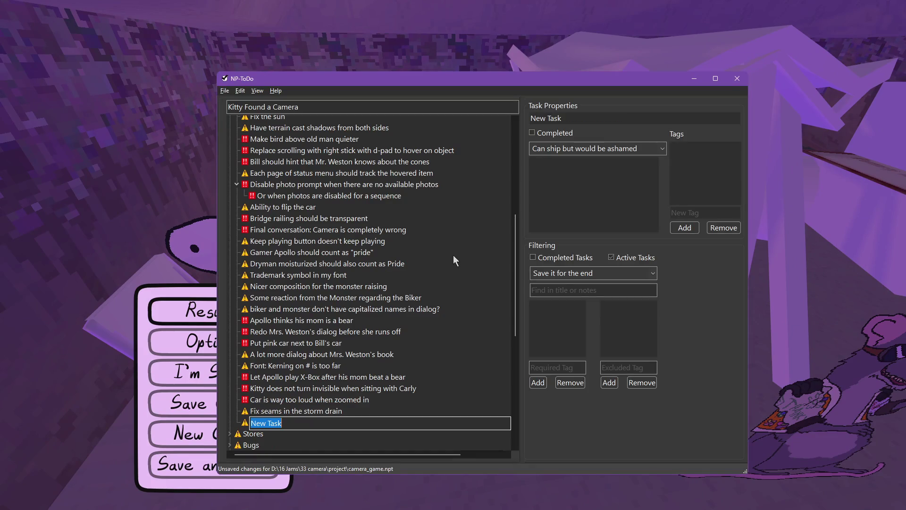
text(k)
key(Return)
key(alt+Tab)
key(Escape)
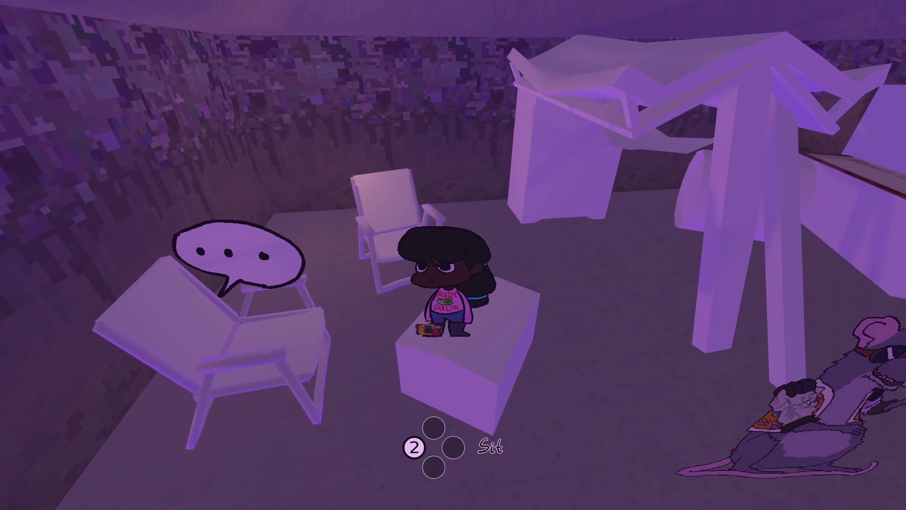
- Walk over to the rat and back, pause again, and bring NP-ToDo forward
key(Up)
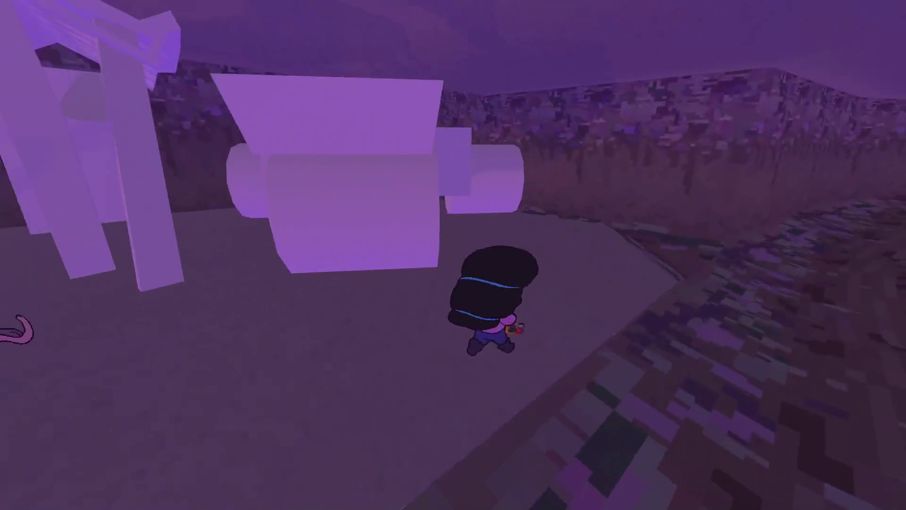
key(Up)
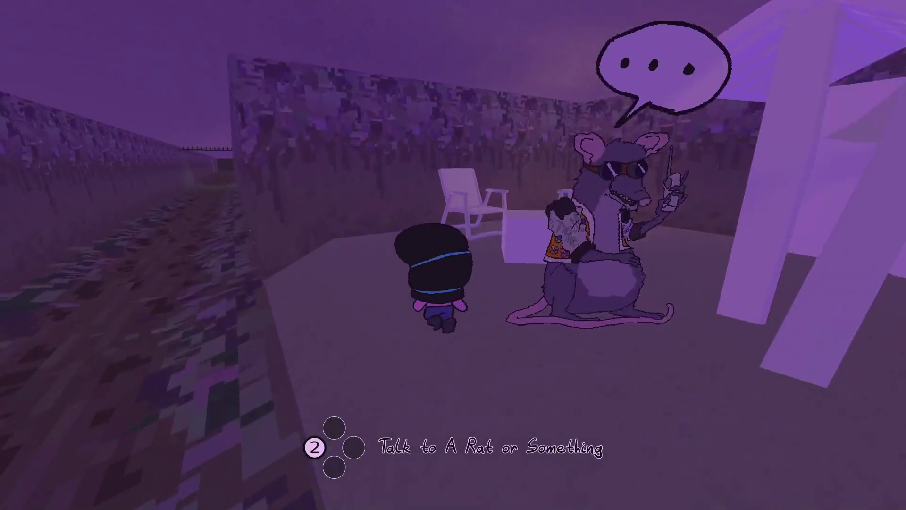
key(Down)
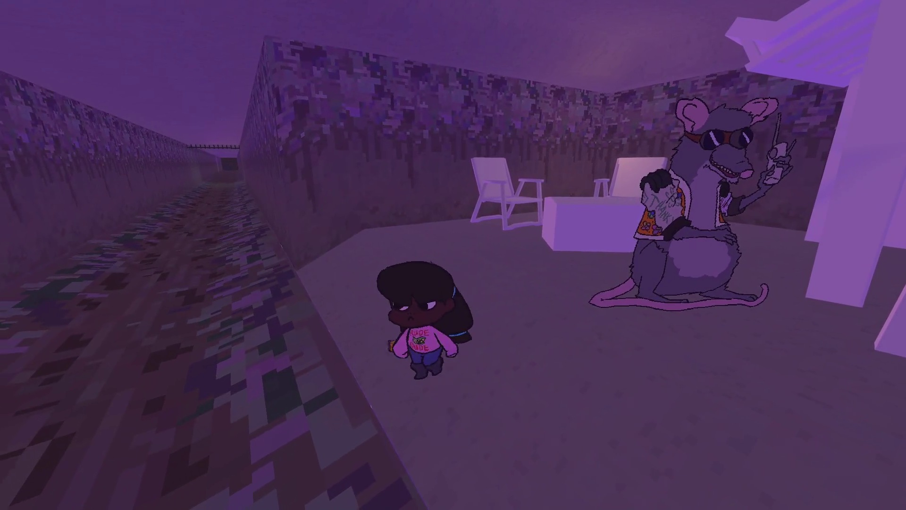
key(Escape)
key(alt+Tab)
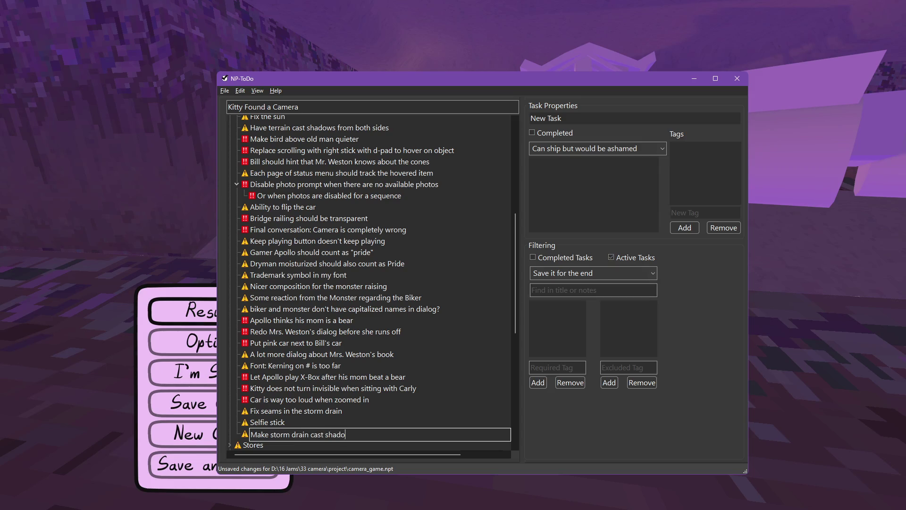
- Rename the task to 'Make storm drain and tunnels cast shadows double-sided'
key(F2)
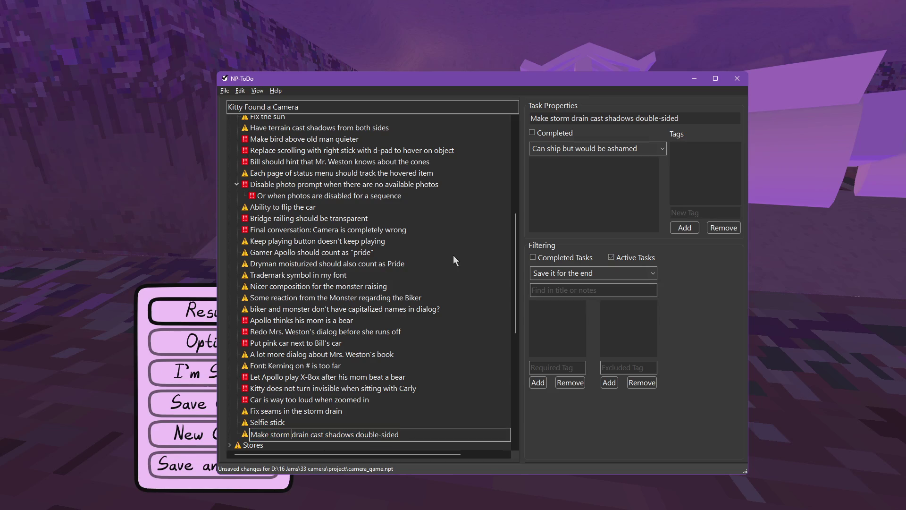
text(and tul)
key(Return)
- Switch back to the game and resume play from the pause menu
key(alt+Tab)
key(Escape)
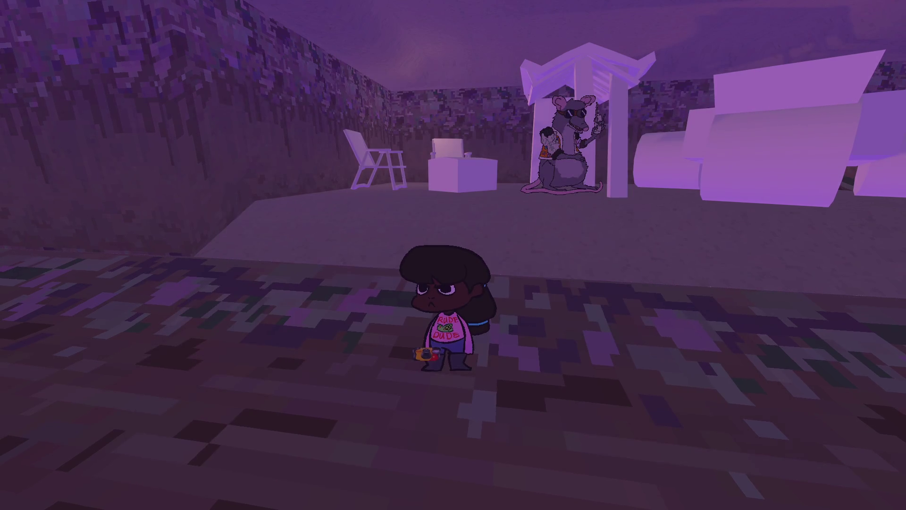
key(Tab)
- Scroll through the Joe's Construction notebook page, then close it
key(e)
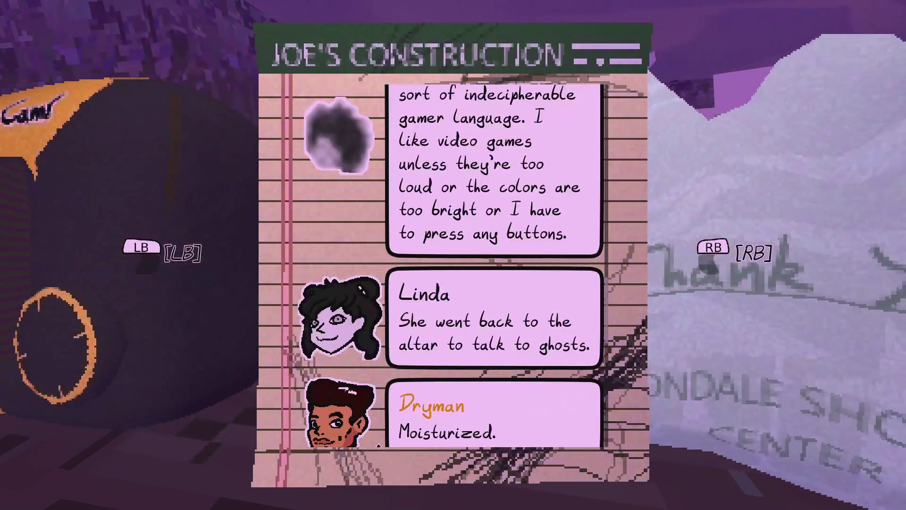
scroll(467, 232, down, 6)
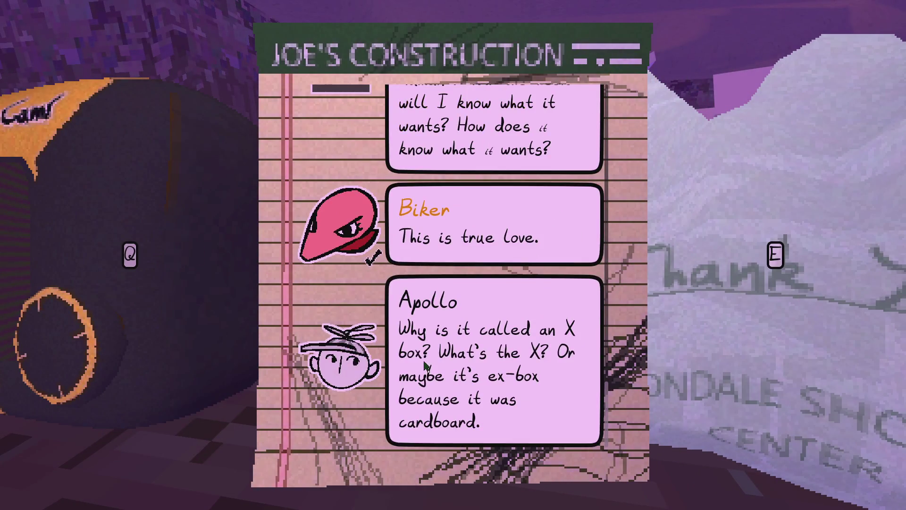
scroll(425, 365, down, 10)
scroll(431, 306, up, 3)
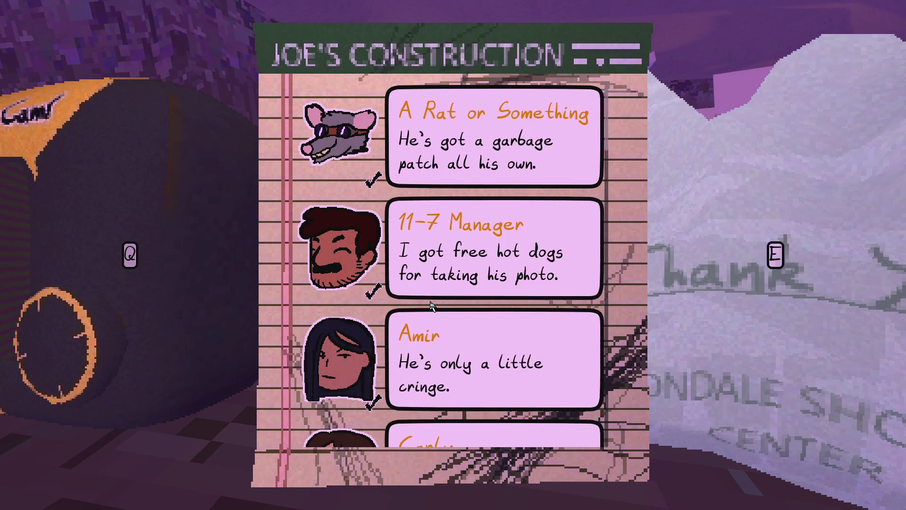
key(Tab)
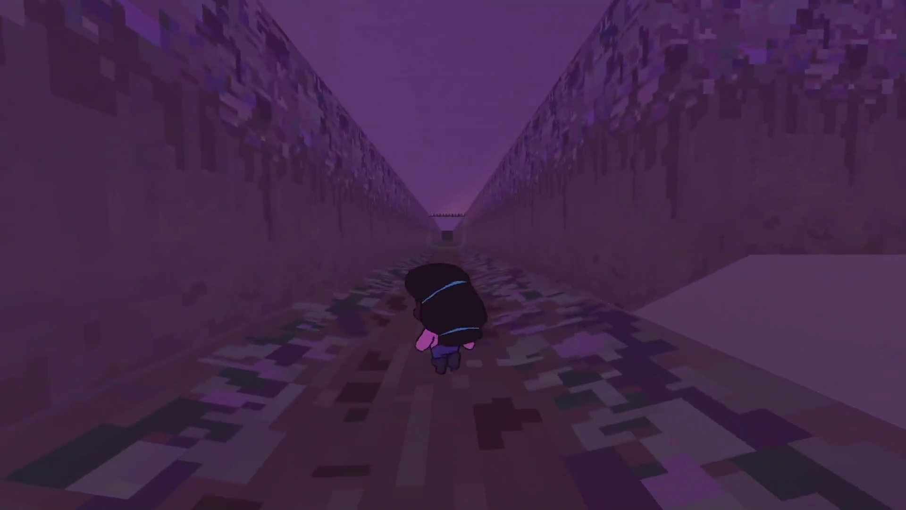
- Run down the purple corridor past the rat toward the white blocks
key(w)
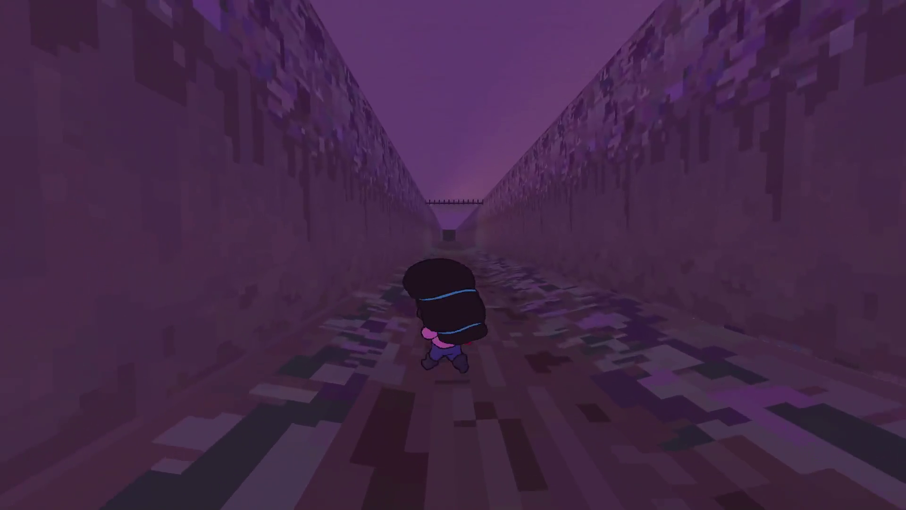
key(s)
key(d)
key(w)
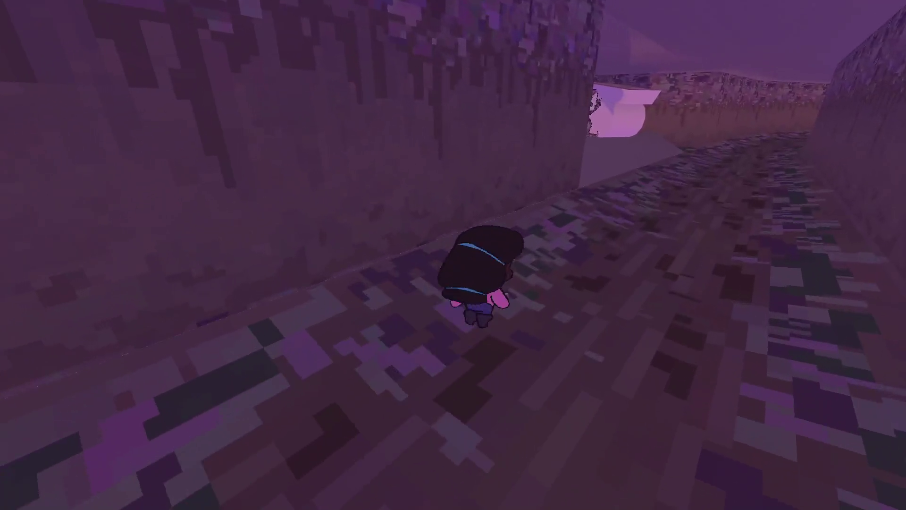
key(w)
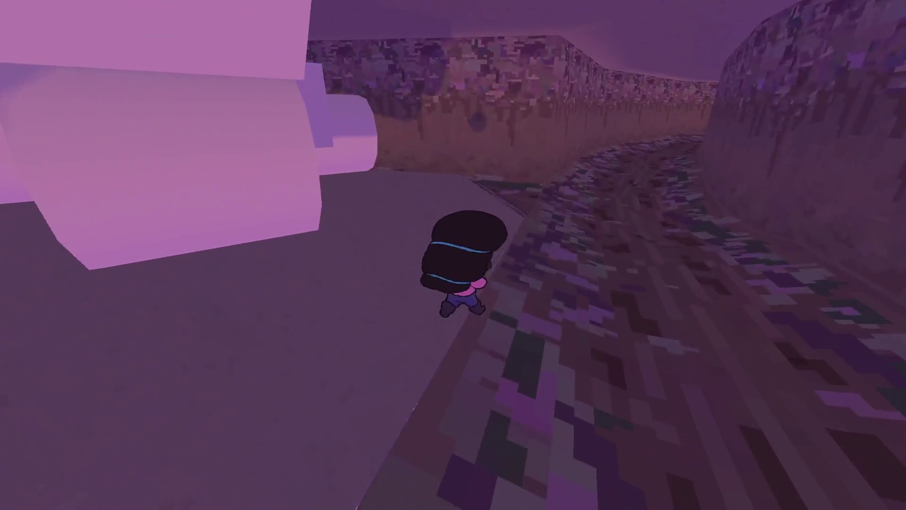
key(w)
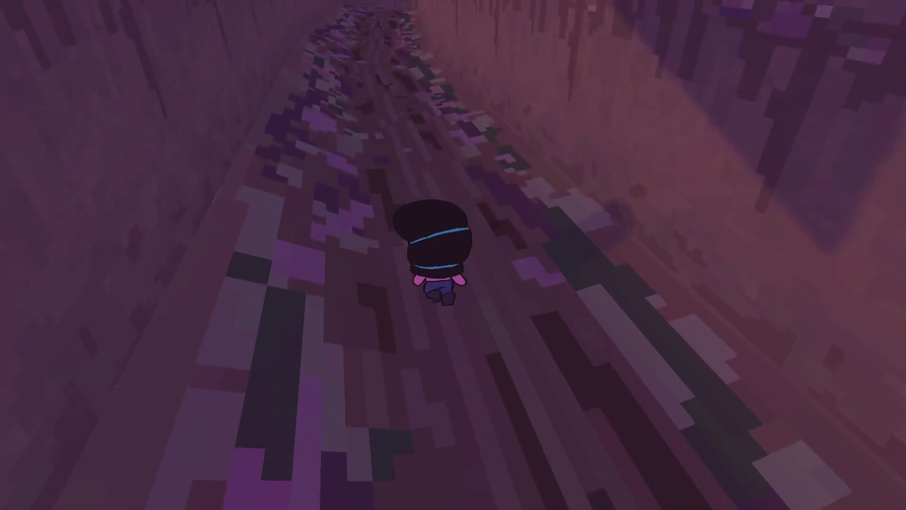
key(w)
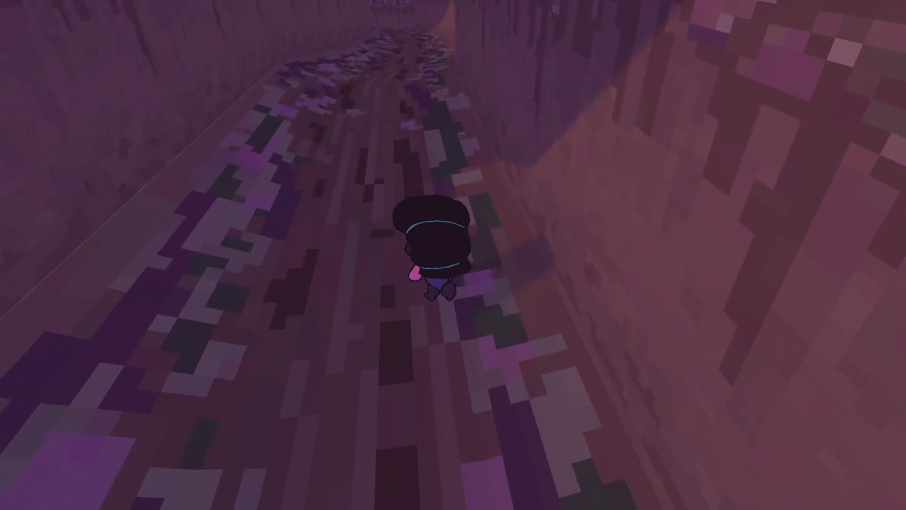
- Continue through the storm drain passages, up the ramp, and climb the ladder onto the ledge
key(w)
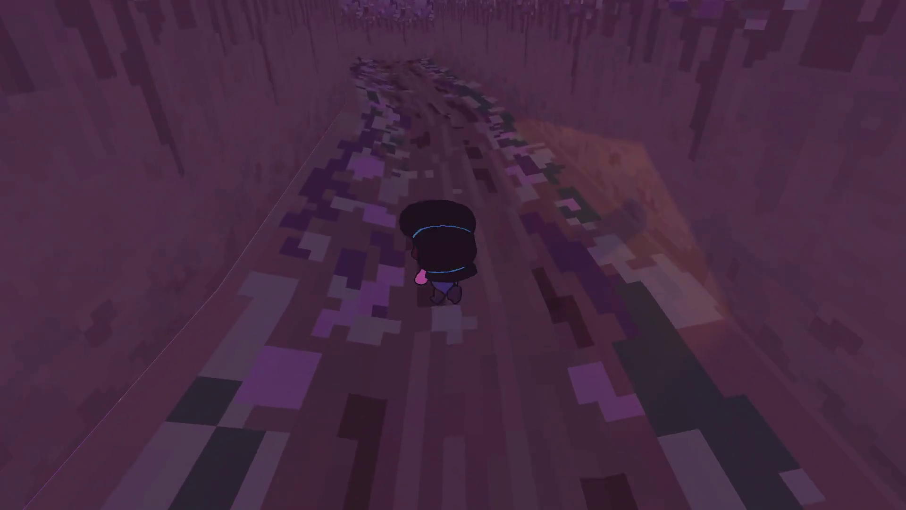
key(w)
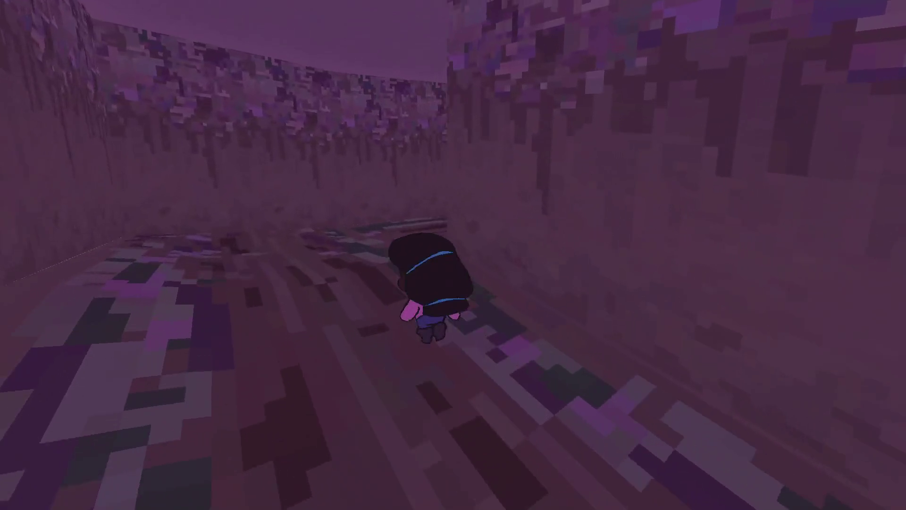
key(w)
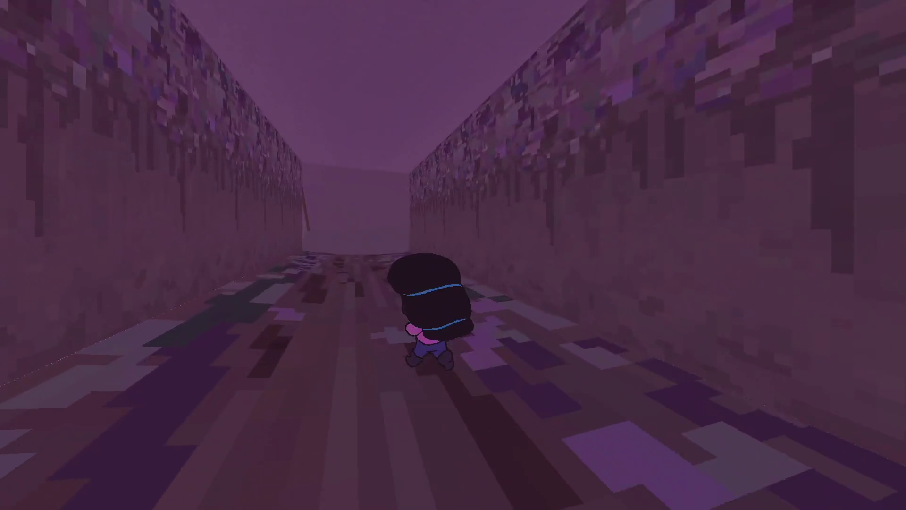
key(w)
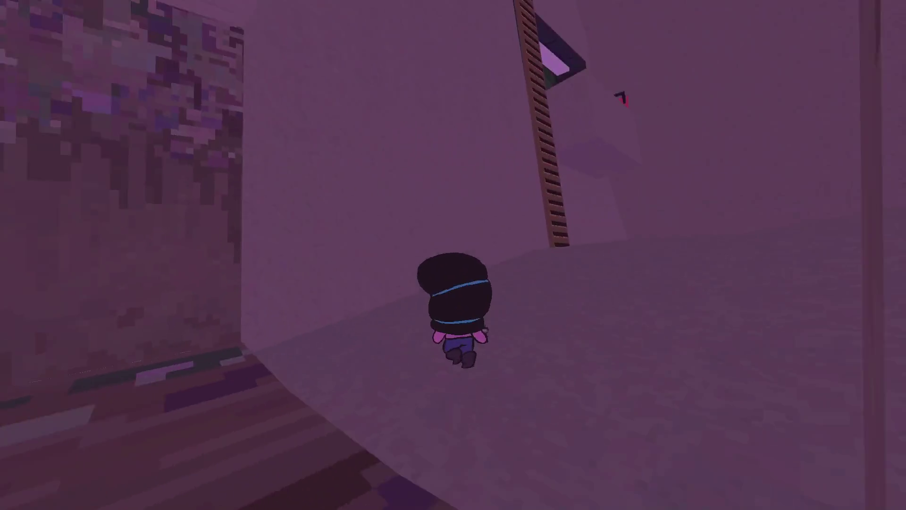
key(w)
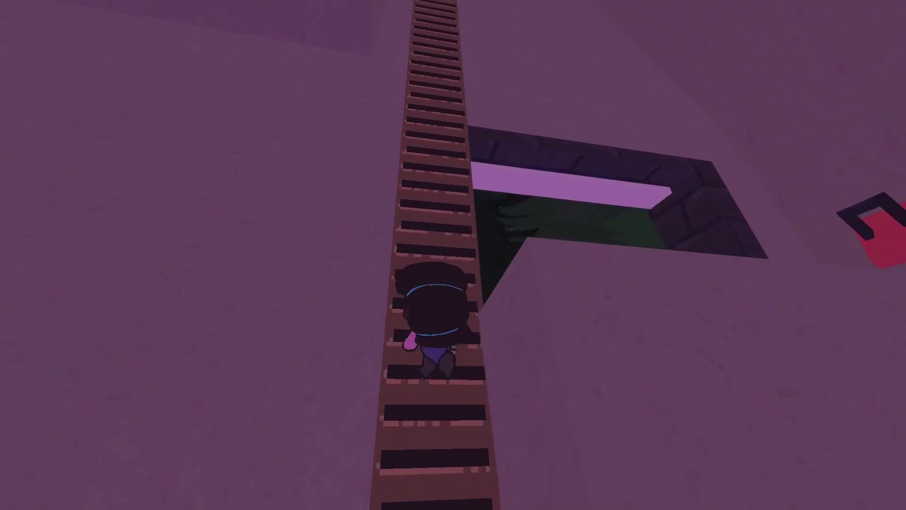
key(w)
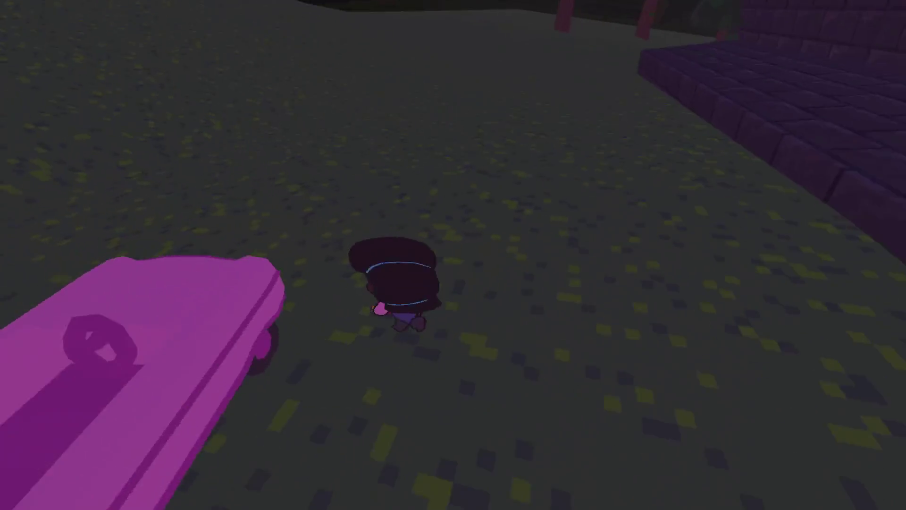
- Drive the pink car out onto the street and stop beside the diners' table
key(e)
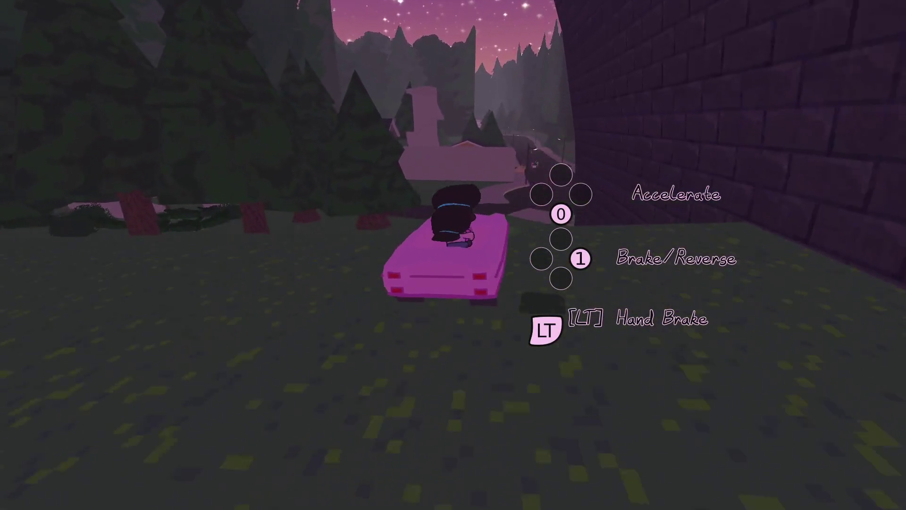
key(w)
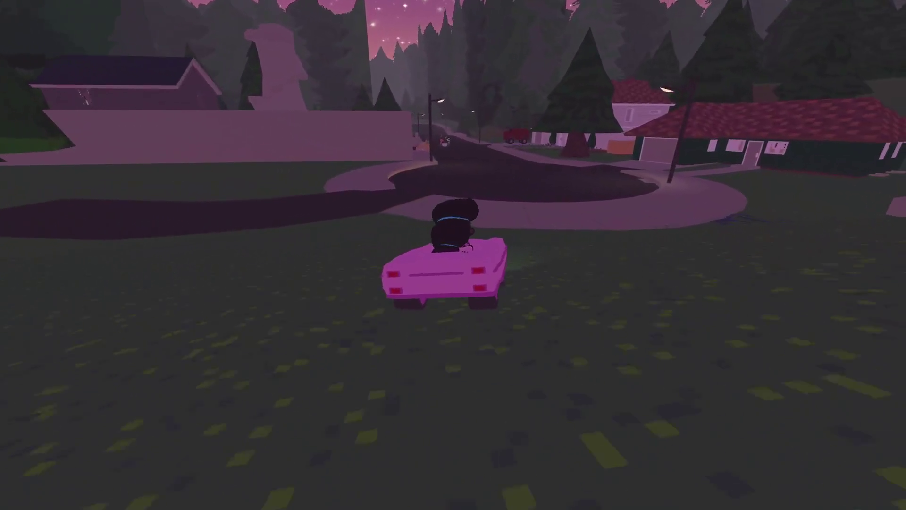
key(w)
key(w)
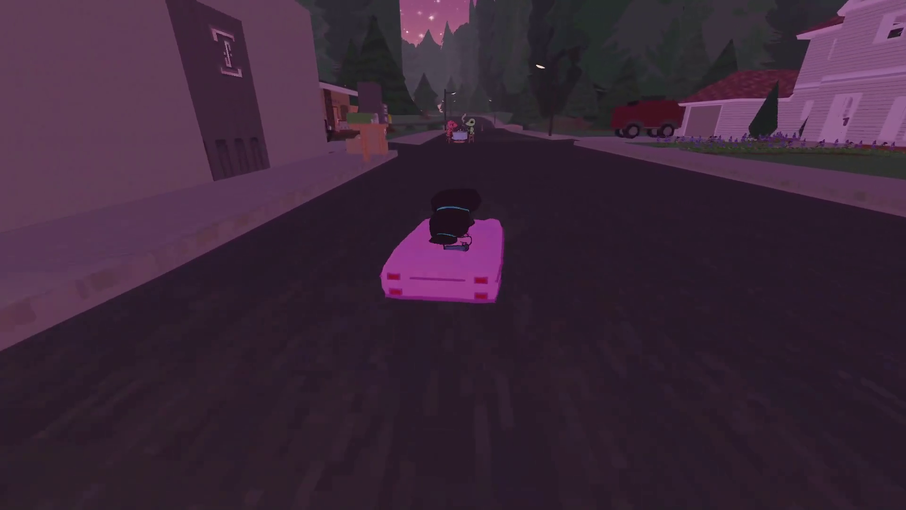
key(w)
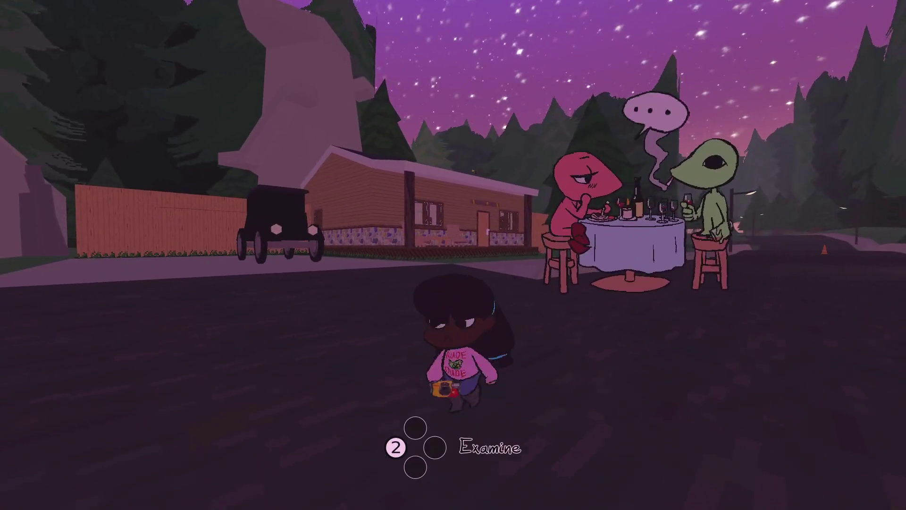
- Photograph the diners at their table, then walk back to the pink car
key(c)
key(w)
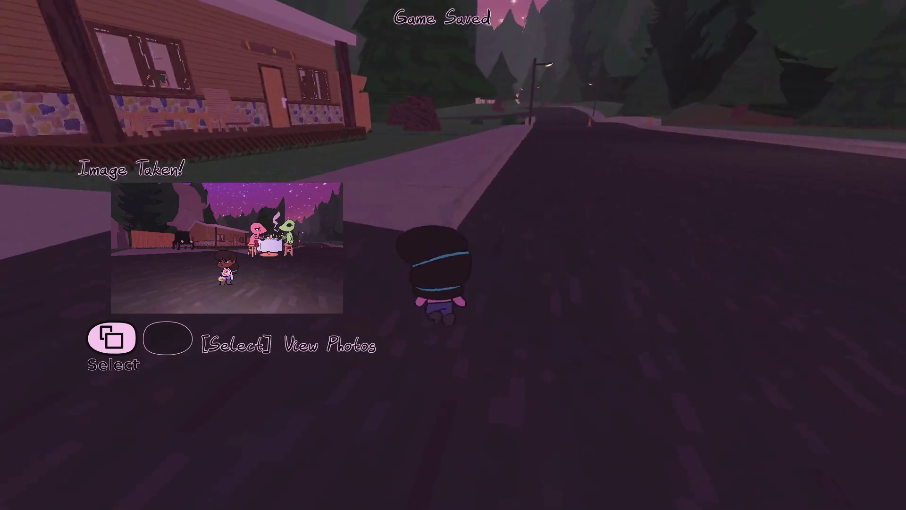
key(a)
key(s)
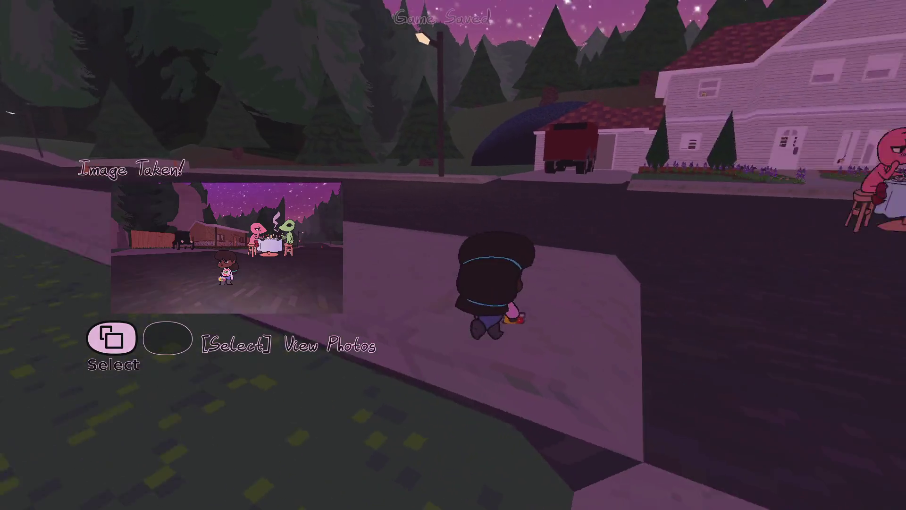
key(w)
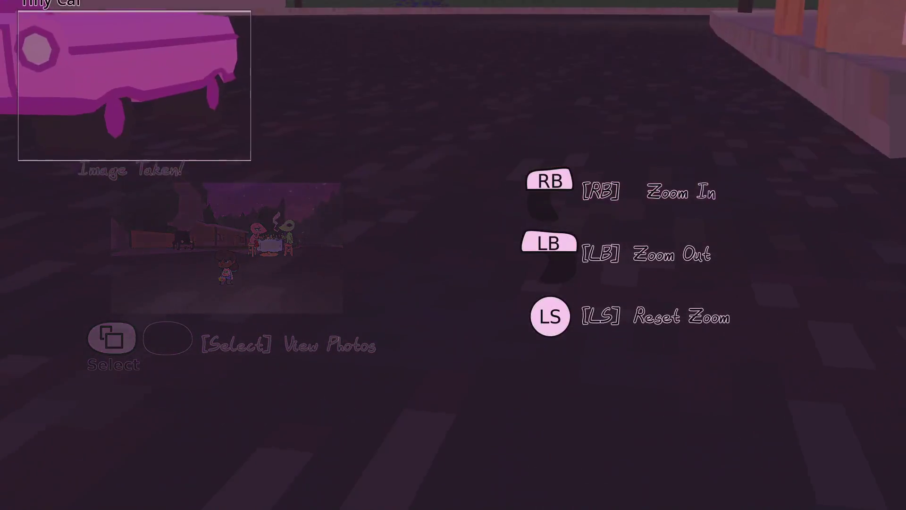
key(w)
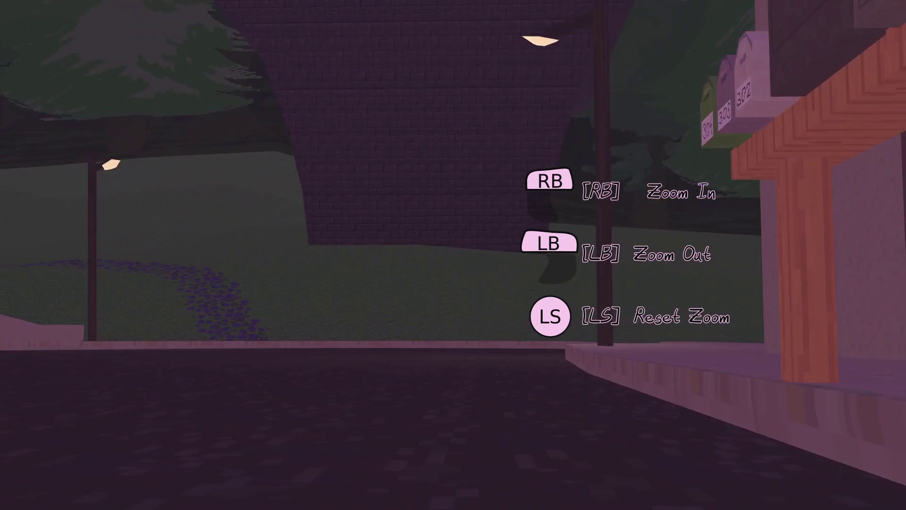
key(s)
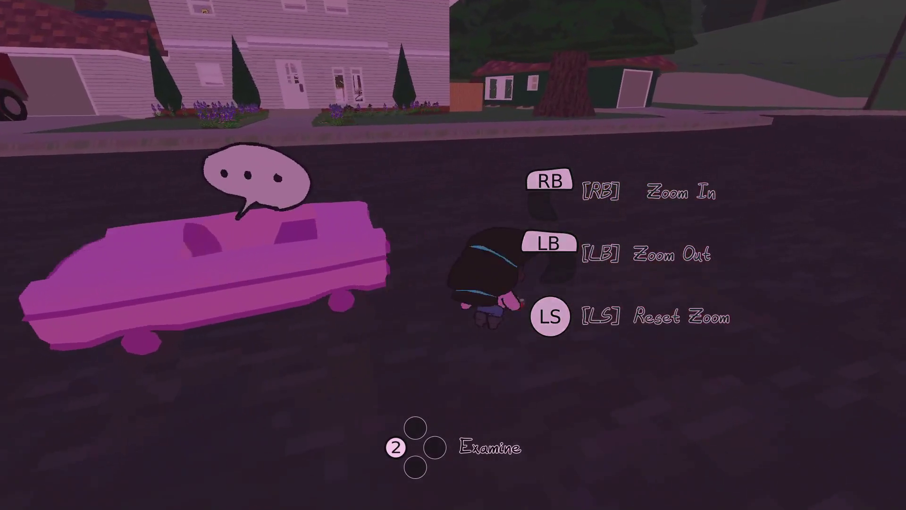
- Get into the pink car and drive up the street past the picnic table and house
key(e)
key(w)
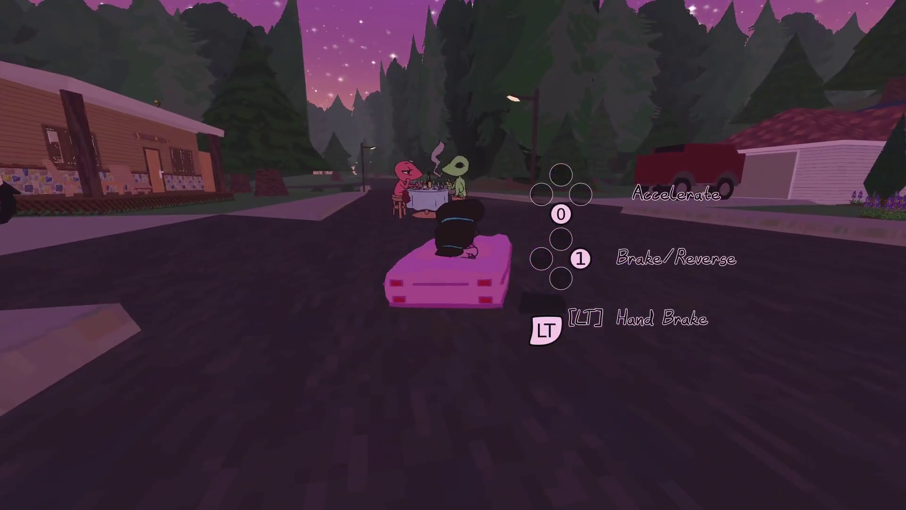
key(w)
key(w)
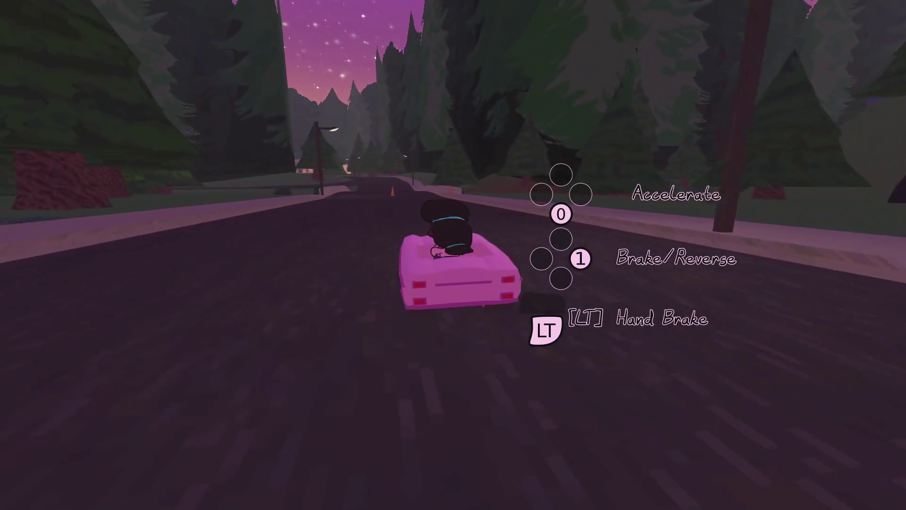
key(d)
key(w)
key(d)
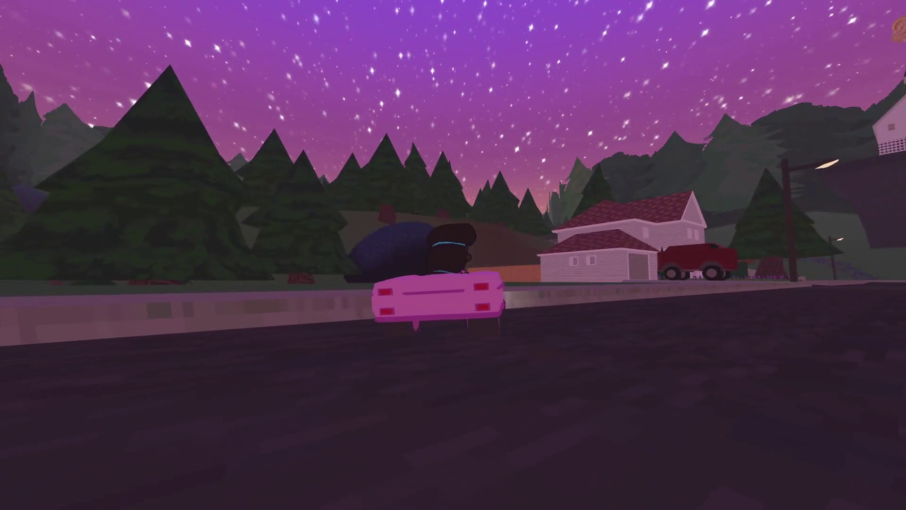
key(w)
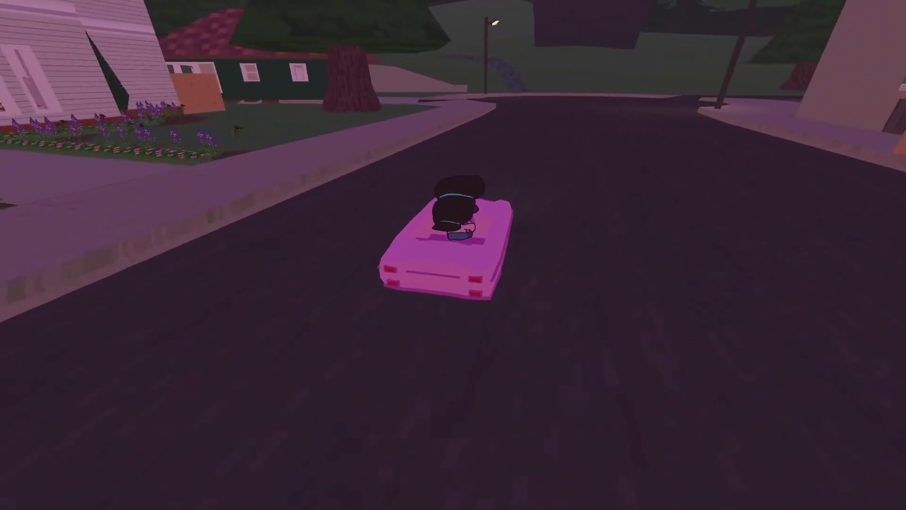
- Steer off-road up the grassy hillside and forest path, through the cemetery gate
key(a)
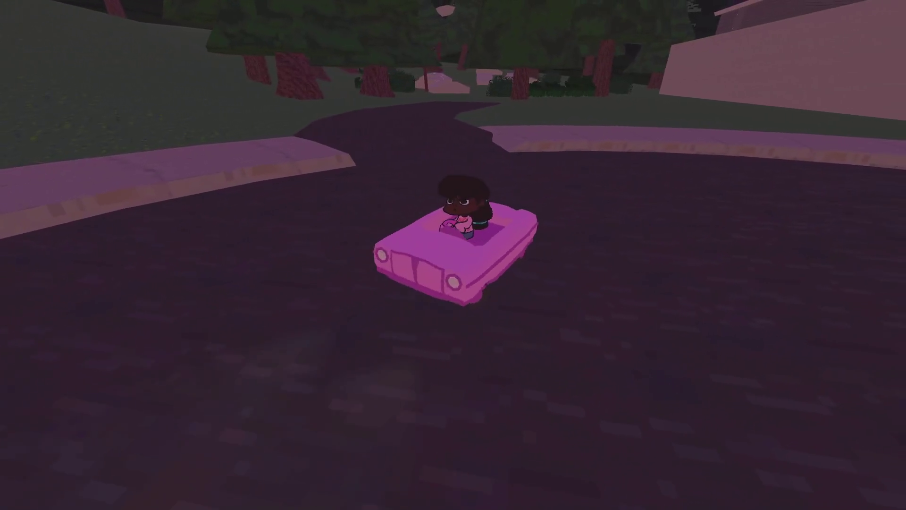
key(d)
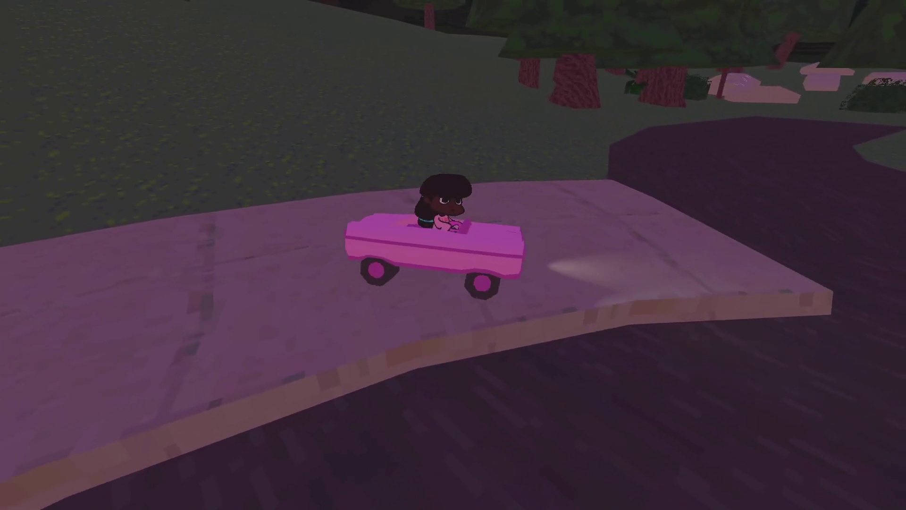
key(d)
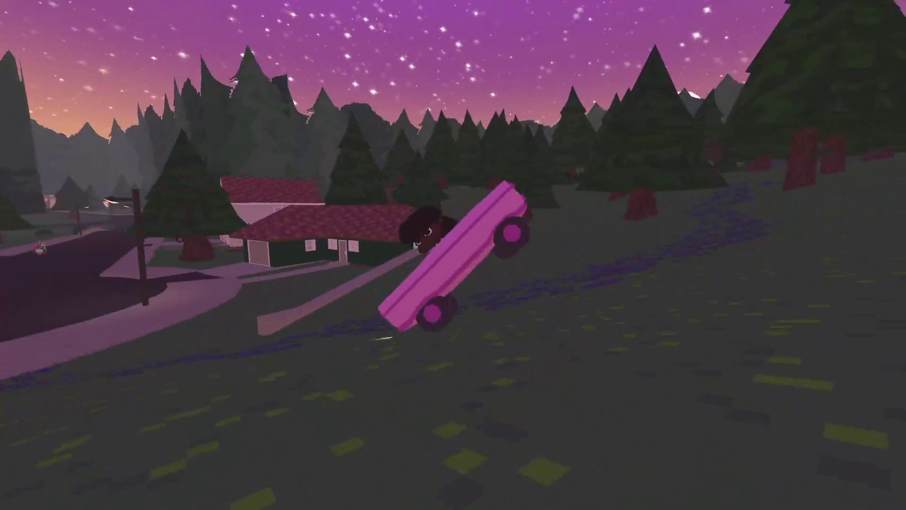
key(a)
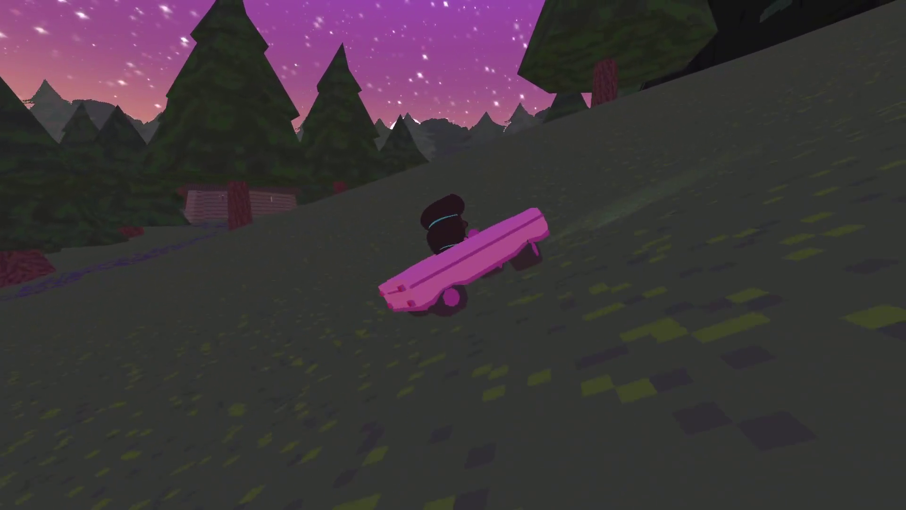
key(a)
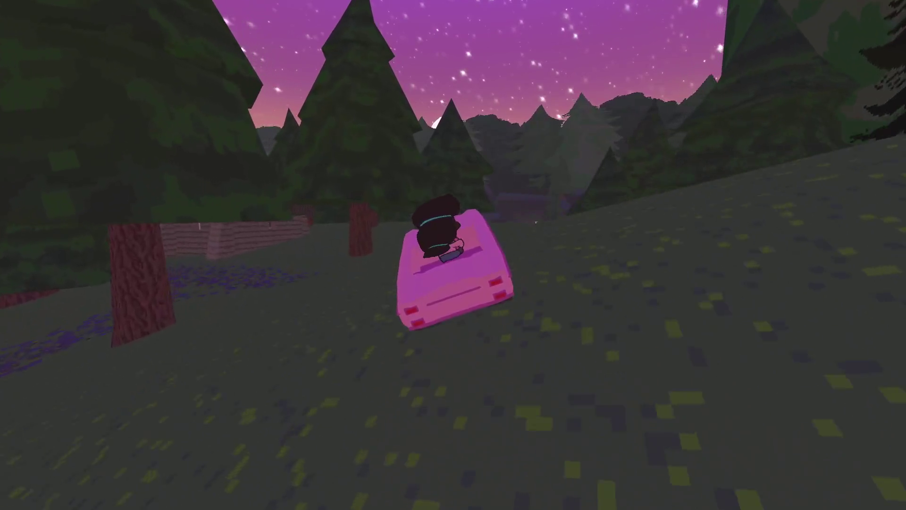
key(a)
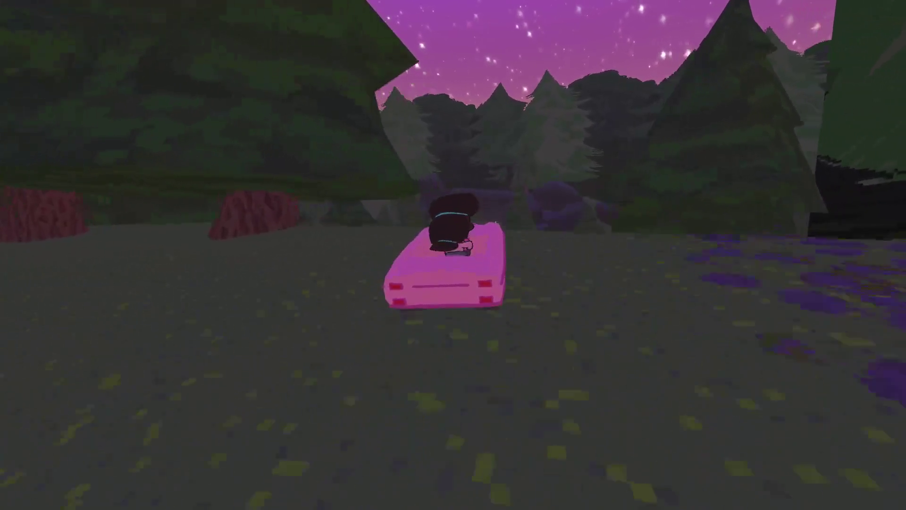
key(a)
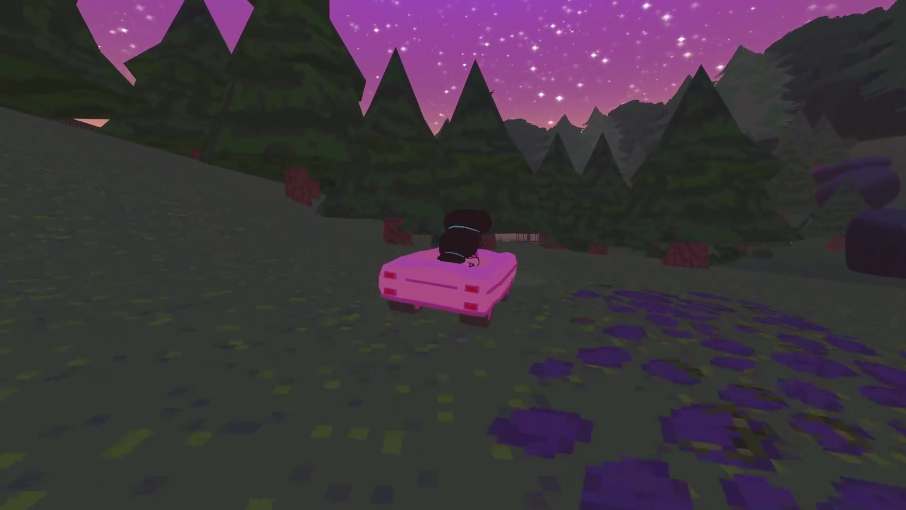
key(w)
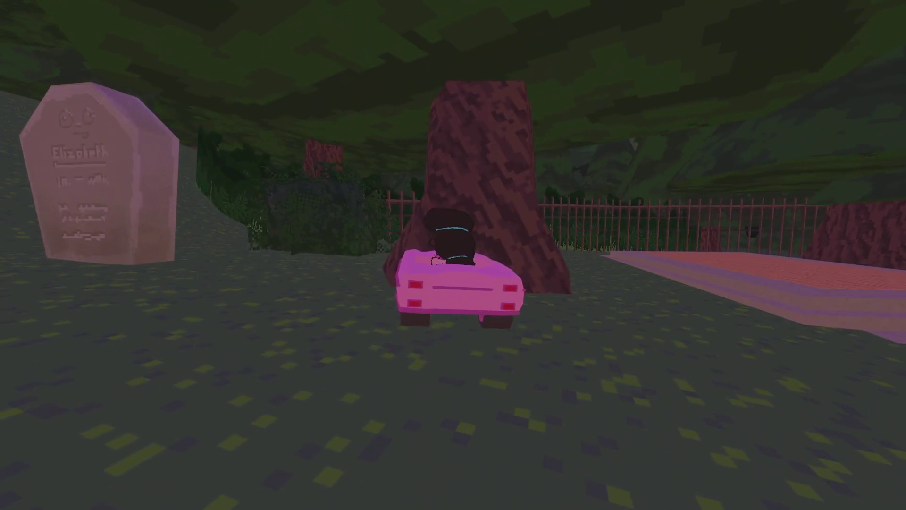
- Drive past the gravestone to the pink pedestal and get out of the car
key(a)
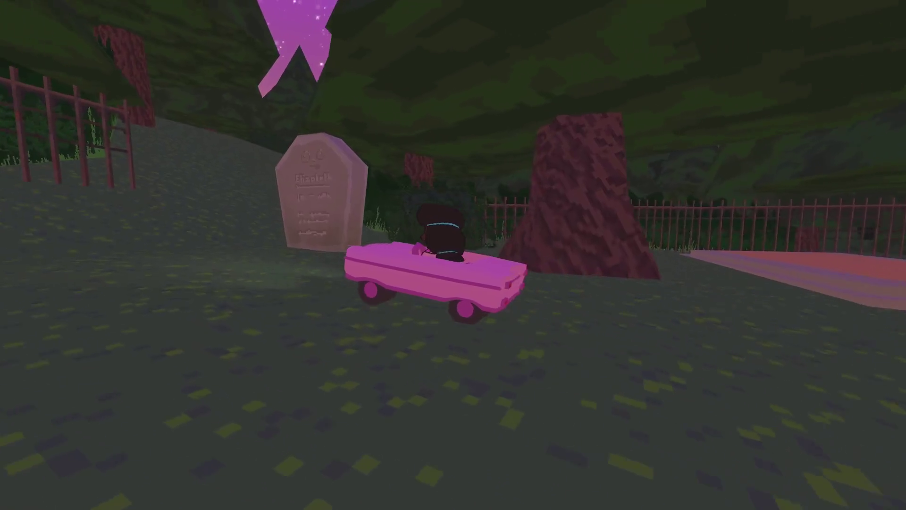
key(w)
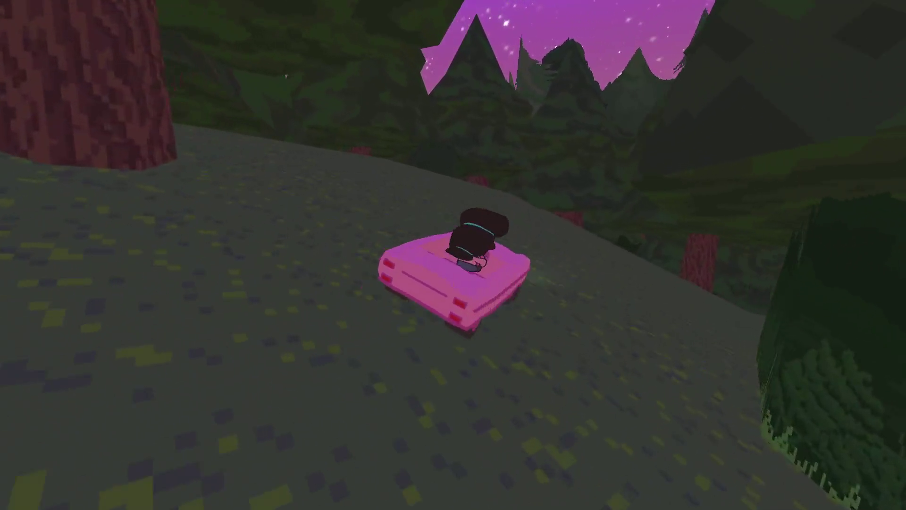
key(w)
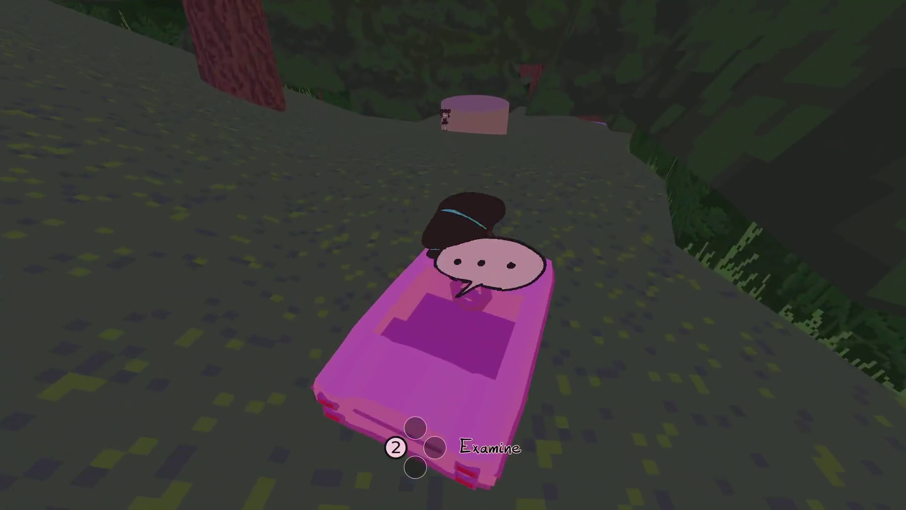
key(e)
- Talk to the girl at the pedestal and show her the Dark Ghost photo
key(w)
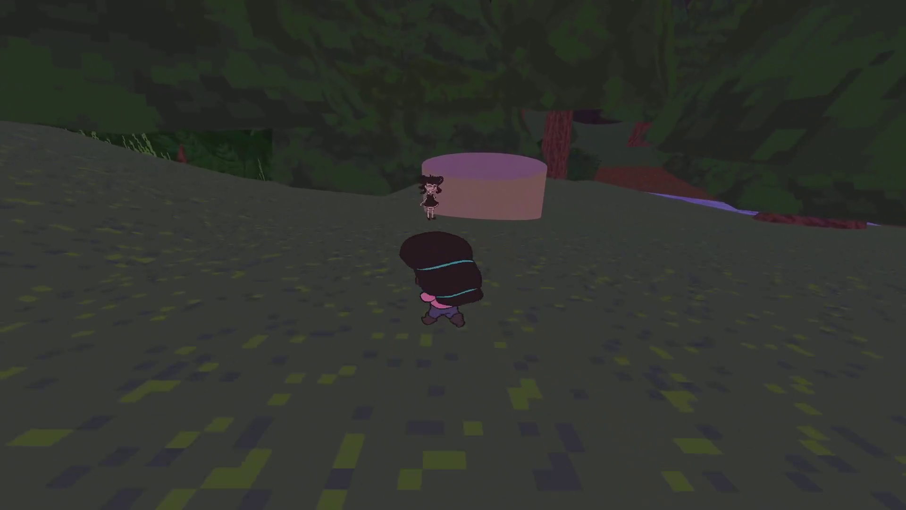
key(w)
key(e)
key(Tab)
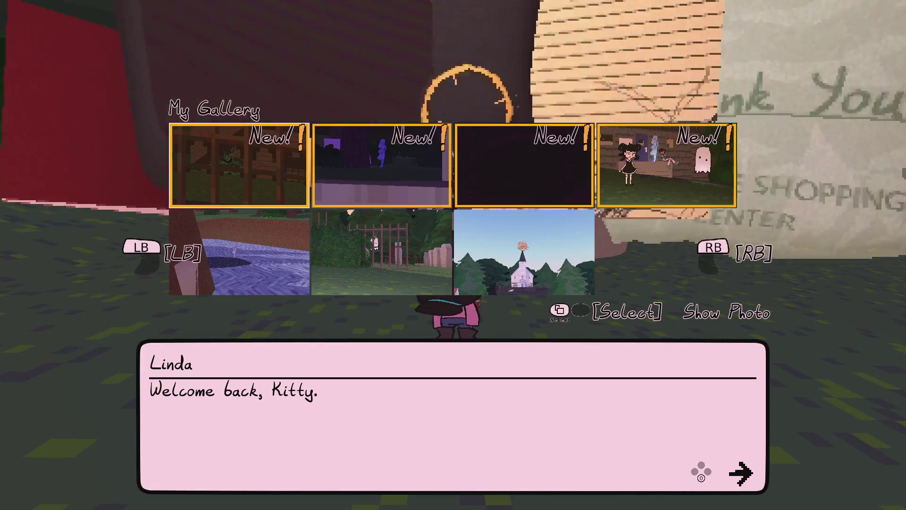
key(e)
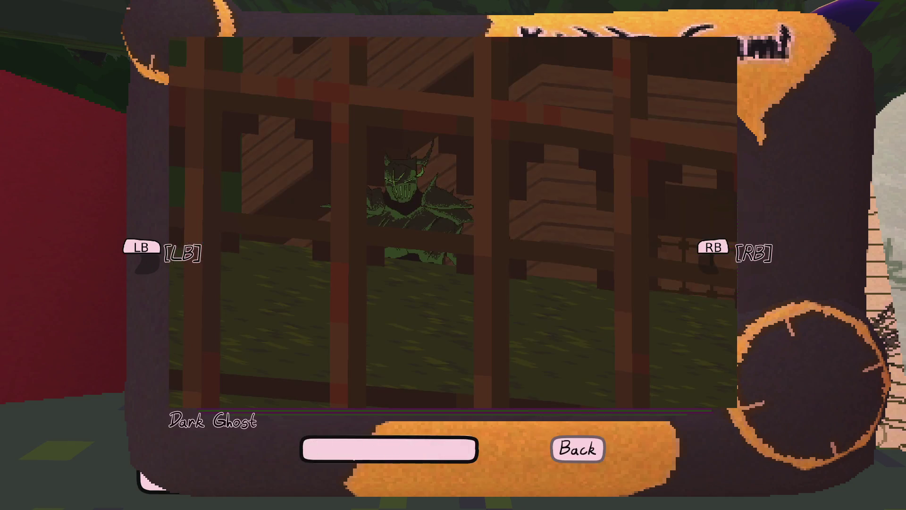
key(e)
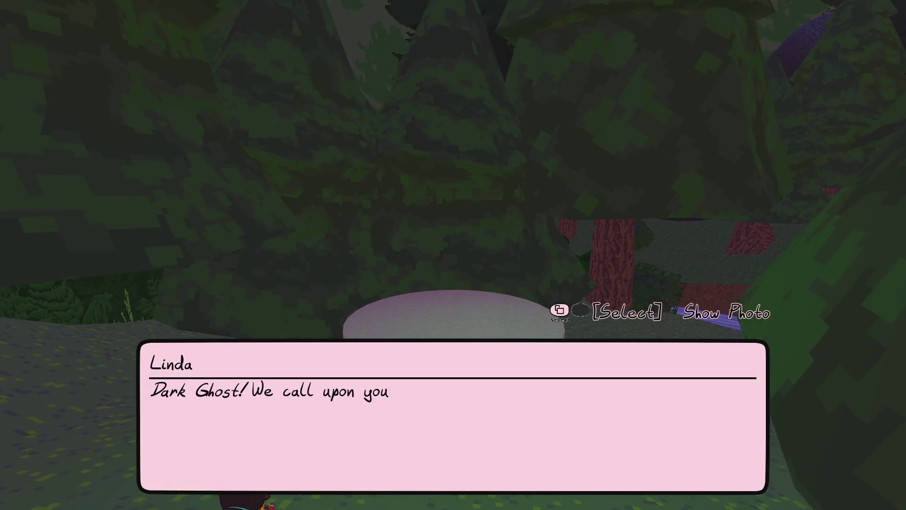
- Advance through the summoning dialogue and Linda's invitation to its end
key(e)
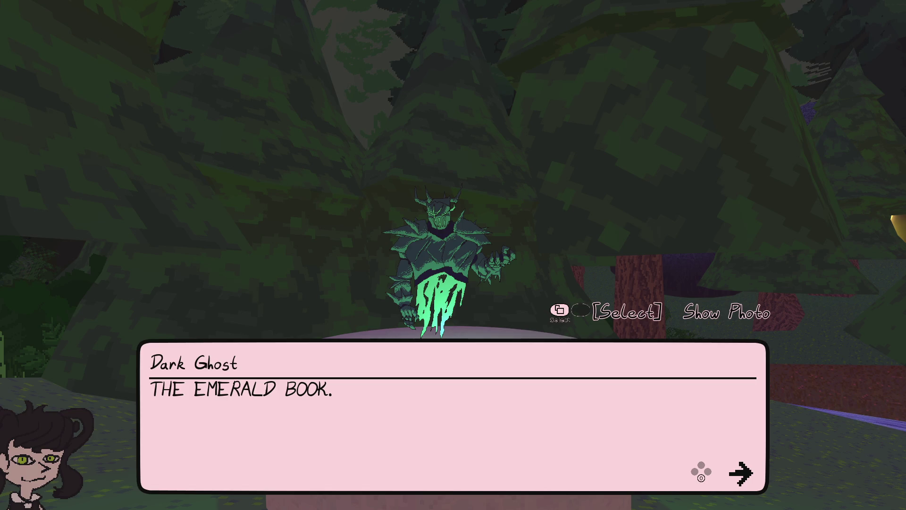
key(Return)
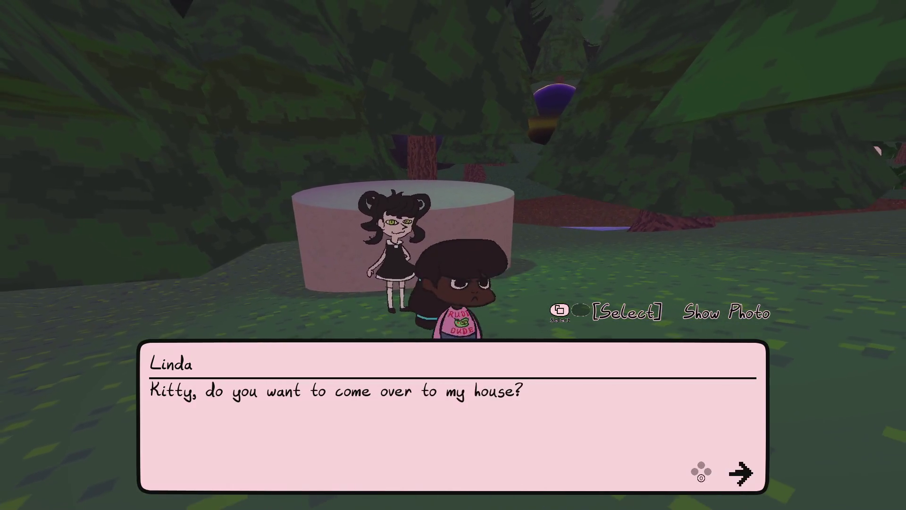
key(Return)
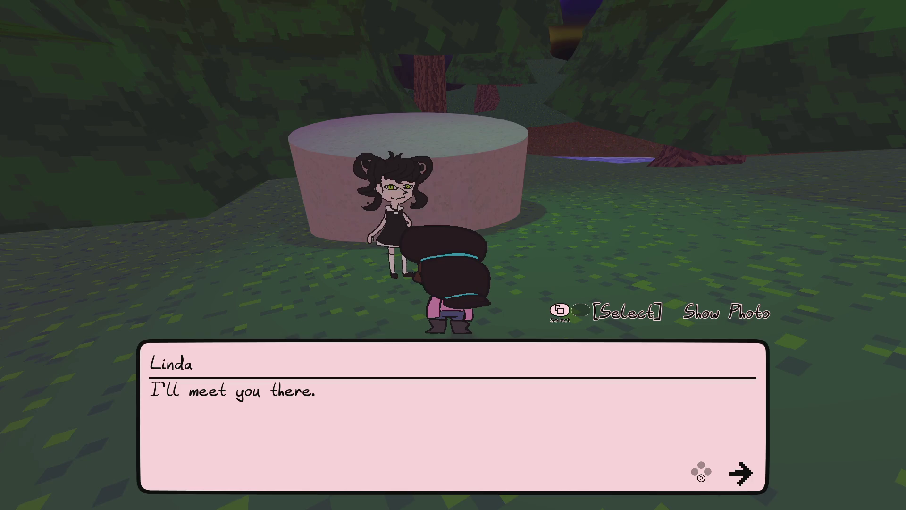
key(Return)
- Walk around the pink stump, then pause the game and bring NP-ToDo forward
key(a)
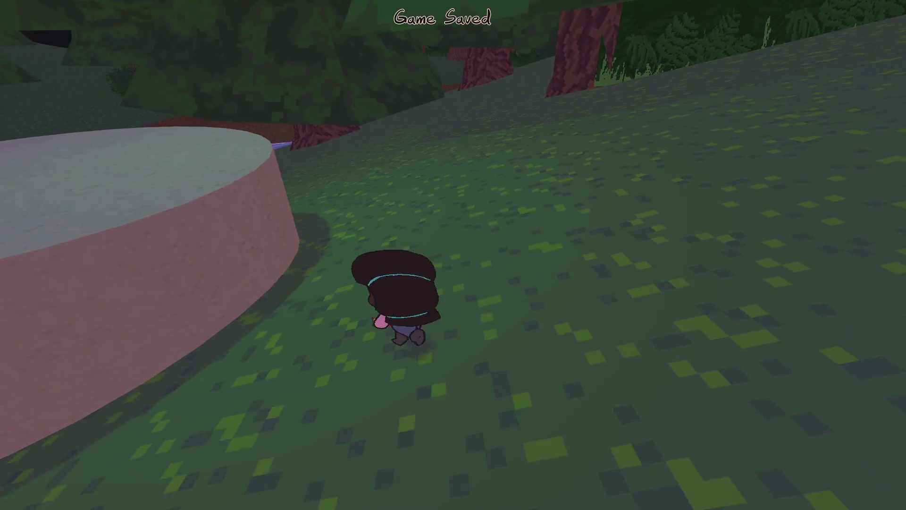
key(w)
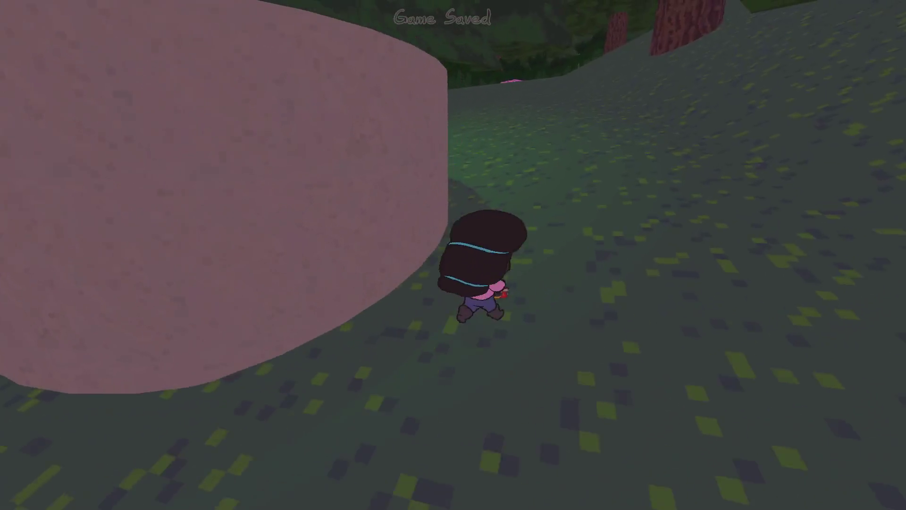
key(w)
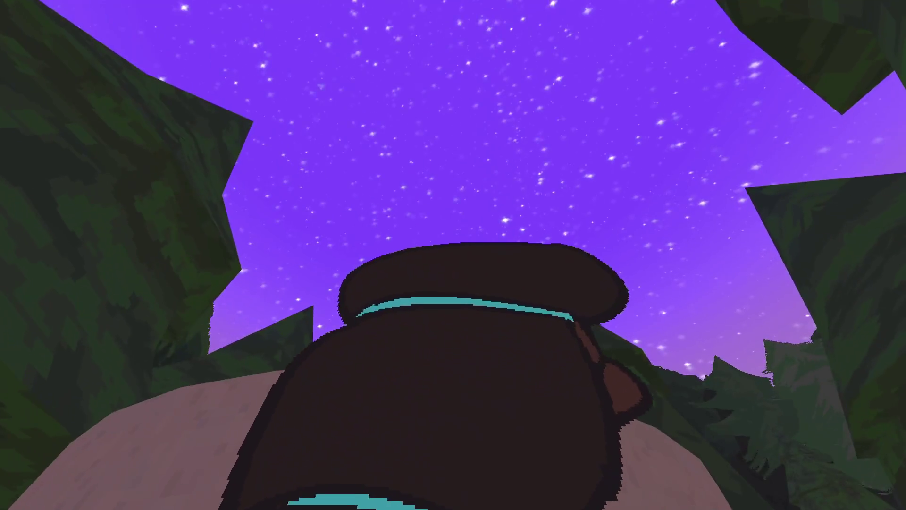
key(w)
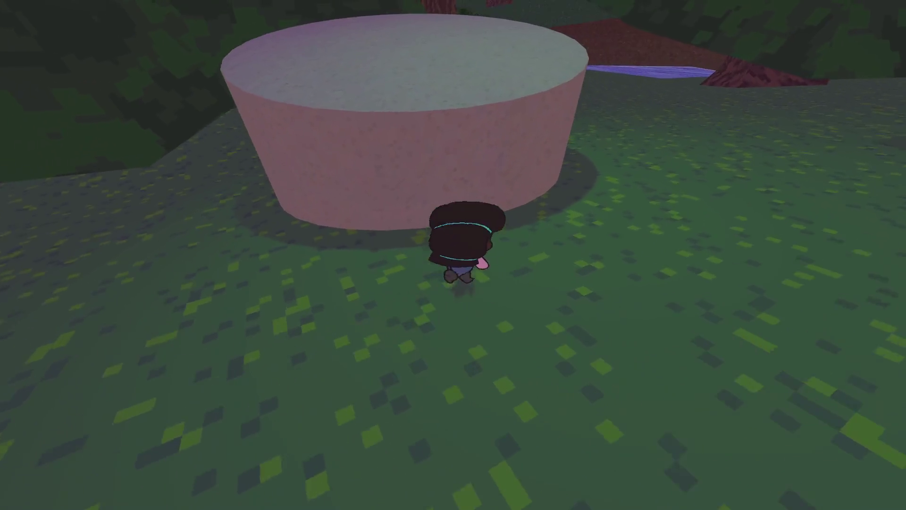
key(w)
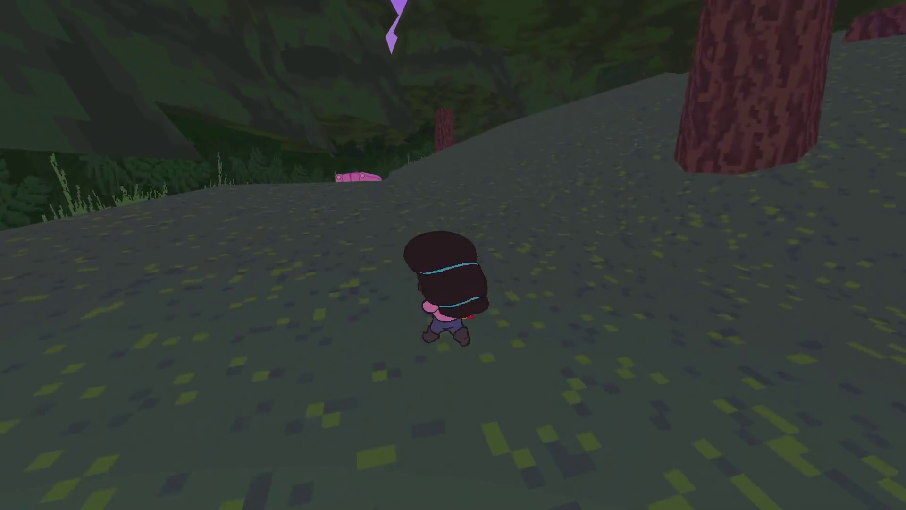
key(Escape)
key(alt+Tab)
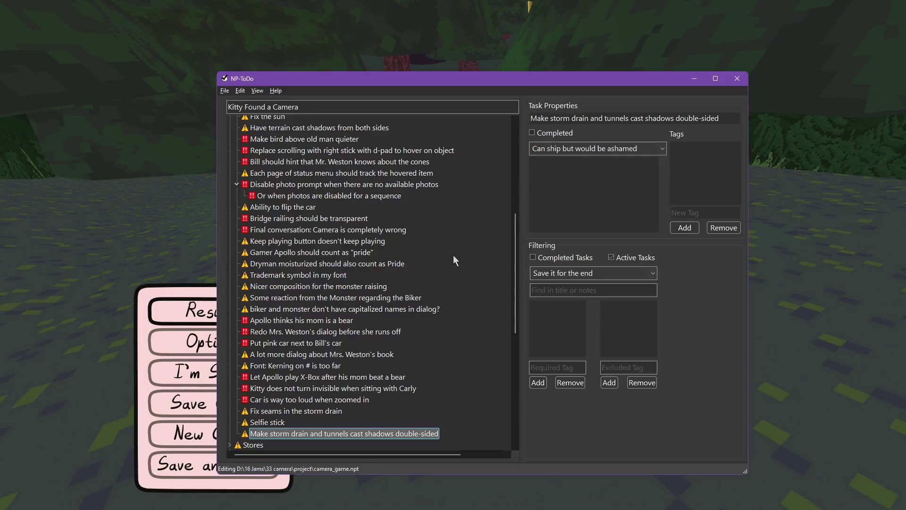
- Log 'What is that light on the altar?' in NP-ToDo, then return to the game unpaused
text(What is that light on the altar?)
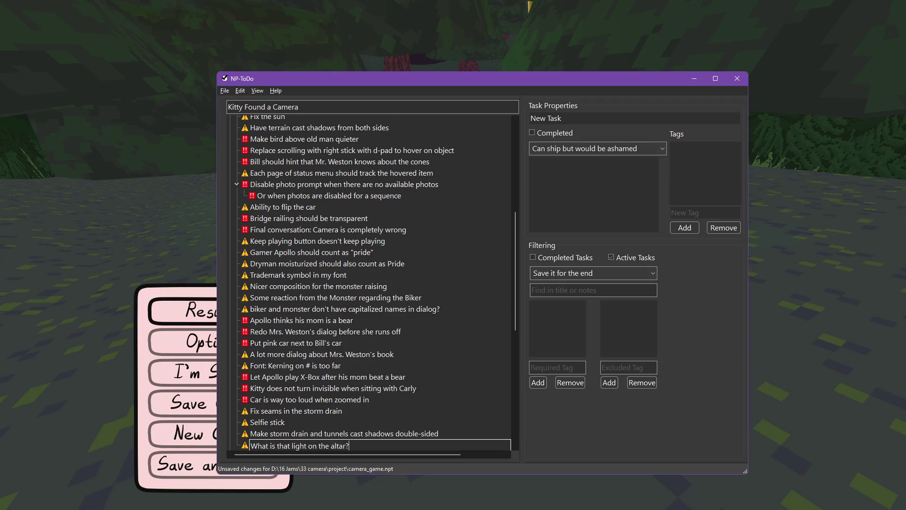
key(alt+Tab)
key(Escape)
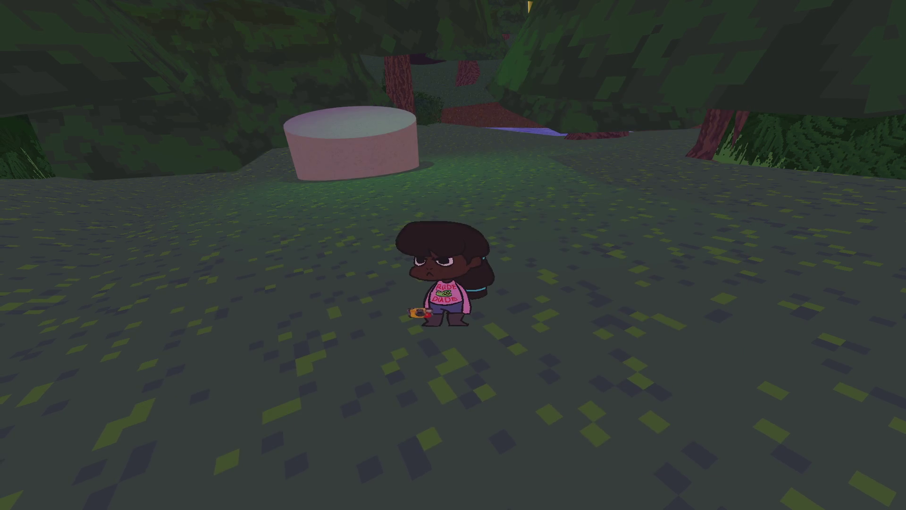
- Get into the pink car and drive through the graveyard and up the forest slope
key(w)
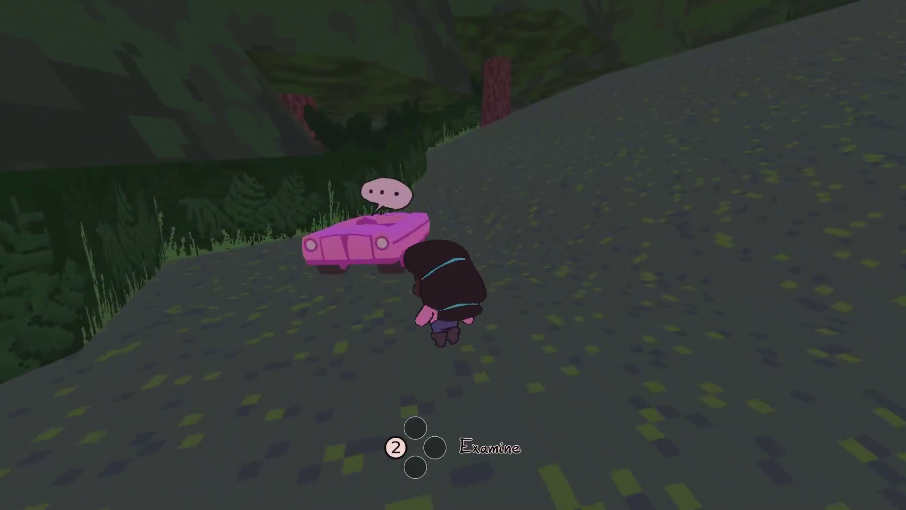
key(e)
key(w)
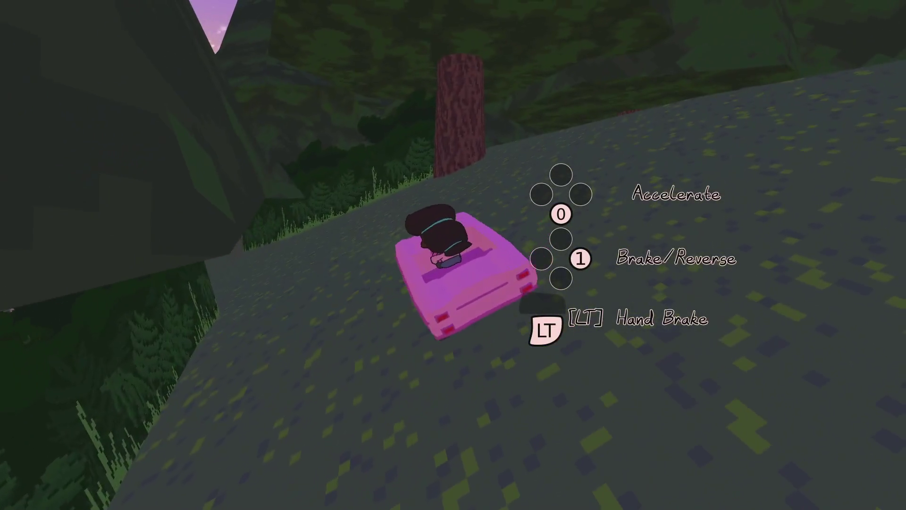
key(w)
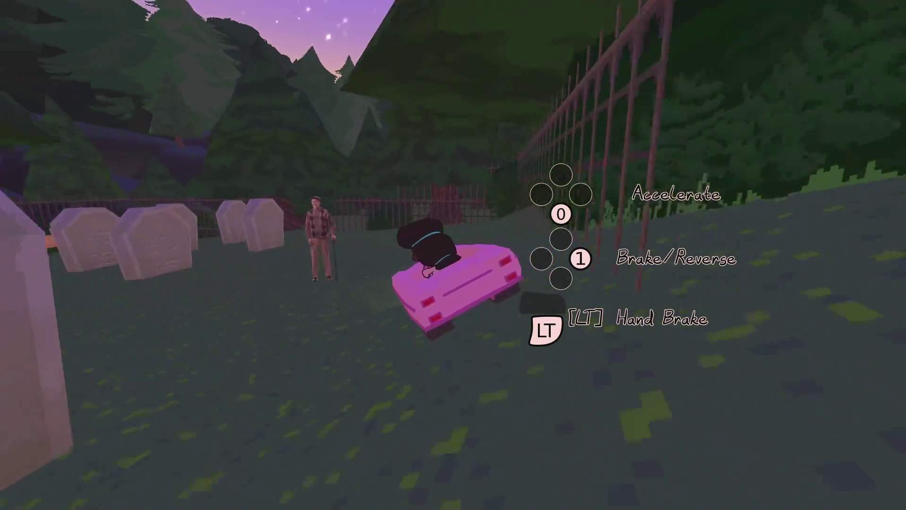
key(w)
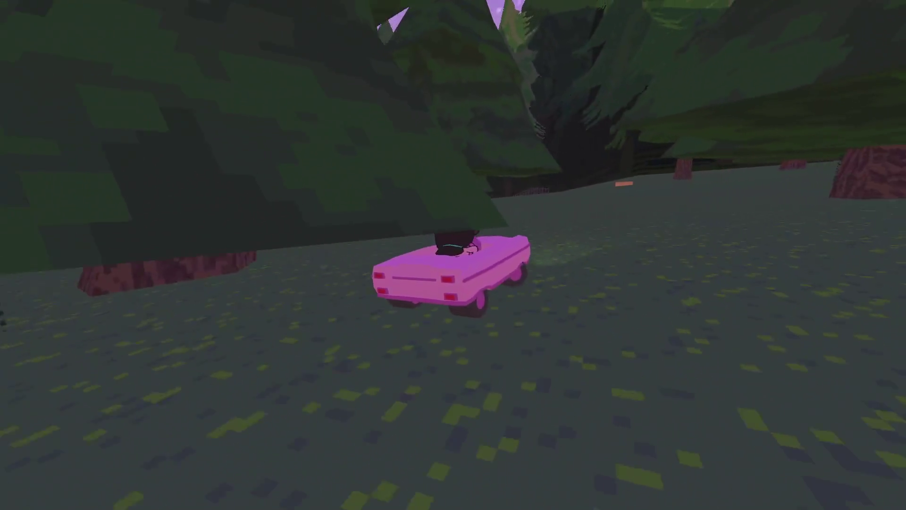
key(w)
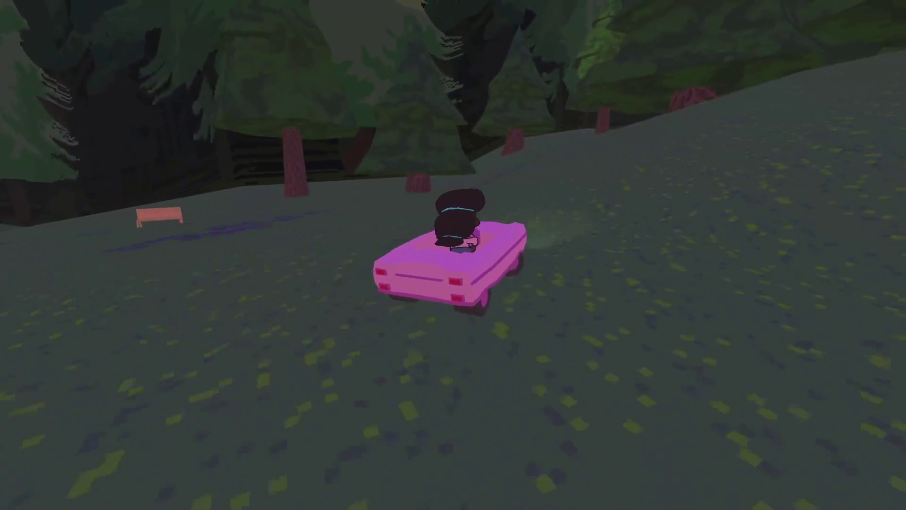
key(w)
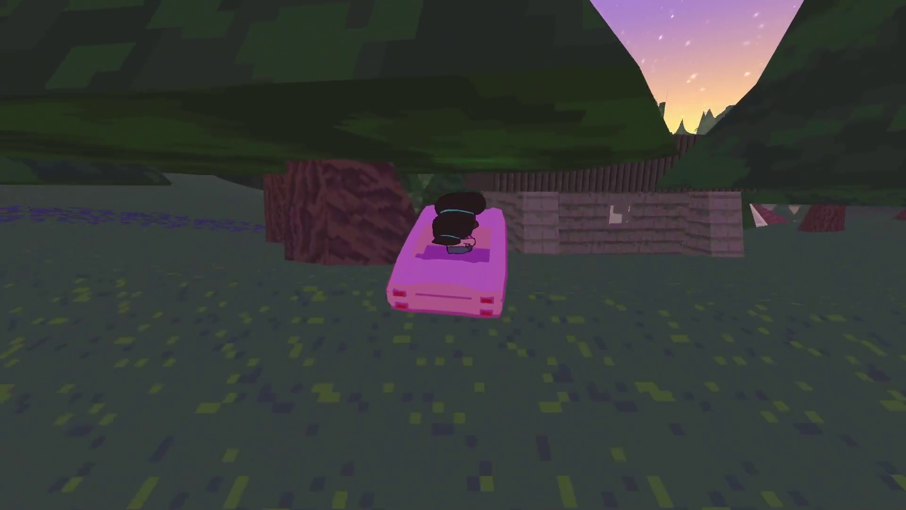
- Drive through the village past the gas station, then exit and walk toward the mansion hill
key(w)
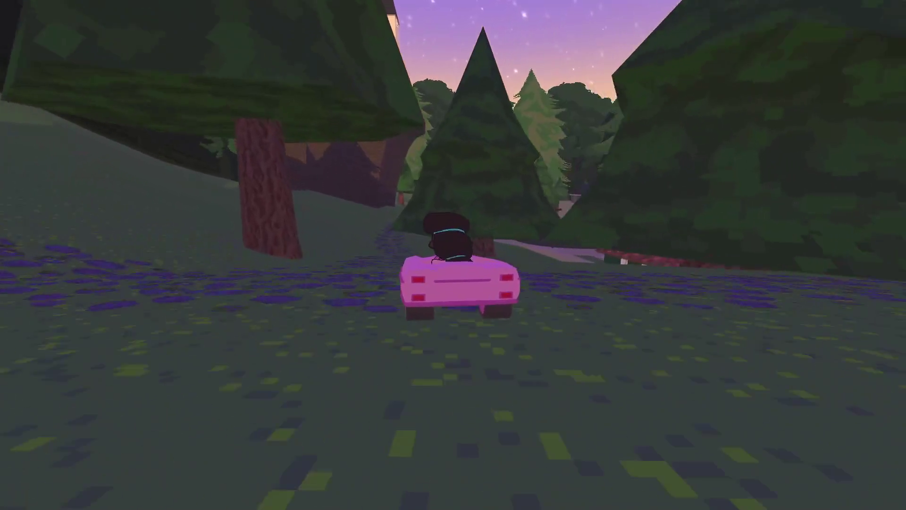
key(w)
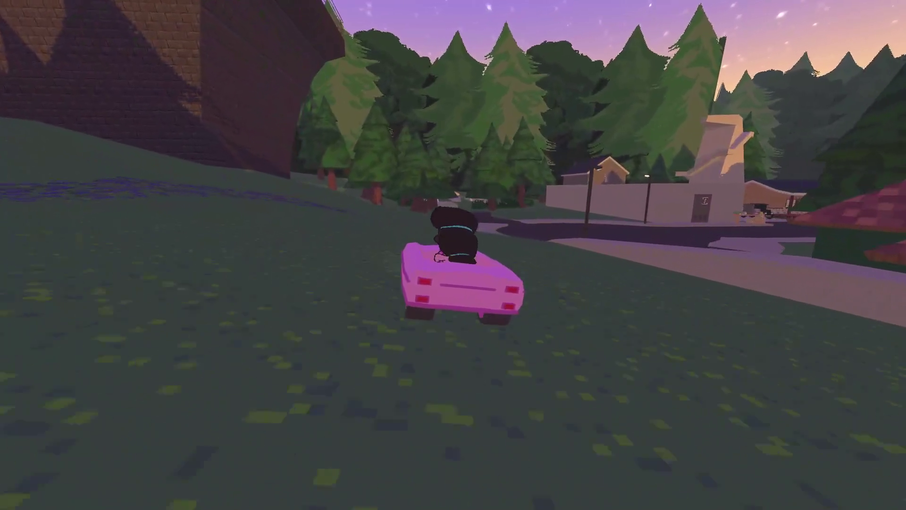
key(w)
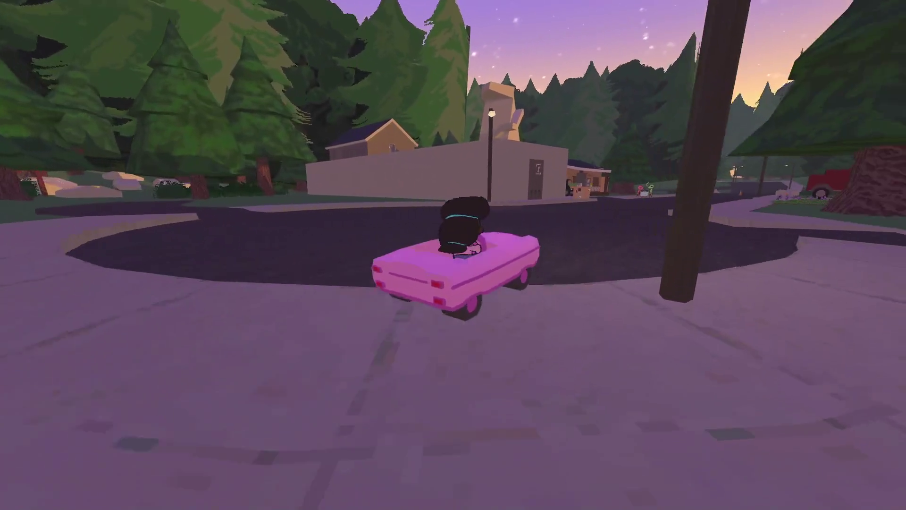
key(w)
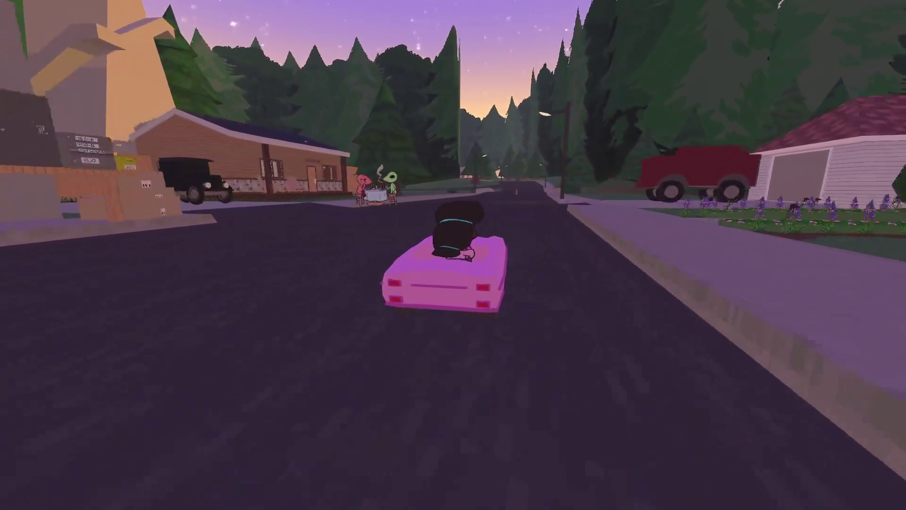
key(w)
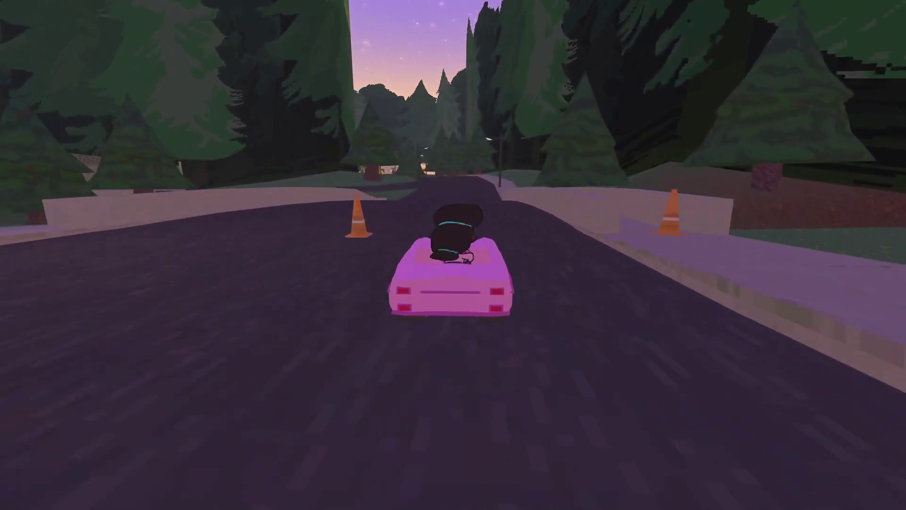
key(a)
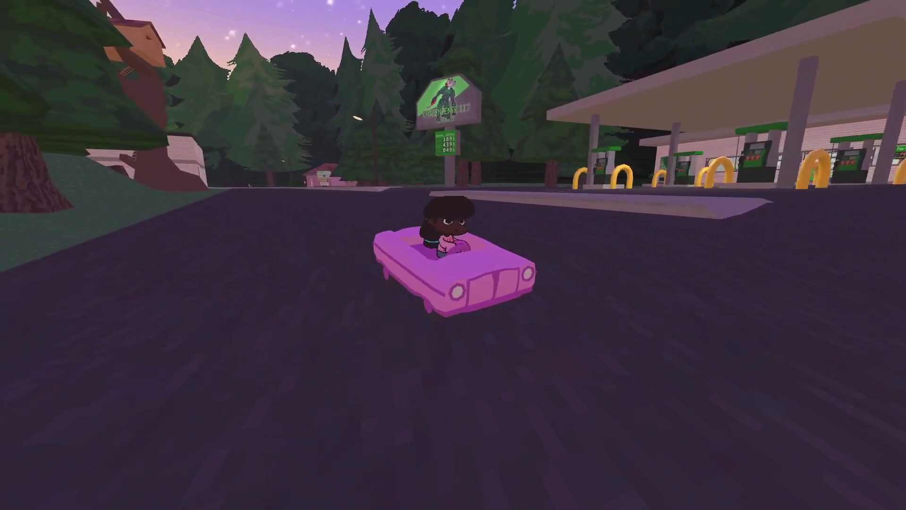
key(w)
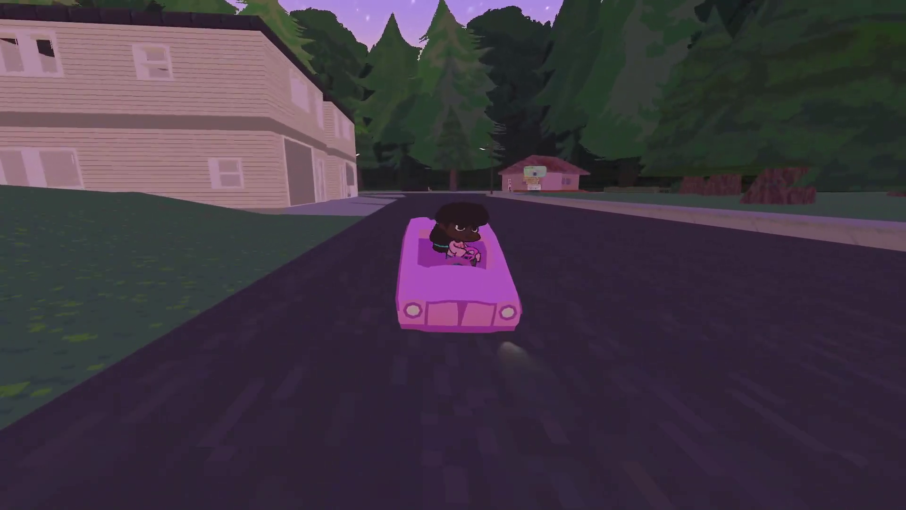
key(e)
key(w)
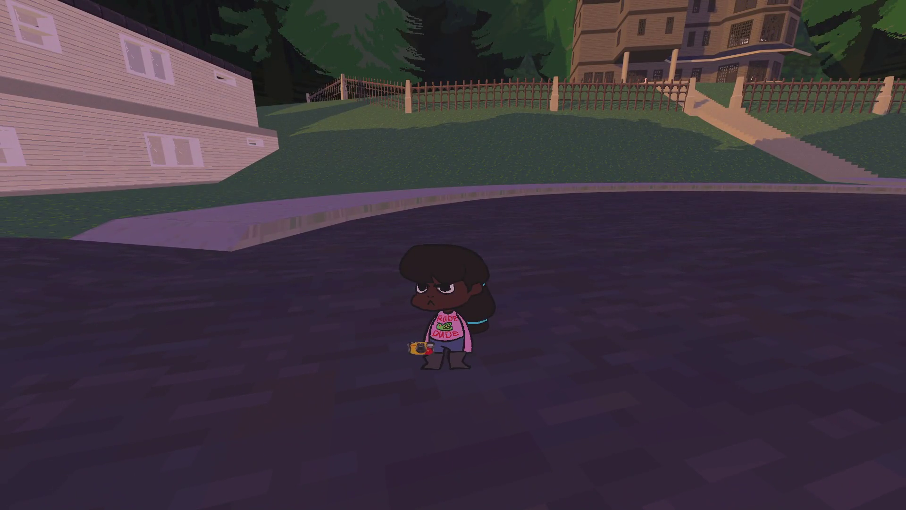
- Review the Joe's Construction notes in the journal, then resume play
key(Tab)
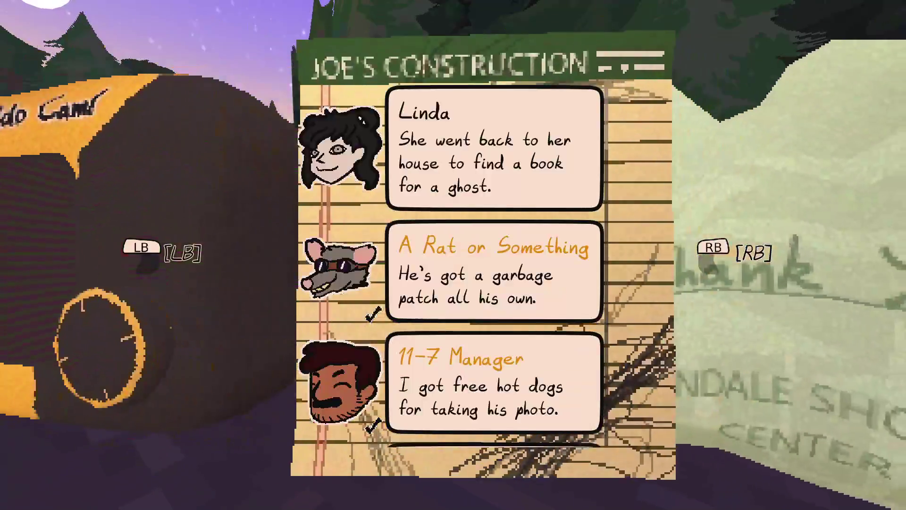
scroll(475, 193, down, 15)
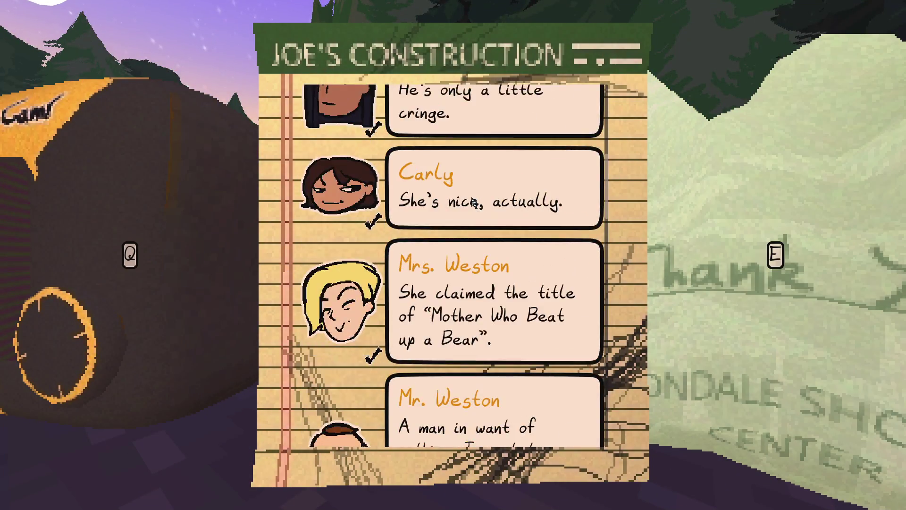
key(Tab)
- Run to the psychic shop and show the Strange Lady a gallery photo
key(w)
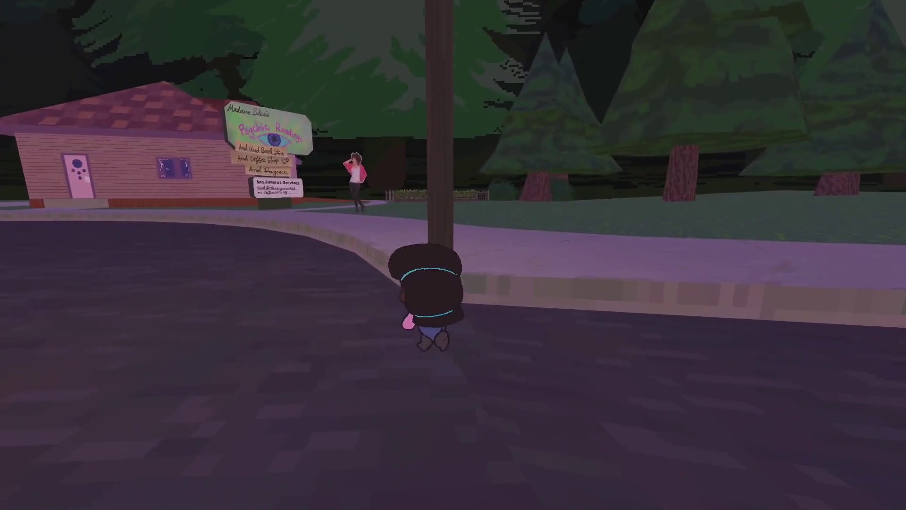
key(e)
key(Tab)
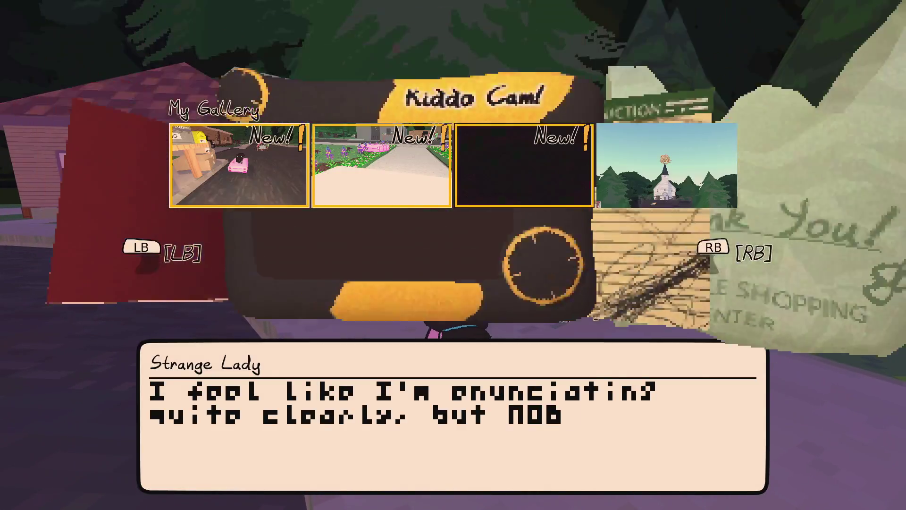
key(e)
key(e)
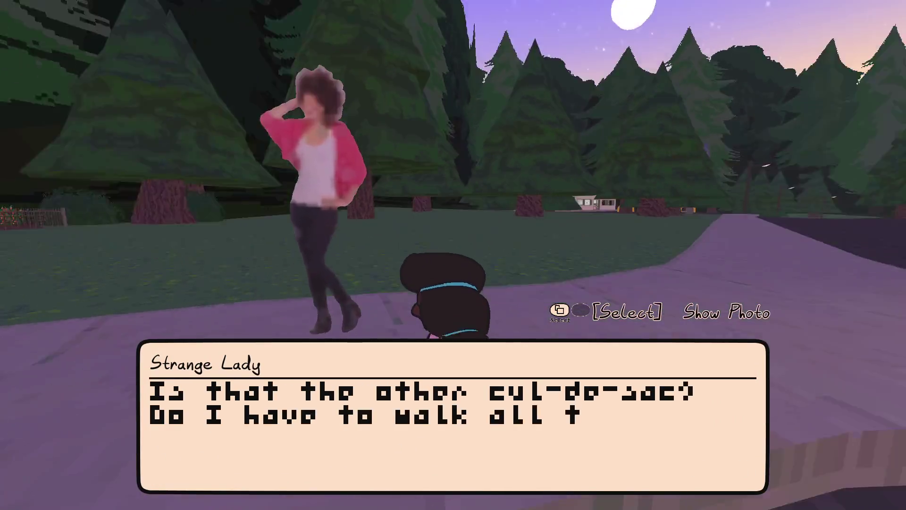
- Enlarge the first gallery photo, then finish the Strange Lady's conversation
key(Tab)
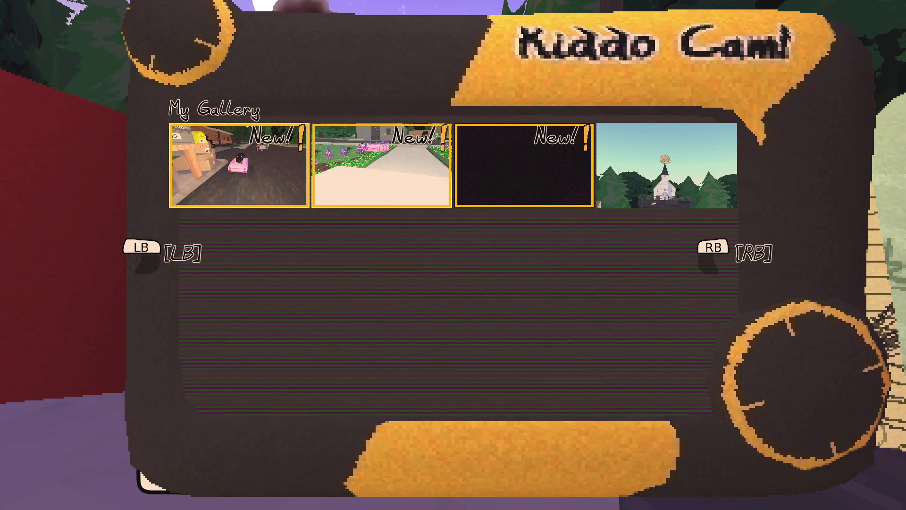
key(e)
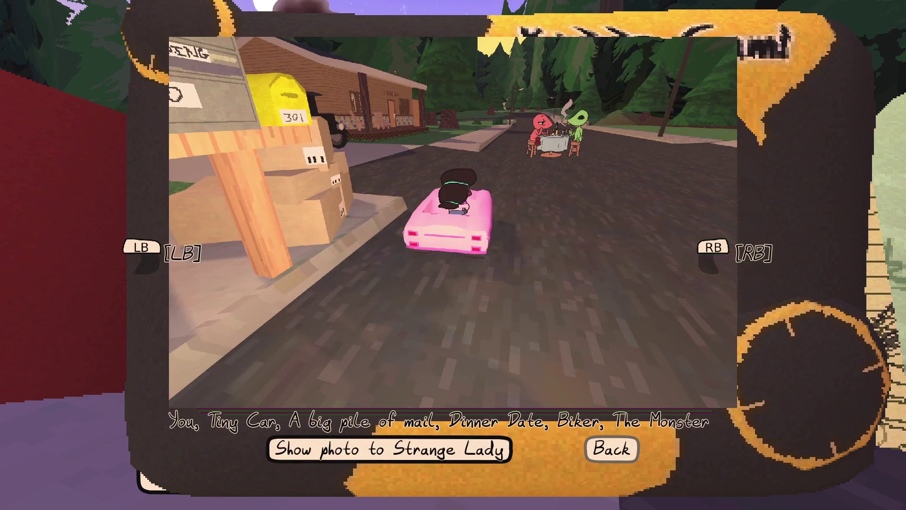
key(Escape)
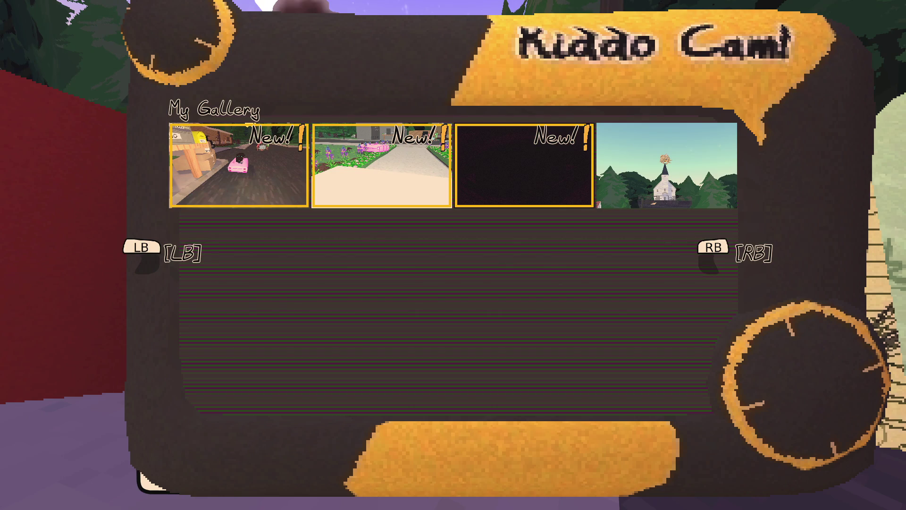
key(Escape)
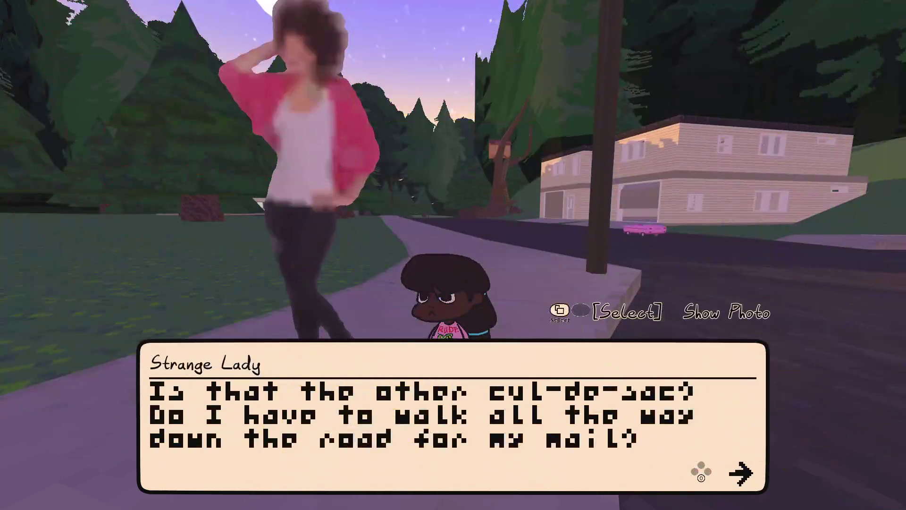
key(e)
key(e)
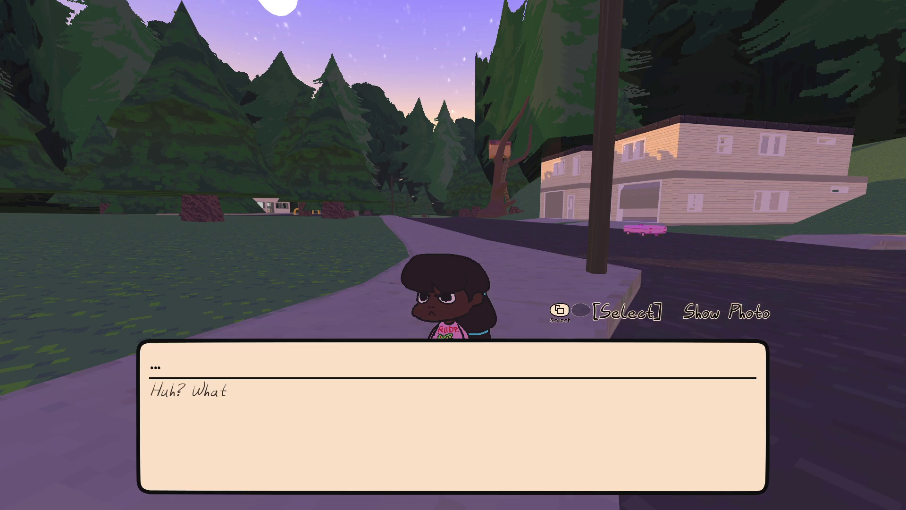
key(e)
key(w)
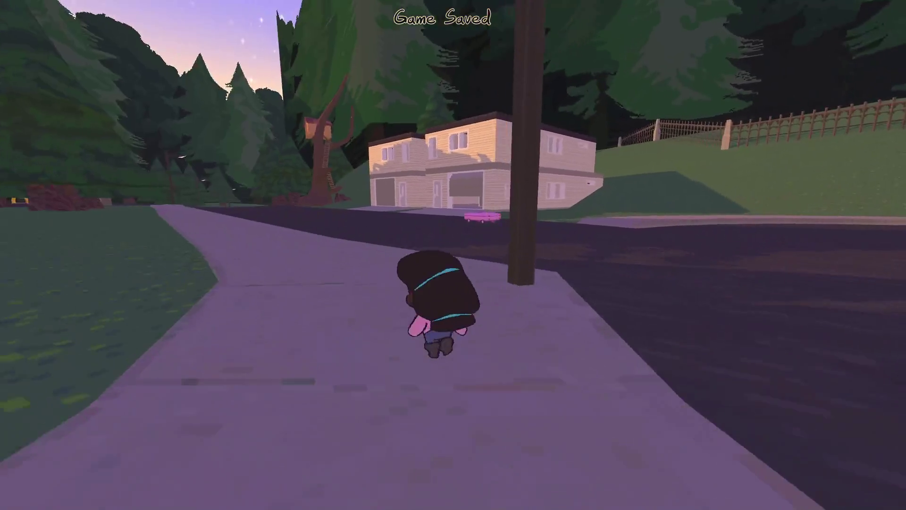
- View the flowerbed photo with the pink car in the gallery and return to play
key(Tab)
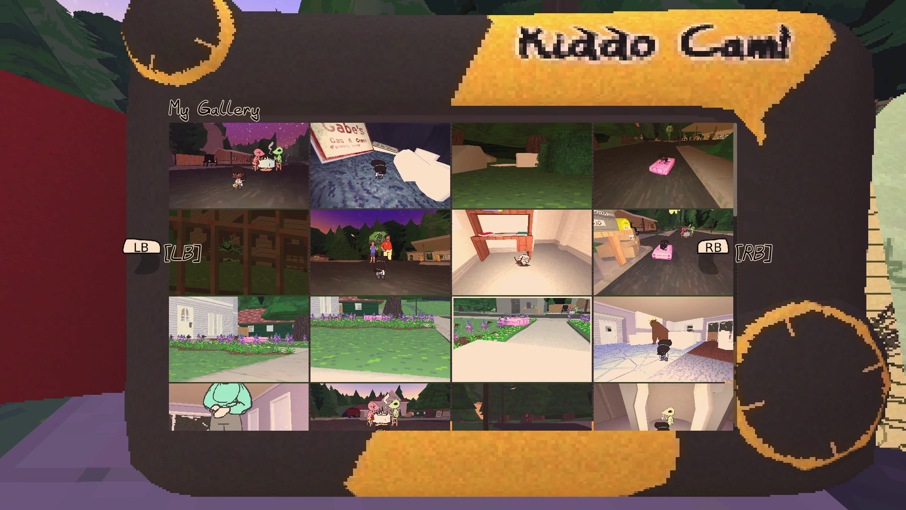
key(e)
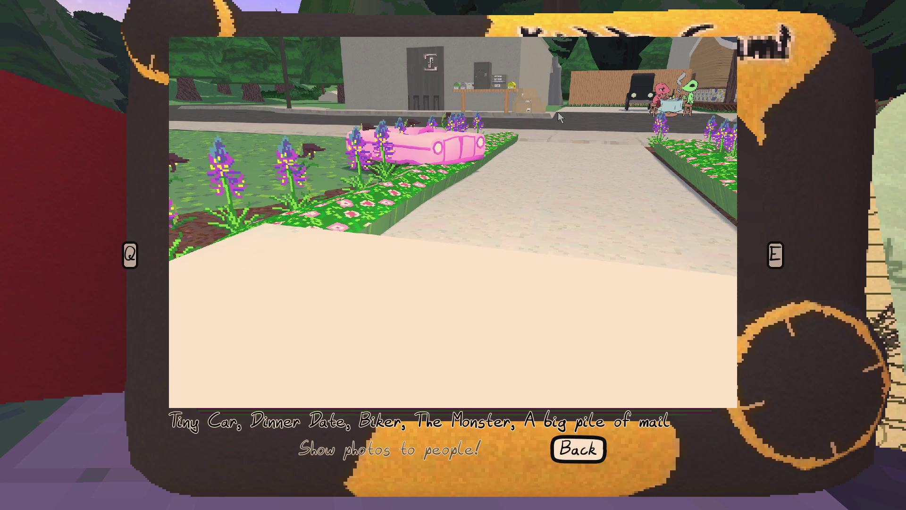
key(Escape)
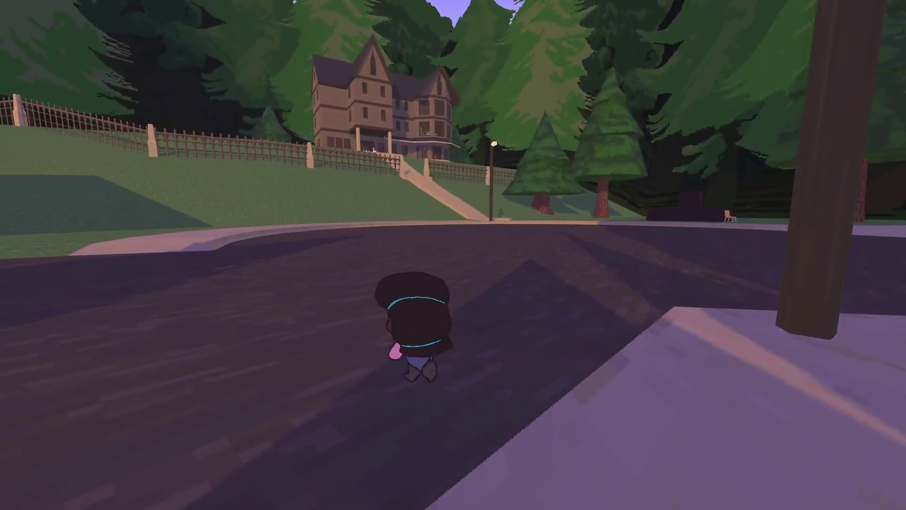
key(Tab)
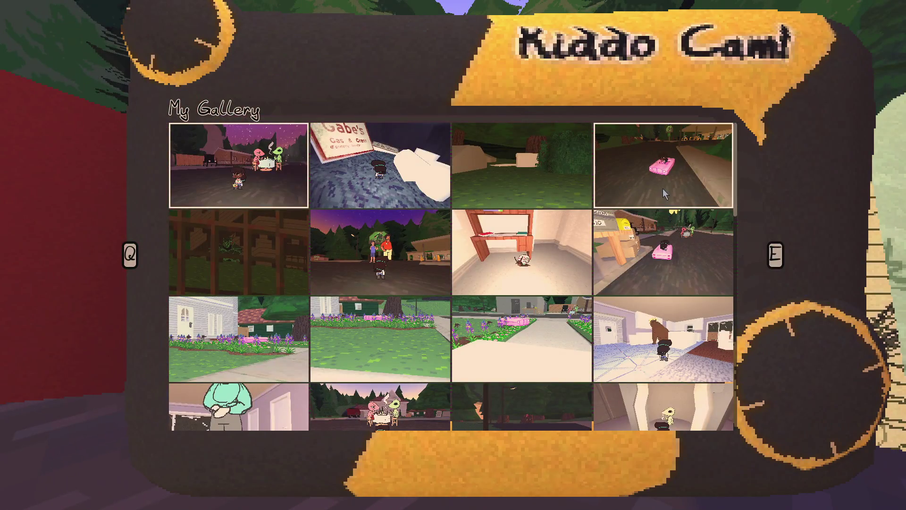
scroll(299, 315, down, 5)
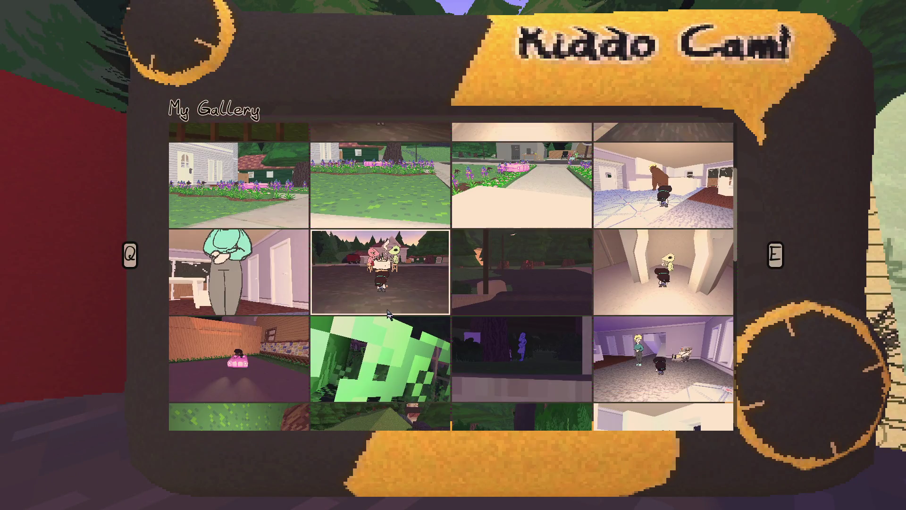
scroll(400, 242, up, 5)
click(641, 251)
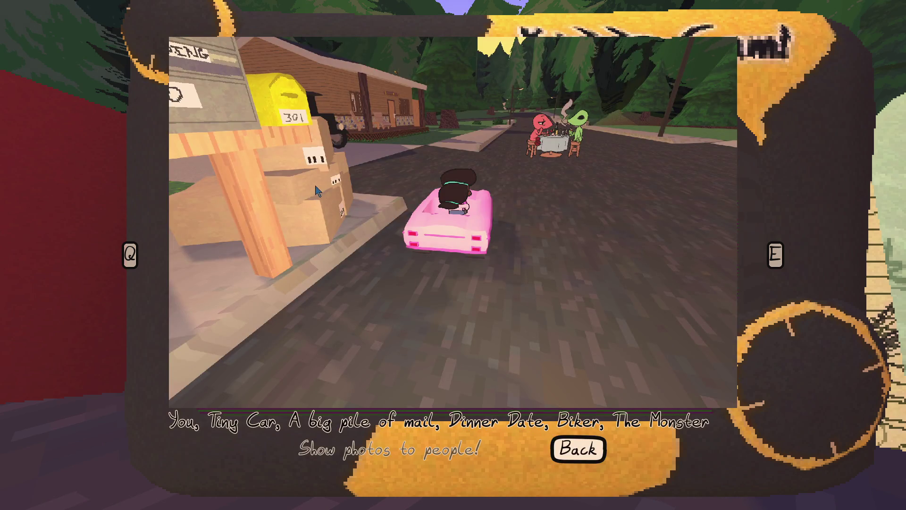
key(Tab)
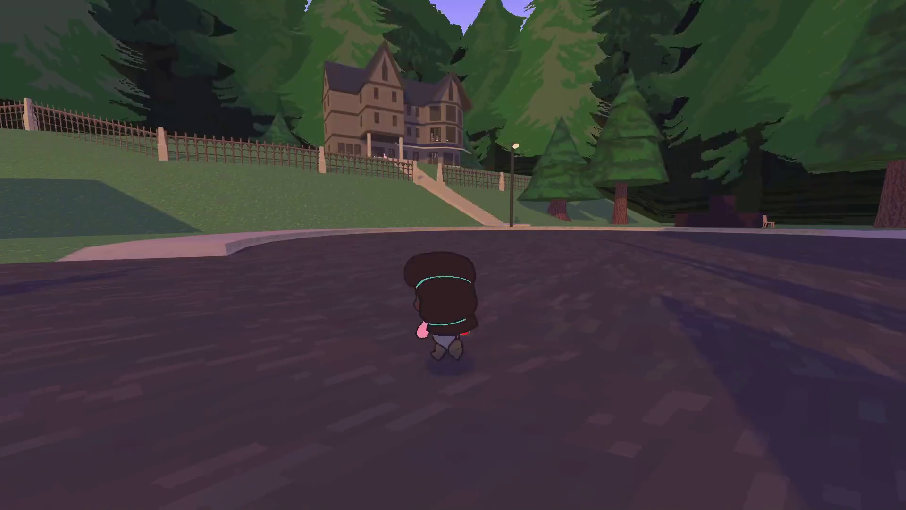
- Drive the pink car up the mansion staircase
key(e)
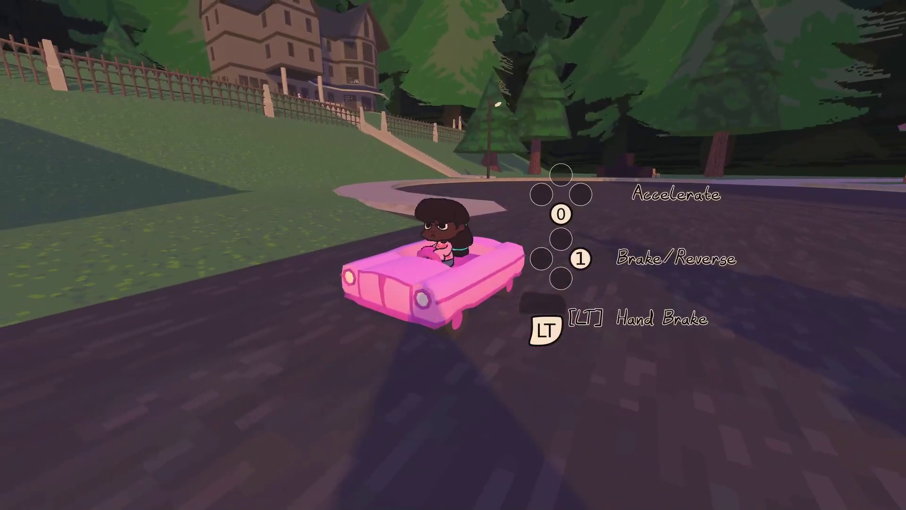
key(w)
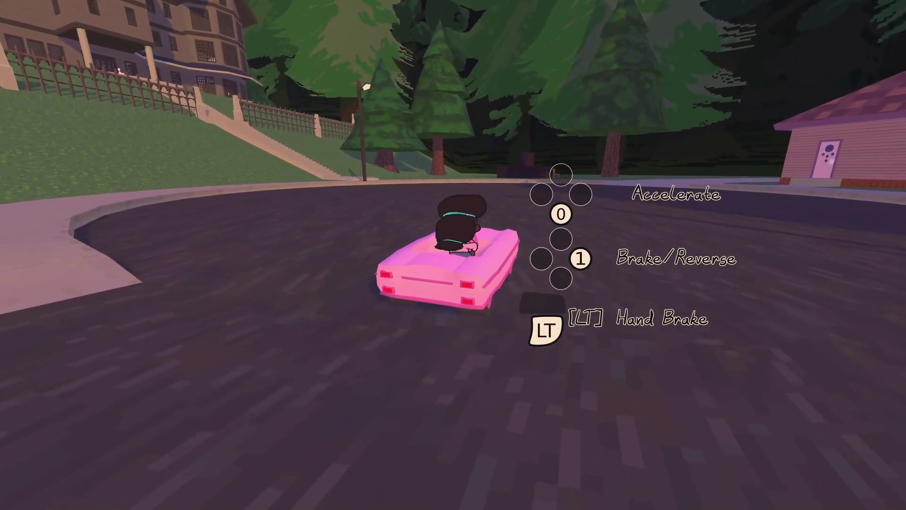
key(a)
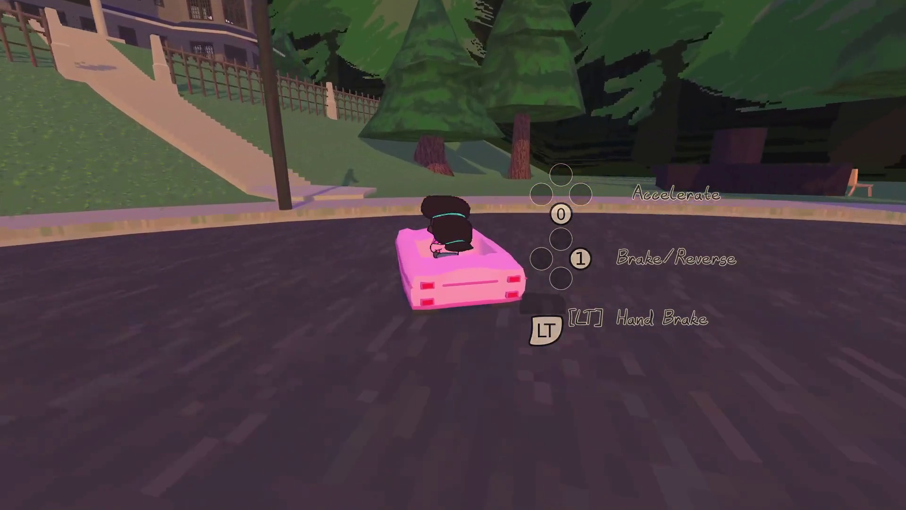
key(w)
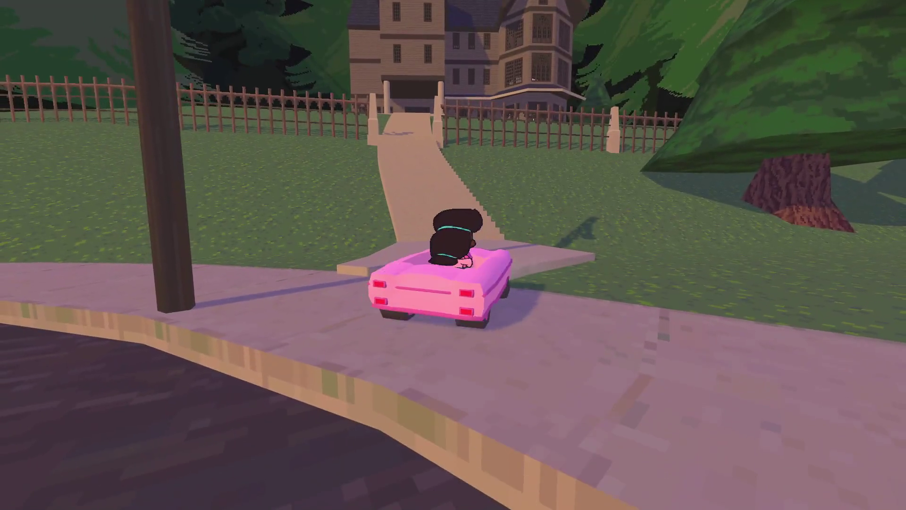
key(w)
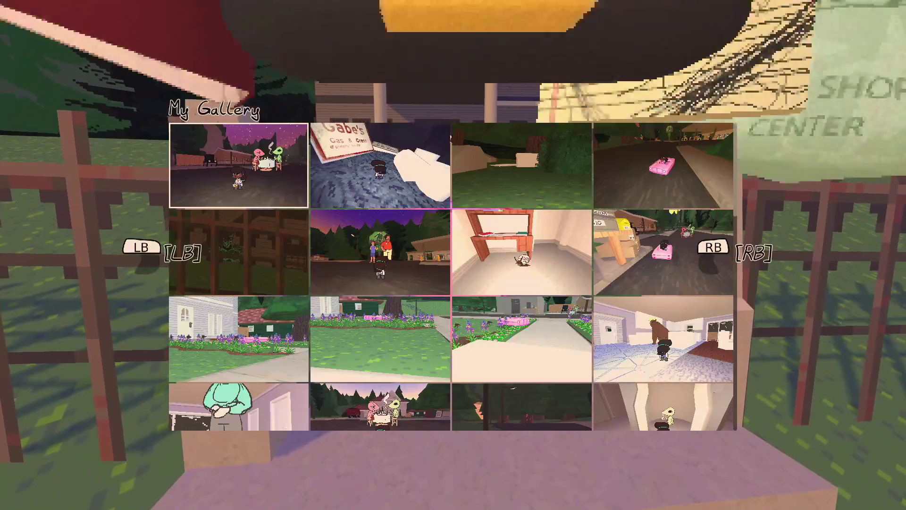
- Walk up to the Ghost Hunters, start their conversation, and add a new NP-ToDo task
key(w)
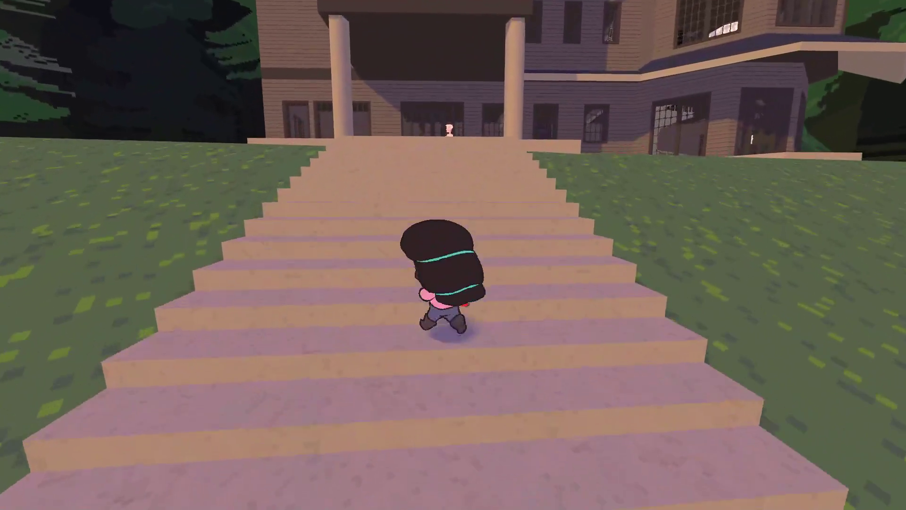
key(w)
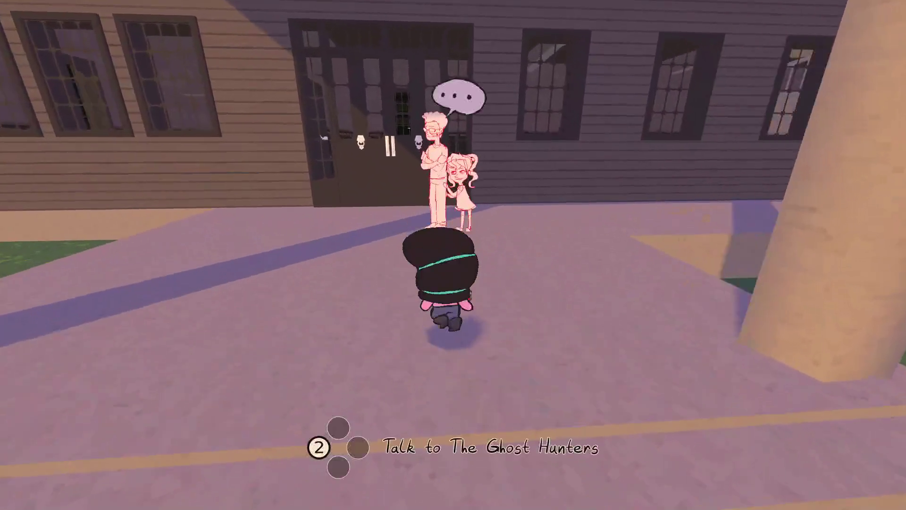
key(e)
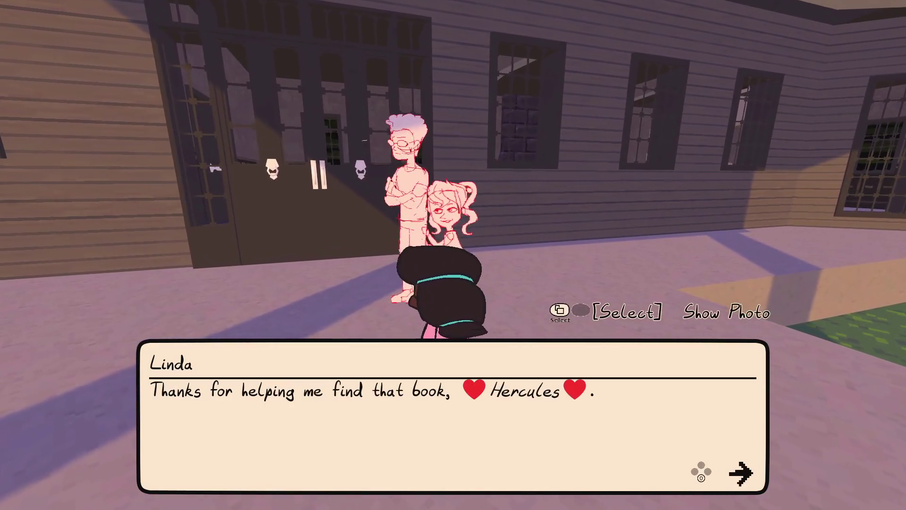
key(alt+Tab)
key(ctrl+n)
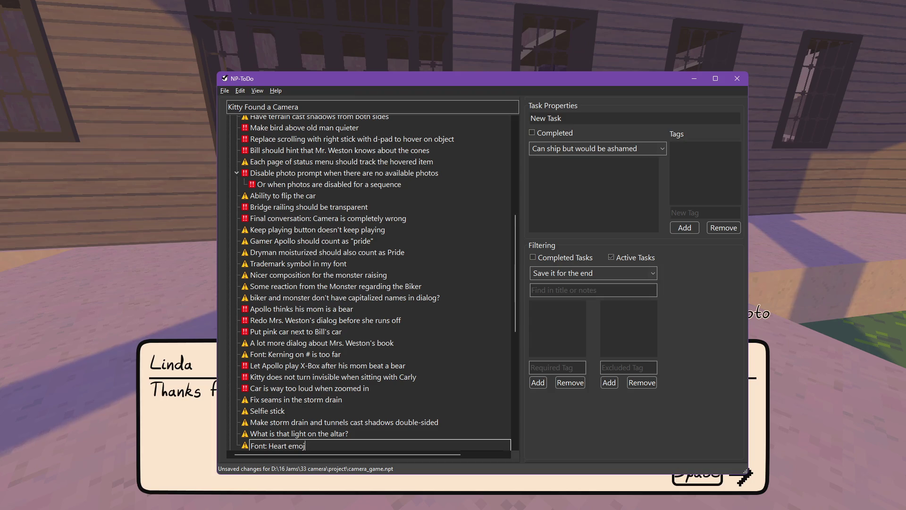
- Return to the game and advance the Ghost Hunters' dialogue to Linda's attic plea
key(alt+Tab)
key(space)
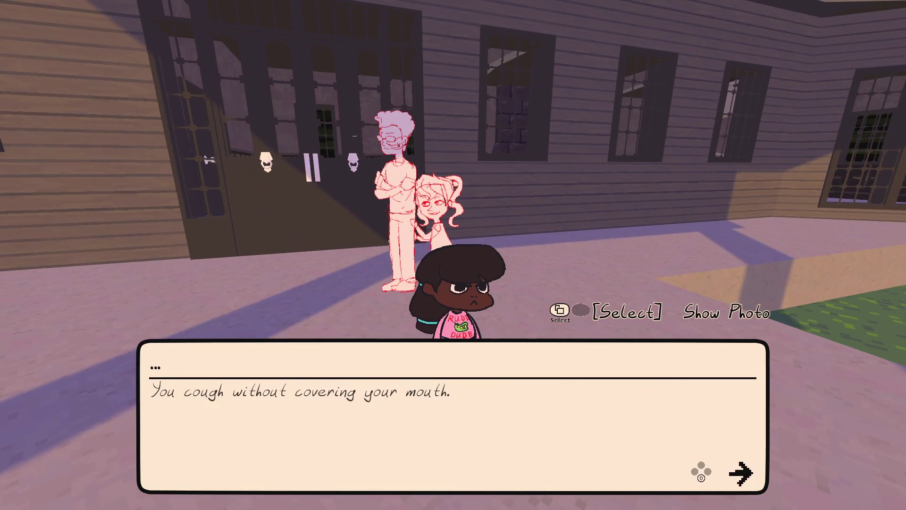
key(space)
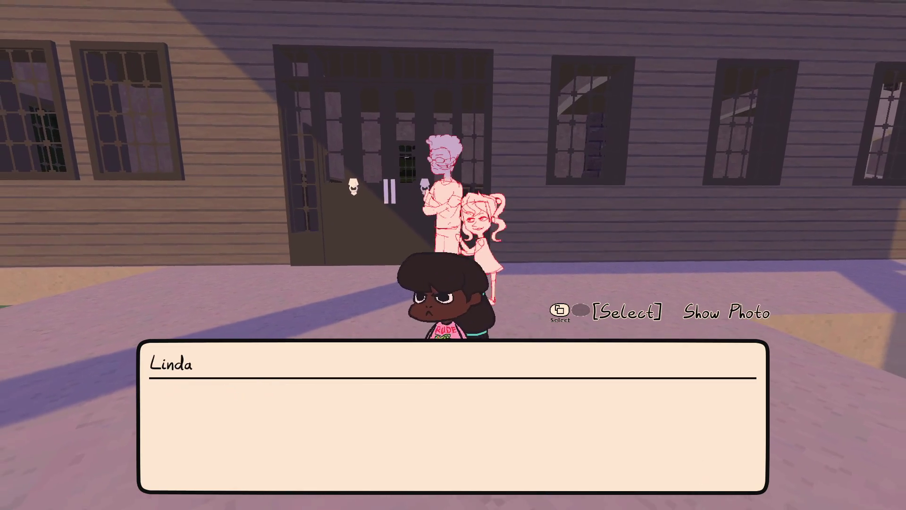
- Finish the porch conversation and walk through the front doors into the mansion hall
key(space)
key(space)
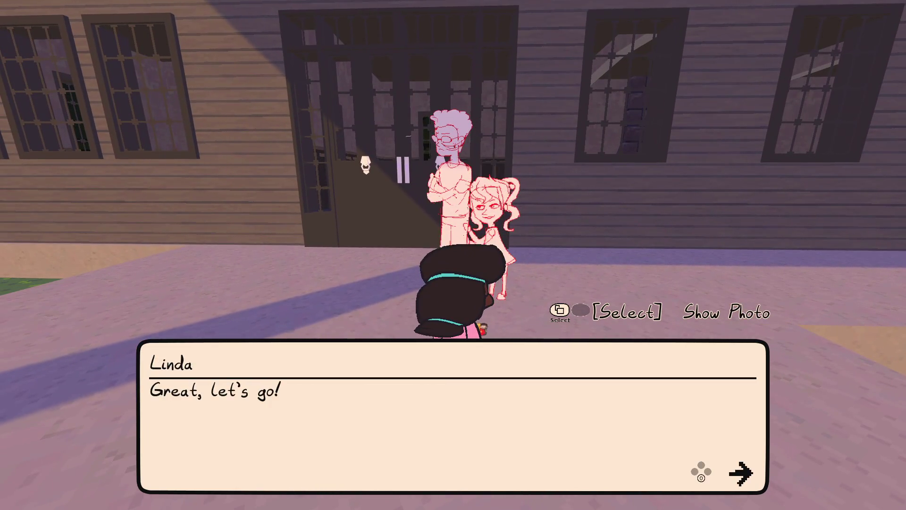
key(space)
key(w)
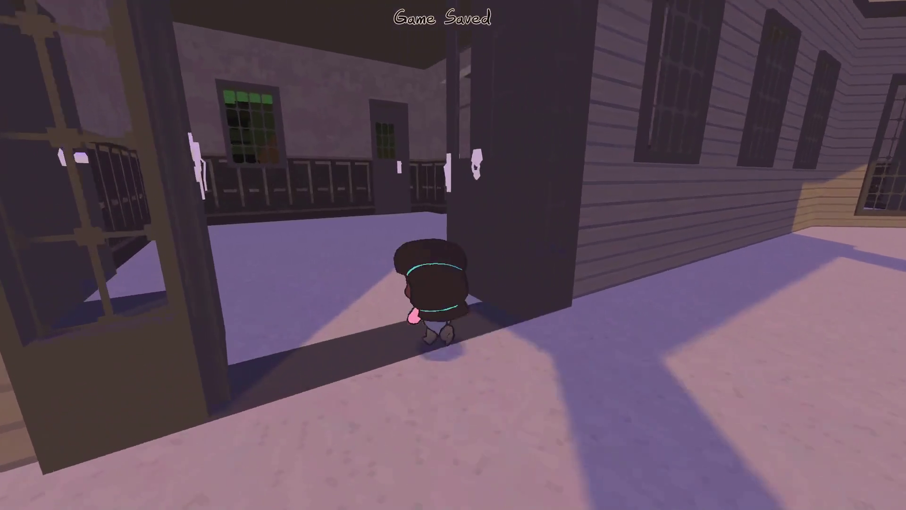
key(s)
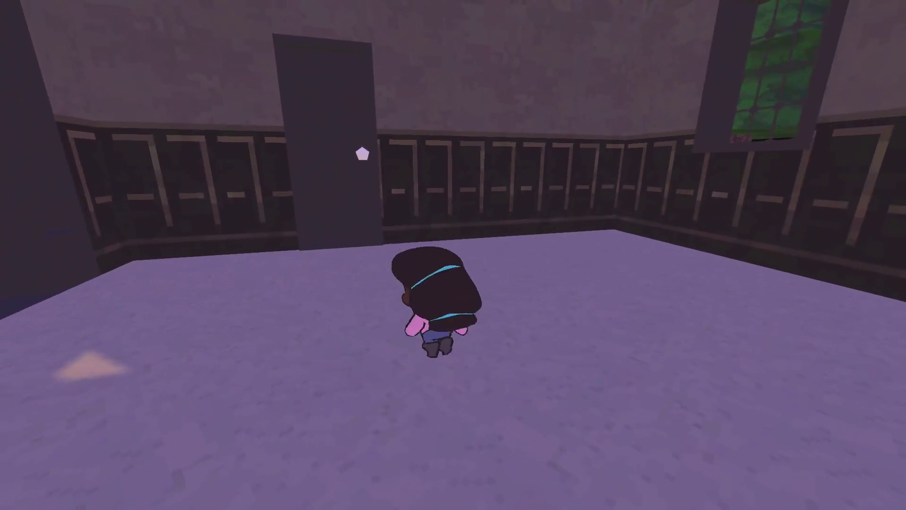
key(w)
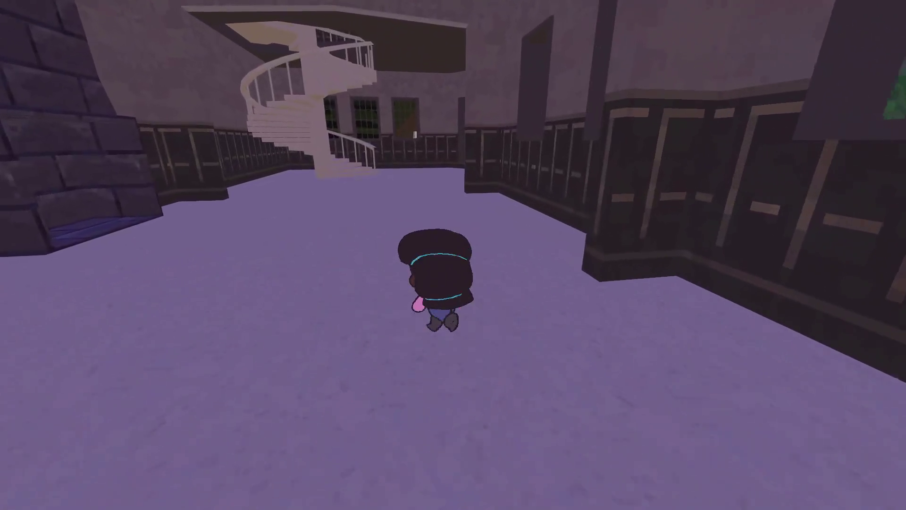
key(w)
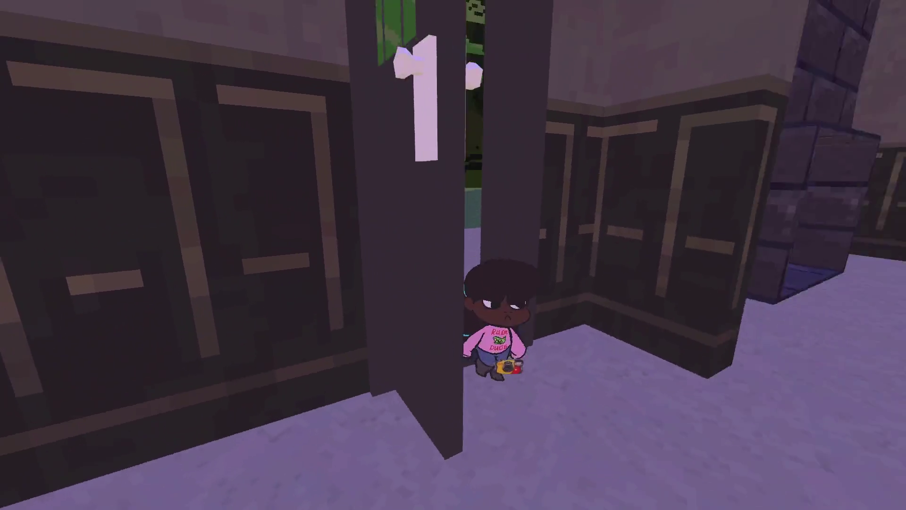
- Explore the ground-floor spiral staircase room, looking around toward the far door
key(w)
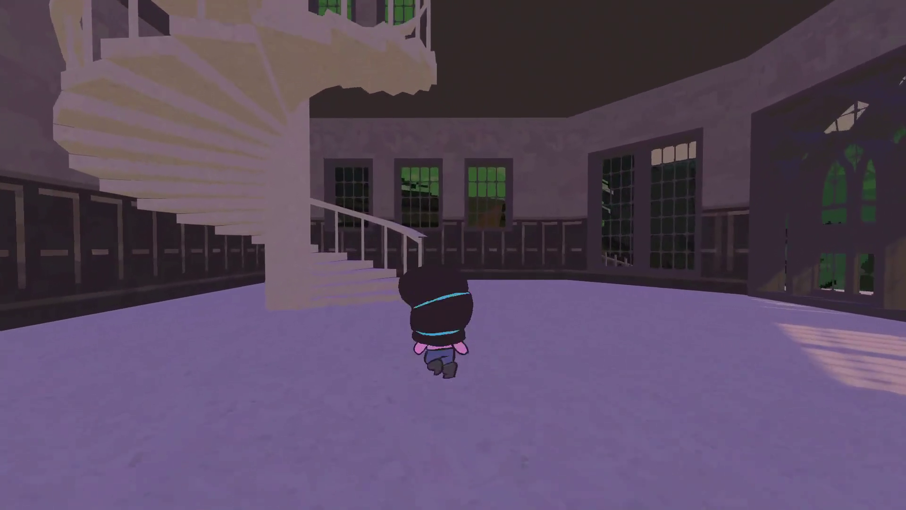
key(w)
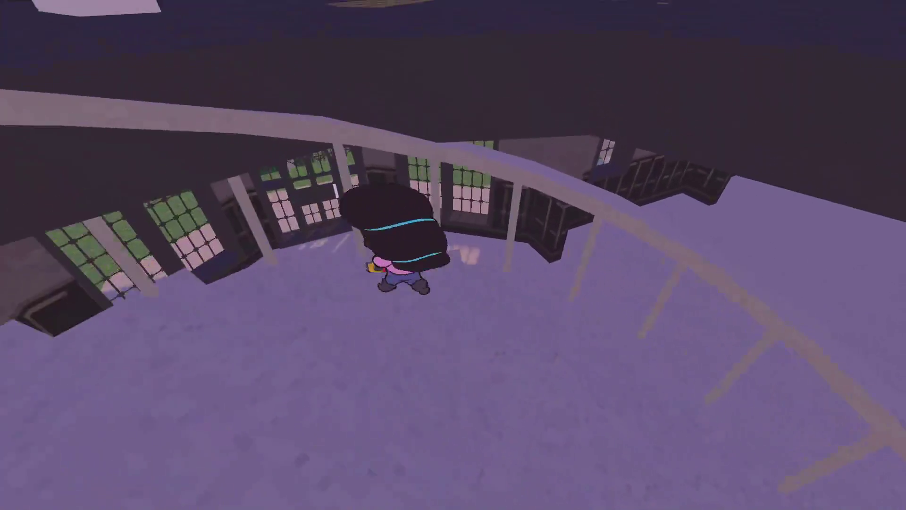
key(w)
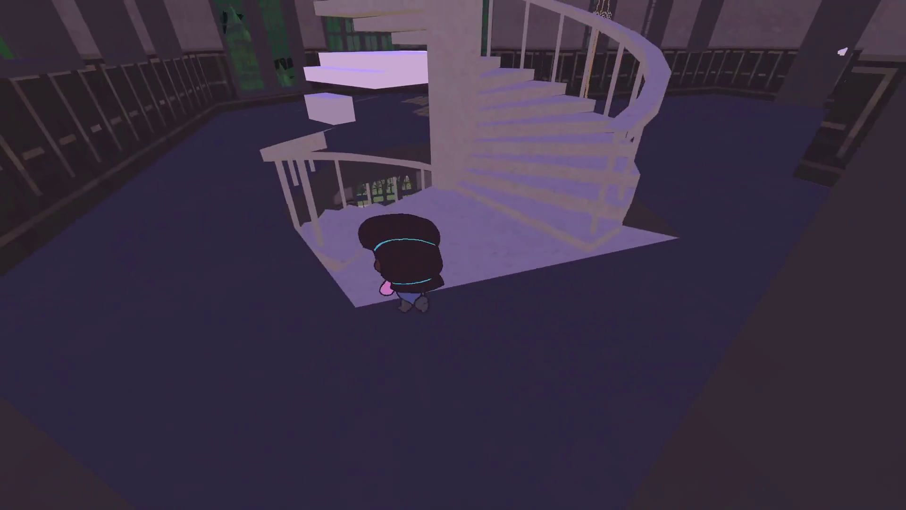
key(w)
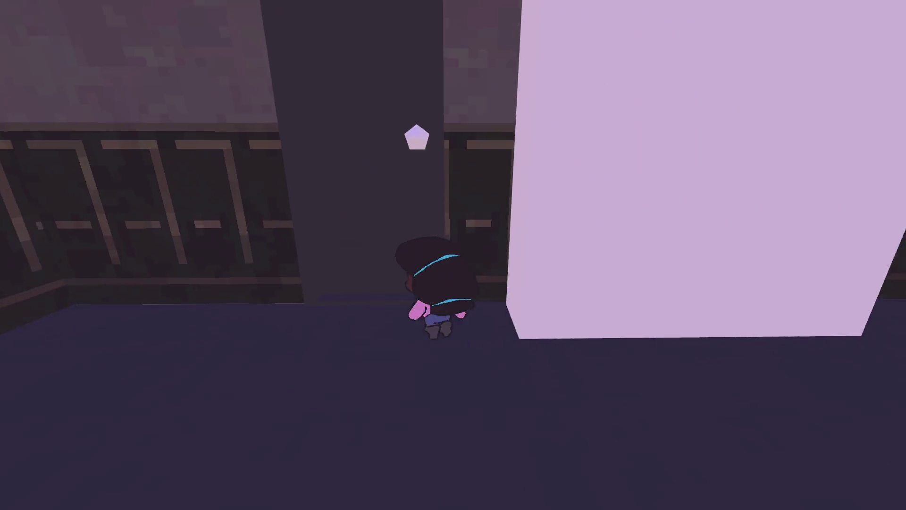
key(s)
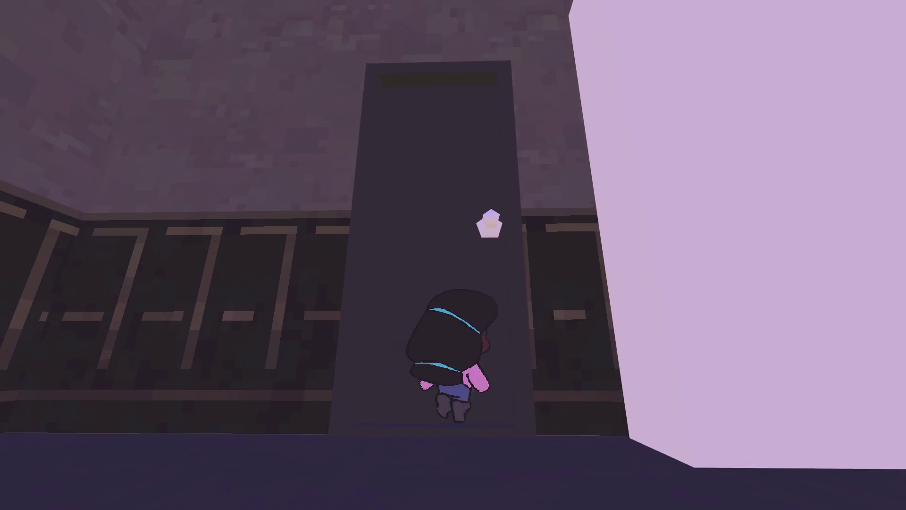
key(w)
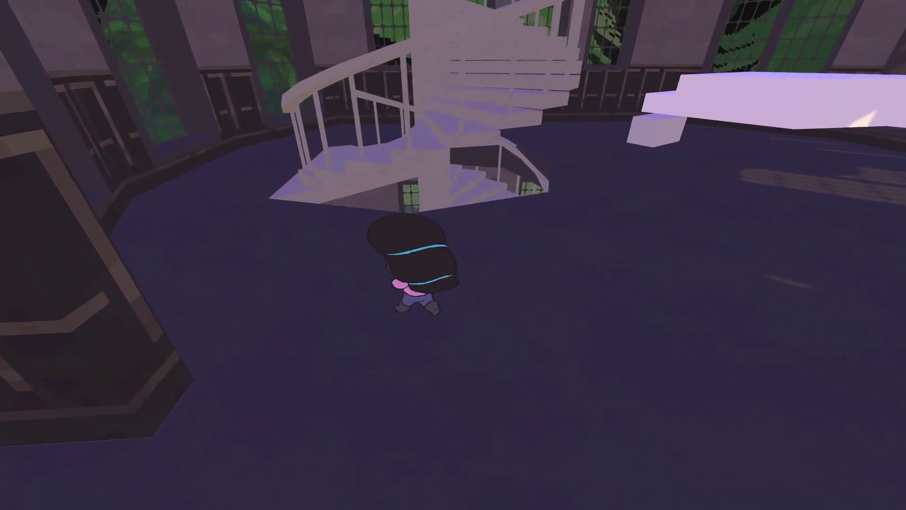
key(Left)
- Climb the spiral staircase and check the locker corridor and wooden room
key(w)
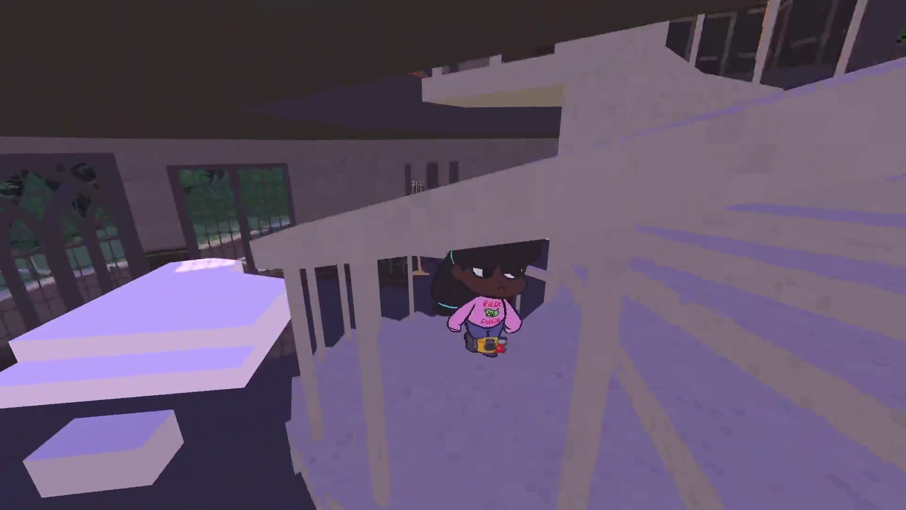
key(w)
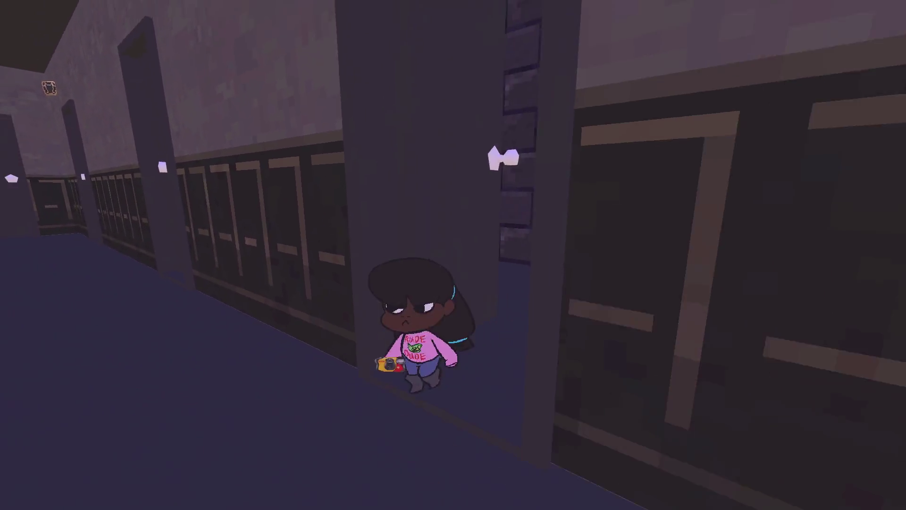
key(w)
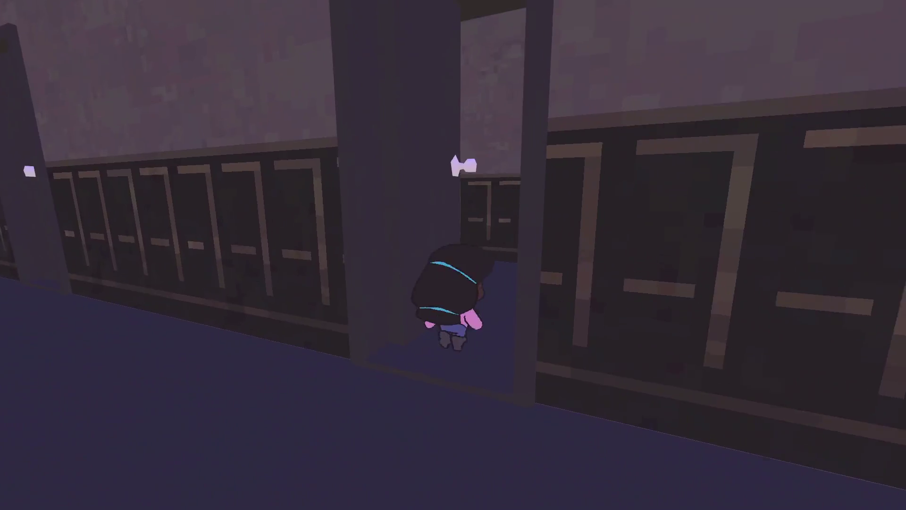
key(w)
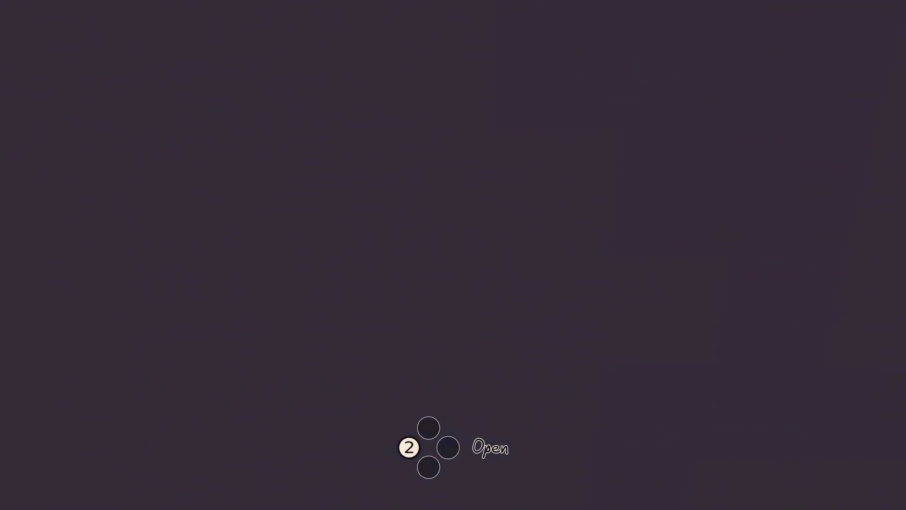
key(w)
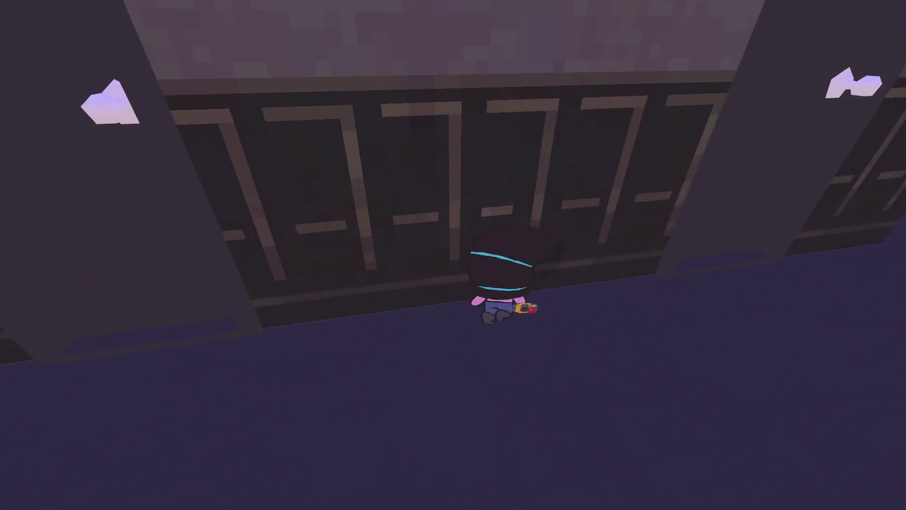
- Walk back to the Ghost Hunters on the landing and talk through Herc's lines
key(w)
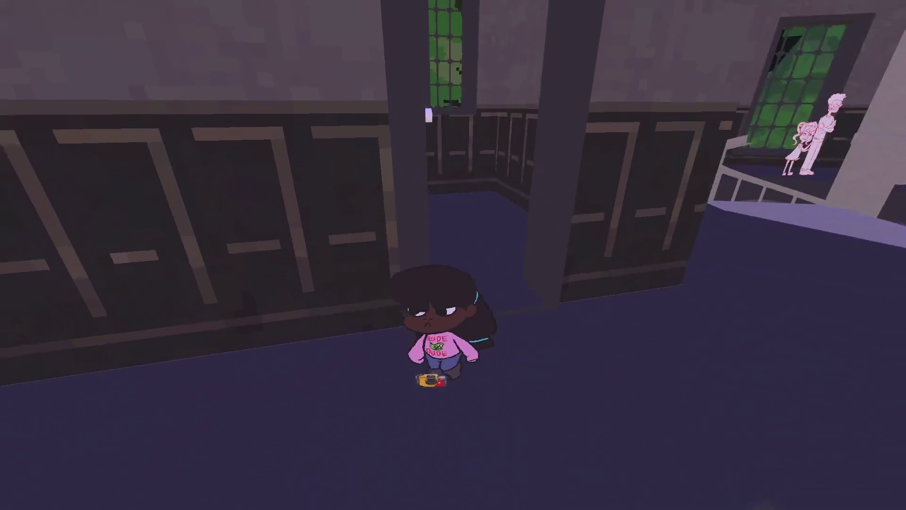
key(w)
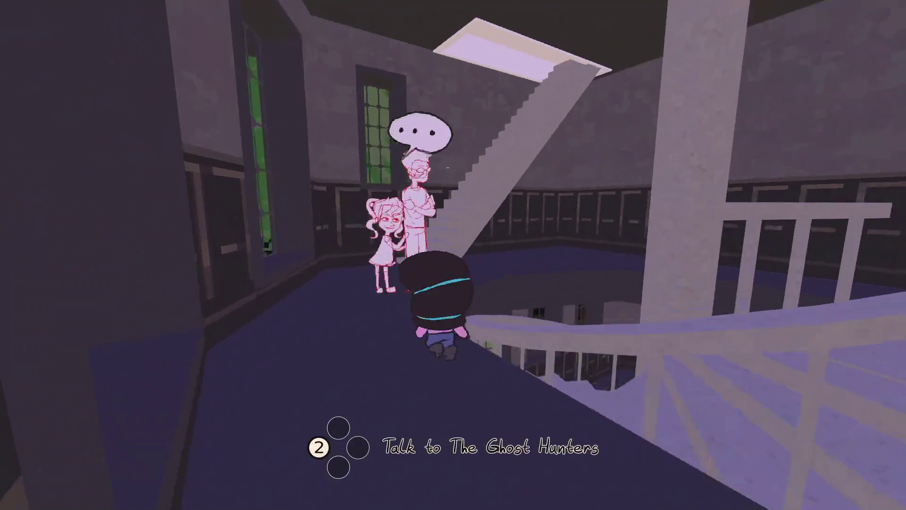
key(e)
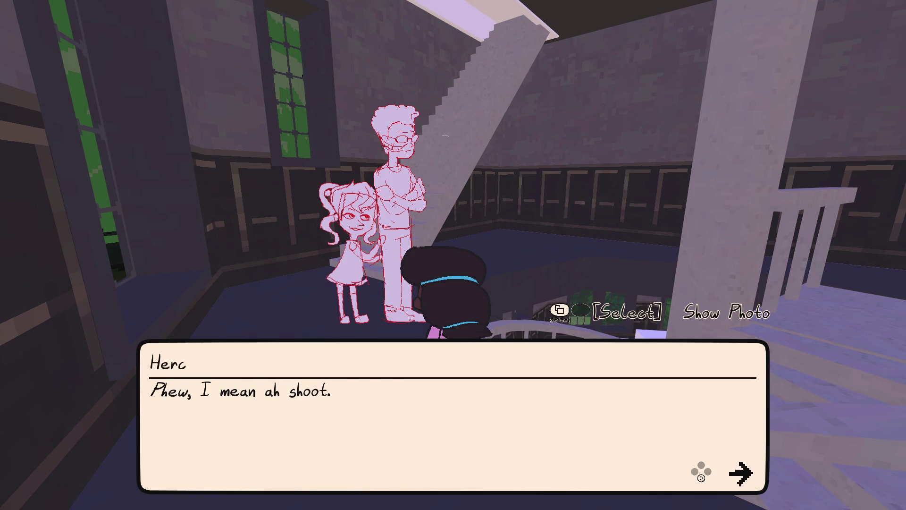
key(e)
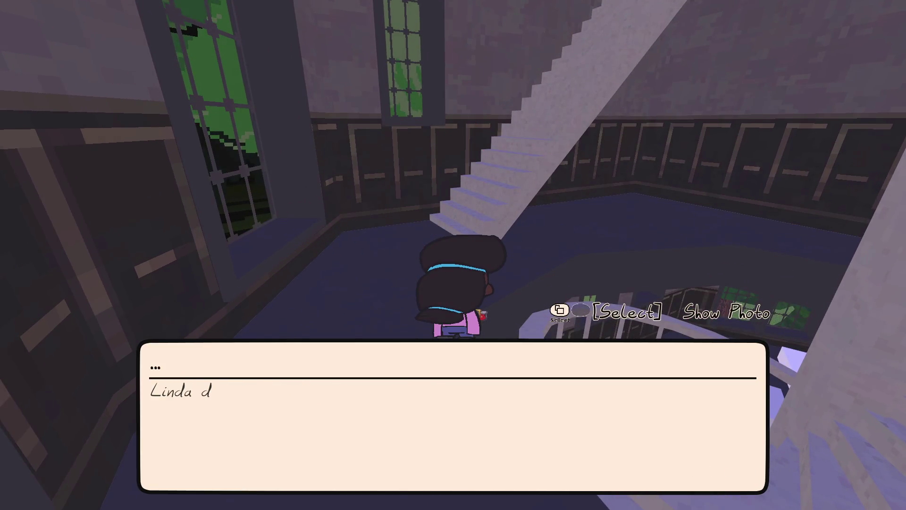
- Close Linda's line, go down the hallway and spiral staircase, and talk at the ghost parents
key(e)
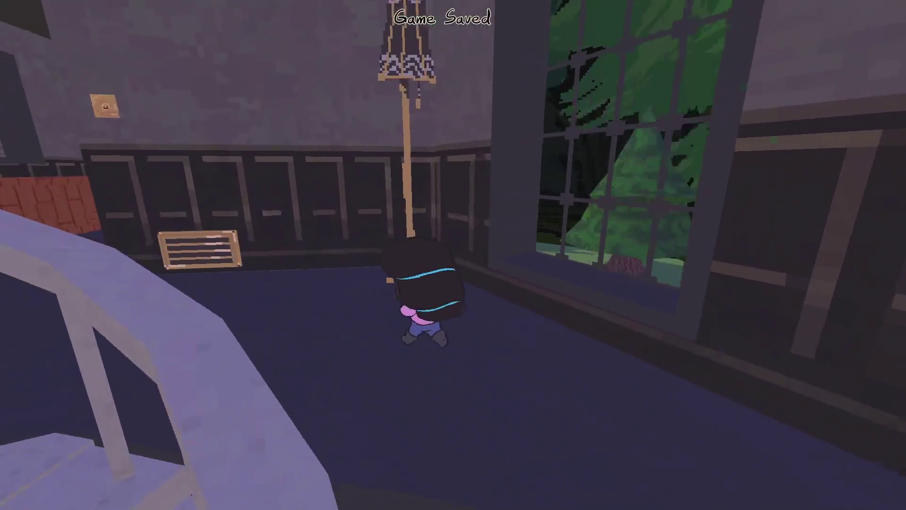
key(w)
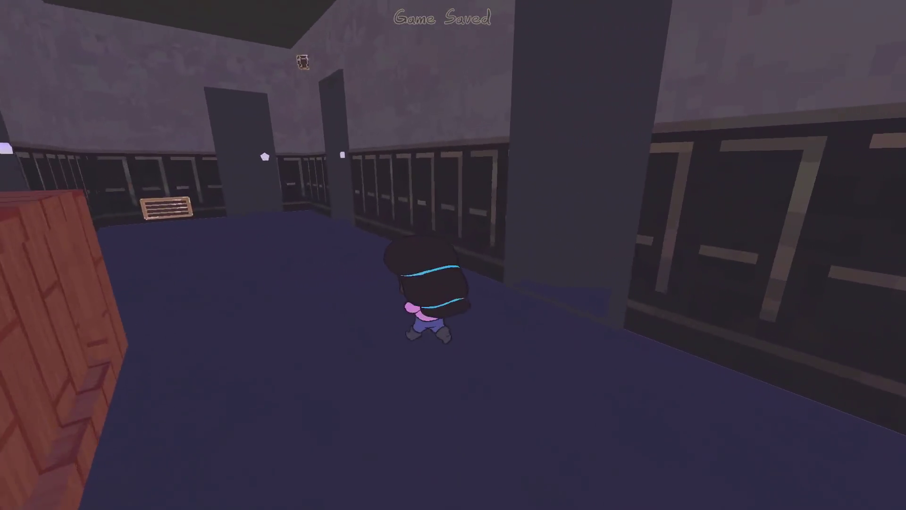
key(w)
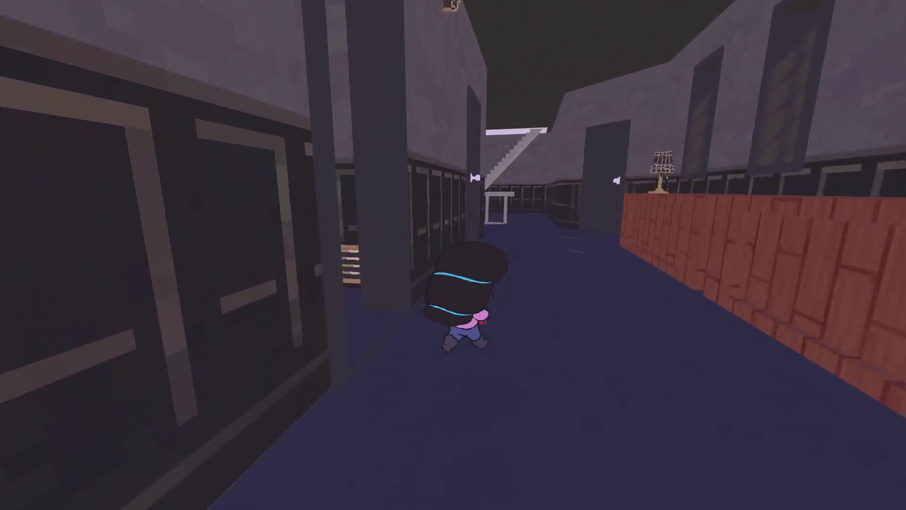
key(w)
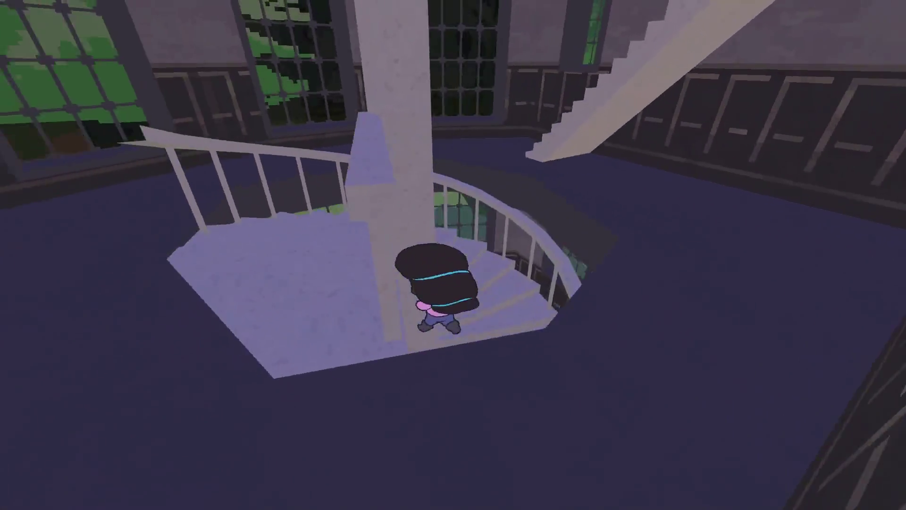
key(w)
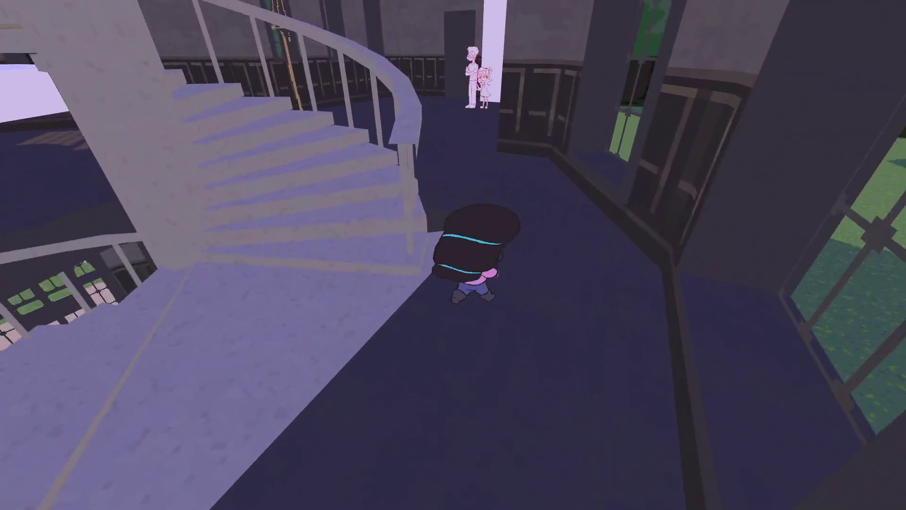
key(w)
key(e)
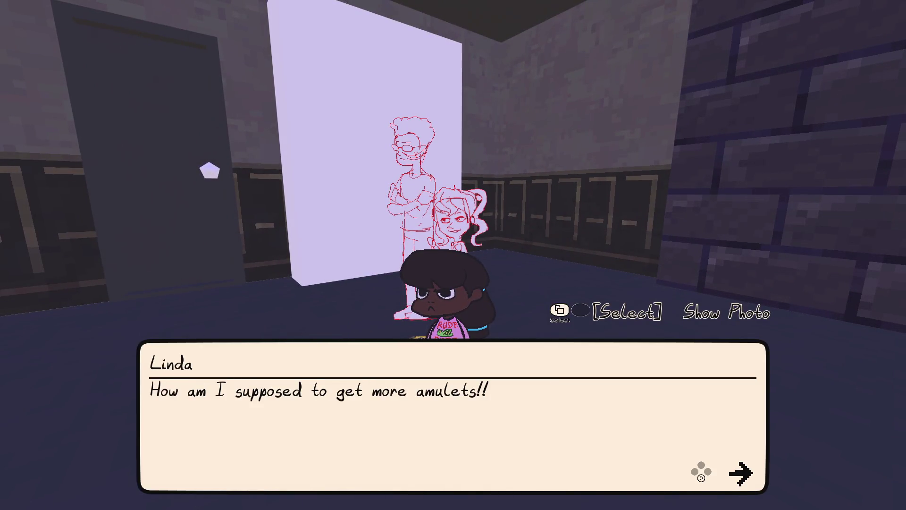
- Play through Linda and Herc's home-alone dialogue, ending on 'Uh, ravioli? Duh?'
key(Return)
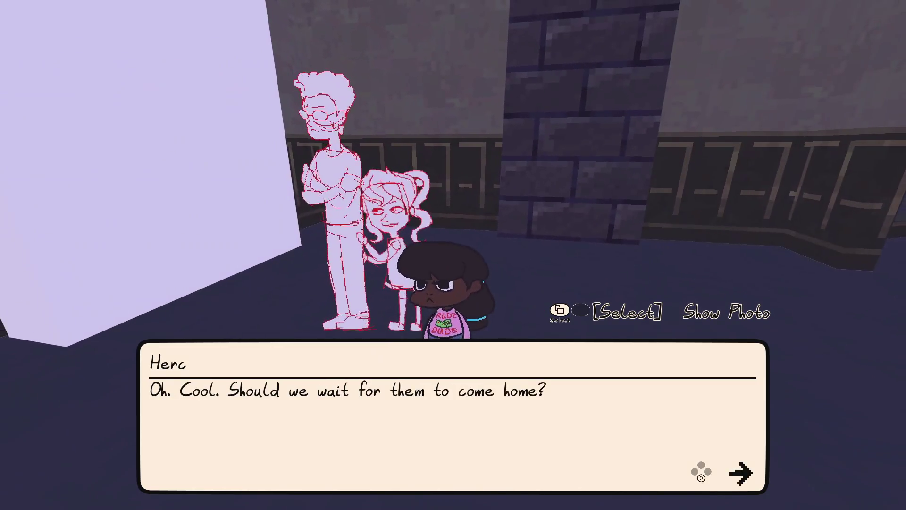
key(Return)
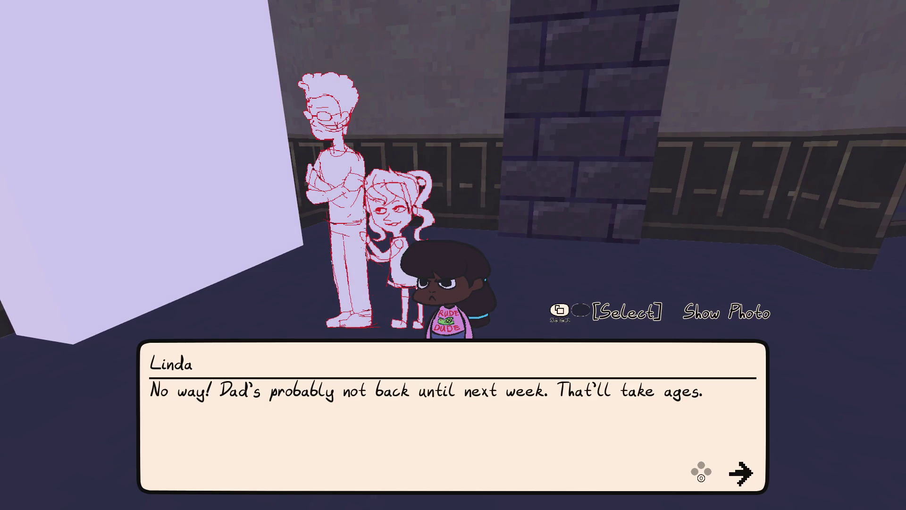
key(Return)
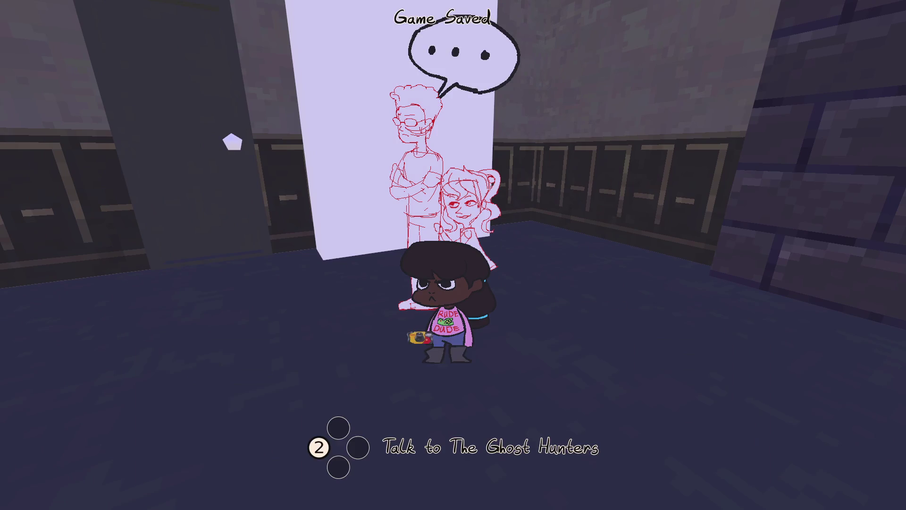
key(Return)
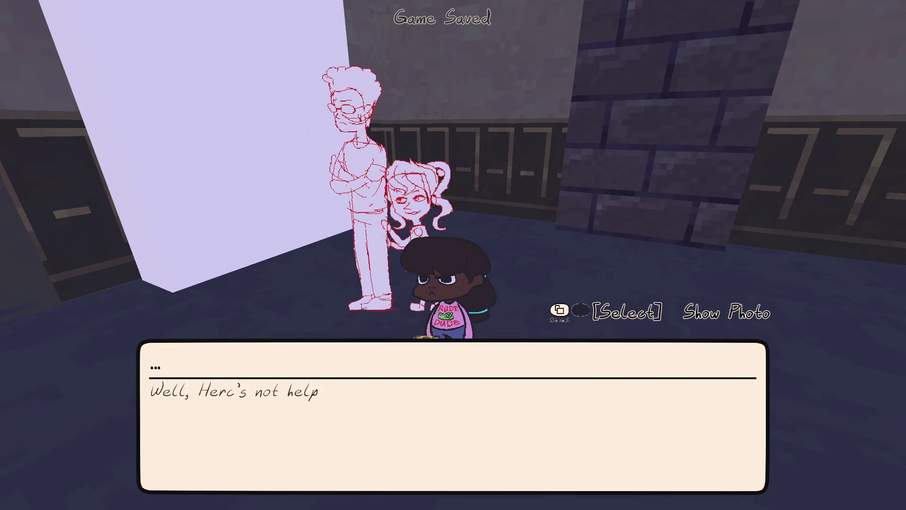
key(Return)
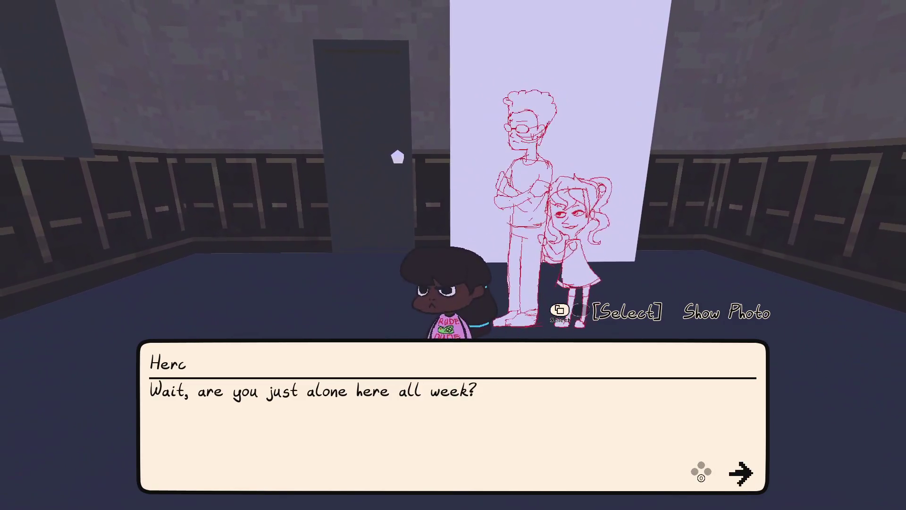
key(Return)
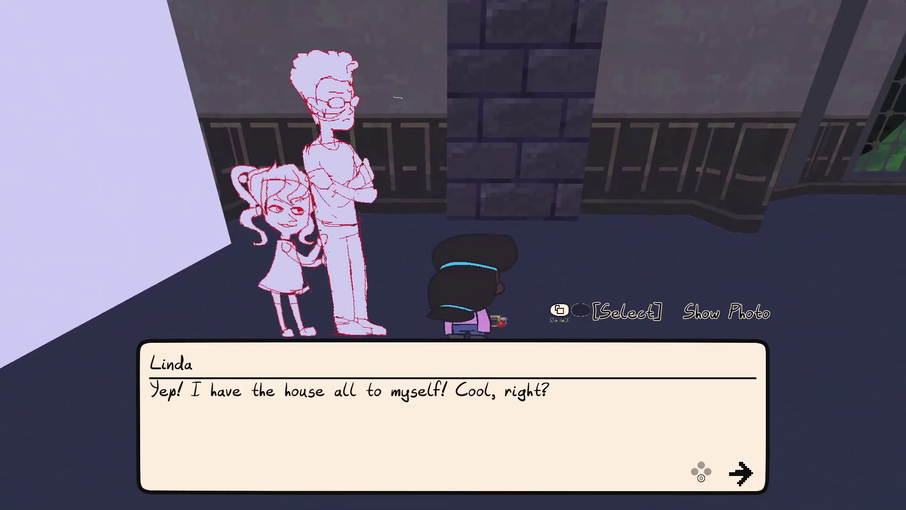
key(Return)
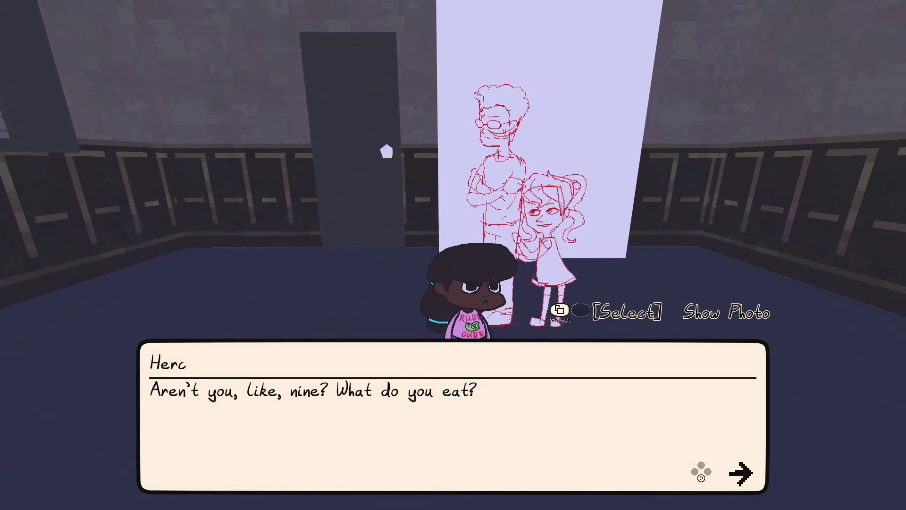
key(Return)
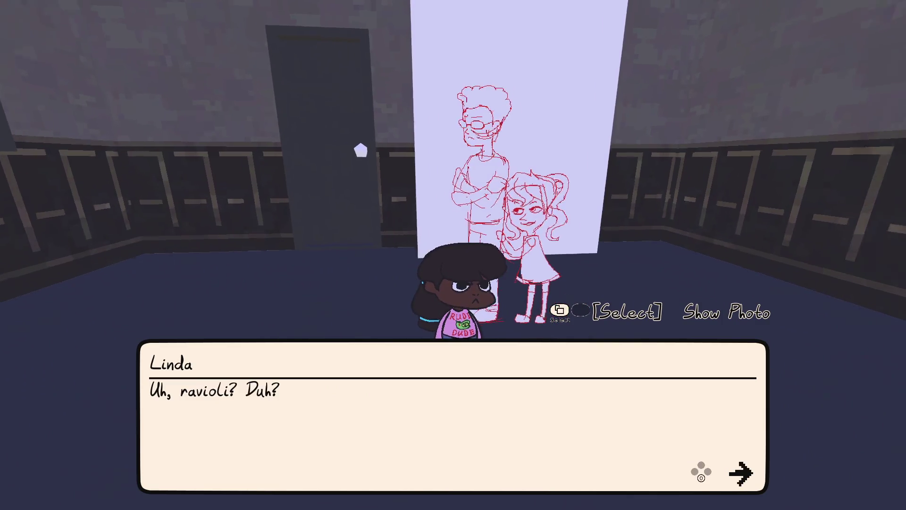
key(Return)
- Climb the spiral staircase and walk into the upstairs lab to the bench
key(w)
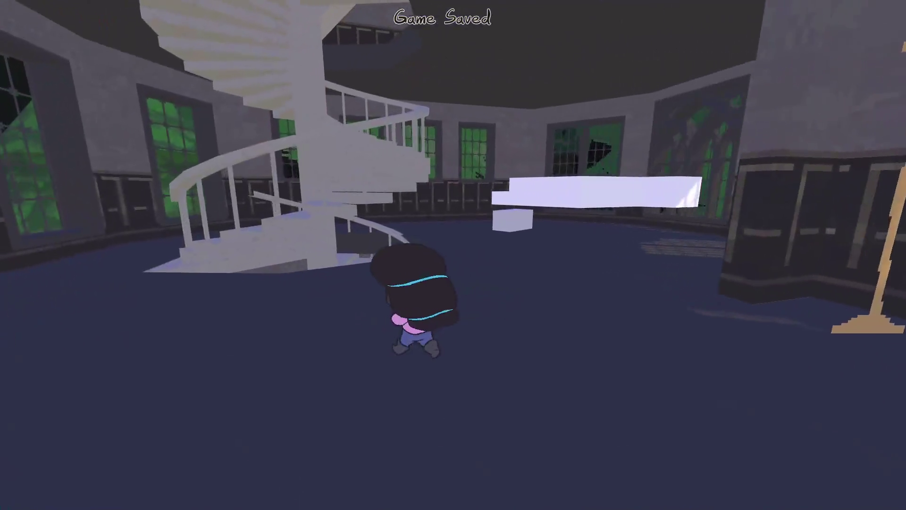
key(w)
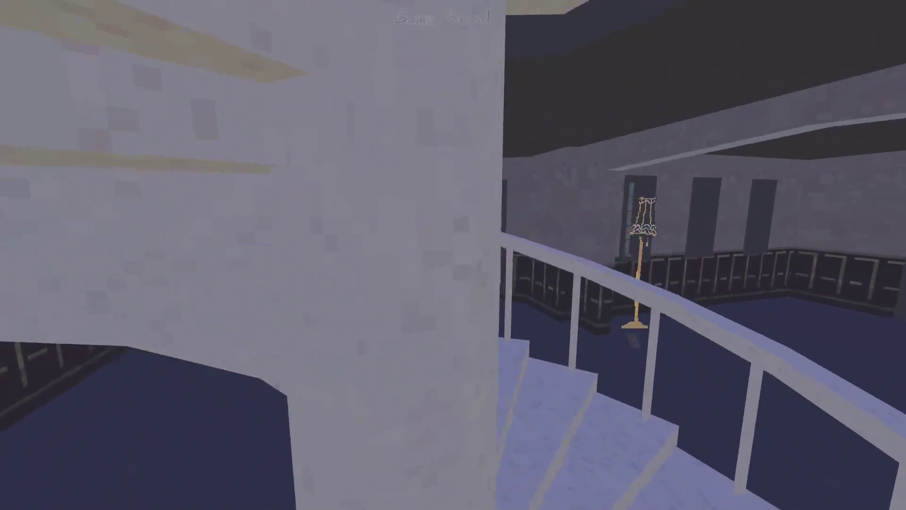
key(w)
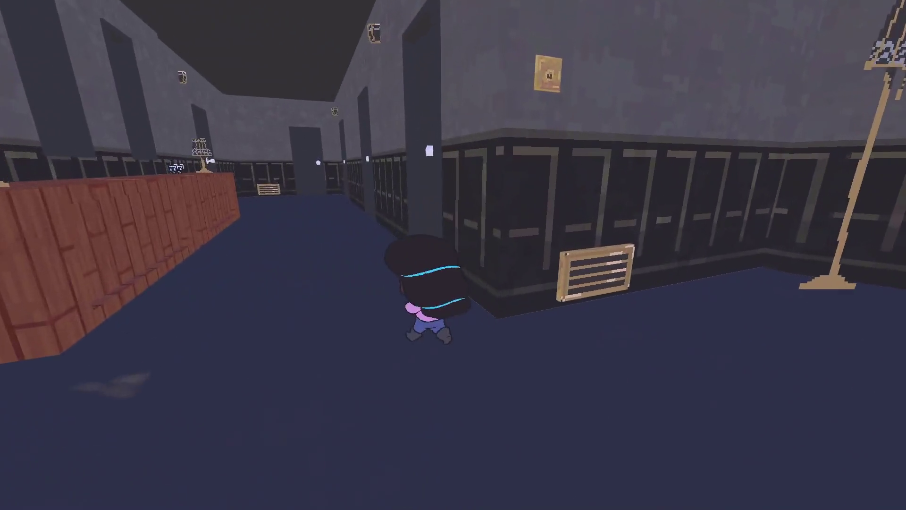
key(w)
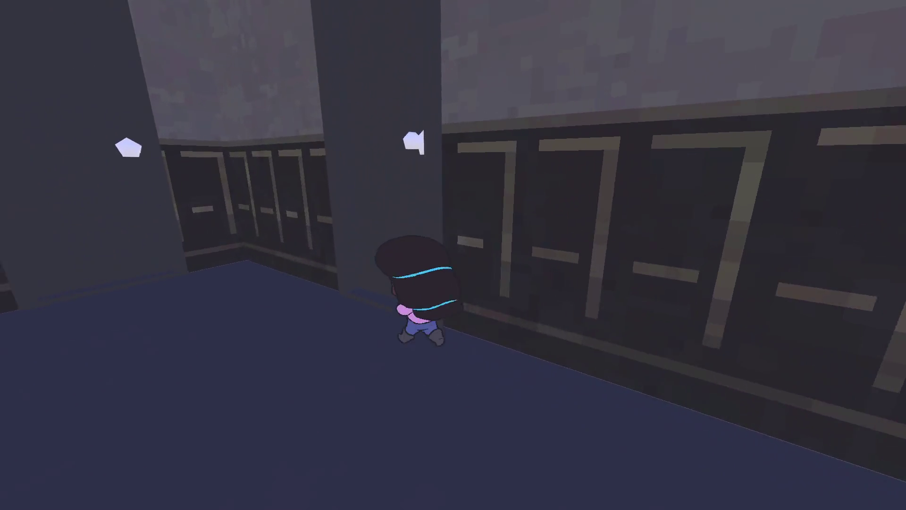
key(e)
key(w)
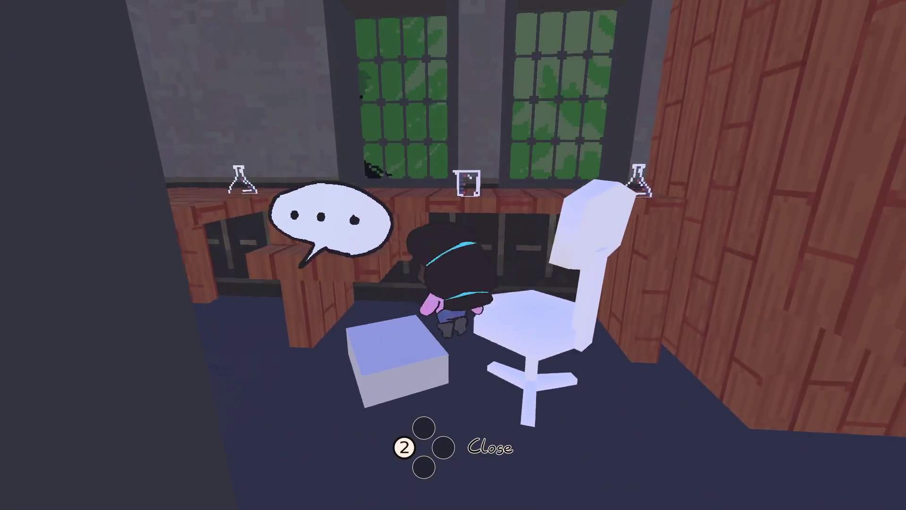
- Drink the Delicious Juice, hear the Ghost Hunters' reaction, and add a new NP-ToDo task
key(2)
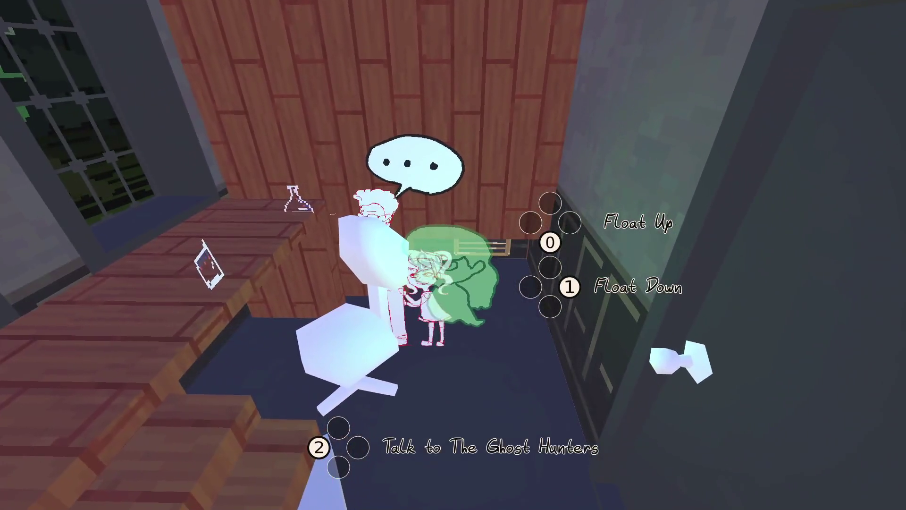
key(2)
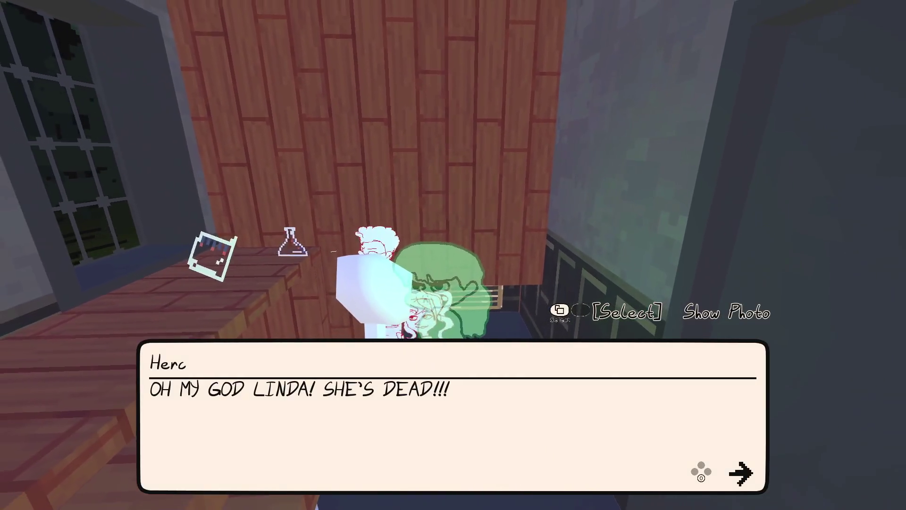
key(0)
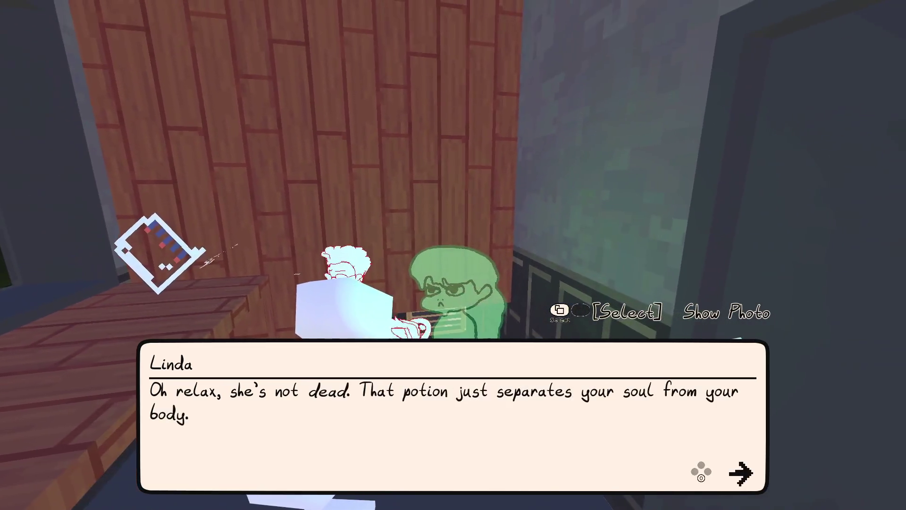
key(0)
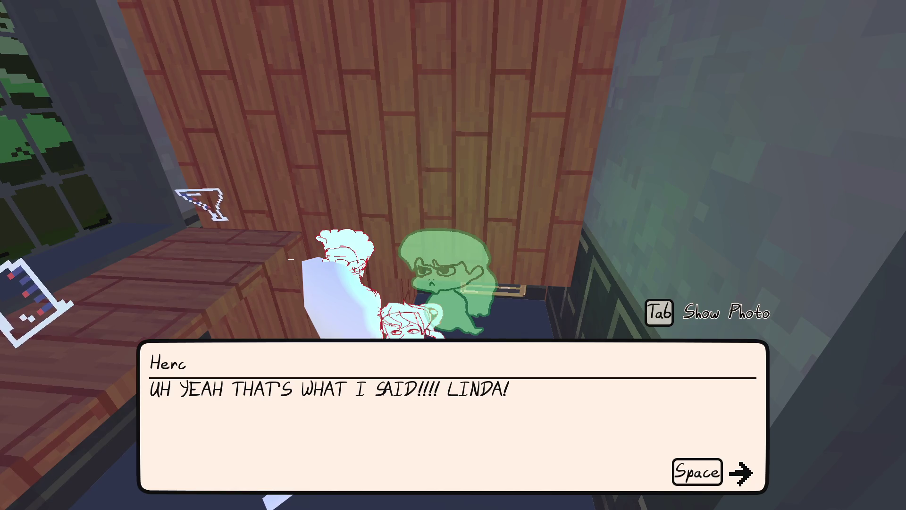
key(alt+Tab)
key(ctrl+n)
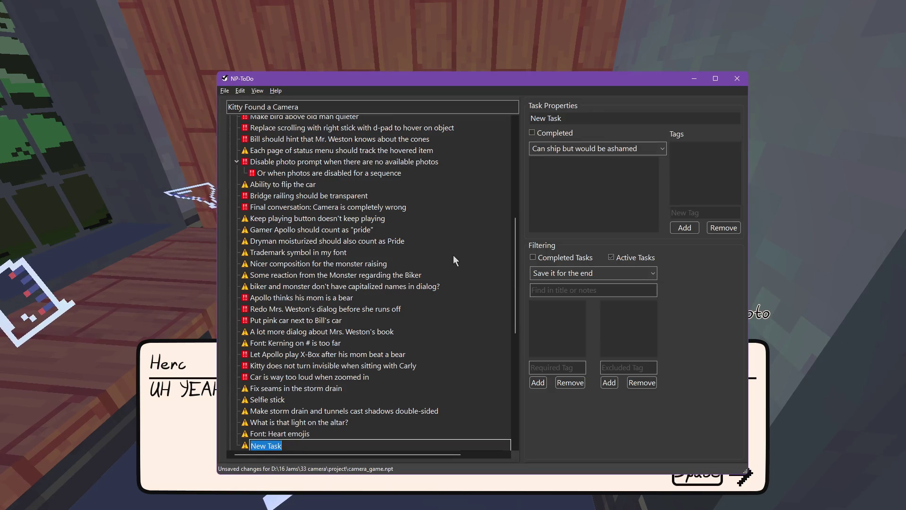
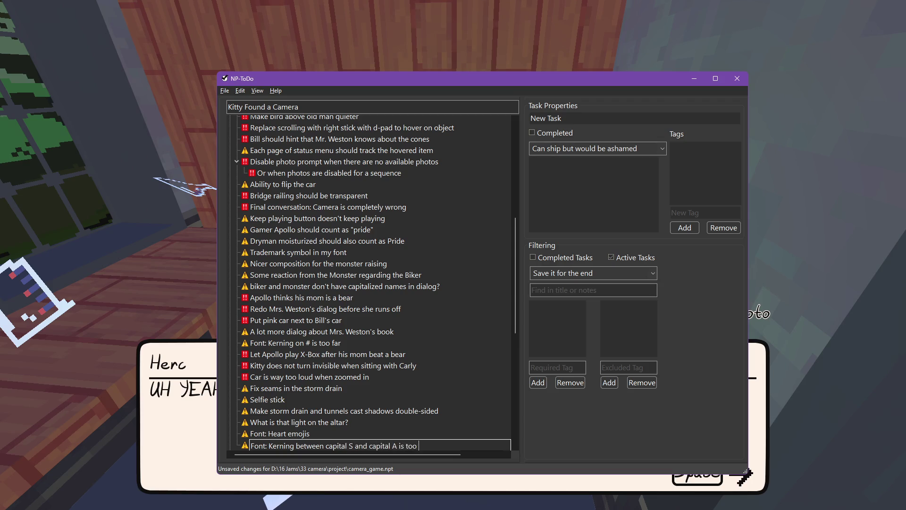
- Commit the S-and-A kerning task title, then advance Linda's and Herc's dialogue in the game
key(Return)
key(alt+Tab)
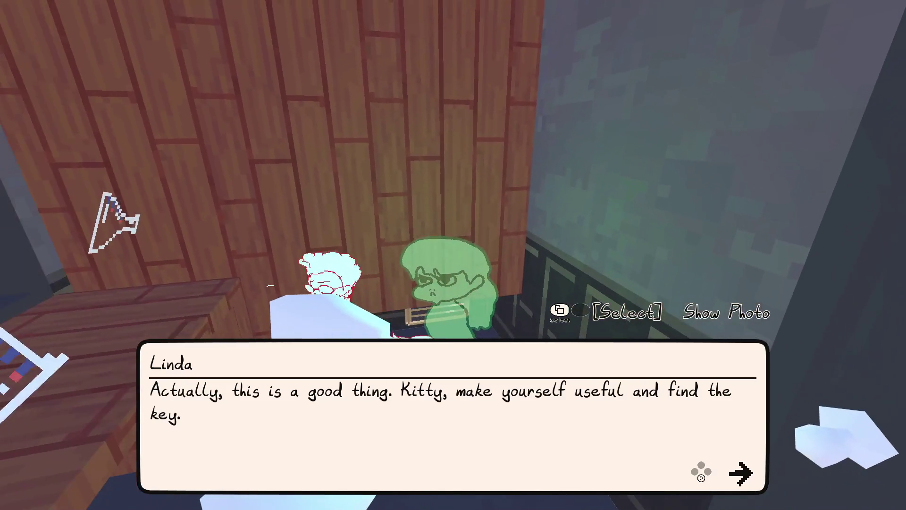
key(space)
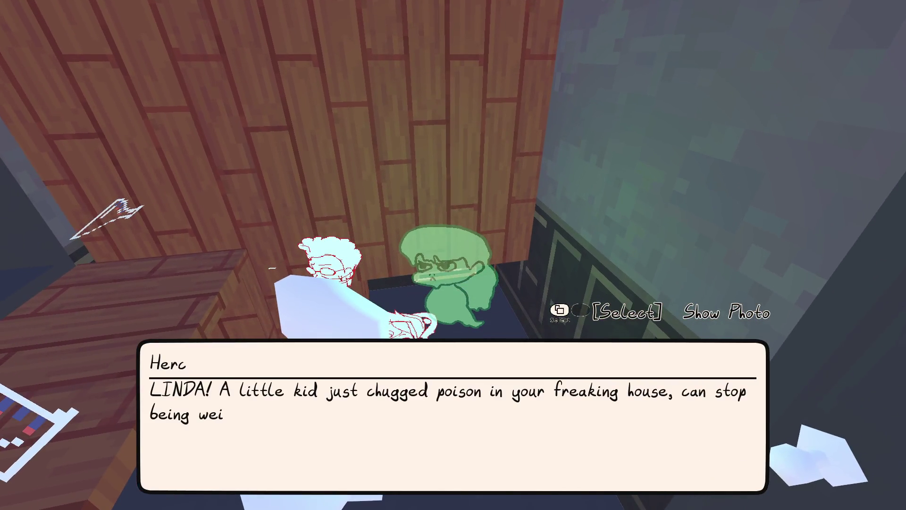
key(space)
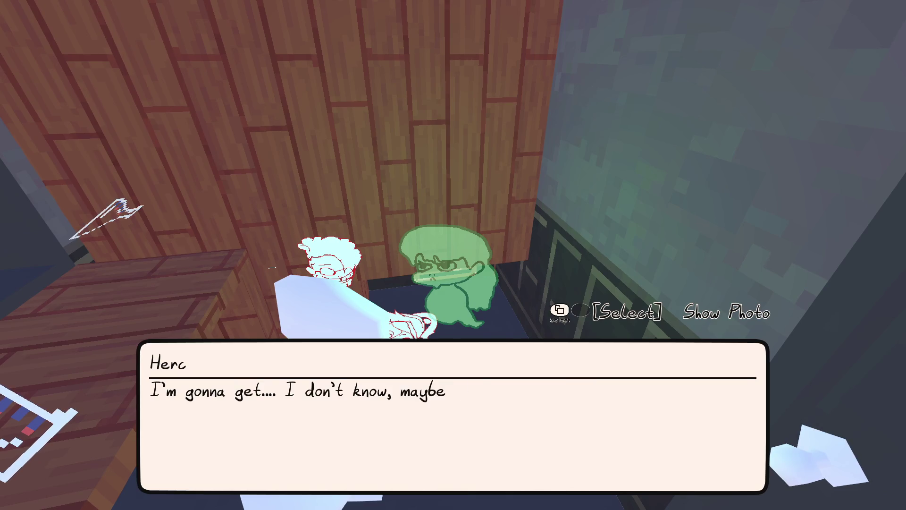
- Add the task 'Make all walls into camera bariers' to NP-ToDo and save the list
key(alt+Tab)
key(ctrl+n)
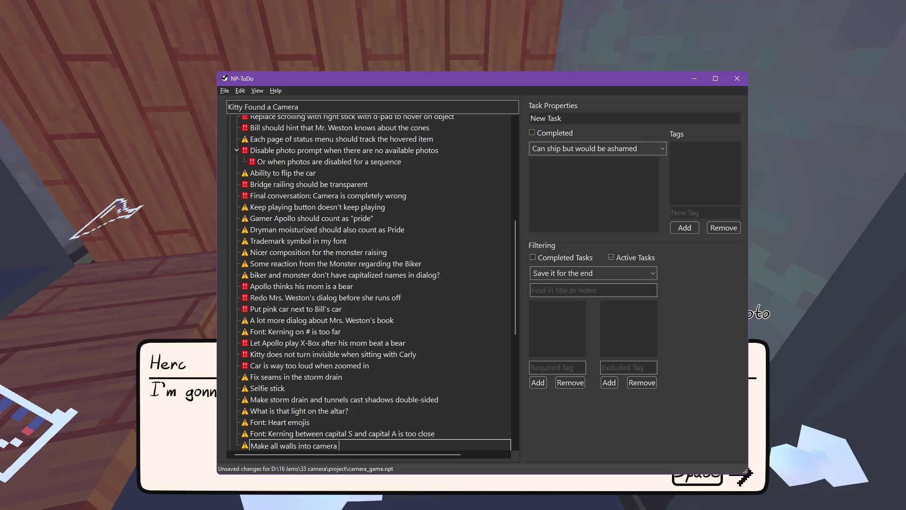
key(ctrl+s)
key(alt+Tab)
- Talk to Linda again and answer 'You stupid child. I'm dead or something!!'
key(space)
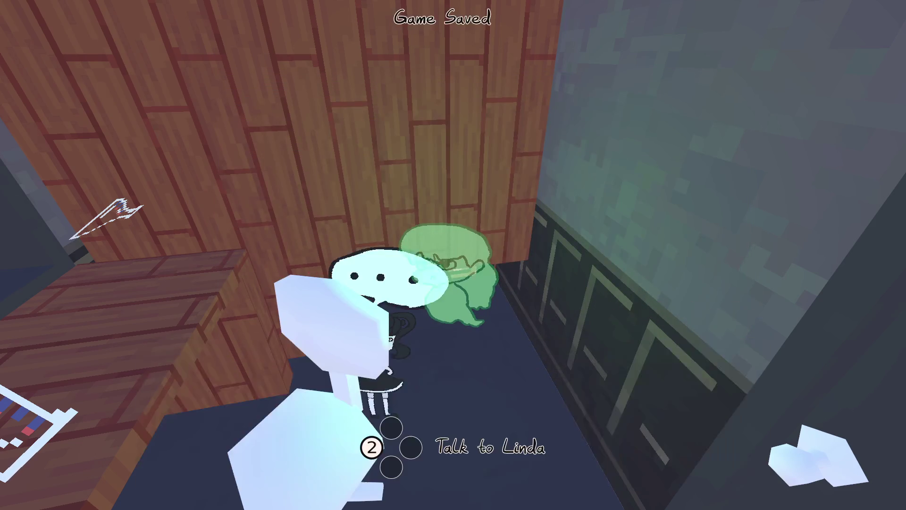
key(e)
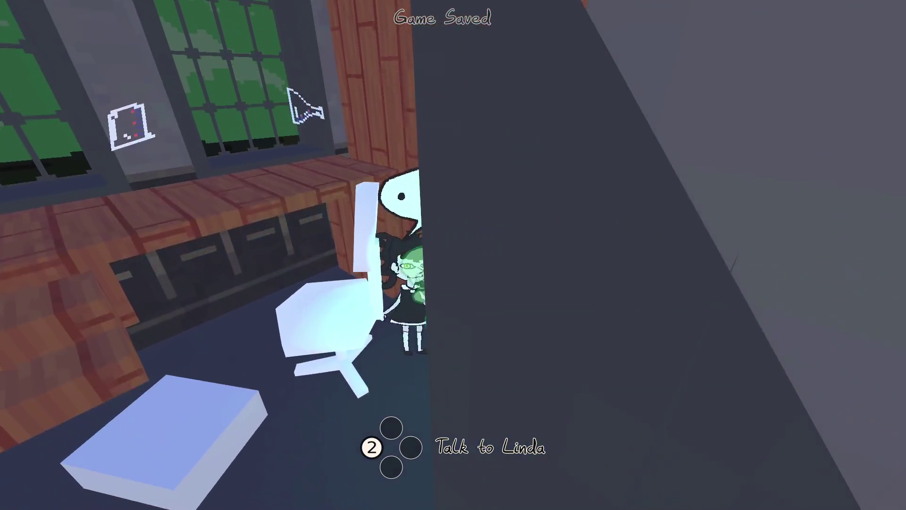
key(2)
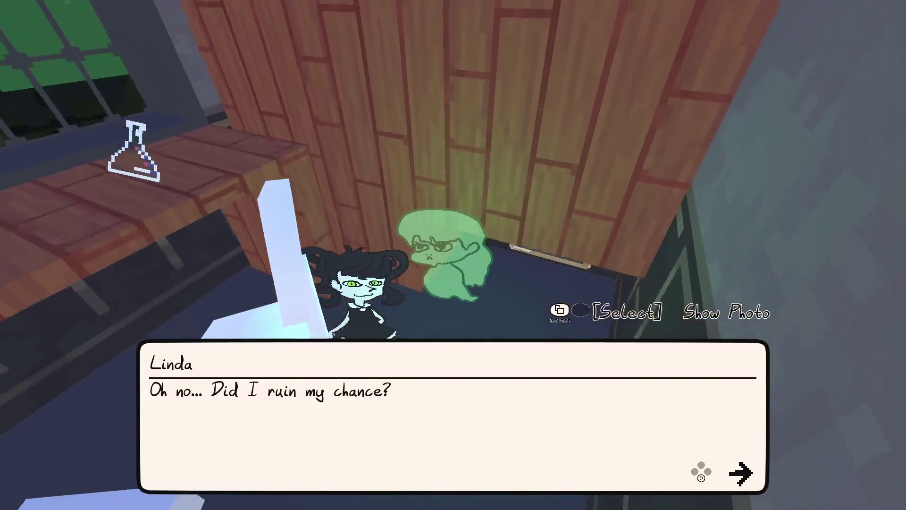
key(space)
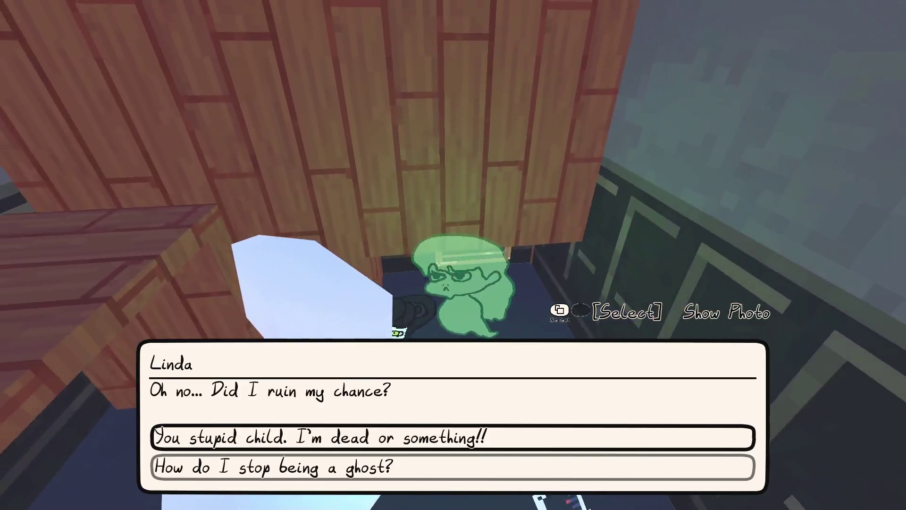
key(Down)
key(Up)
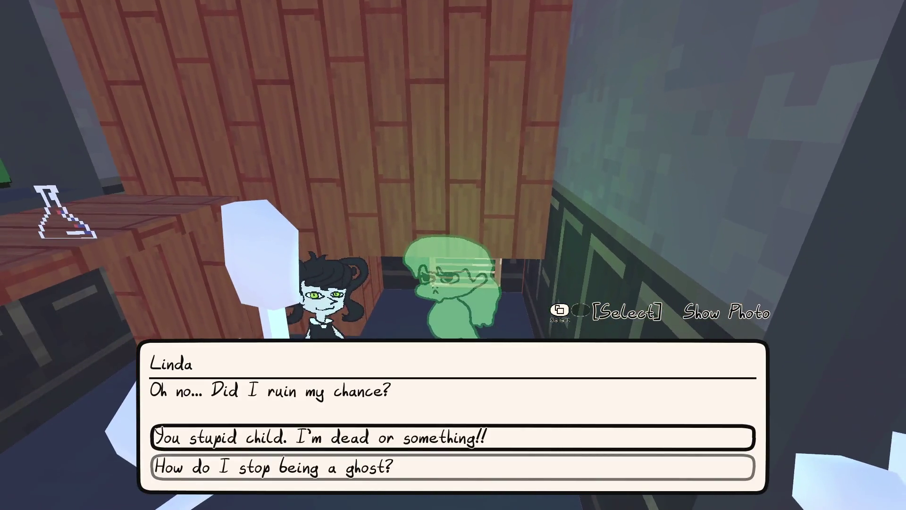
key(space)
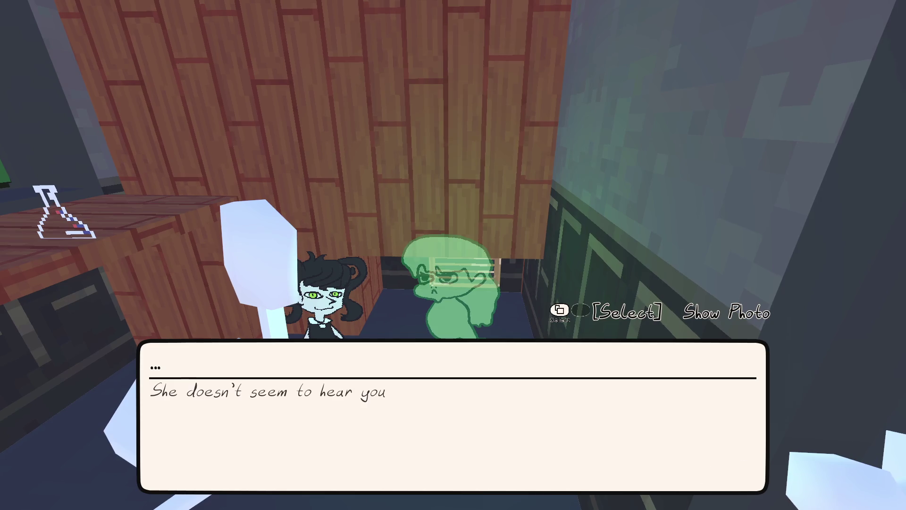
key(space)
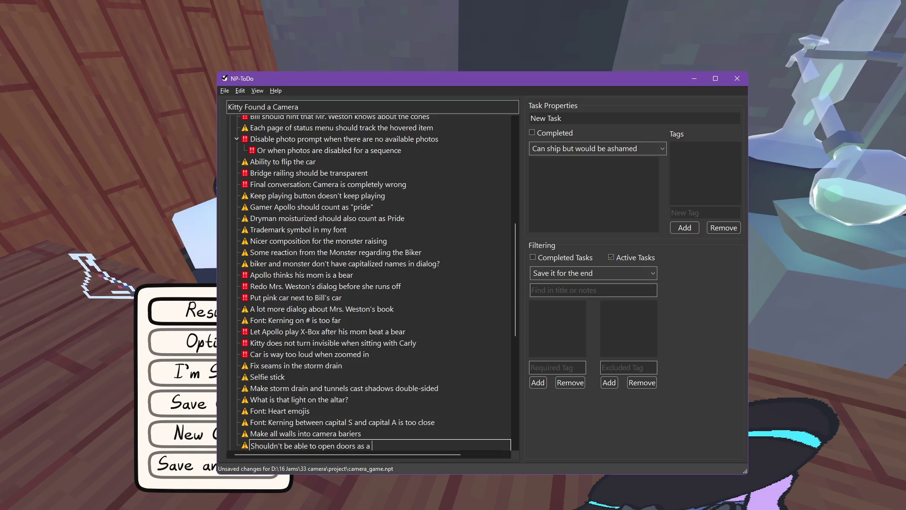
- Log the task 'Shouldn't be able to open doors as a ghost' with a priority, save, and resume play
key(Return)
scroll(356, 305, down, 2)
right_click(308, 381)
mouse_move(358, 401)
key(ctrl+s)
key(alt+Tab)
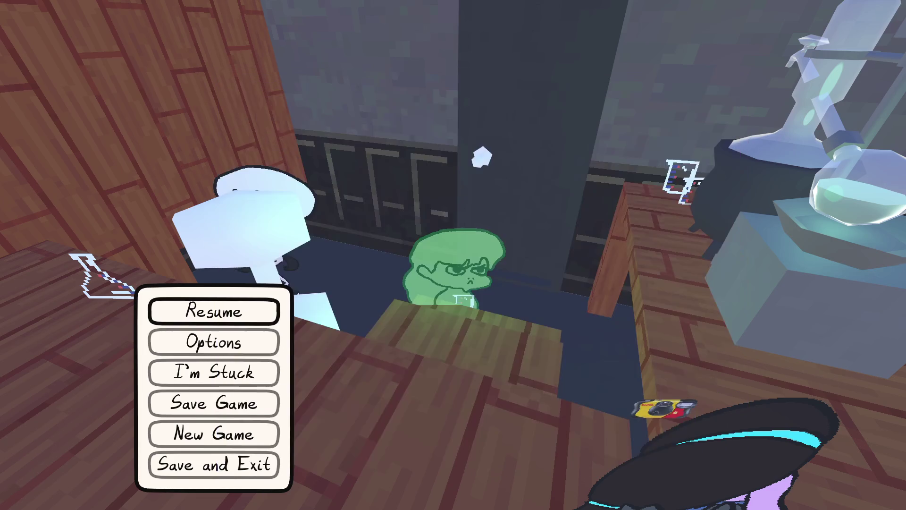
key(Escape)
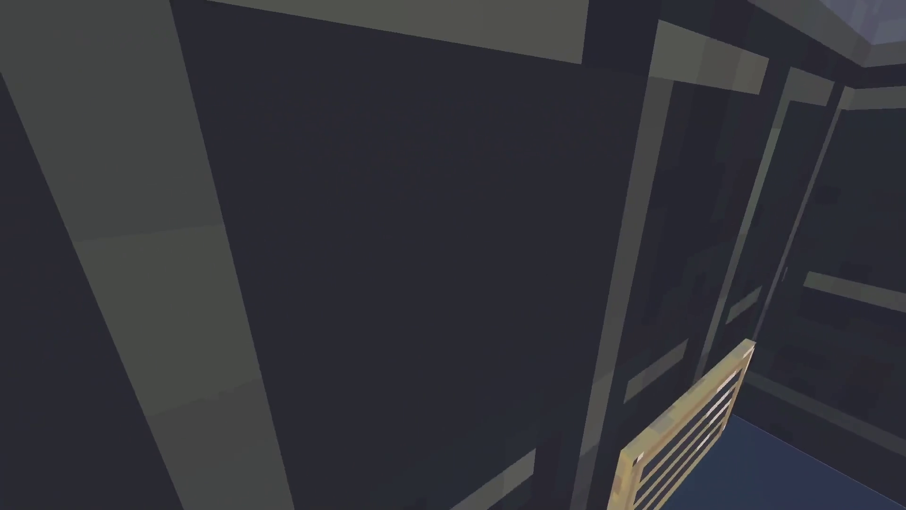
- Pass through the wall, turn on the floor and hallway table lamps, and float along the dresser
key(e)
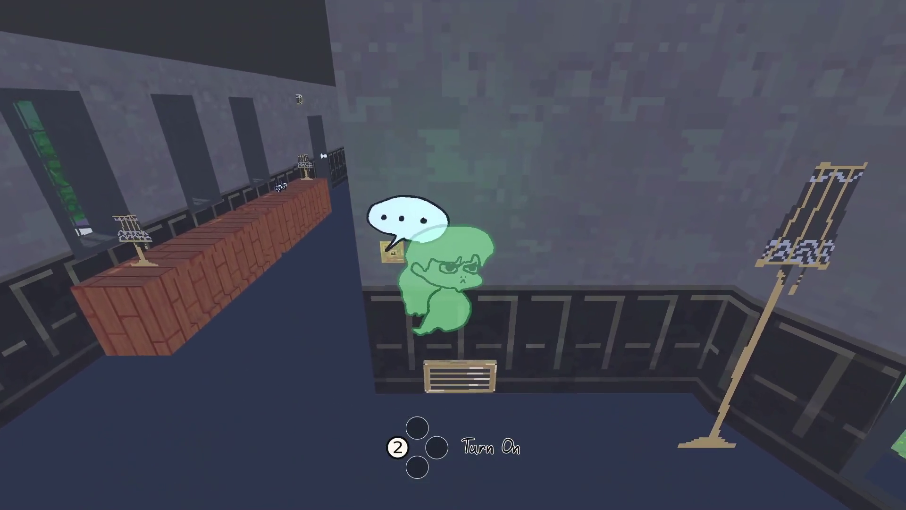
key(e)
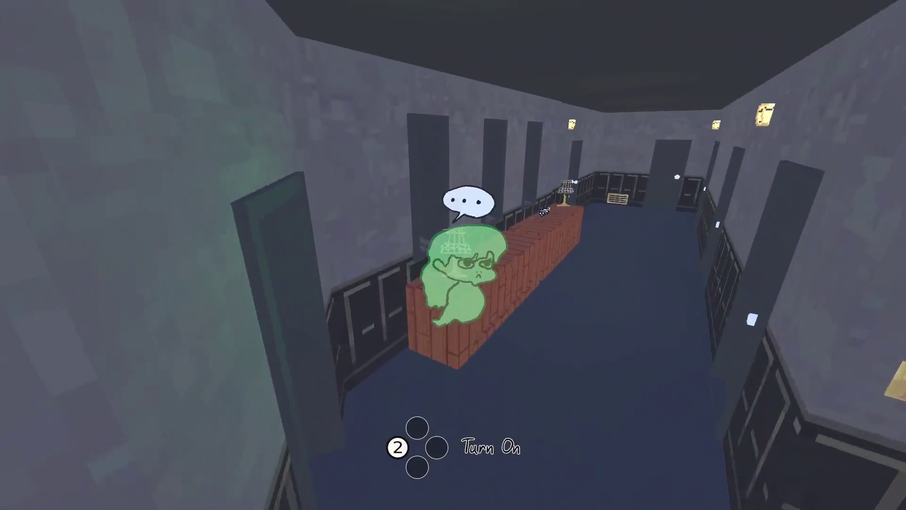
key(e)
key(w)
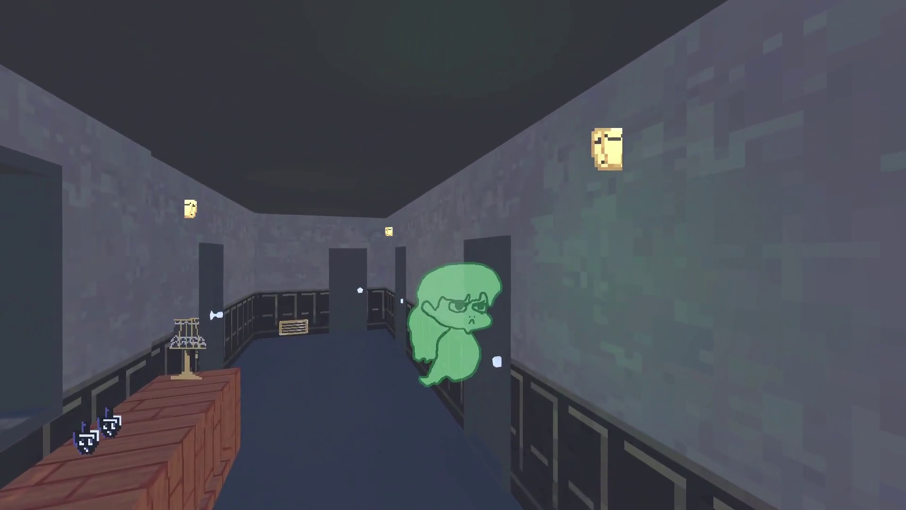
key(w)
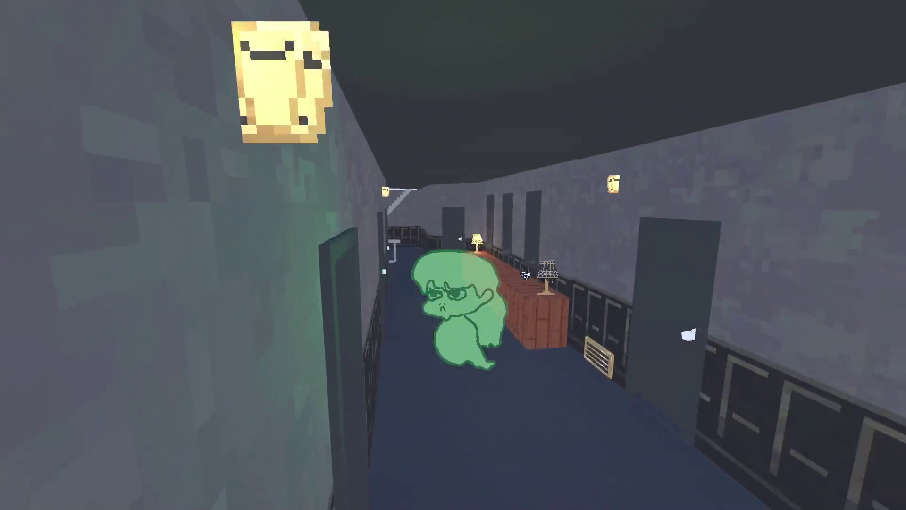
key(w)
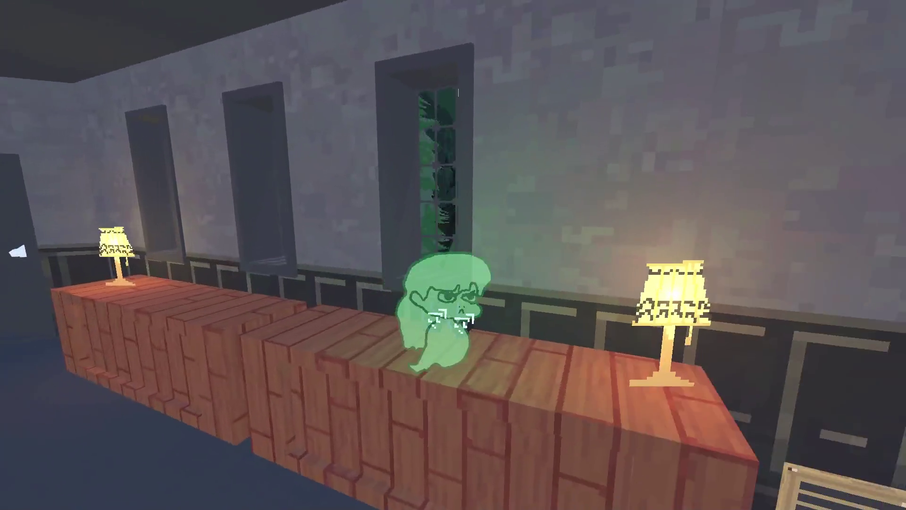
key(a)
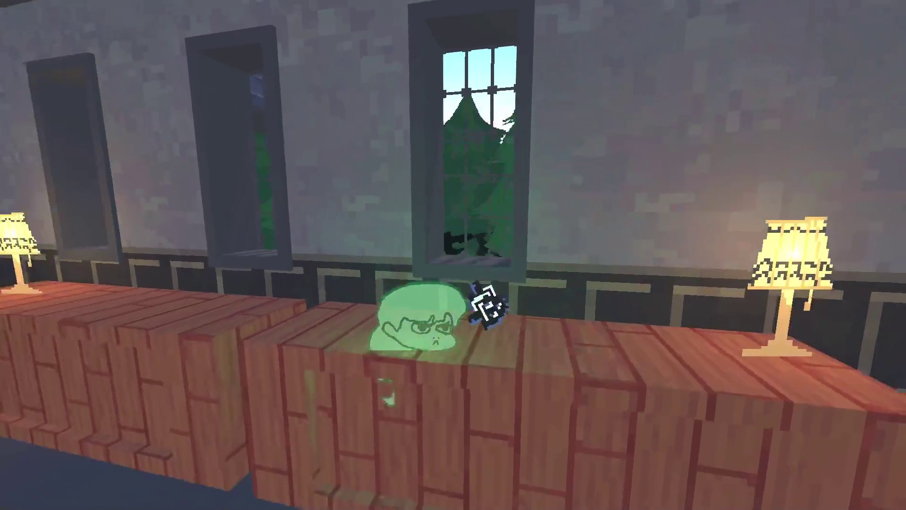
key(a)
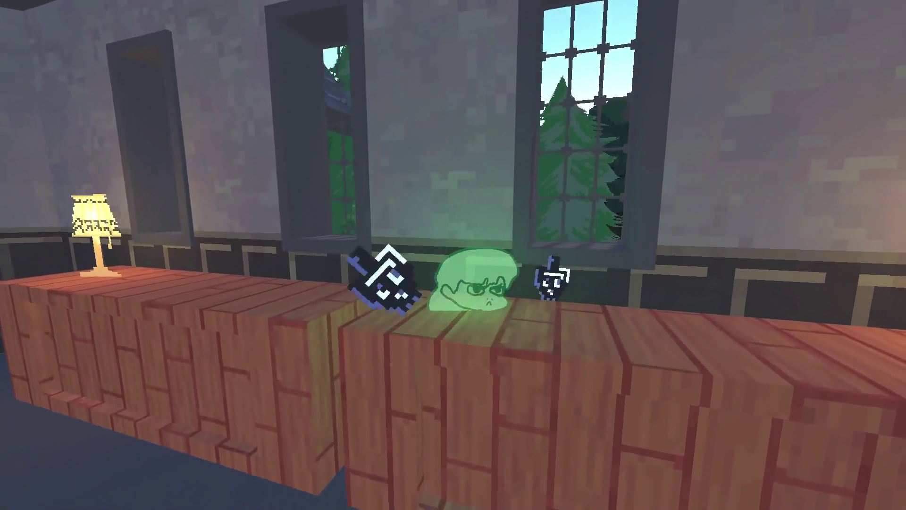
- Float the ghost down the spiral staircase and over to Linda
key(w)
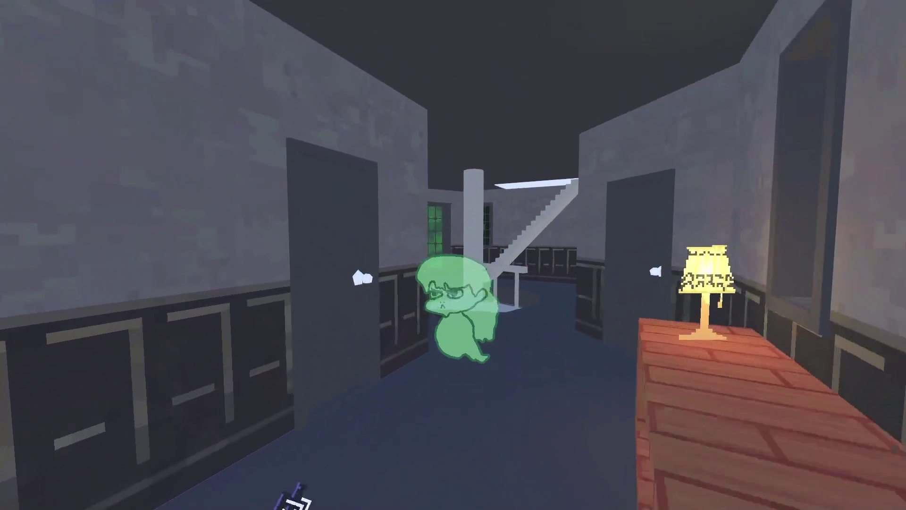
key(w)
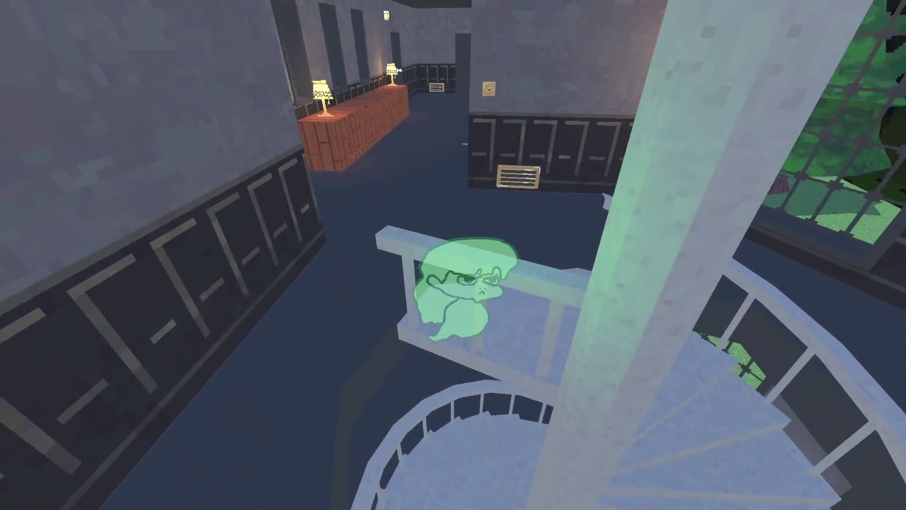
key(w)
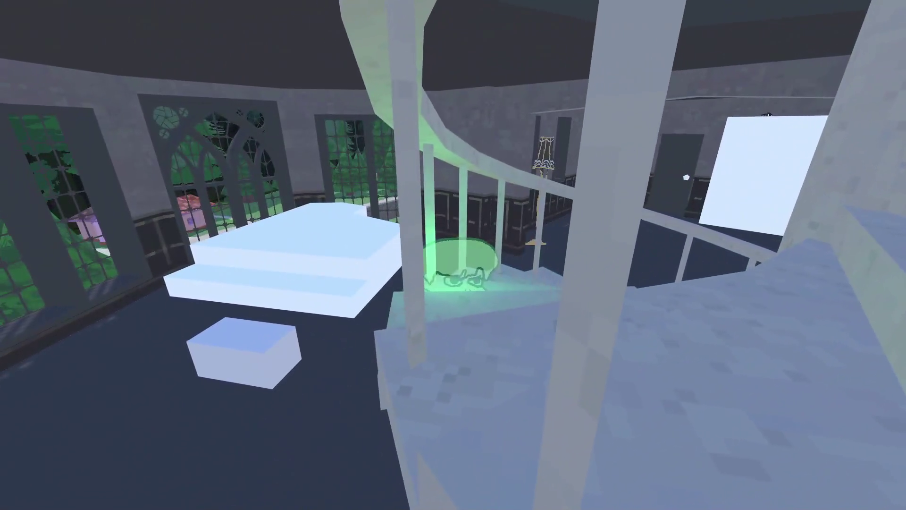
key(w)
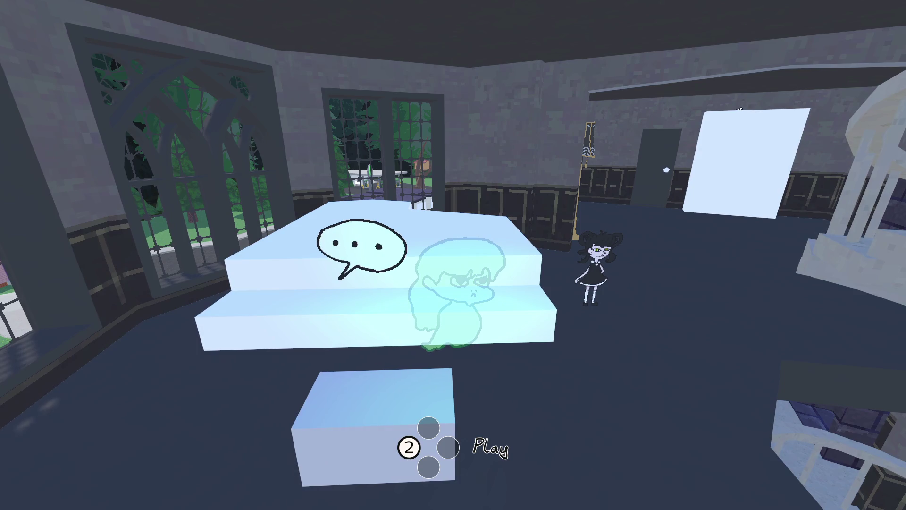
key(d)
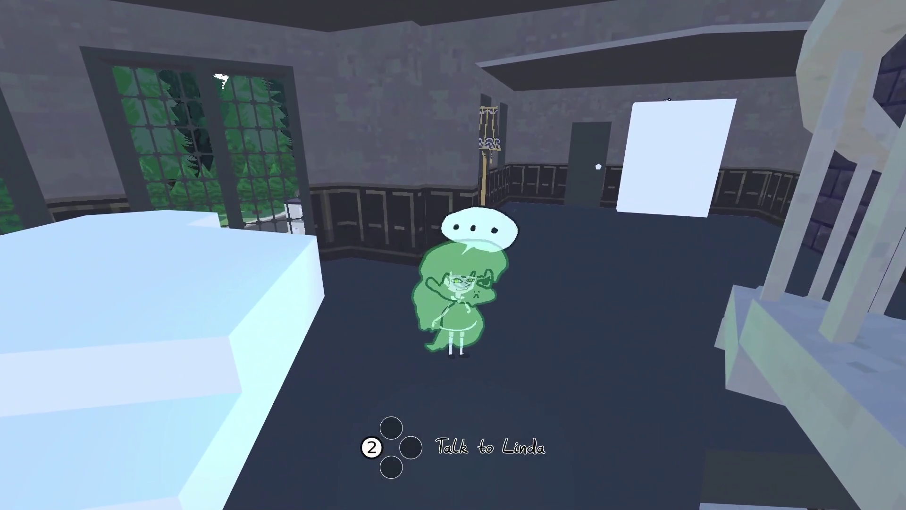
- Talk to Linda until she asks for the black key to her dad's room
key(2)
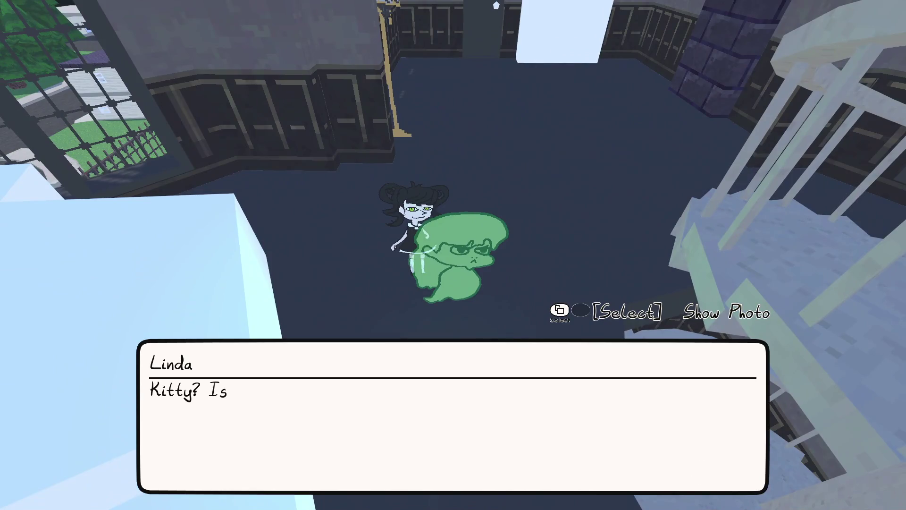
key(space)
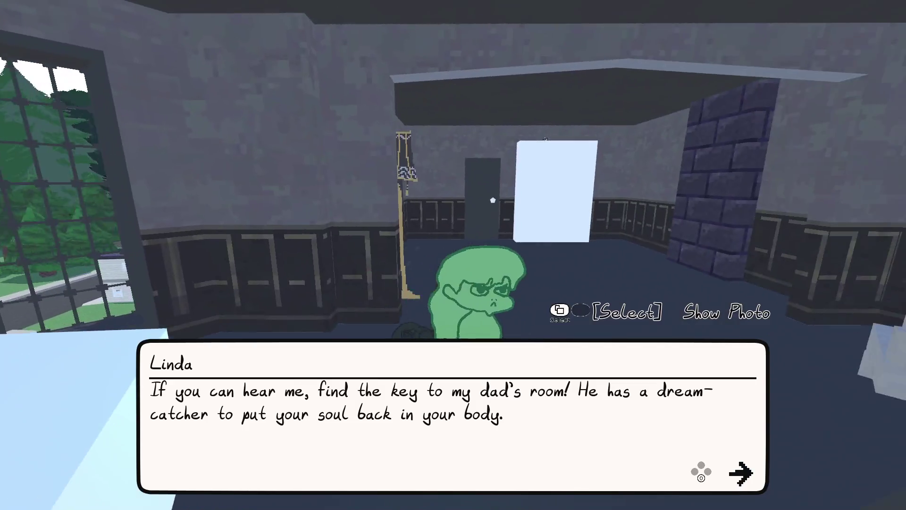
key(space)
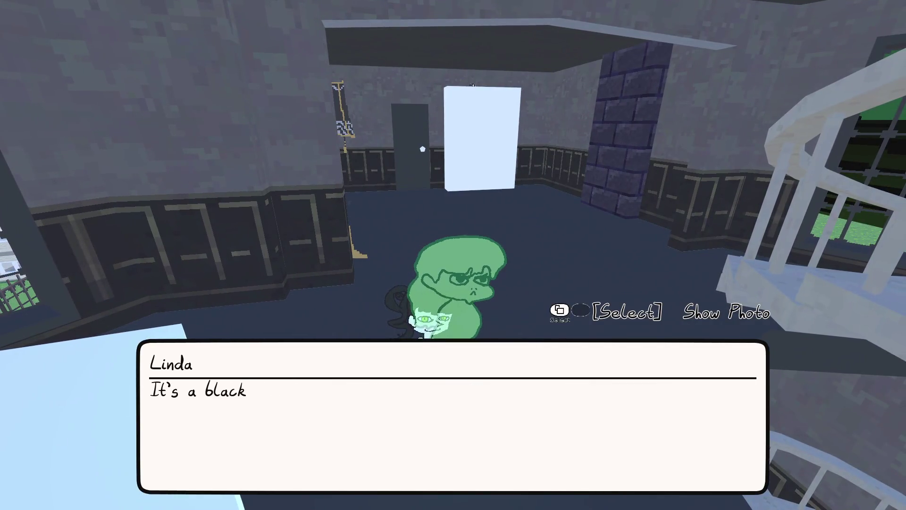
key(space)
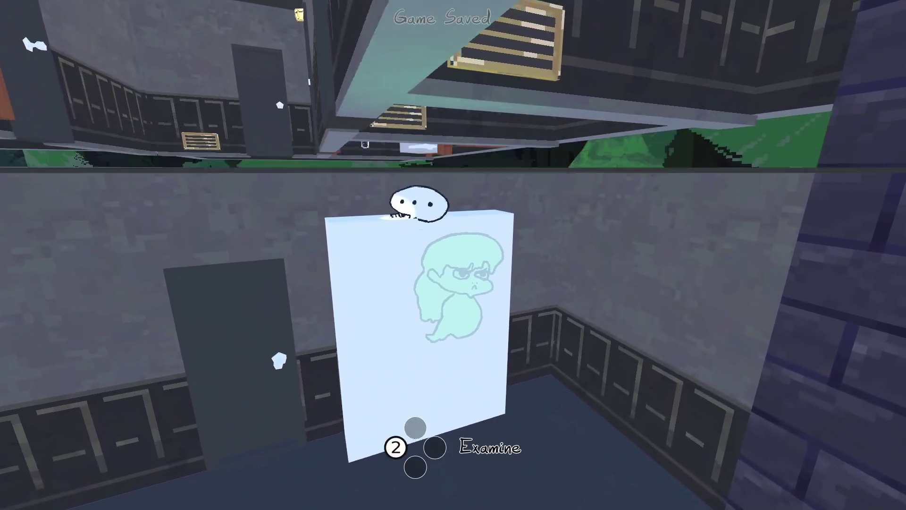
- Examine the glowing panel to find the key and talk to Linda about it
key(e)
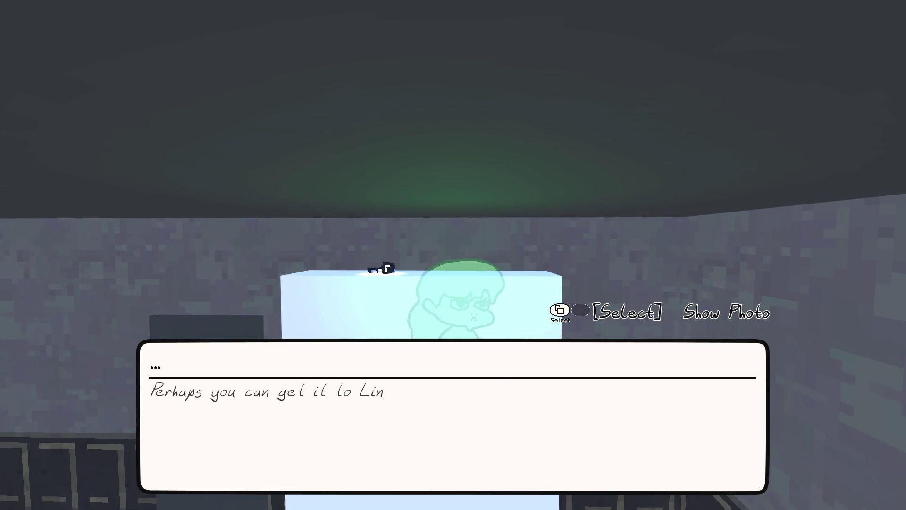
key(e)
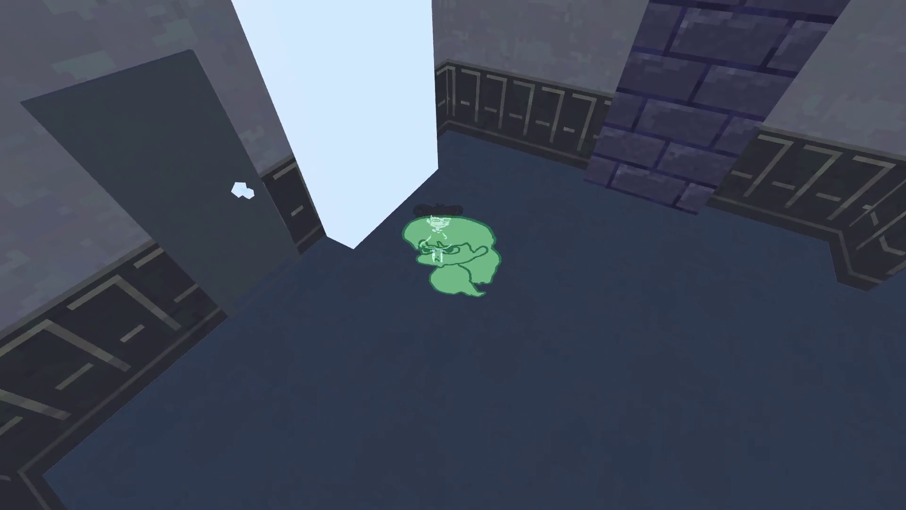
key(e)
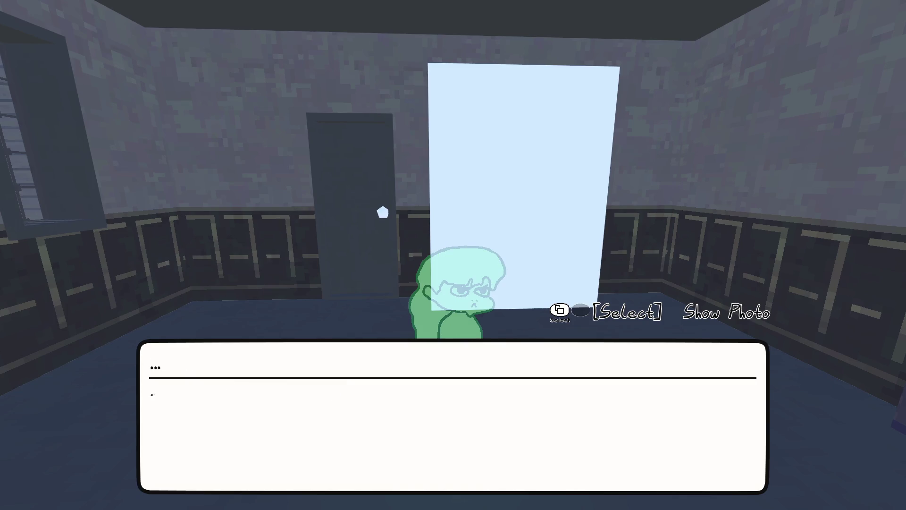
key(e)
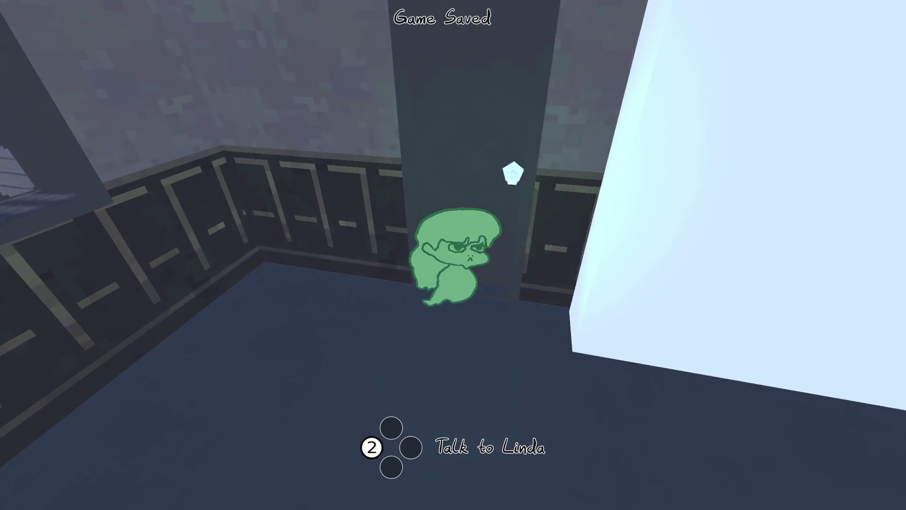
- Move the ghost next to Linda and pause the game
key(w)
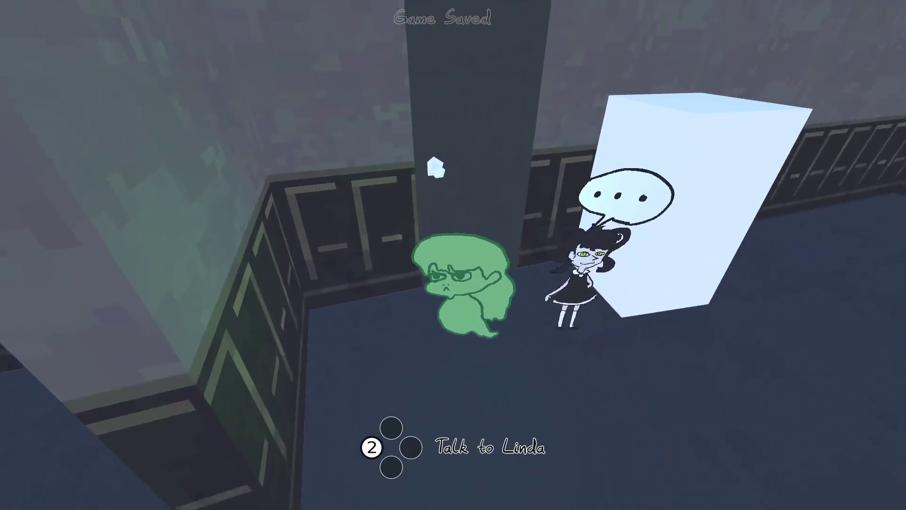
key(Escape)
key(alt+Tab)
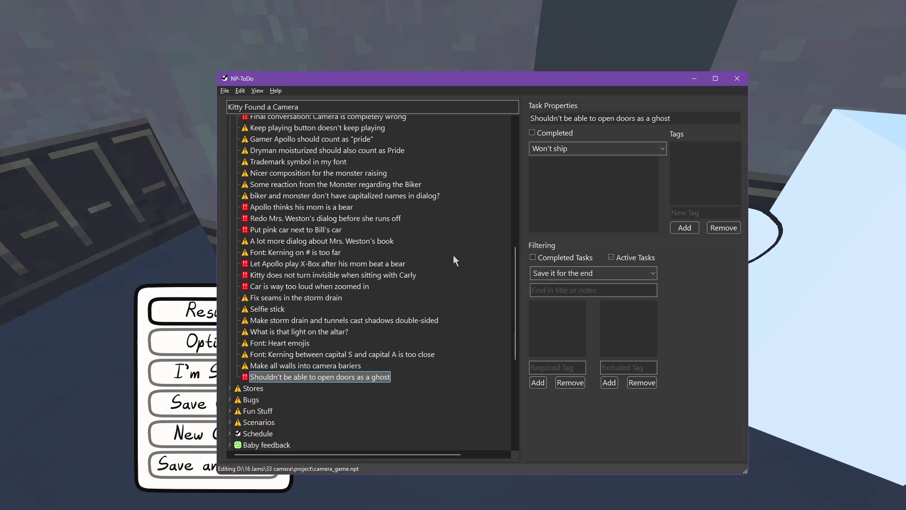
- Add the task 'Linda's supposed to open the door to her dad's room' at Won't ship priority, then resume the game
key(Insert)
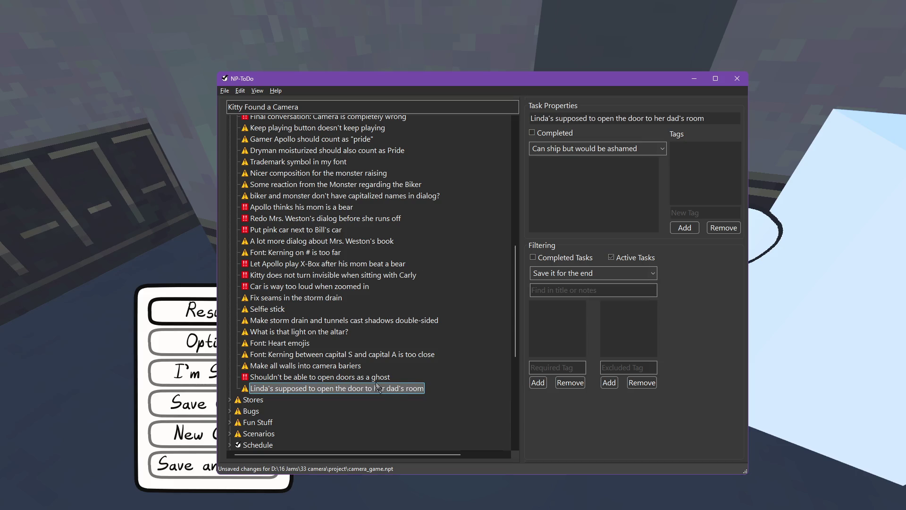
click(459, 408)
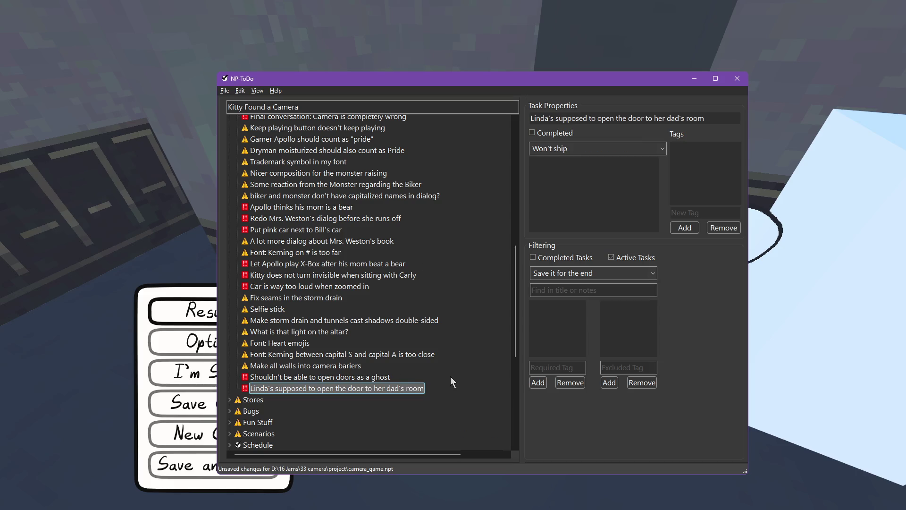
key(alt+Tab)
key(Escape)
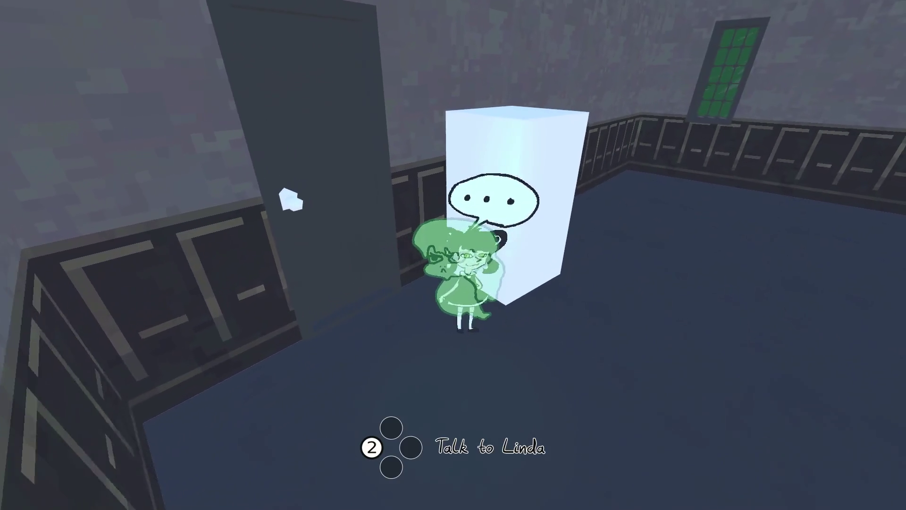
- Talk with Linda until Kitty stops being a ghost, then pick up the attic key
key(2)
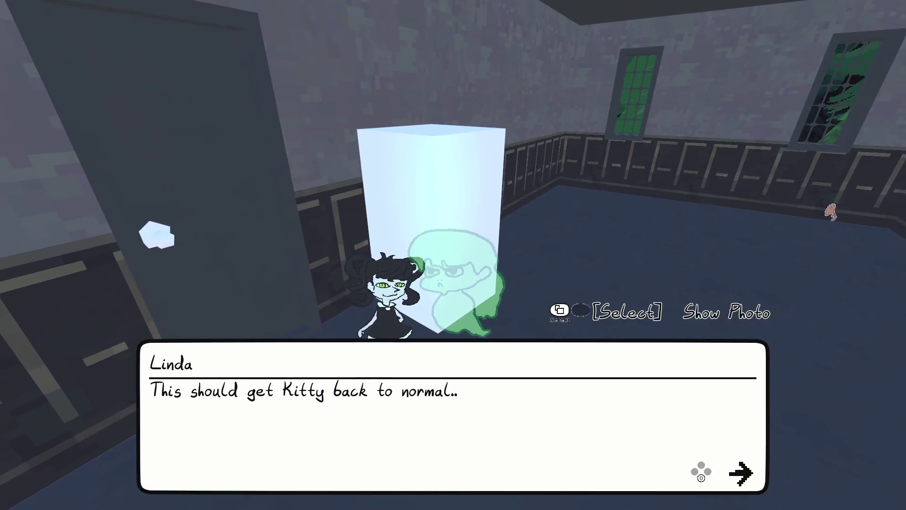
key(space)
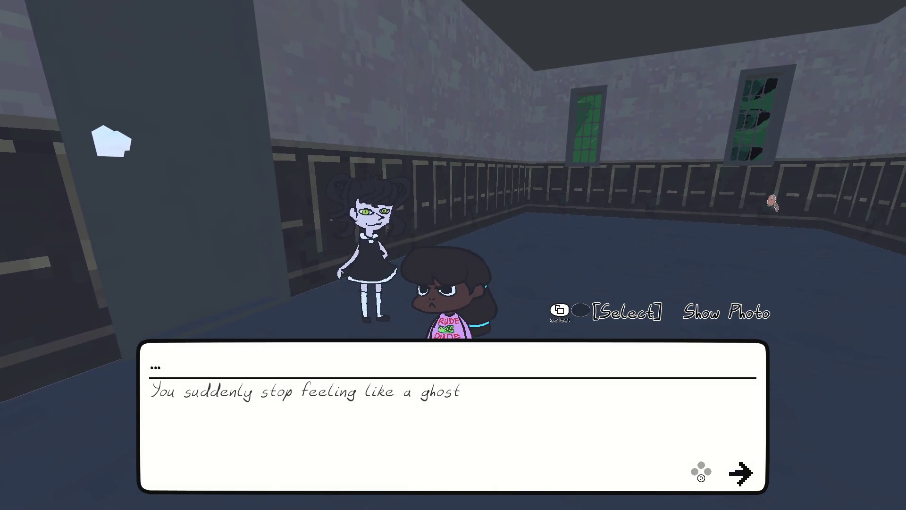
key(space)
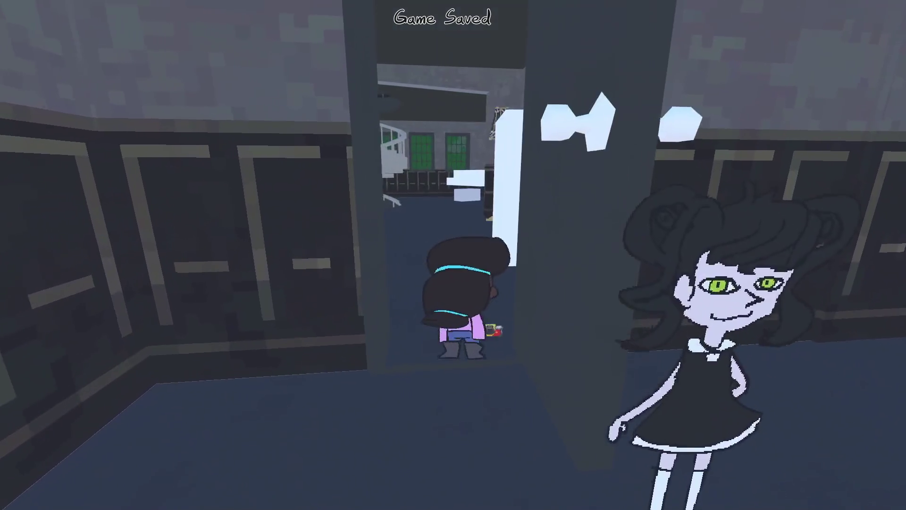
key(space)
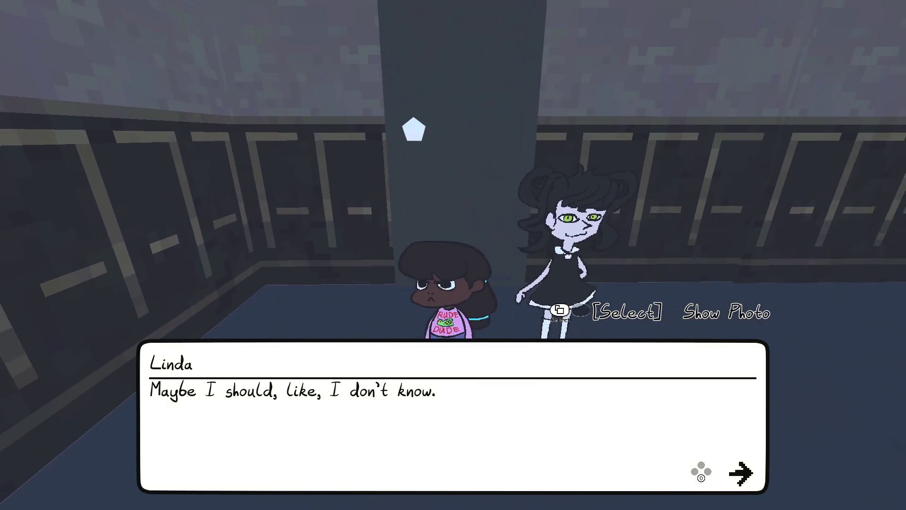
key(space)
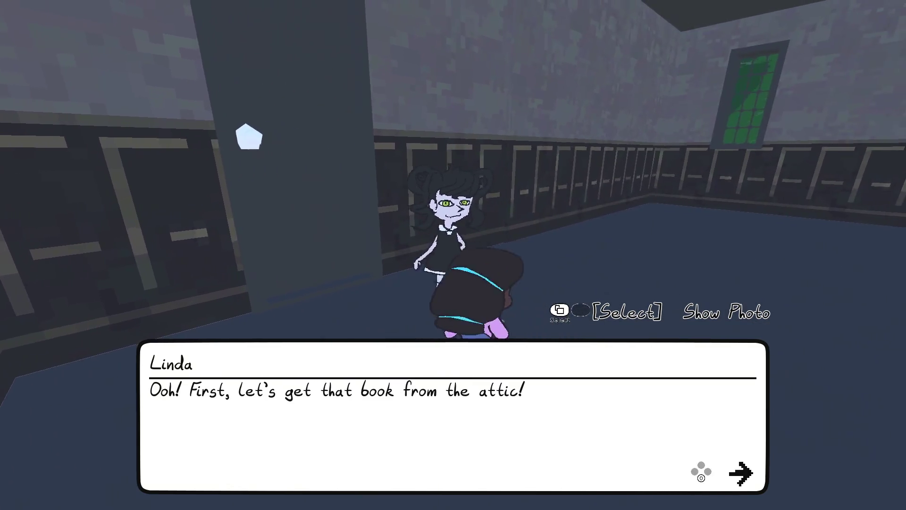
key(space)
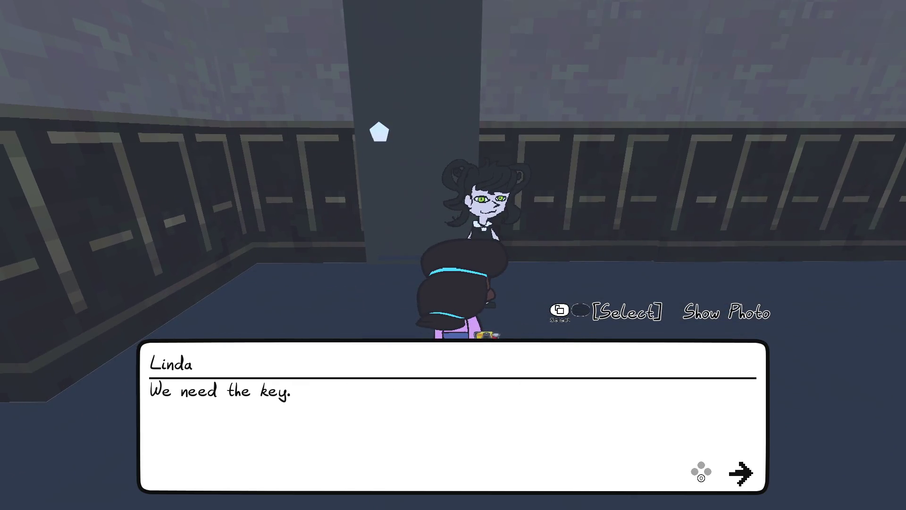
key(space)
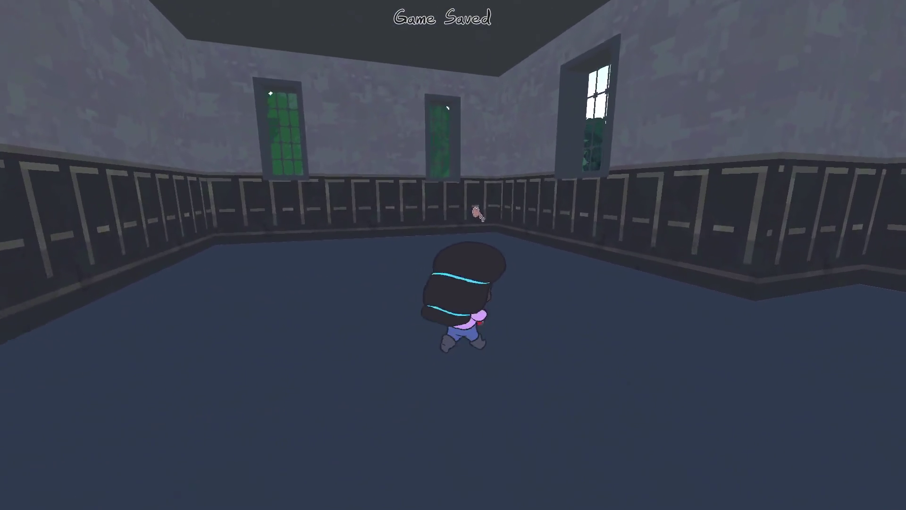
key(w)
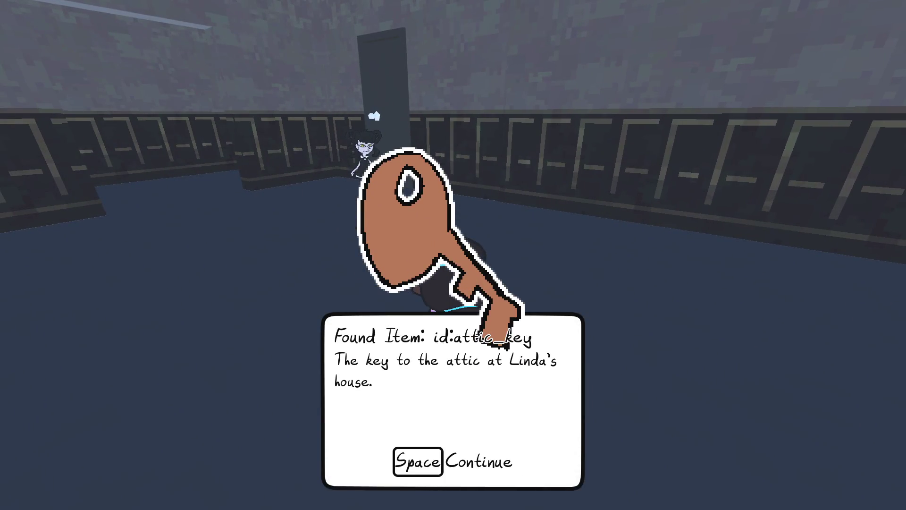
- Add 'id:attic_key An Attic Key' on line 81 of ids.csv and save it
key(alt+Tab)
key(Return)
key(BackSpace)
key(Return)
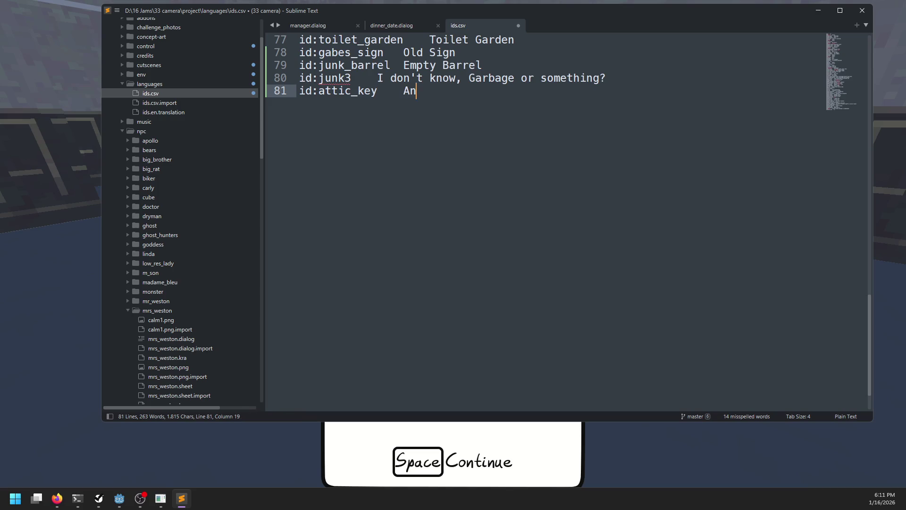
text(Key)
key(ctrl+s)
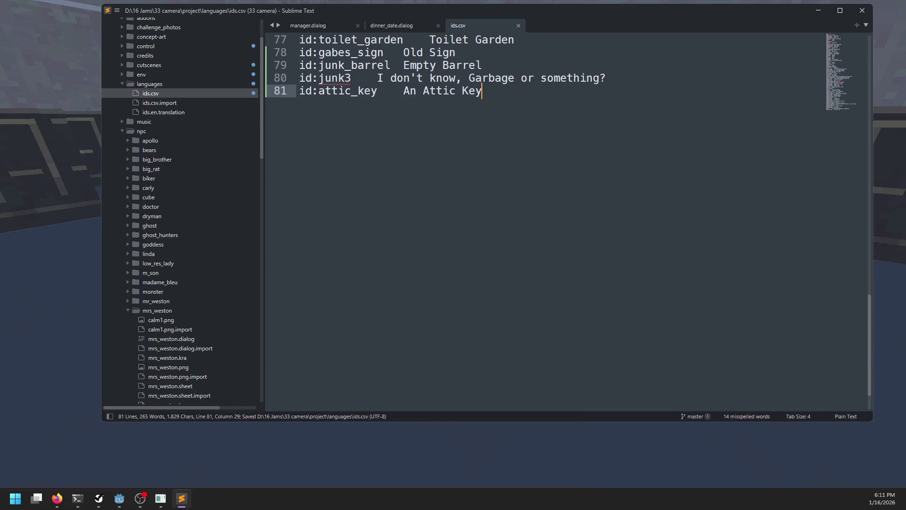
key(alt+Tab)
- Talk to Linda and answer 'Here it is.' to show her the key
key(w)
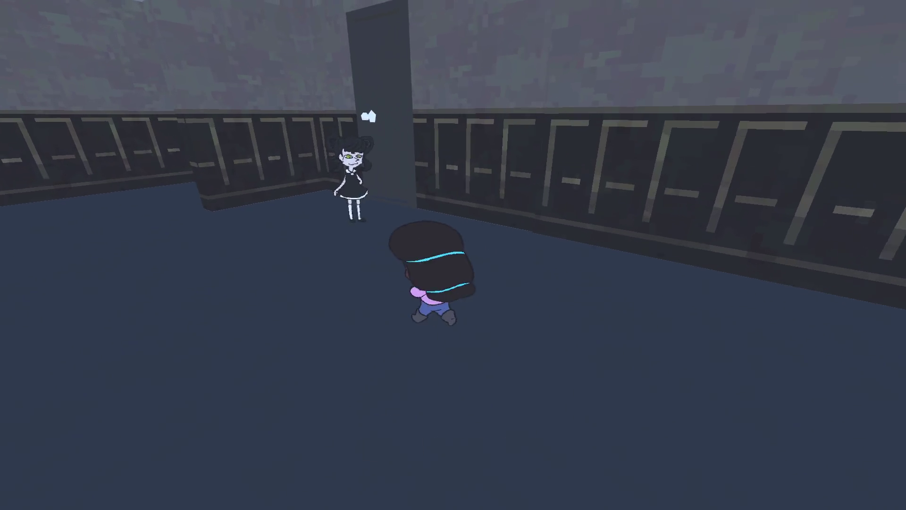
key(e)
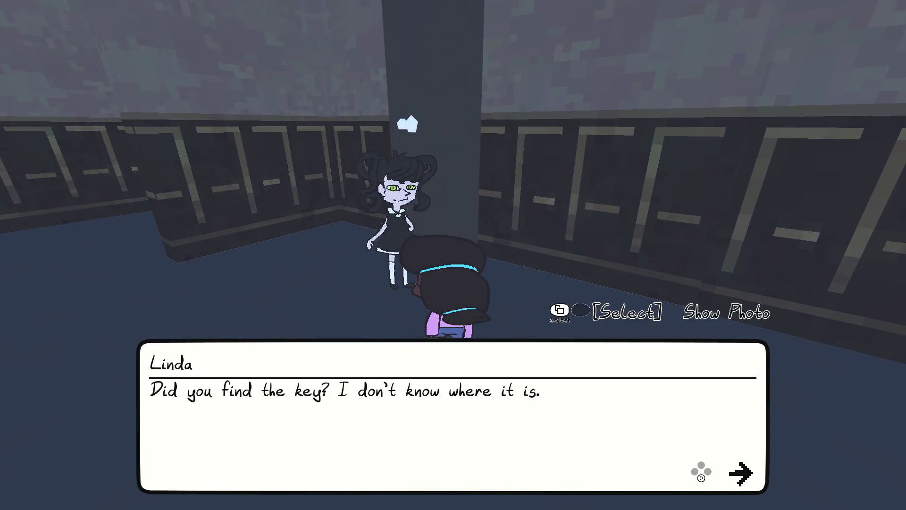
key(Escape)
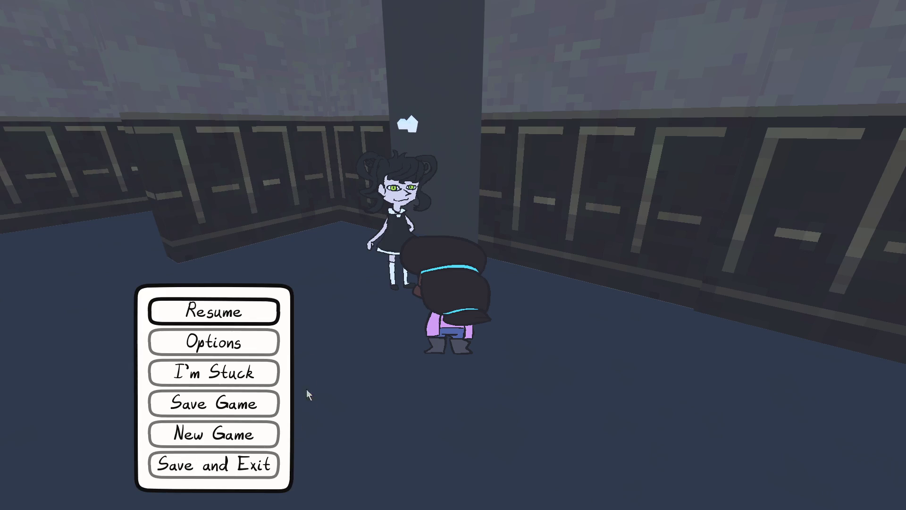
key(Escape)
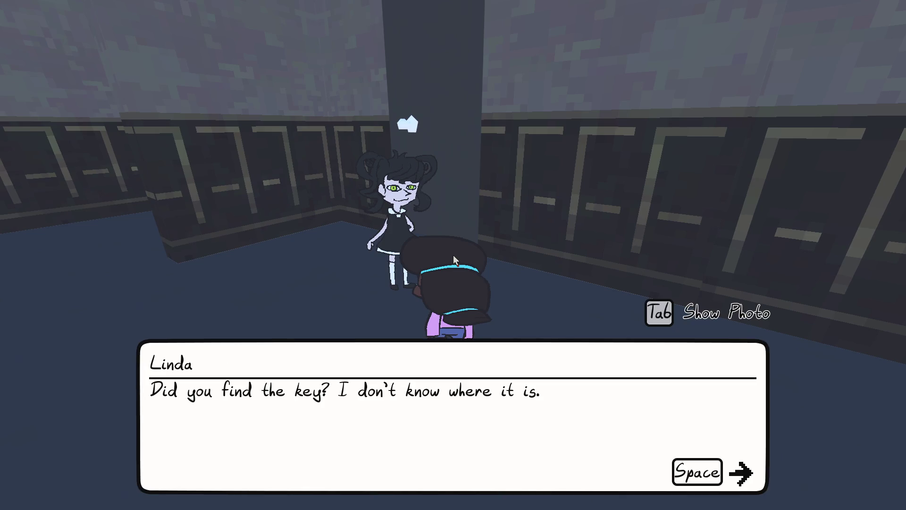
key(space)
key(space)
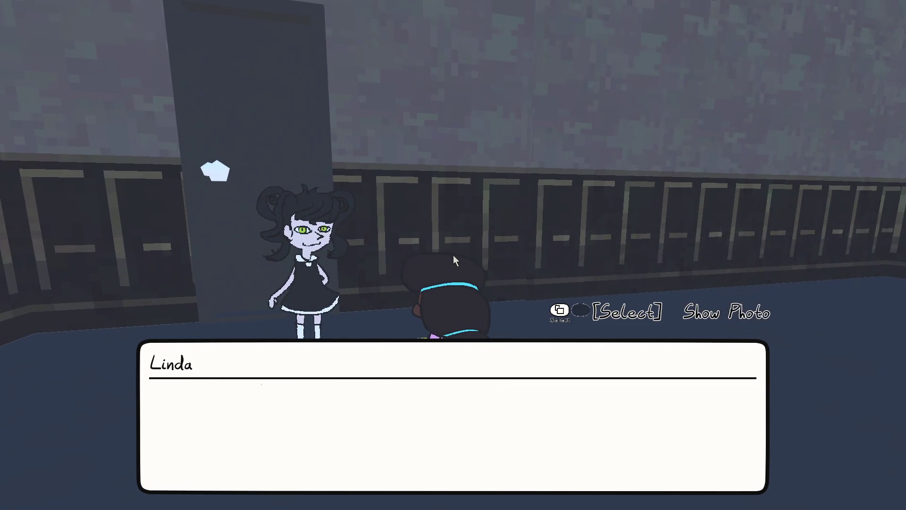
key(space)
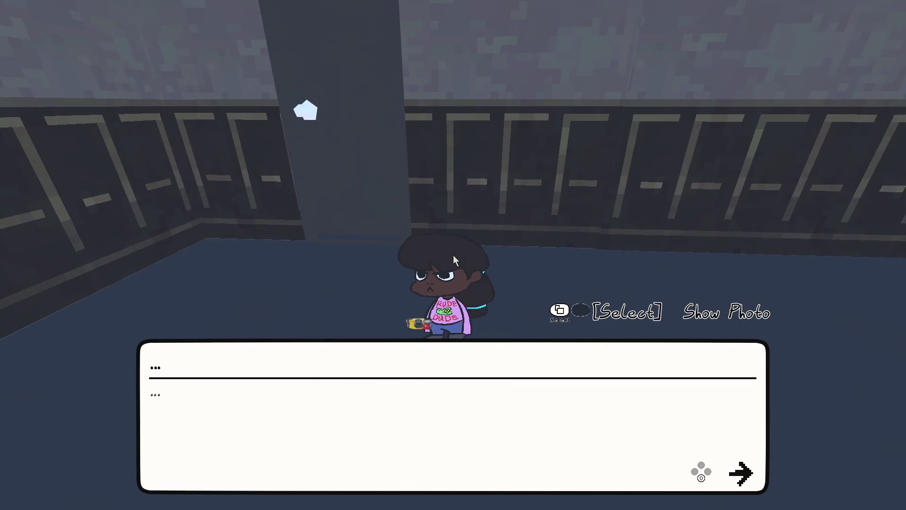
key(space)
key(Escape)
key(Escape)
- Walk through the doorway and climb the staircases up to the attic
key(w)
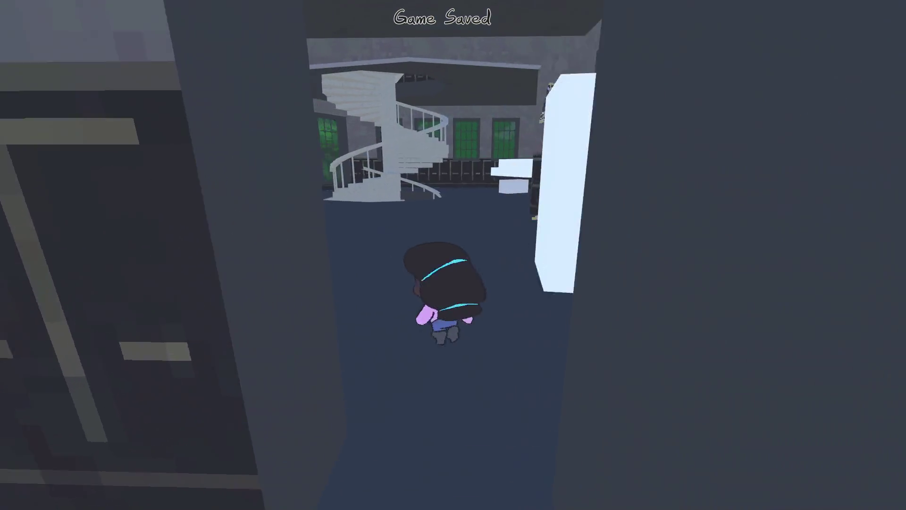
key(w)
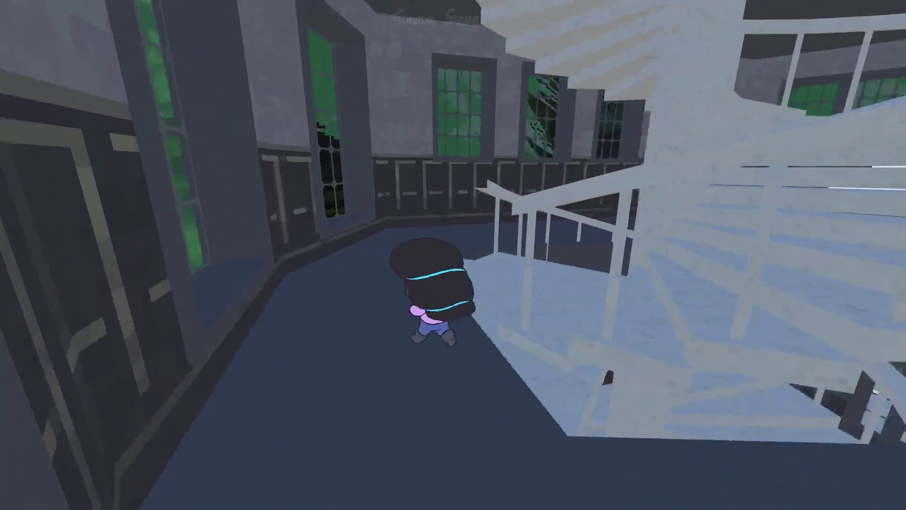
key(w)
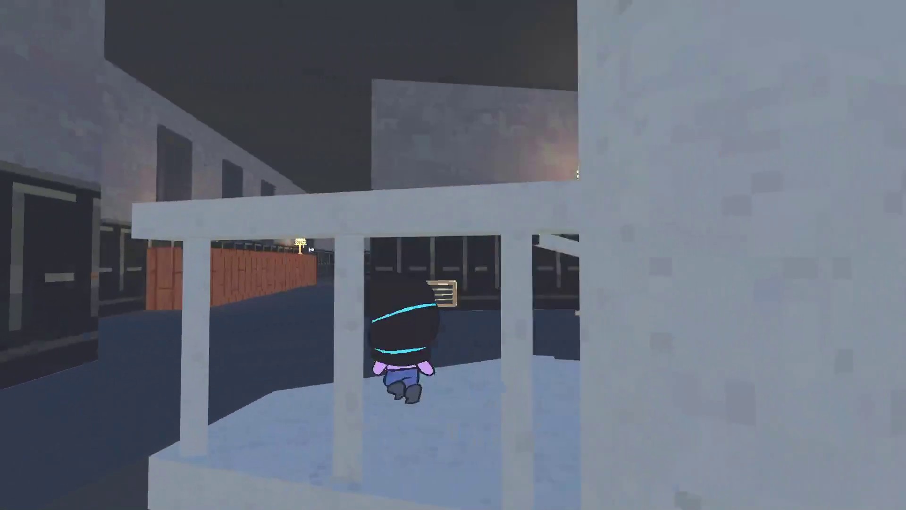
key(w)
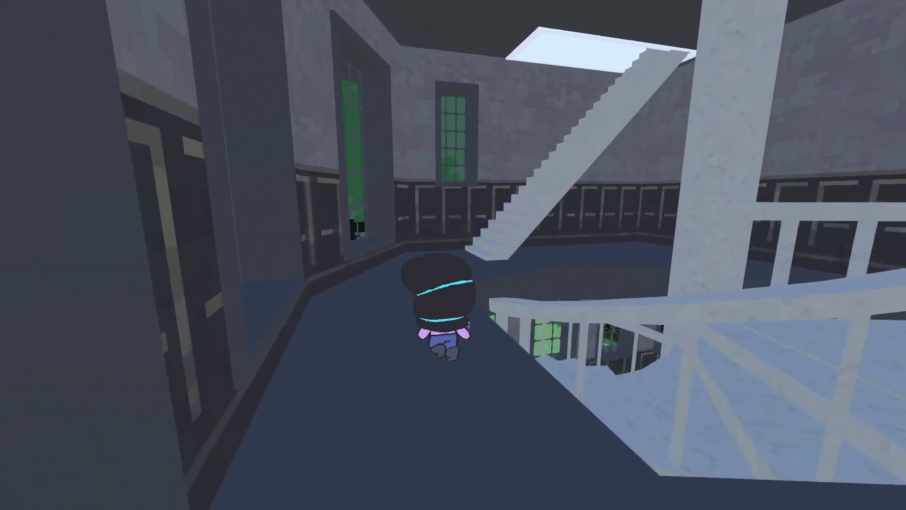
key(w)
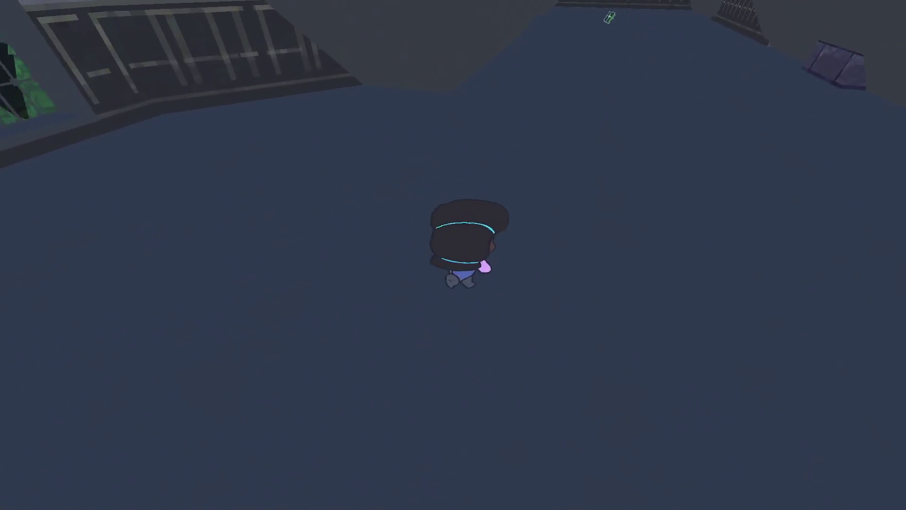
key(w)
- Talk to Linda about the emerald book, then walk over and pick it up
key(e)
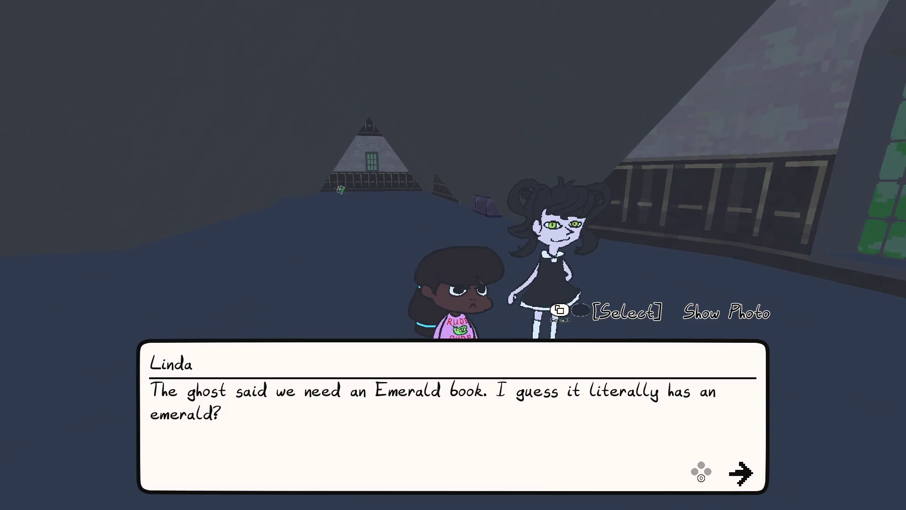
key(e)
key(e)
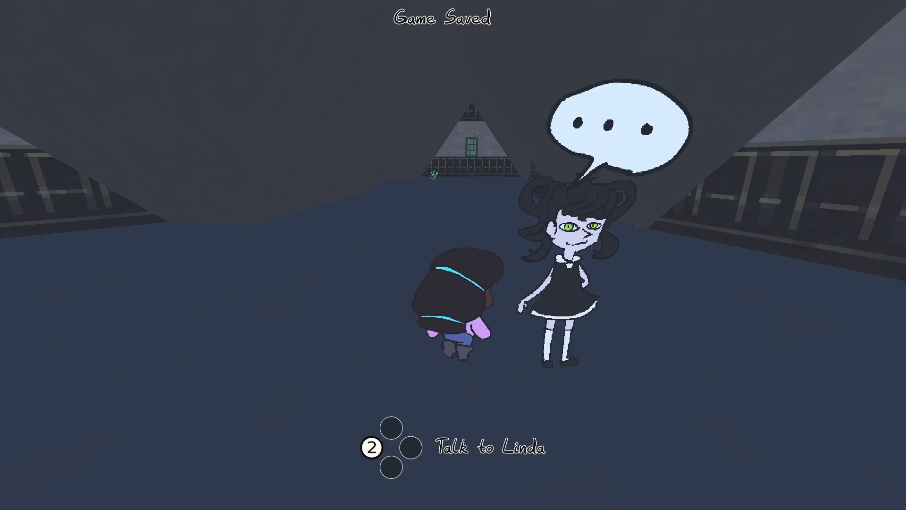
key(w)
key(a)
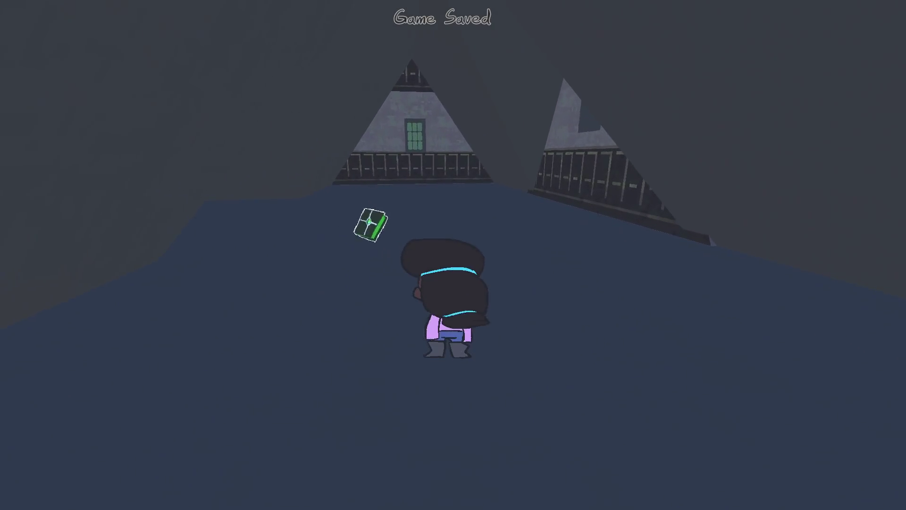
key(s)
key(e)
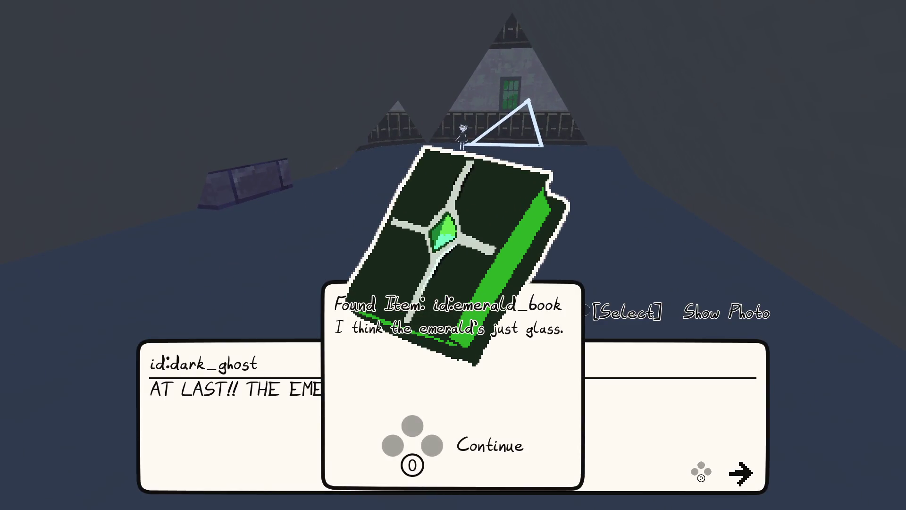
key(alt+Tab)
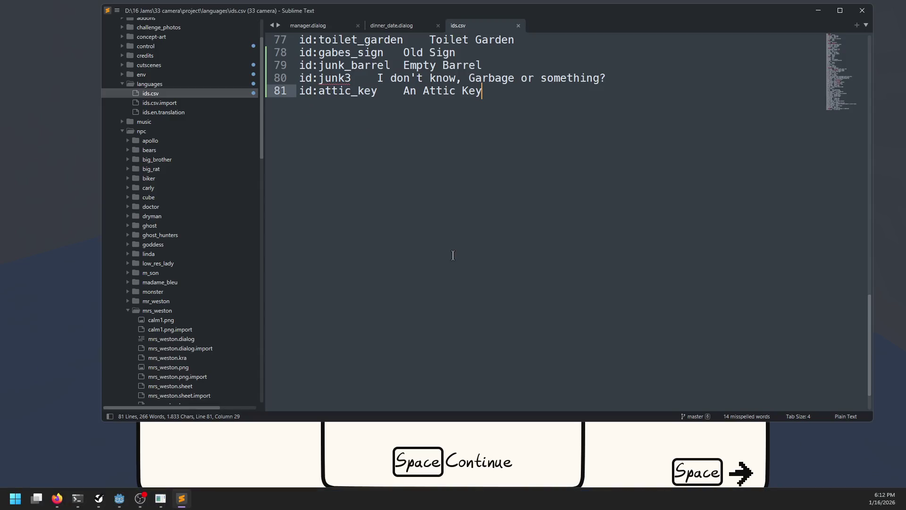
- Search ids.csv for 'darkgho' and confirm the entry is id:ghost_dark on line 14
key(ctrl+f)
text(dark)
text(gho)
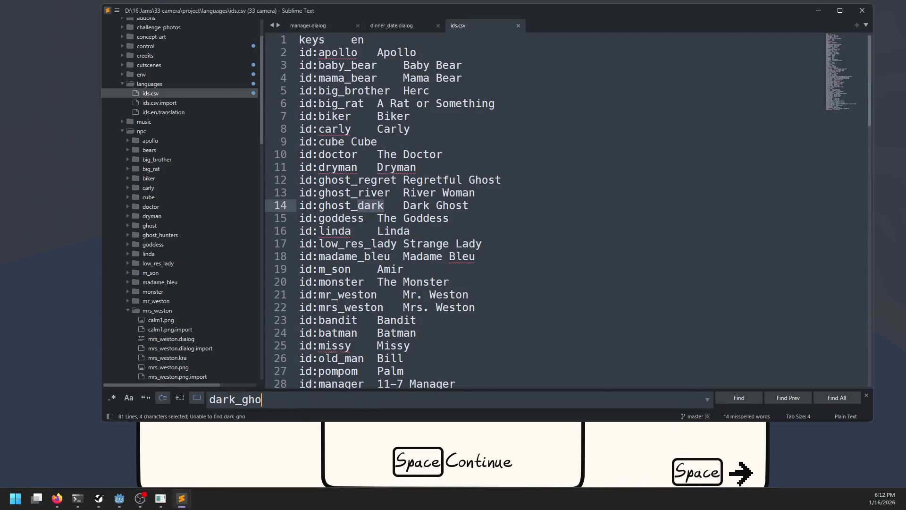
key(Escape)
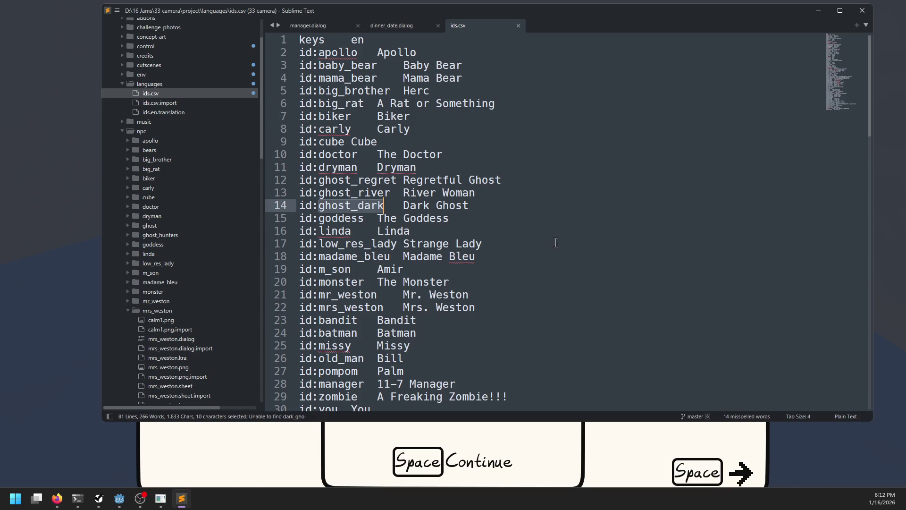
scroll(525, 249, down, 7)
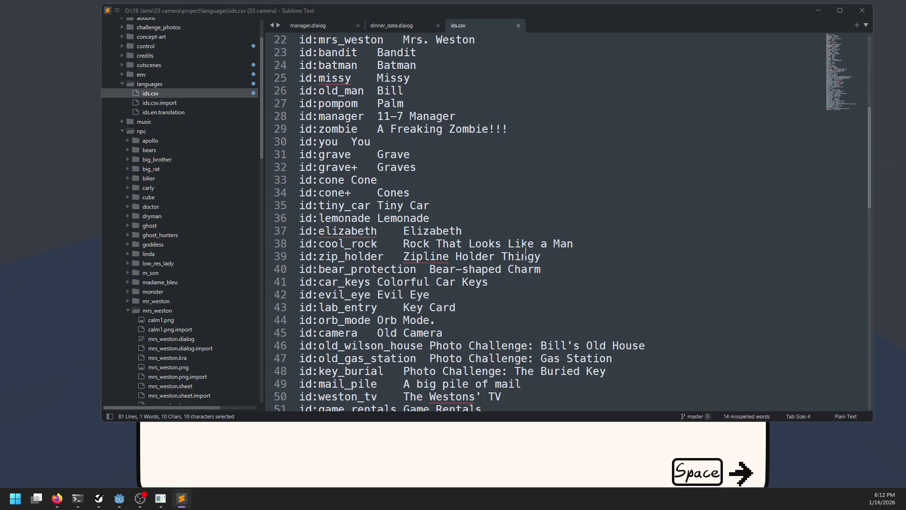
key(alt+Tab)
- Add the task 'dark_ghost is supposed to be ghost_dark' marked Can ship but would be ashamed, and save
key(ctrl+n)
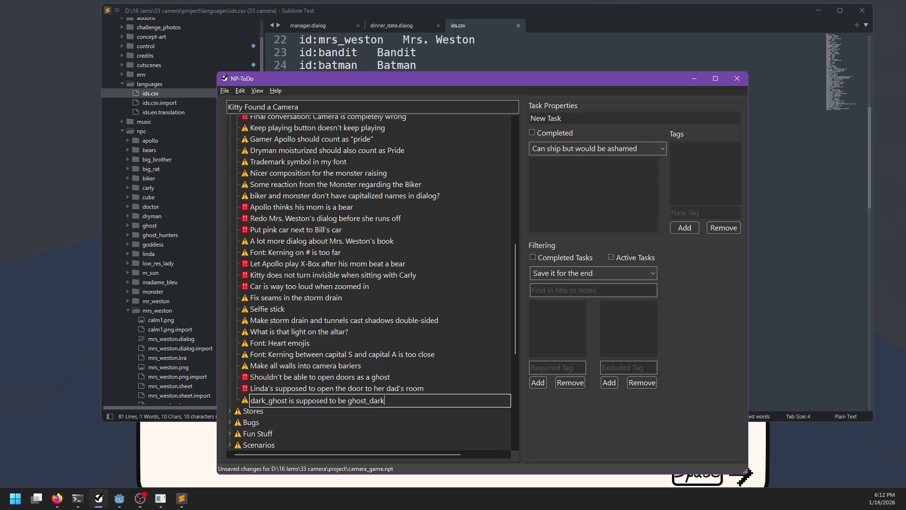
click(368, 446)
key(ctrl+s)
key(alt+Tab)
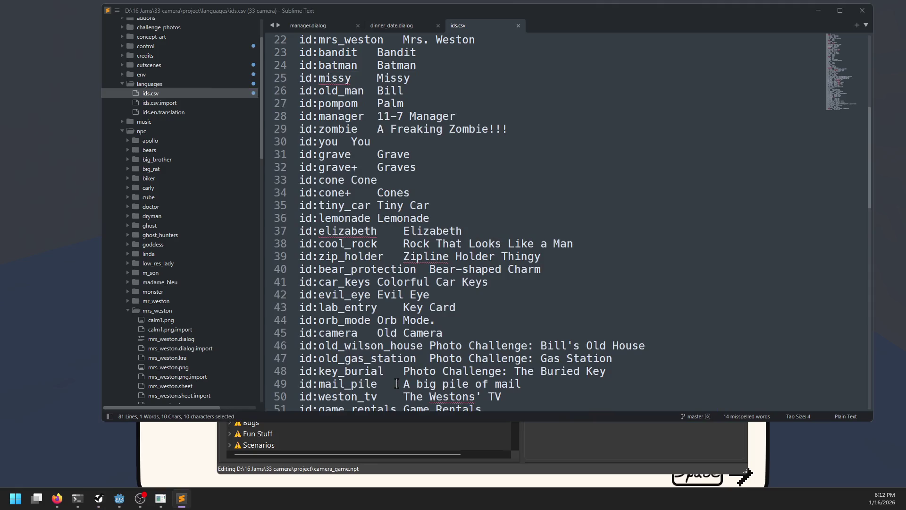
key(alt+Tab)
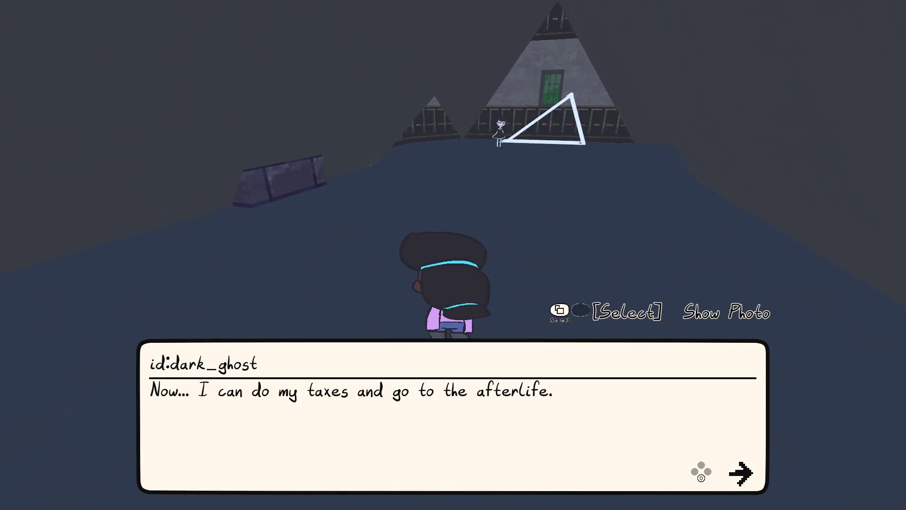
- Finish the ghost's dialogue, walk across the plateau, and advance Linda's dialogue to her last line
key(Return)
key(Return)
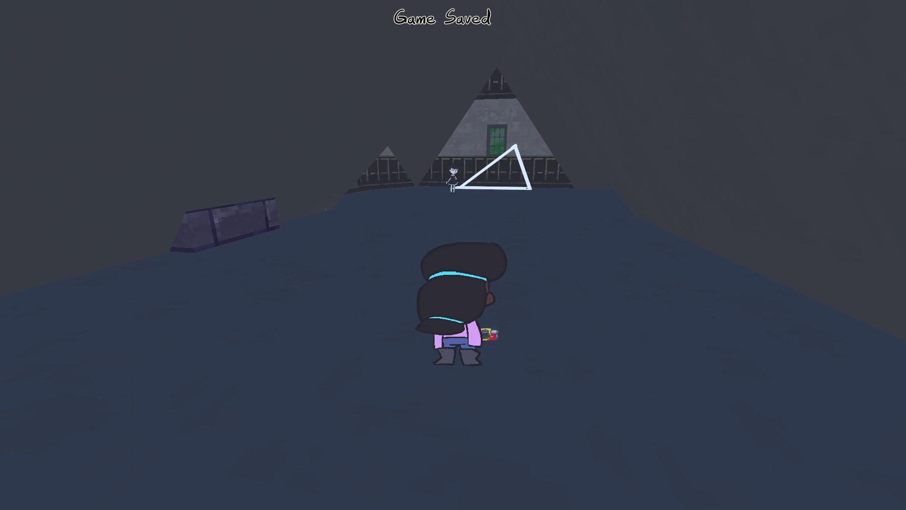
key(w)
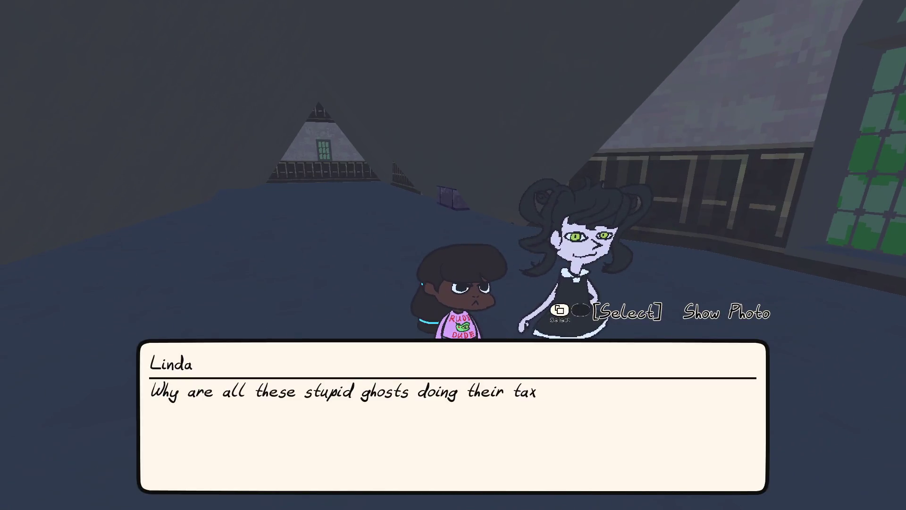
key(Return)
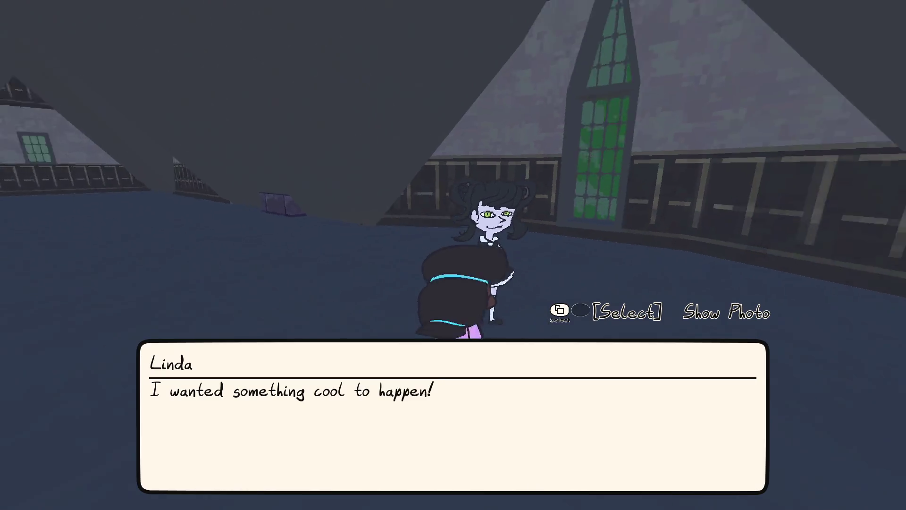
key(Return)
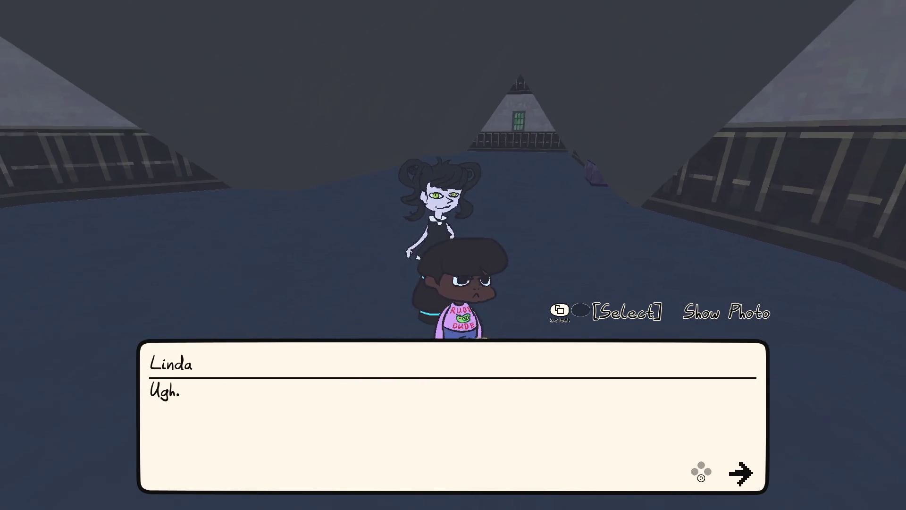
key(Return)
key(Return)
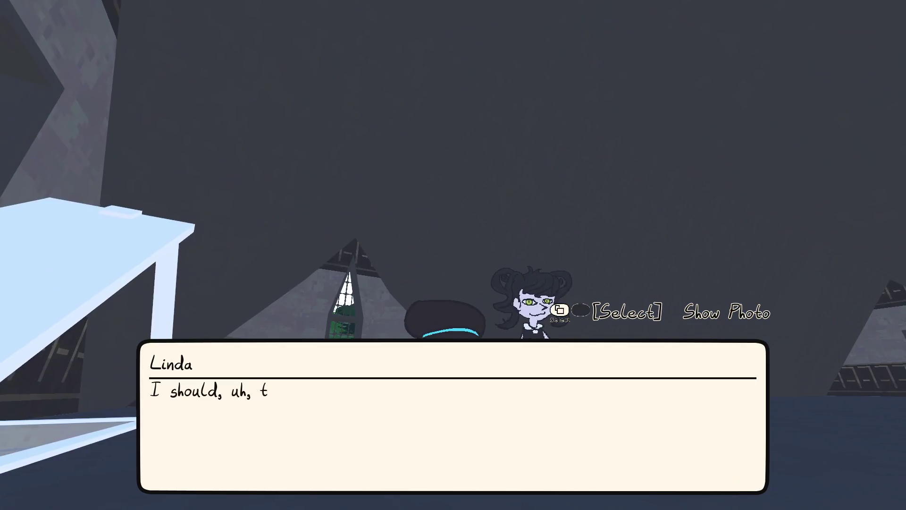
key(Return)
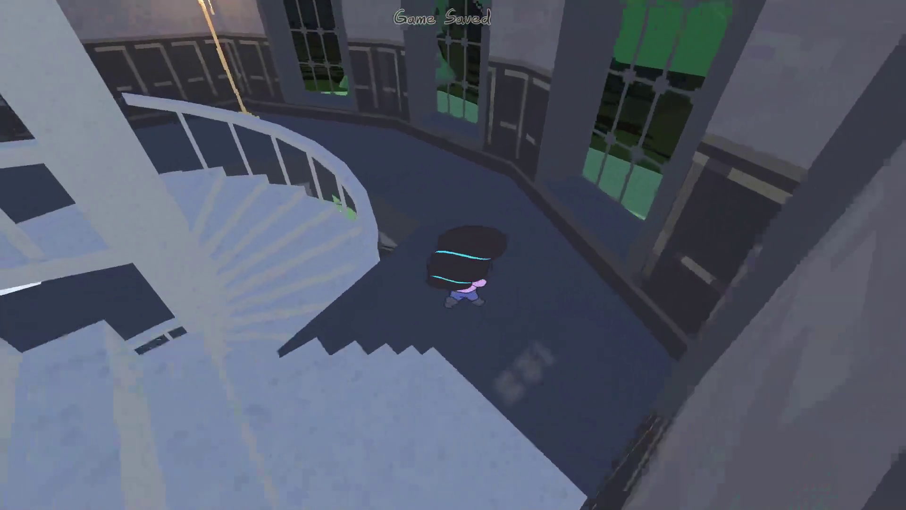
- Walk down the spiral staircase to Linda and start talking, advancing to Herc's question
key(w)
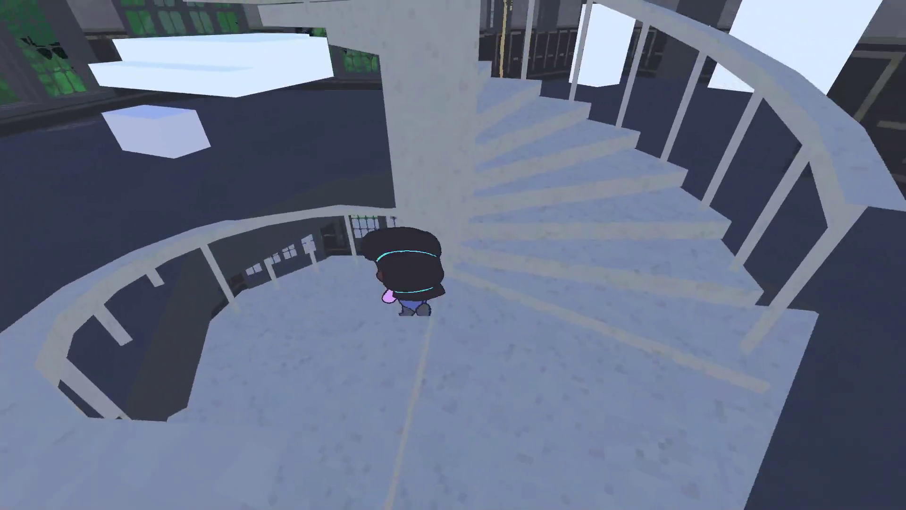
key(w)
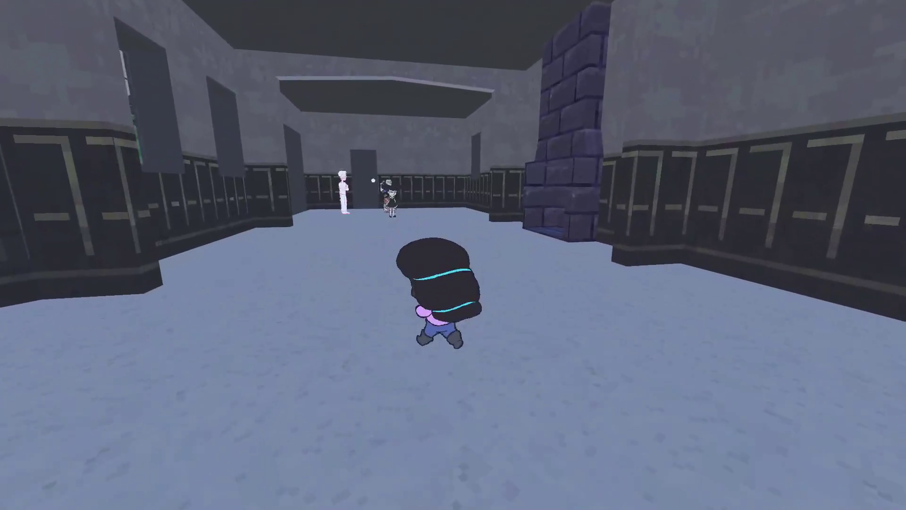
key(w)
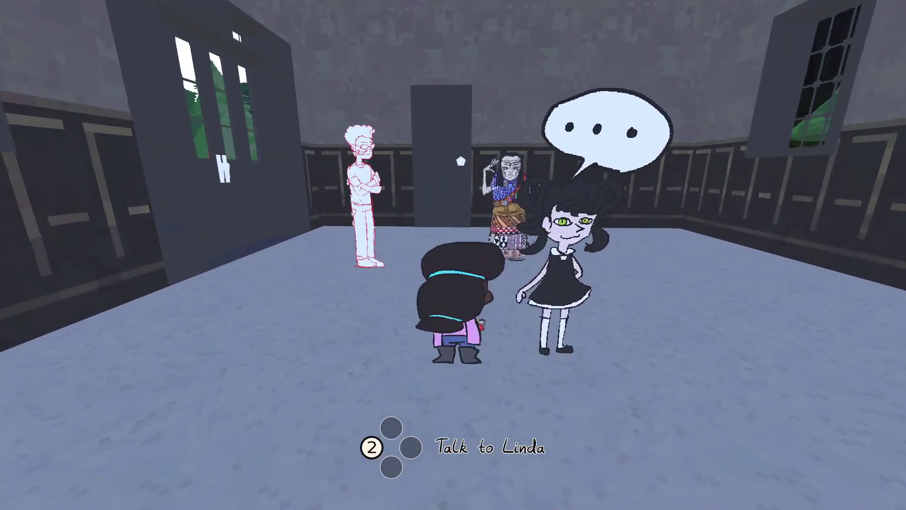
key(e)
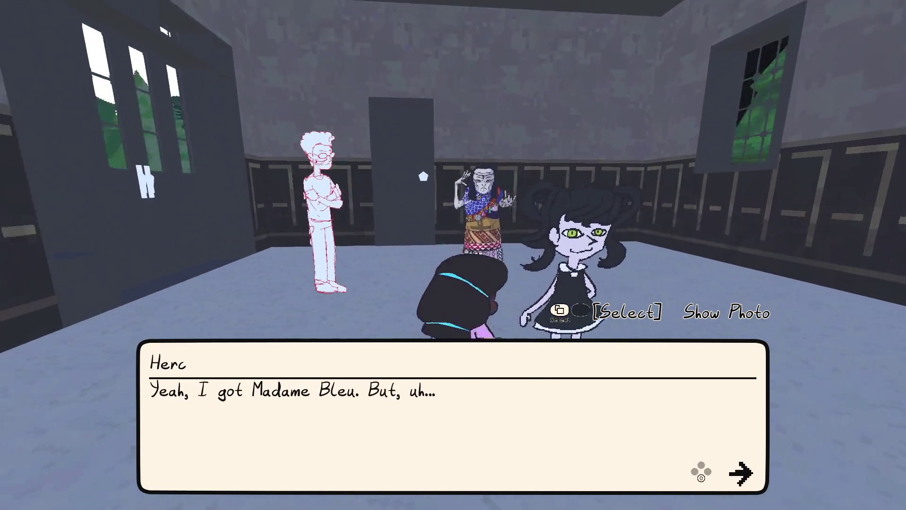
key(e)
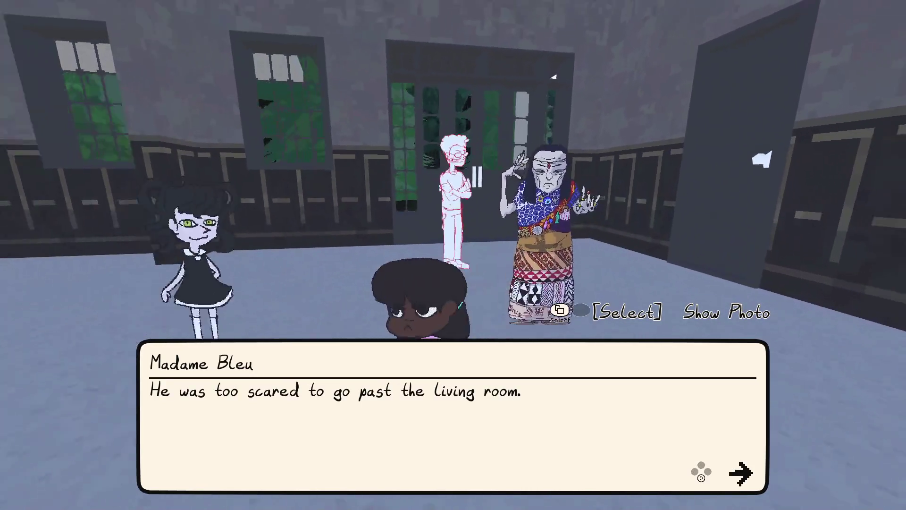
key(e)
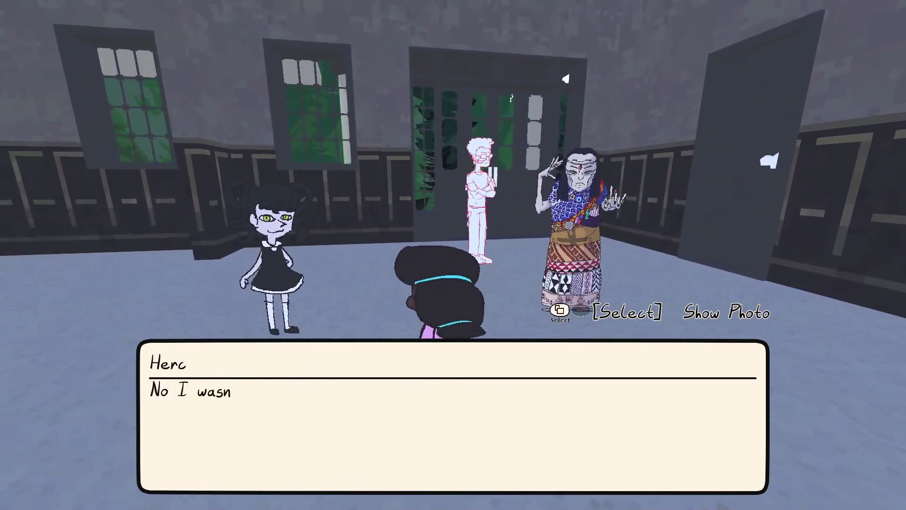
key(e)
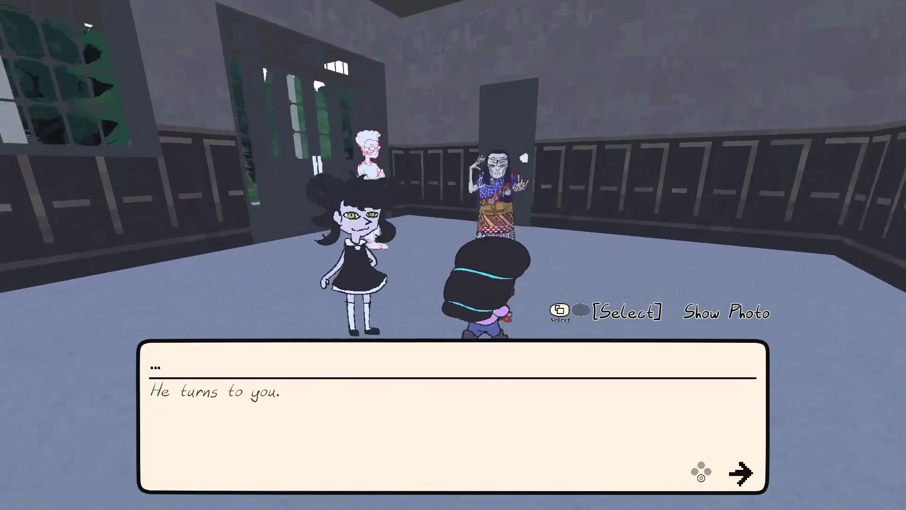
key(e)
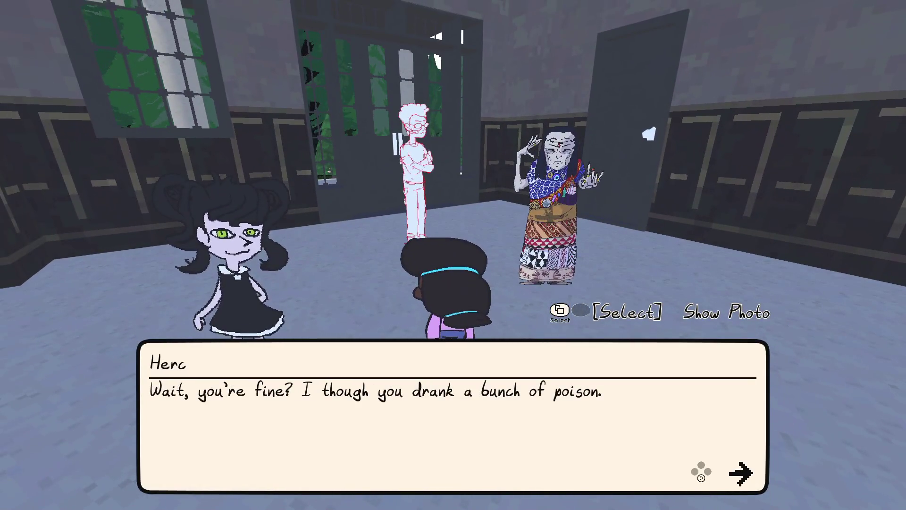
- Advance through Madame Bleu's verdict and Linda's apology until the reply choices appear
key(e)
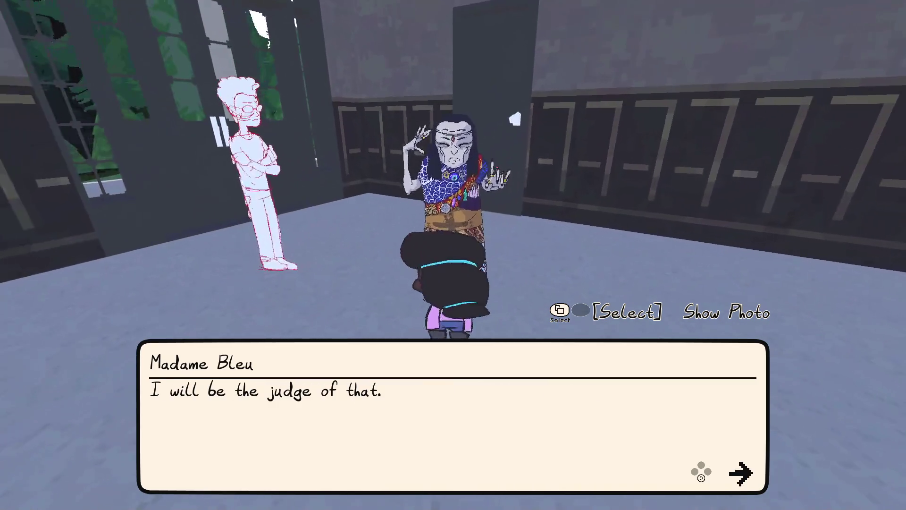
key(e)
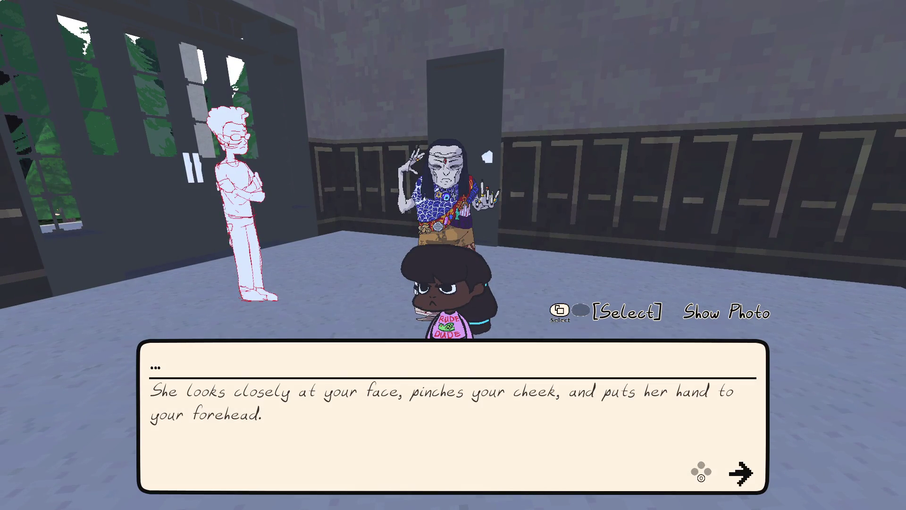
key(e)
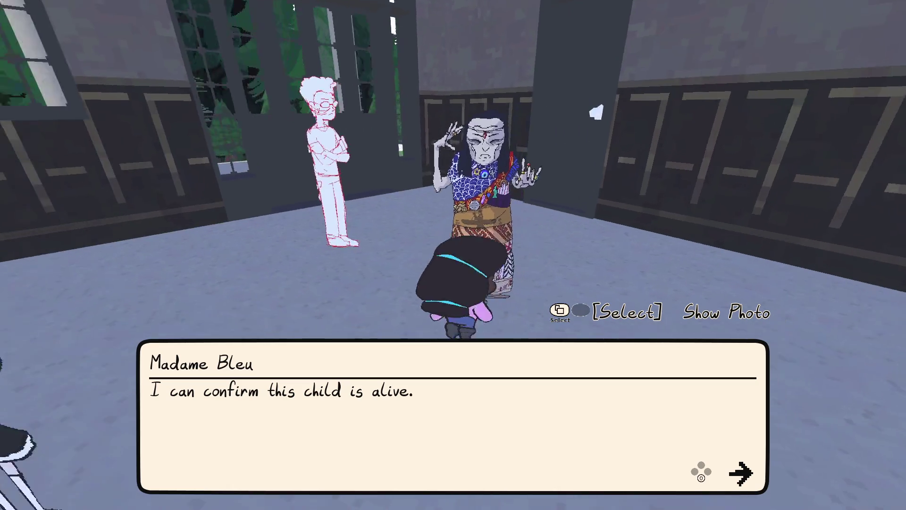
key(e)
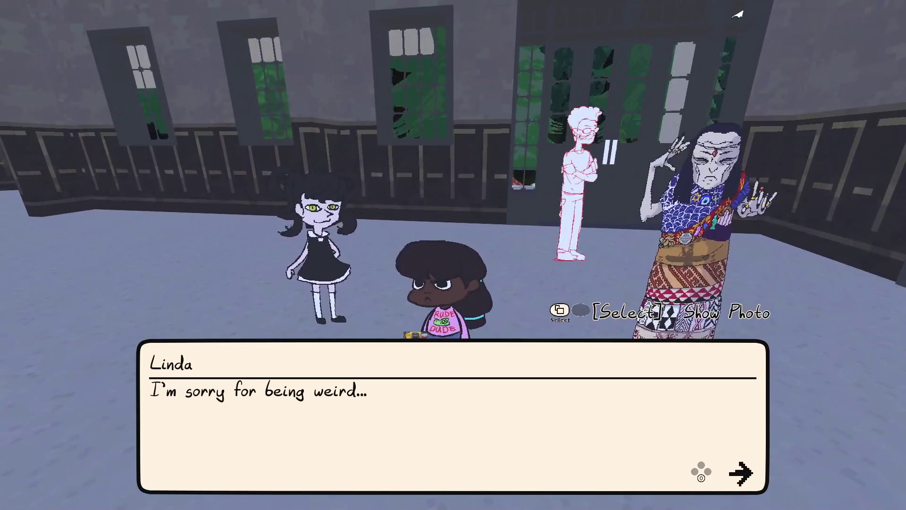
key(e)
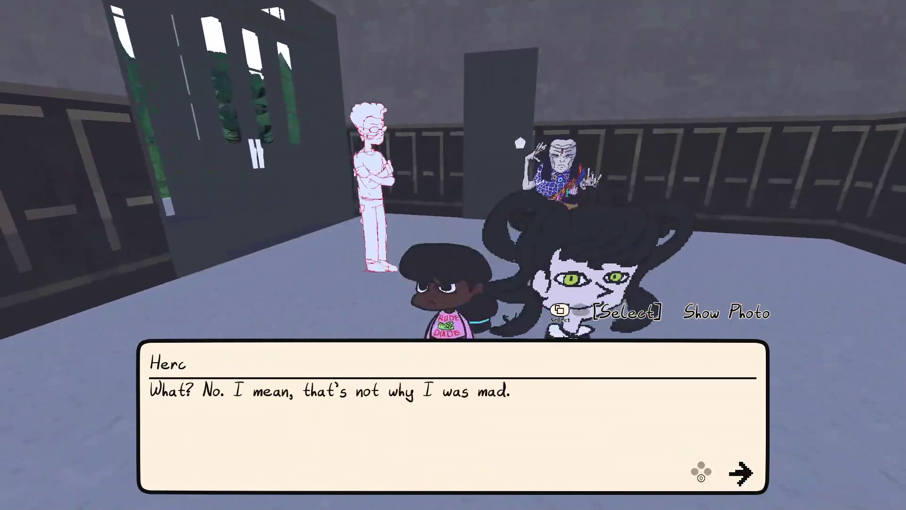
key(e)
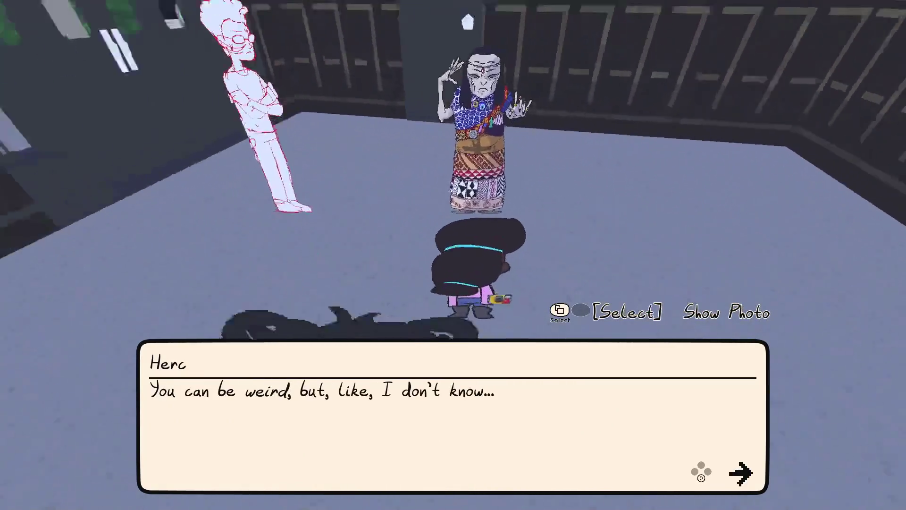
key(e)
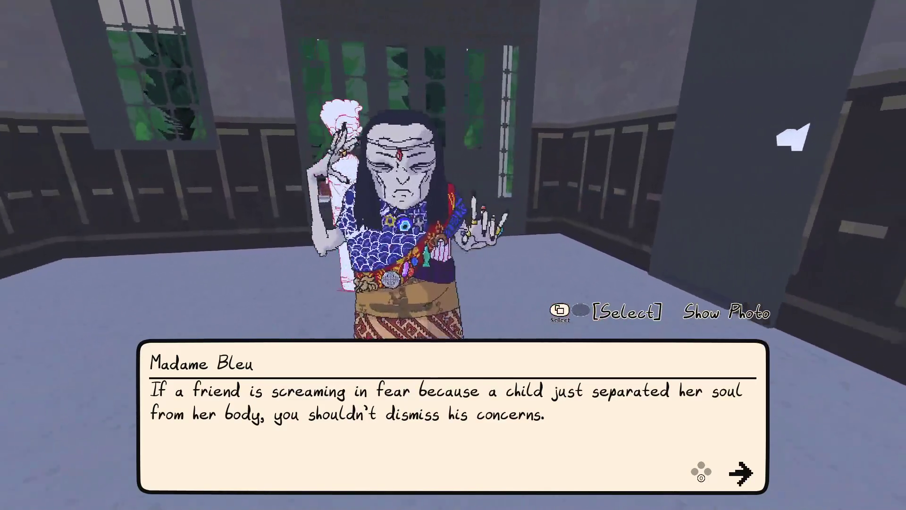
key(e)
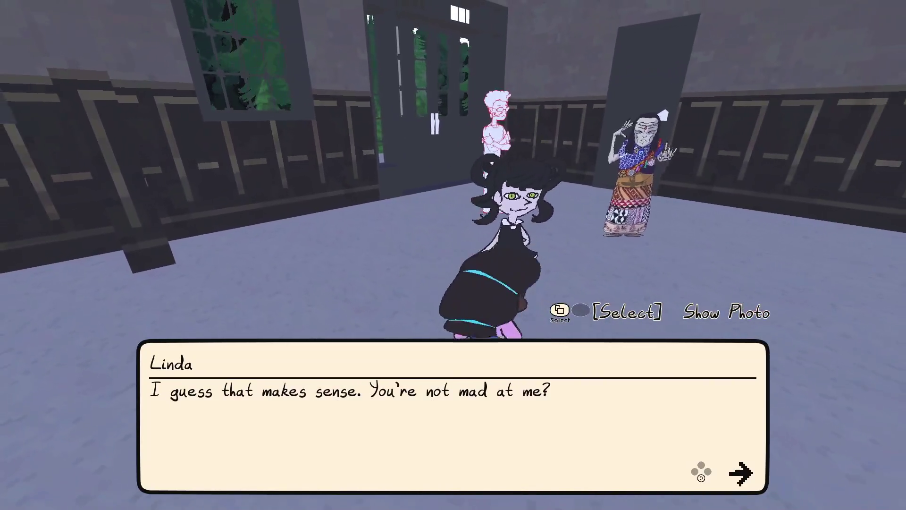
key(e)
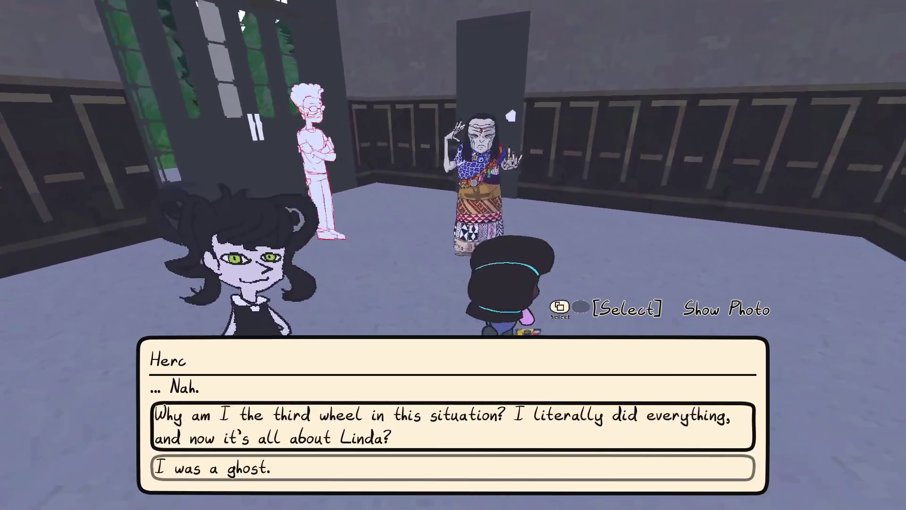
- Pick the reply 'I was a ghost.' and advance past the last line
key(Down)
key(Up)
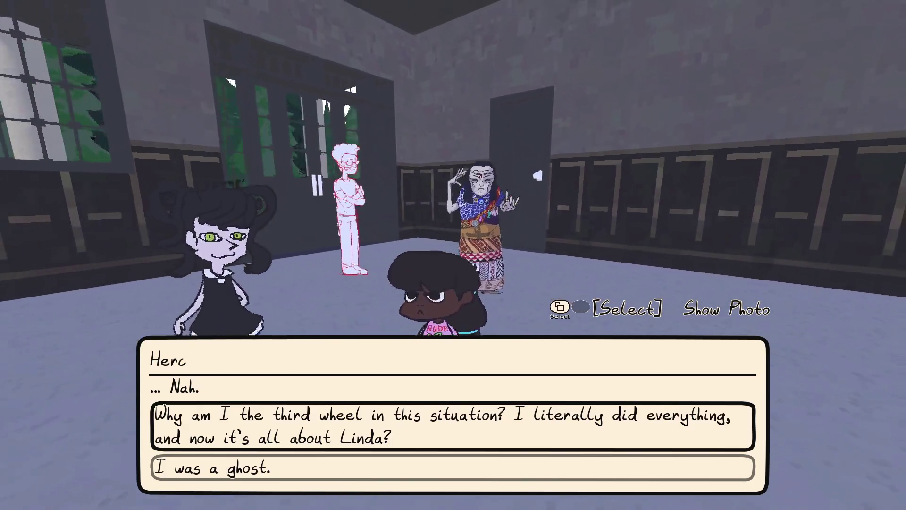
key(Down)
key(Up)
key(Down)
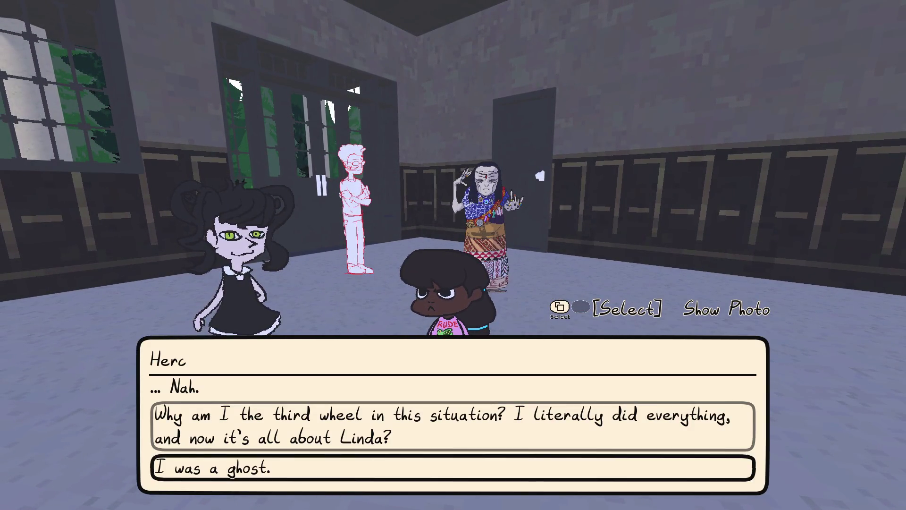
key(Return)
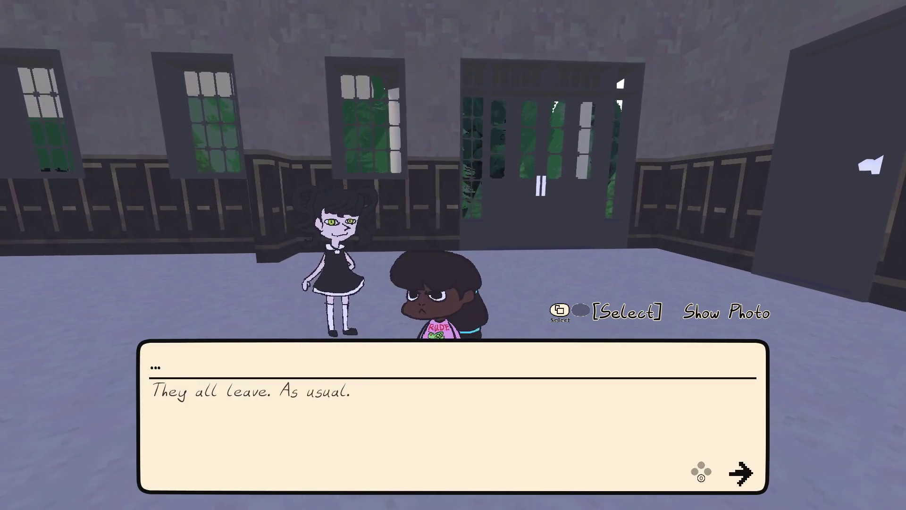
key(Return)
- Talk to Linda again and choose the reply 'I want to talk to Carly.'
key(2)
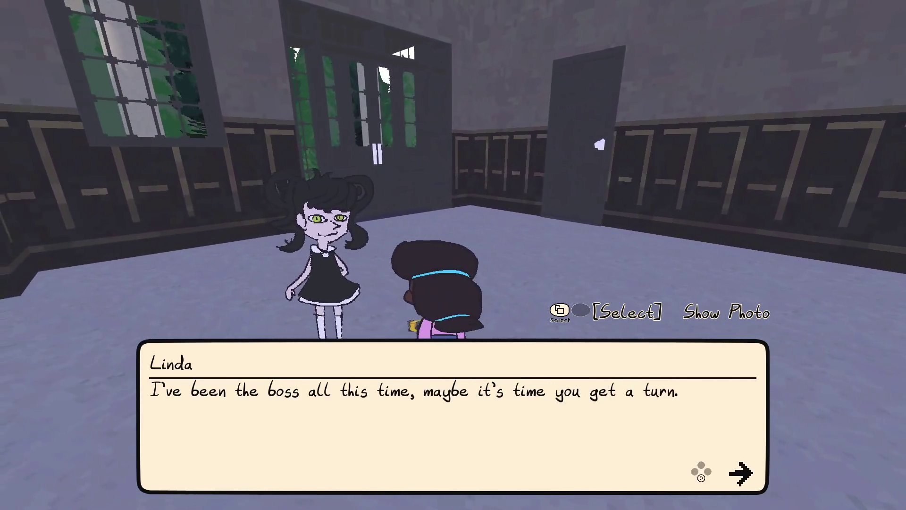
key(Return)
key(Down)
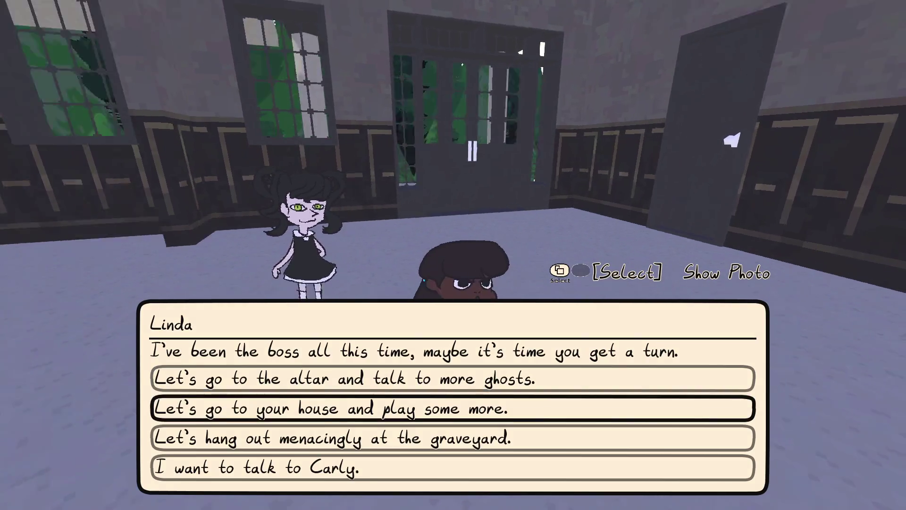
key(Down)
key(Down)
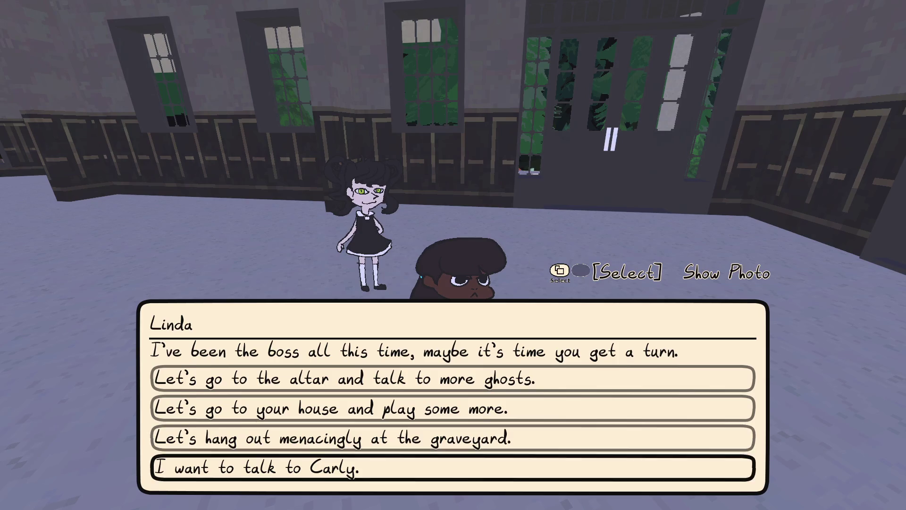
key(Return)
- Advance through Linda's refusal until the conversation ends, then bring up the pause menu
key(space)
key(space)
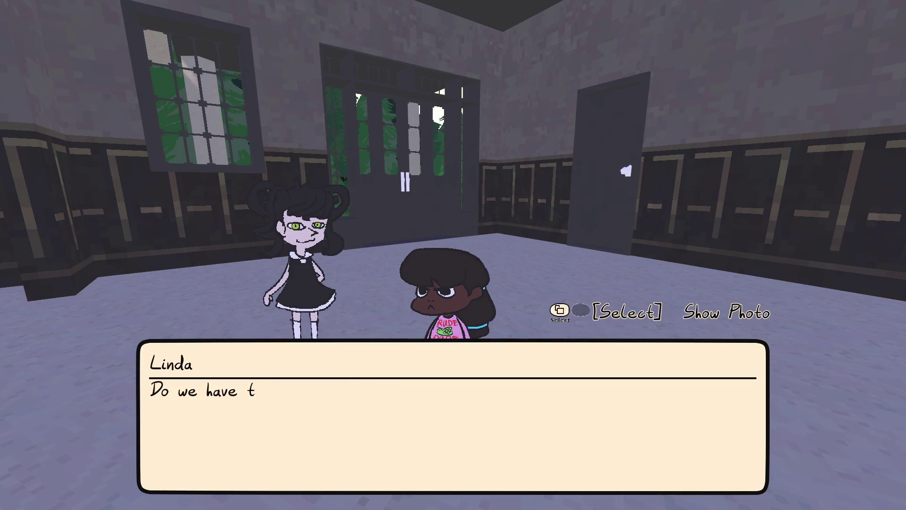
key(space)
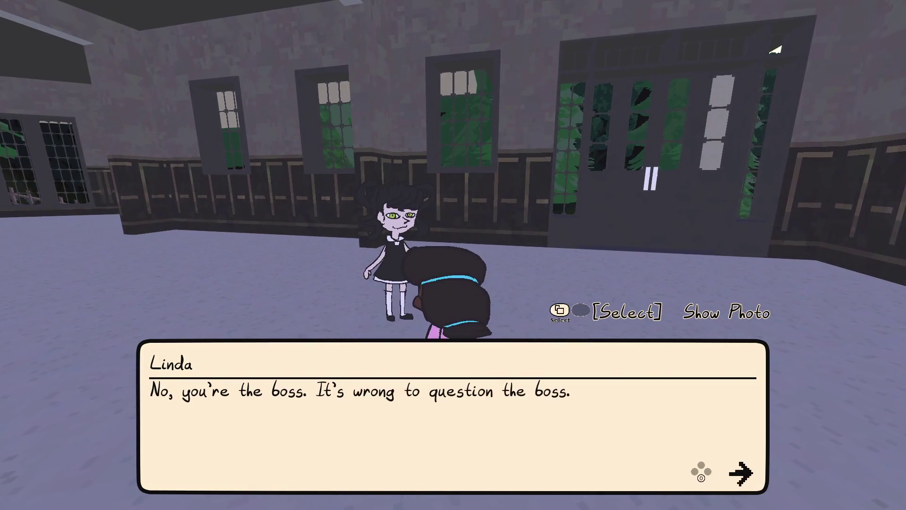
key(space)
key(space)
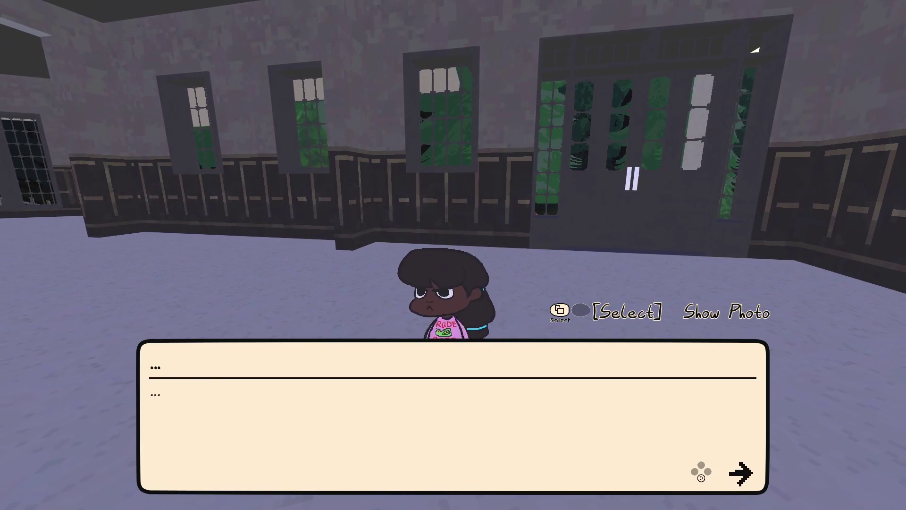
key(space)
key(Escape)
key(Escape)
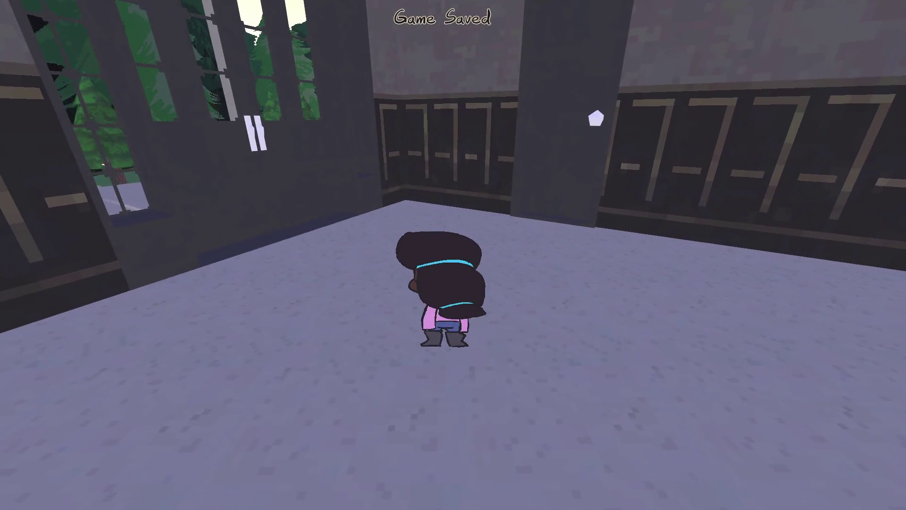
- Open the gallery, read through the Joe's Construction notes, and return to play
key(Tab)
key(e)
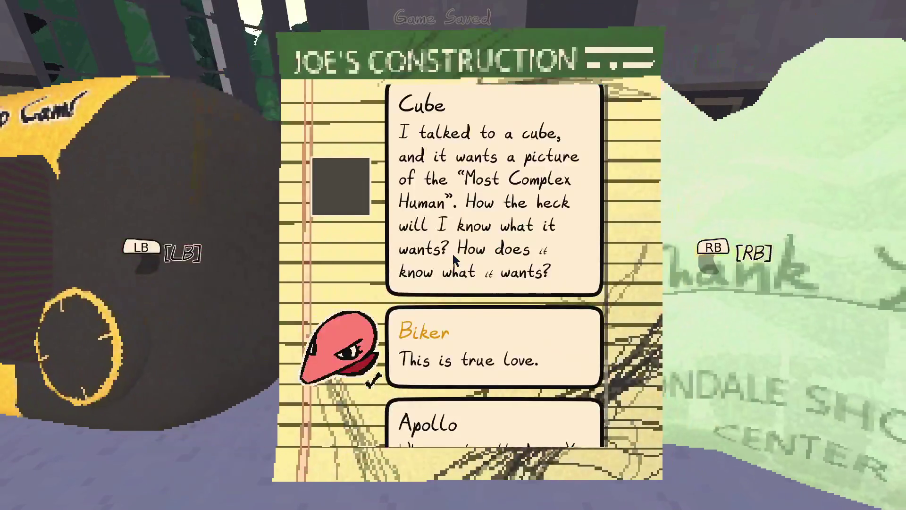
scroll(442, 257, down, 2)
scroll(435, 307, down, 20)
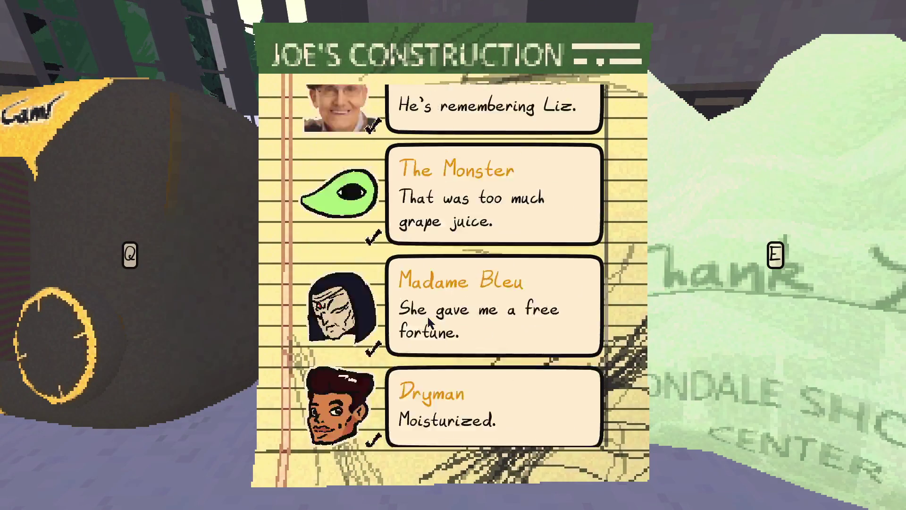
key(Escape)
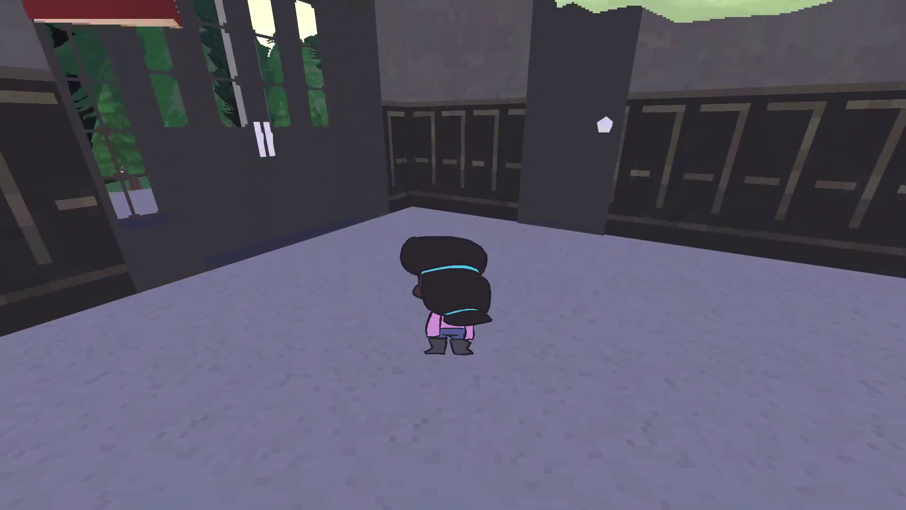
- Walk down through the gate, drive the pink car onto the road, and pause
key(w)
key(w)
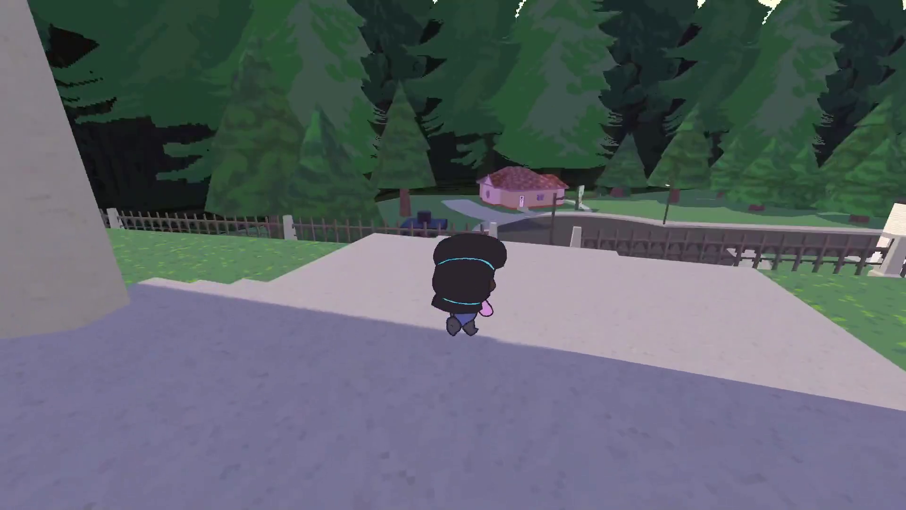
key(w)
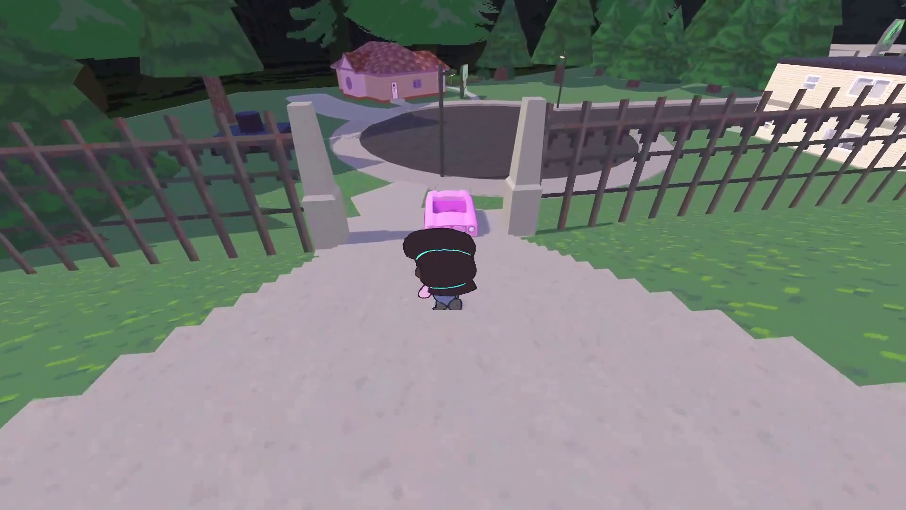
key(e)
key(w)
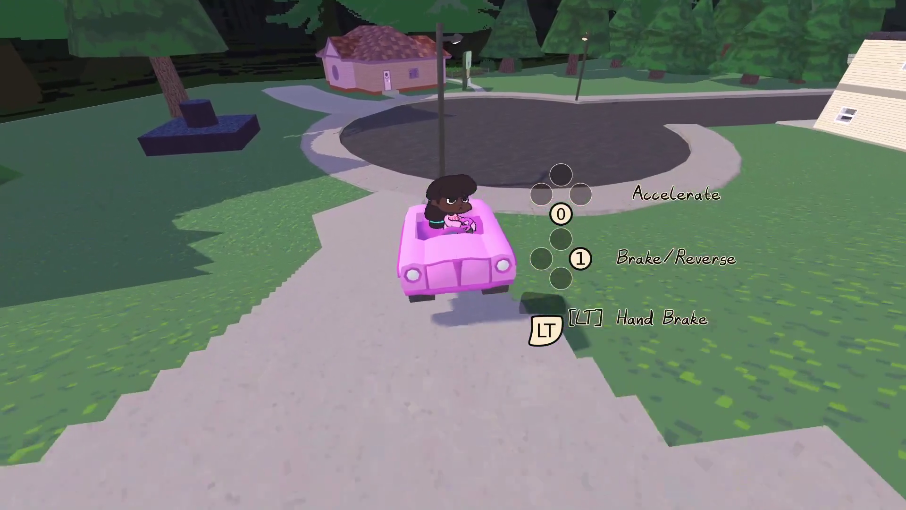
key(w)
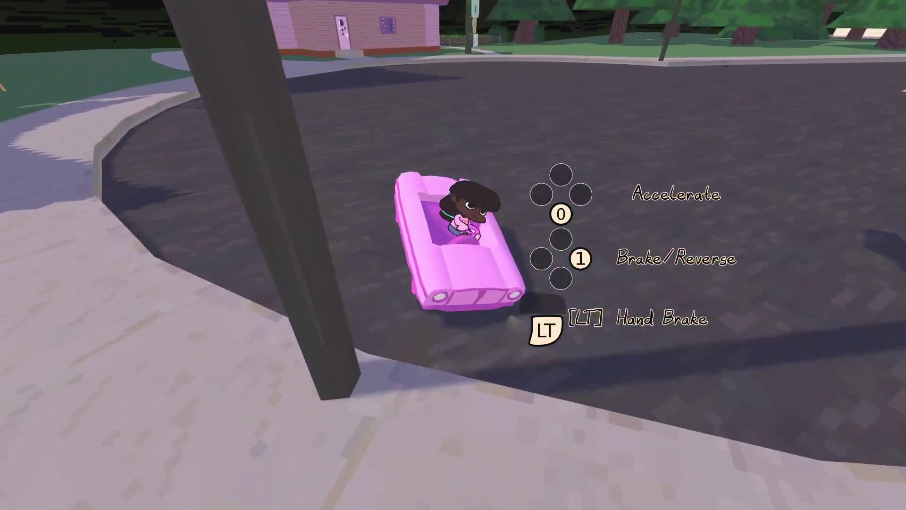
key(w)
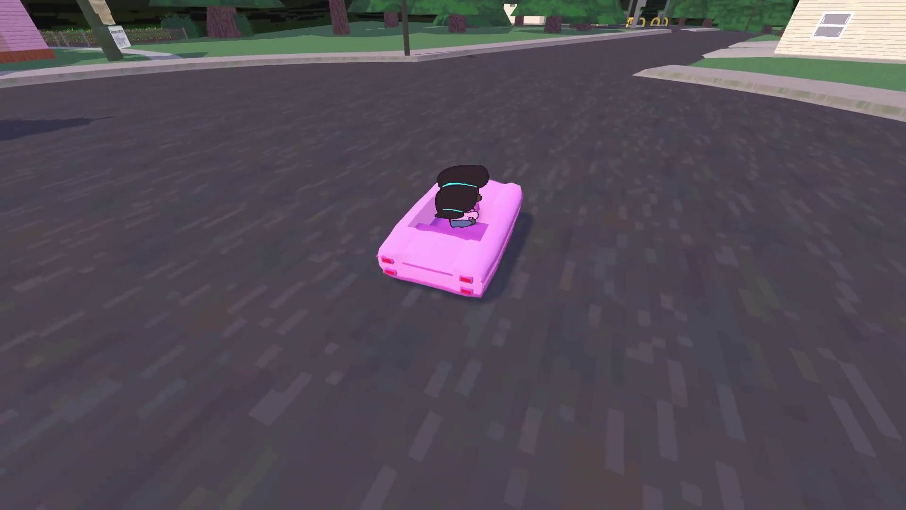
key(Escape)
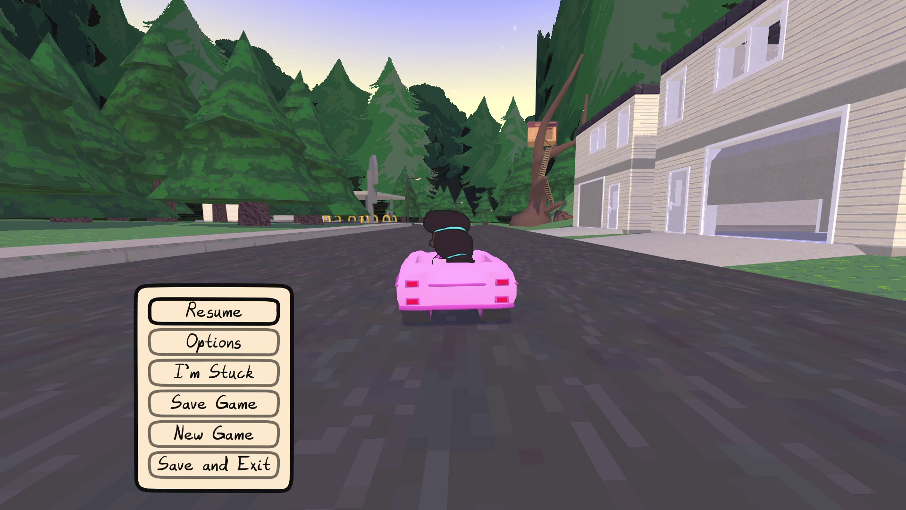
key(alt+Tab)
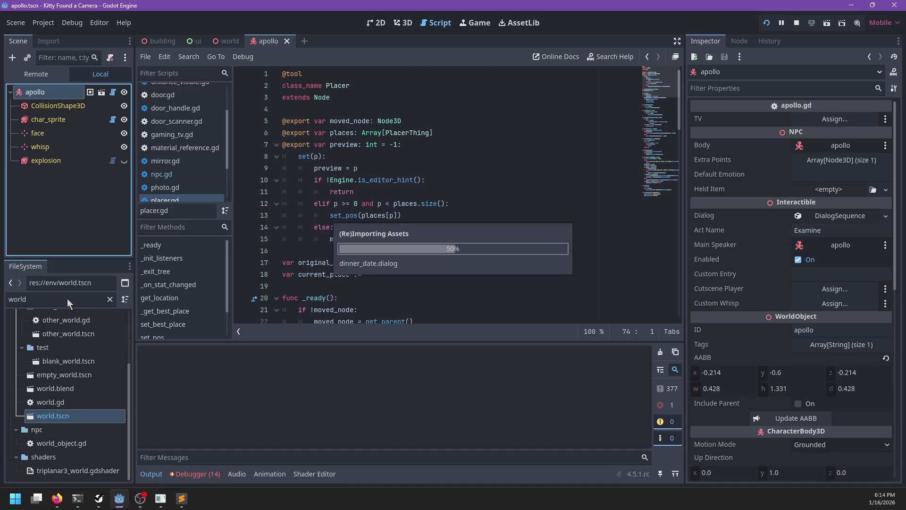
- Filter the FileSystem for 'player', open player.tscn, and view the root node's groups
double_click(71, 298)
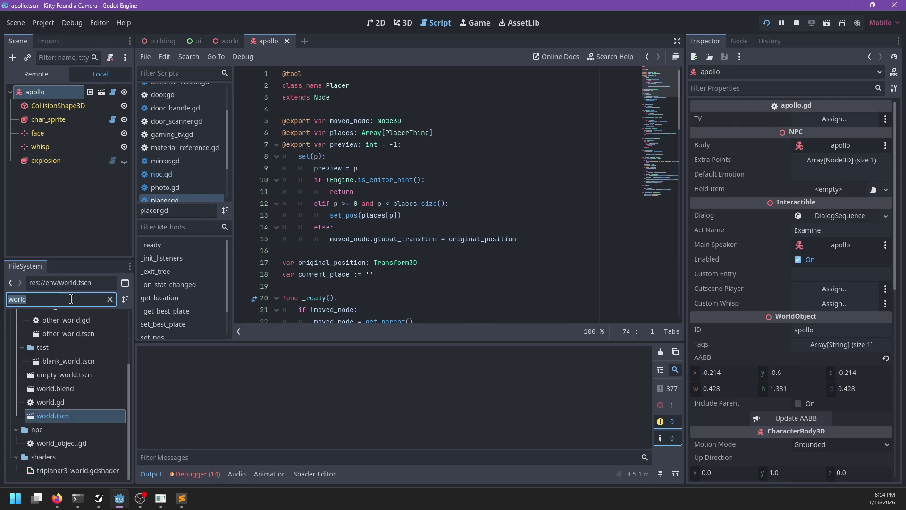
text(player)
double_click(57, 457)
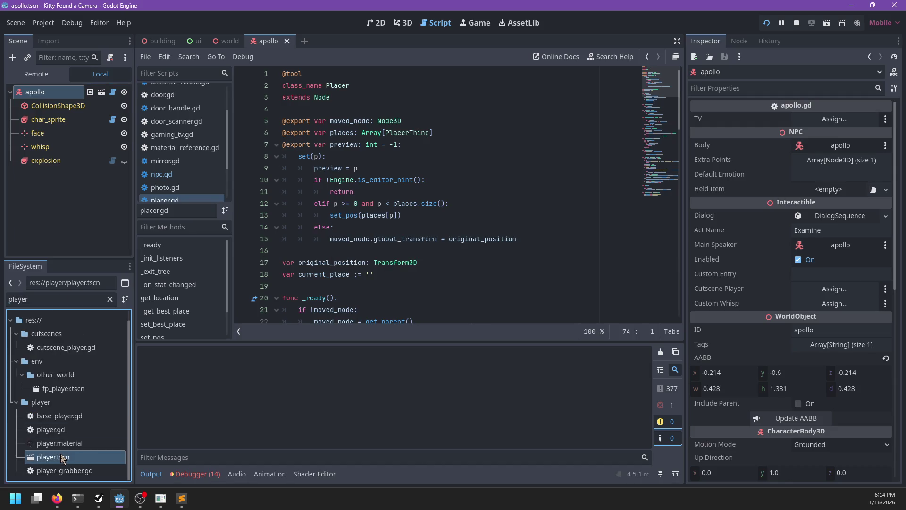
click(35, 93)
click(739, 41)
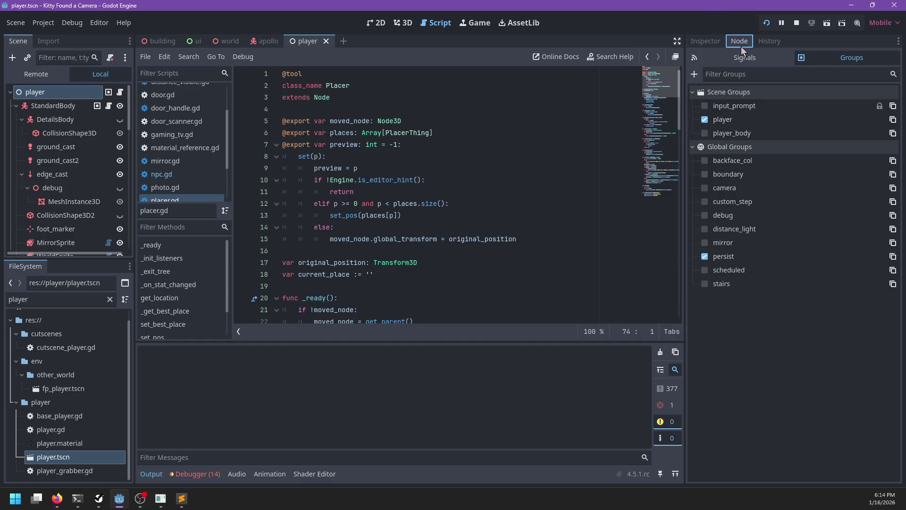
- Select the StandardBody node and look through its properties in the Inspector
click(81, 106)
click(709, 42)
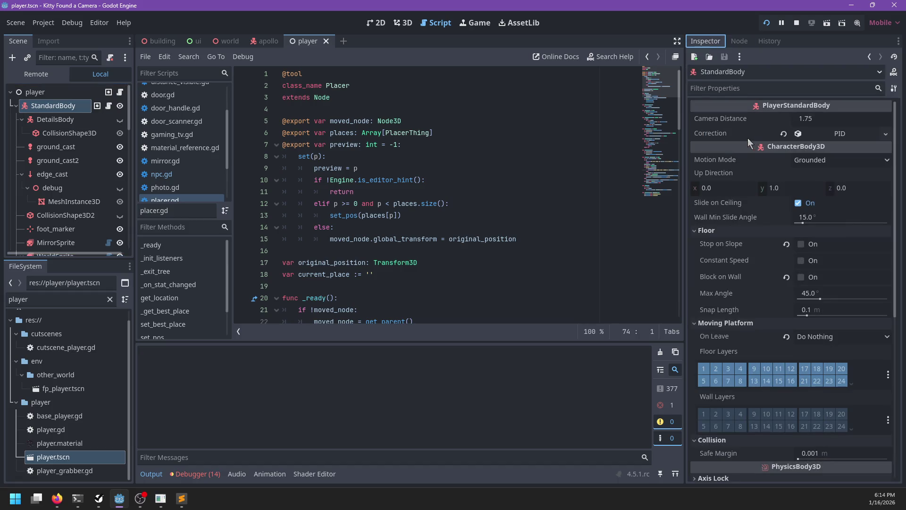
scroll(755, 190, down, 5)
scroll(755, 191, up, 5)
scroll(752, 190, down, 5)
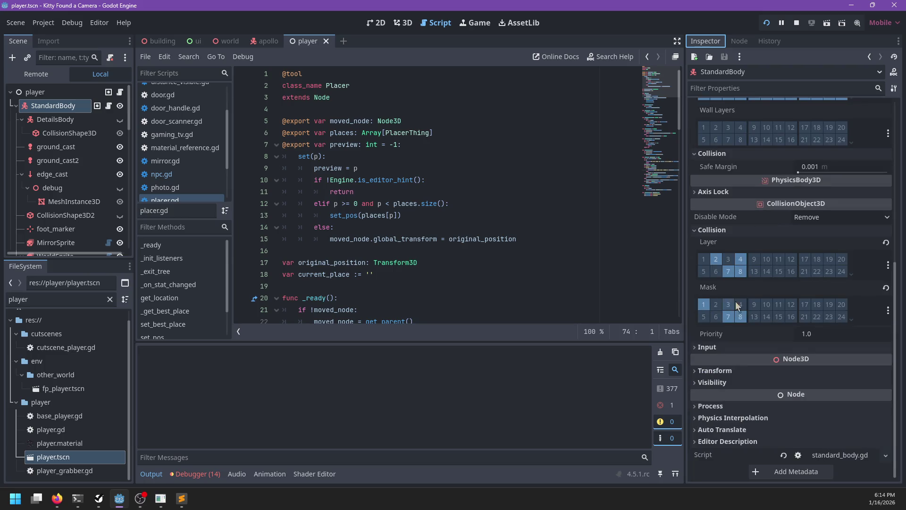
scroll(744, 287, up, 5)
click(110, 107)
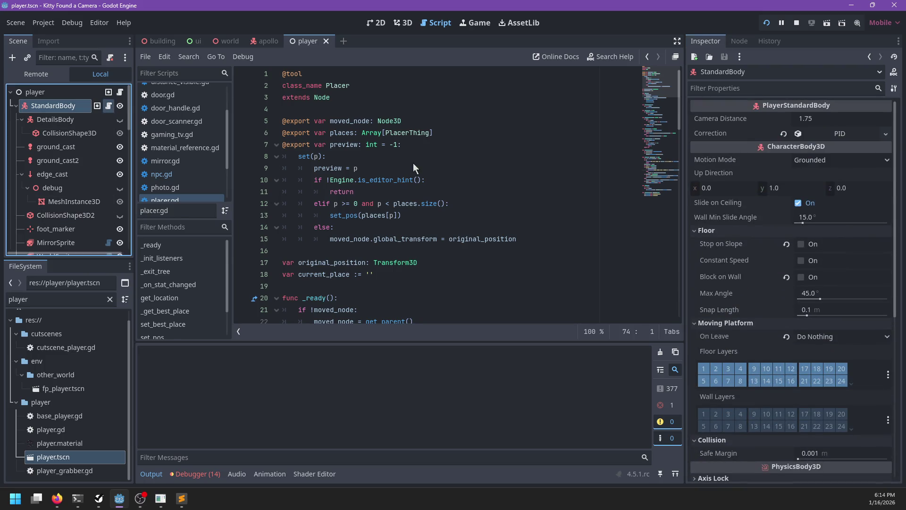
- Search standard_body.gd for 'id:' to find the body's info
click(415, 169)
key(ctrl+f)
text(id)
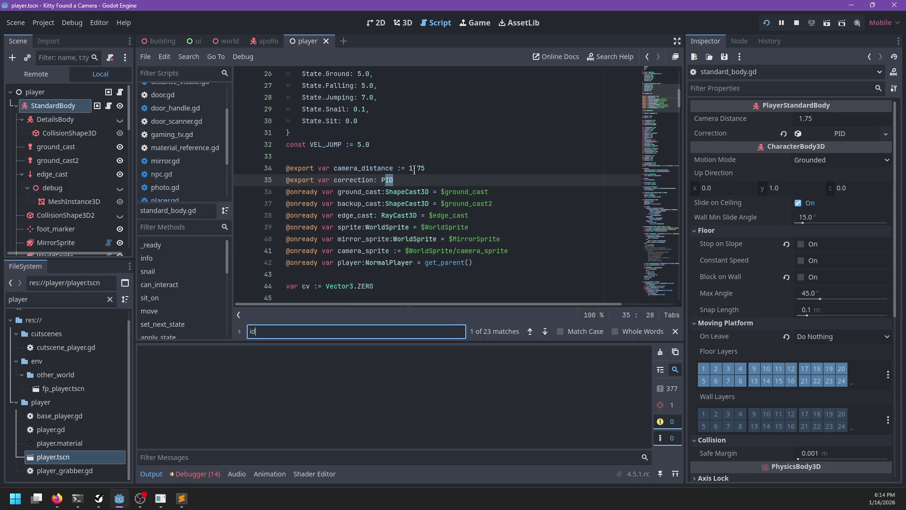
text(: =)
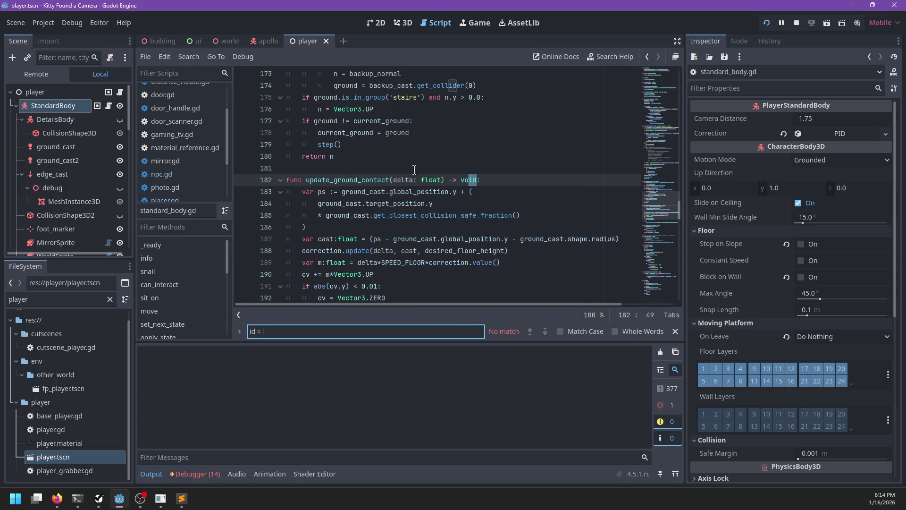
key(Escape)
scroll(62, 118, down, 2)
scroll(61, 118, up, 2)
- Collapse the StandardBody, DiscBody, OrbBody, GhostBody and rig nodes in the Scene tree
click(16, 106)
click(16, 120)
click(16, 134)
click(16, 147)
click(16, 160)
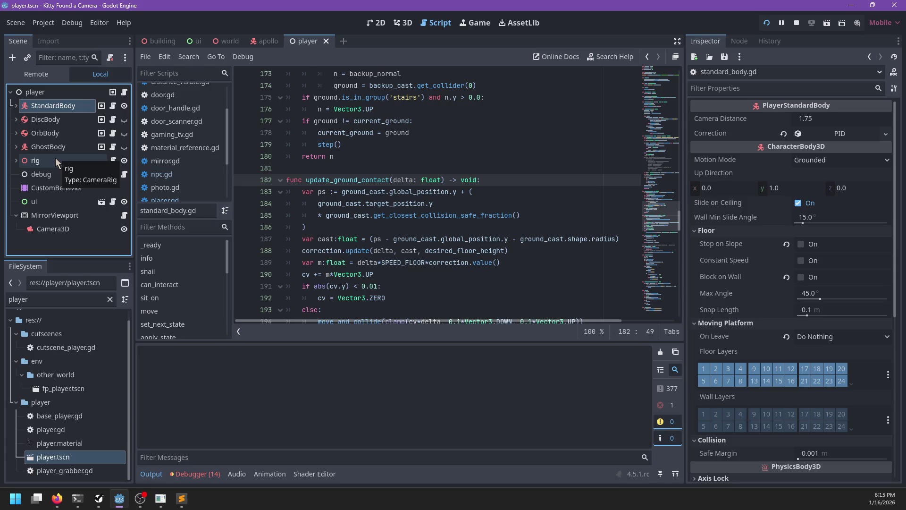
- Search player.gd for matches of 'you'
click(125, 92)
key(ctrl+f)
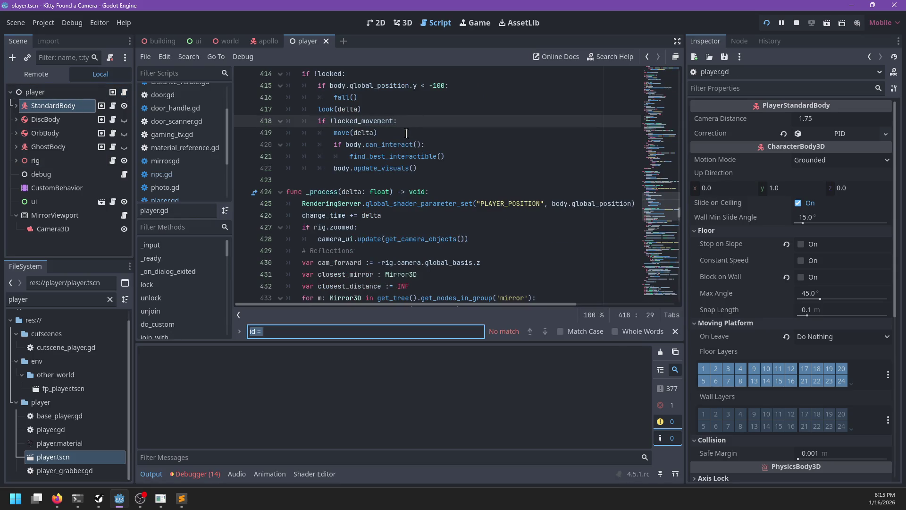
text('you)
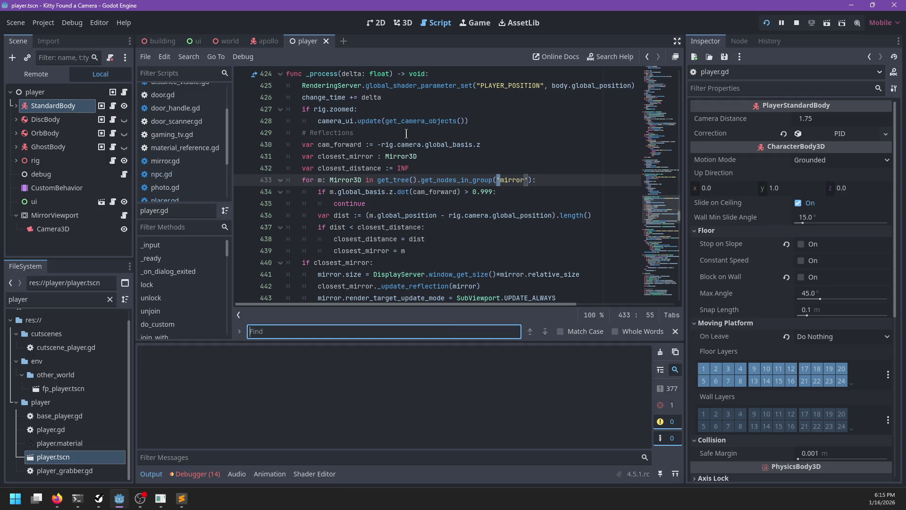
text(you)
key(Return)
key(Return)
key(Return)
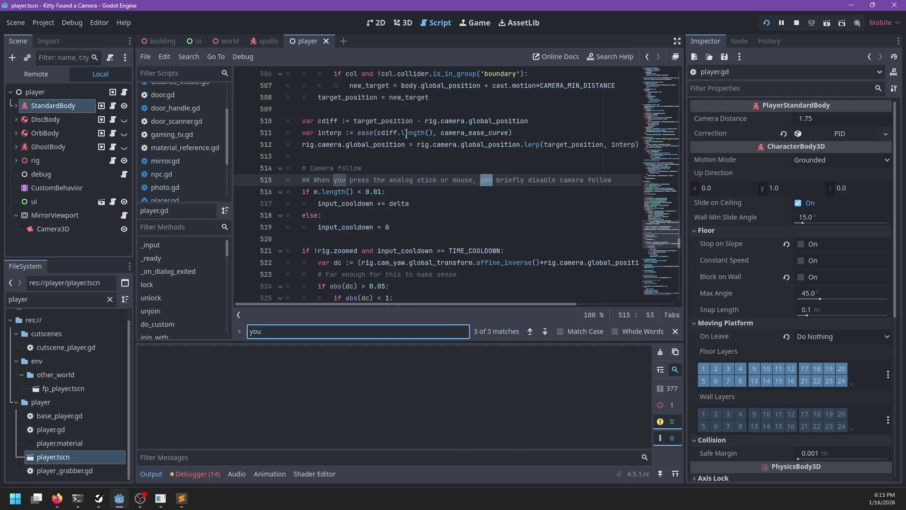
key(BackSpace)
key(BackSpace)
key(BackSpace)
key(Escape)
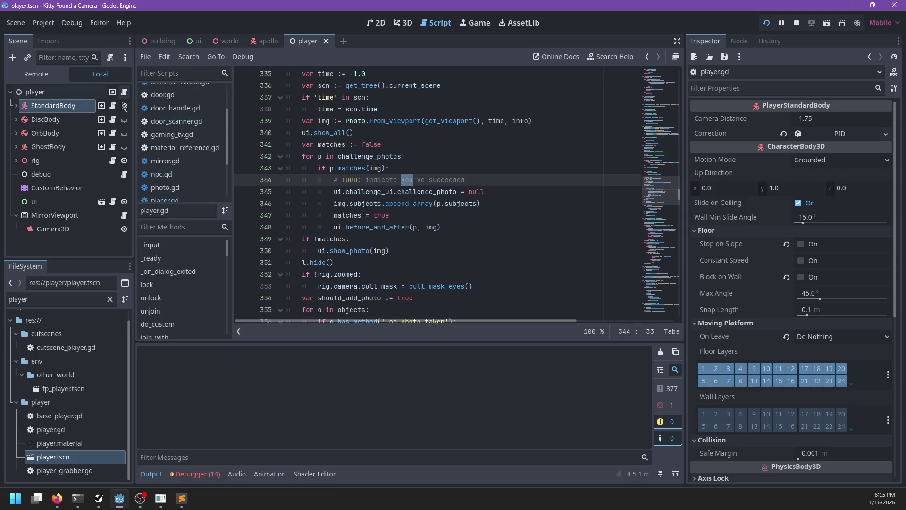
- Append the '_human' tag to standard_body.gd's info() list and save
click(113, 110)
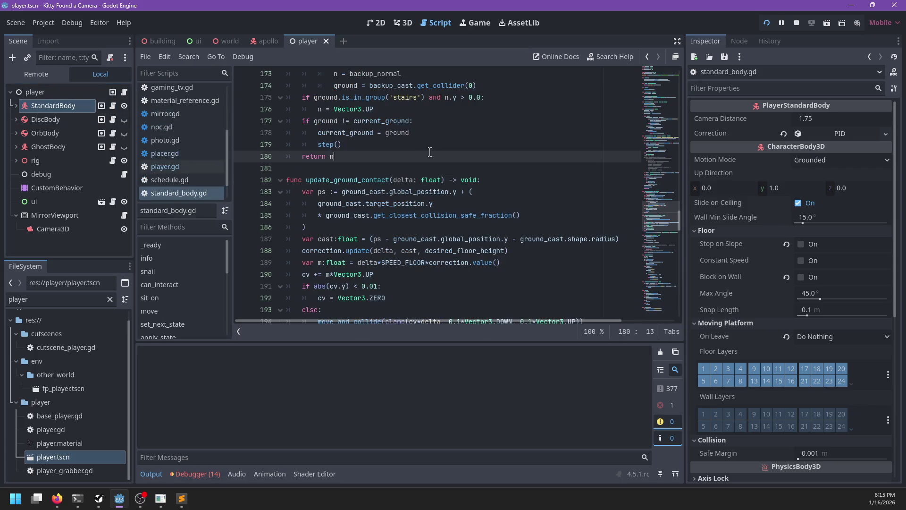
key(ctrl+f)
text(you)
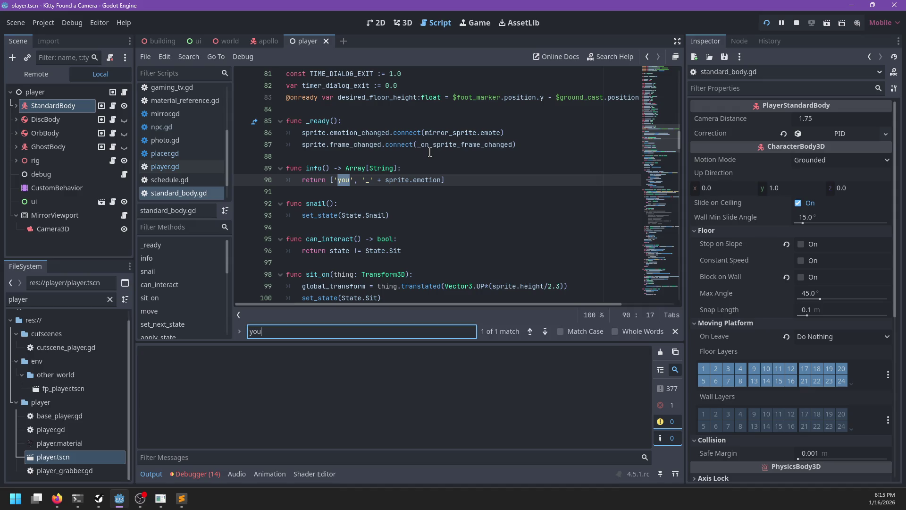
key(Escape)
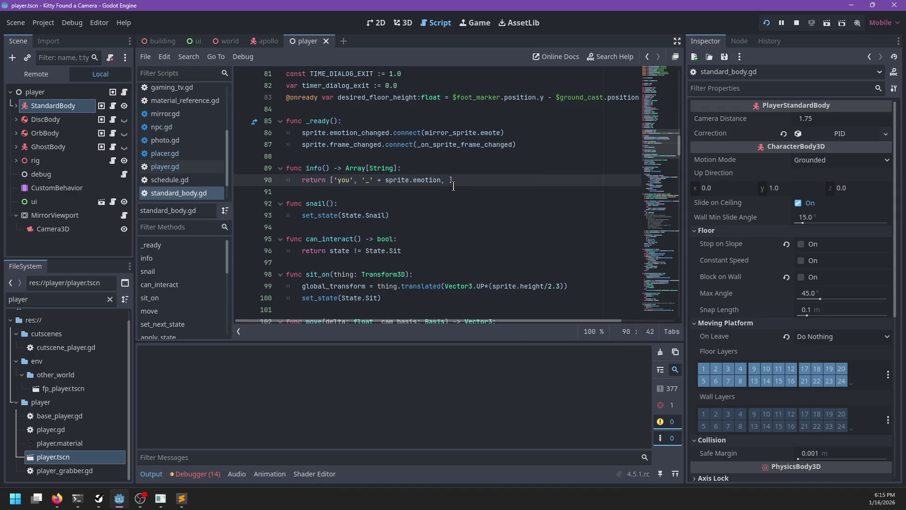
text(', '_)
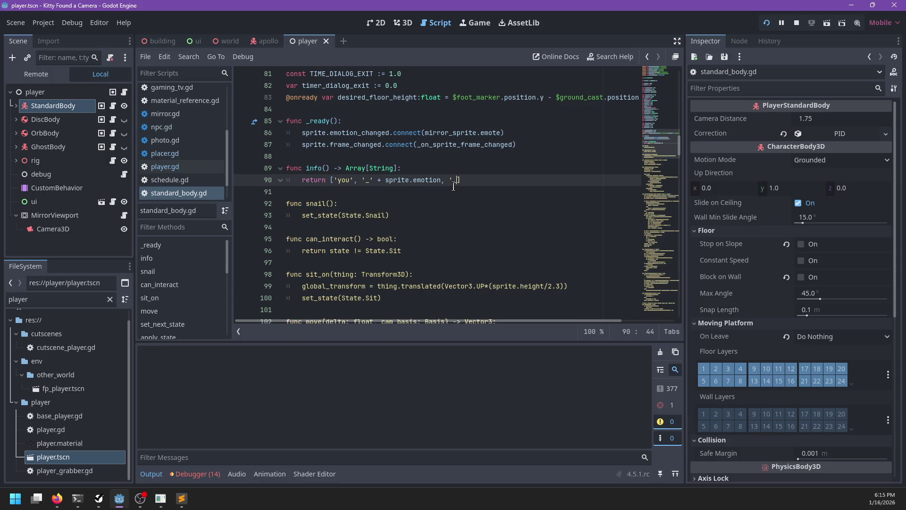
text(')
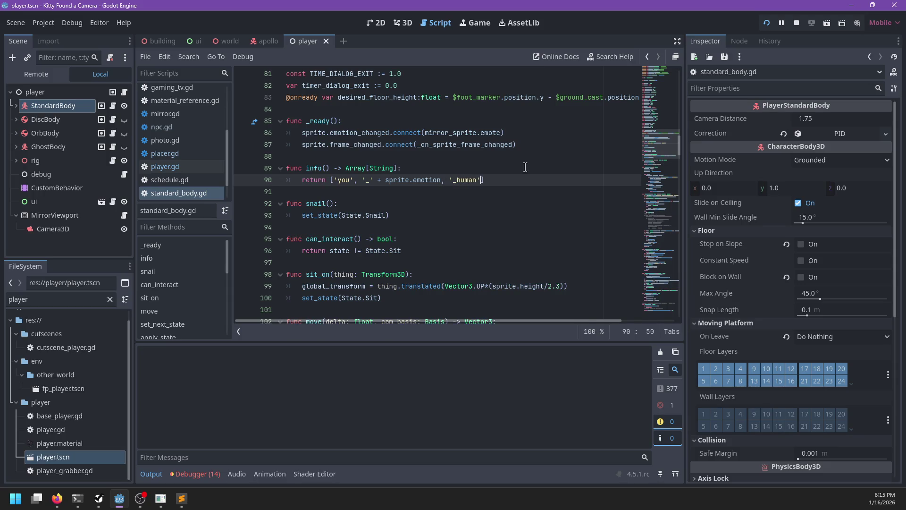
key(ctrl+s)
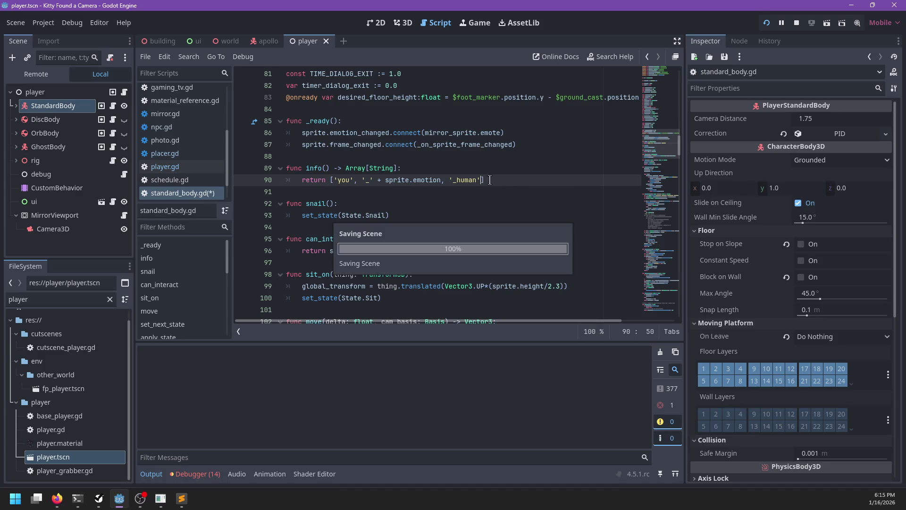
click(452, 185)
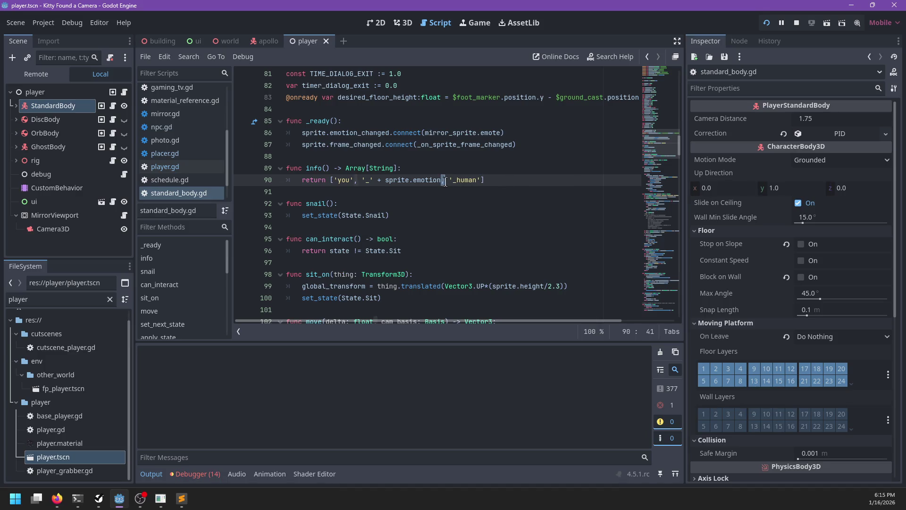
- Append , '_human' to the disc and orb body info() lists, saving each script
click(113, 121)
scroll(450, 190, down, 4)
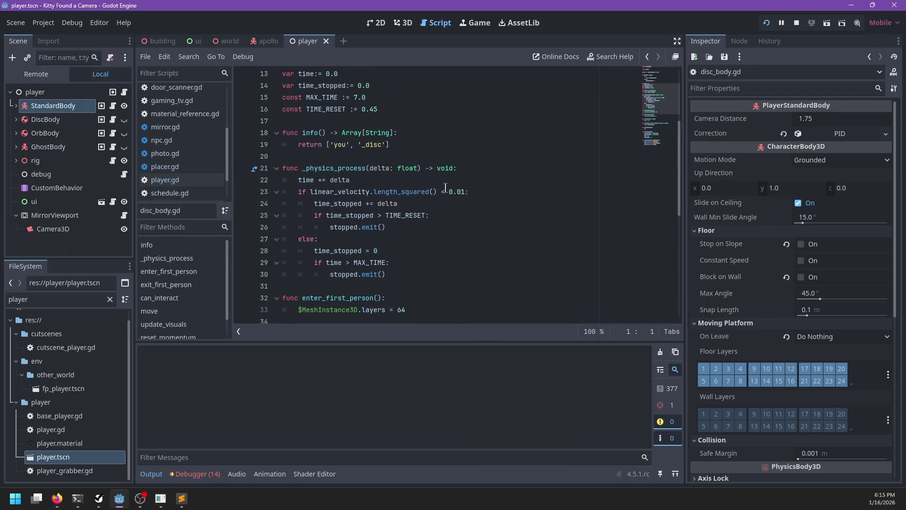
click(388, 146)
text(, '_human')
key(ctrl+s)
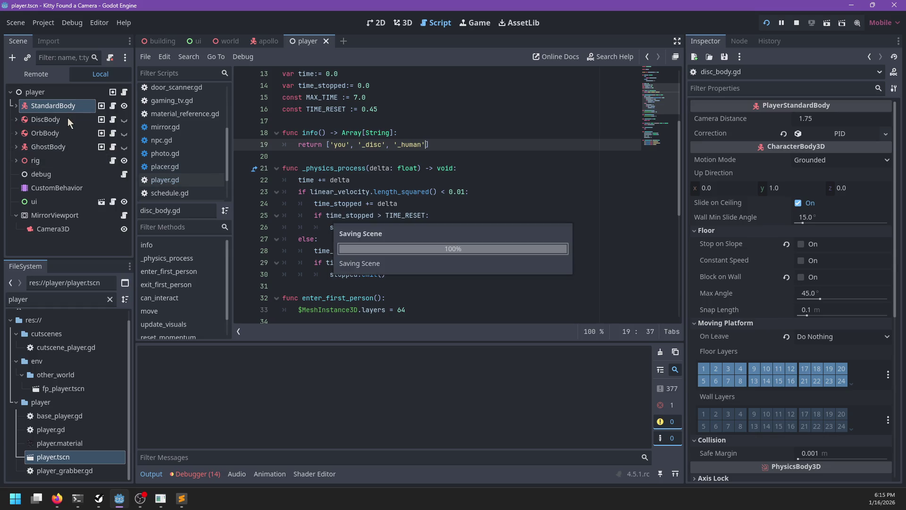
click(59, 133)
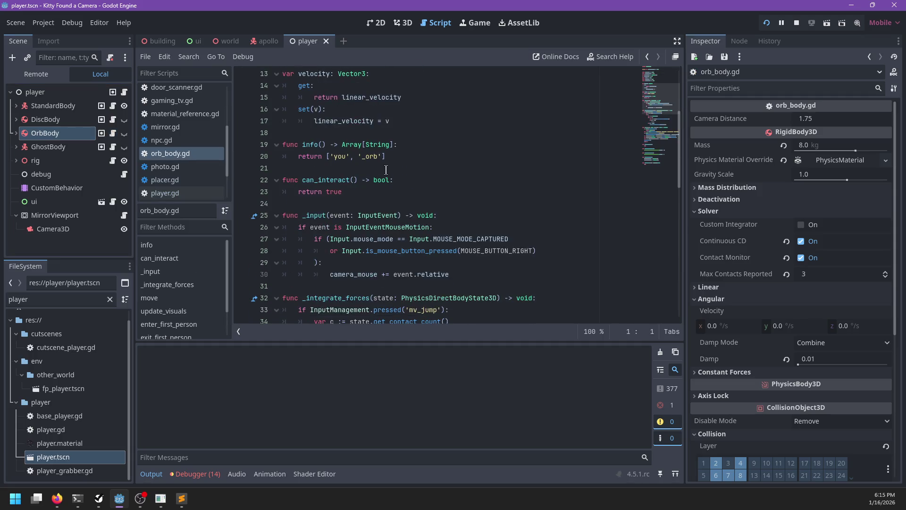
click(381, 153)
text(, '_human')
key(ctrl+s)
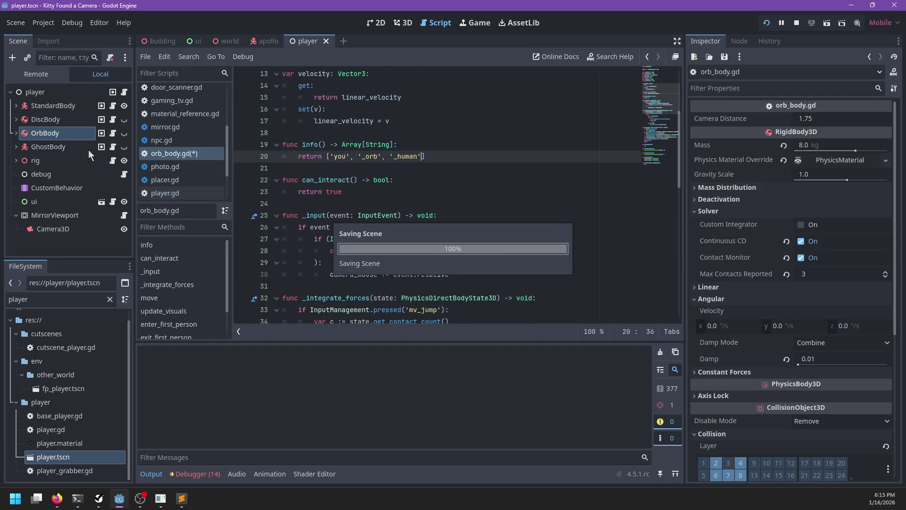
- In ghost_body.gd, undo the added '_human' tag and save the script unchanged
click(113, 148)
click(444, 179)
text(, '_human')
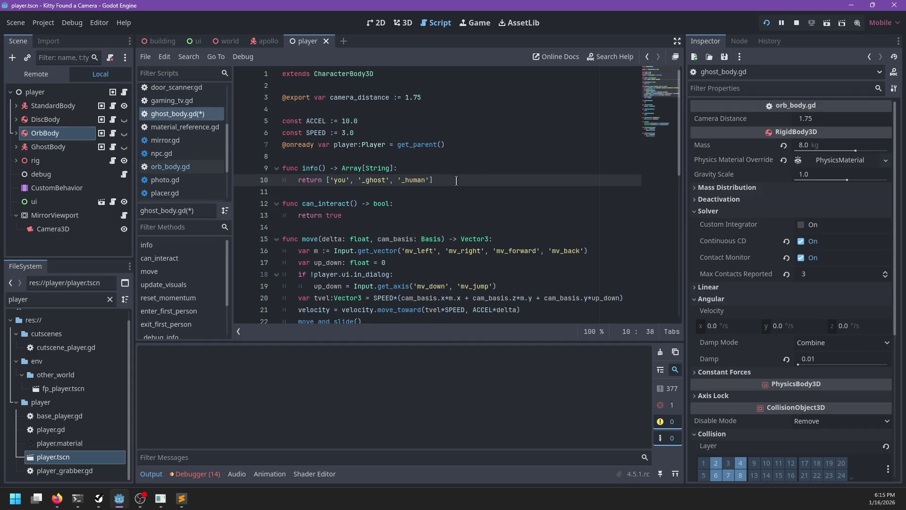
key(ctrl+z)
key(ctrl+s)
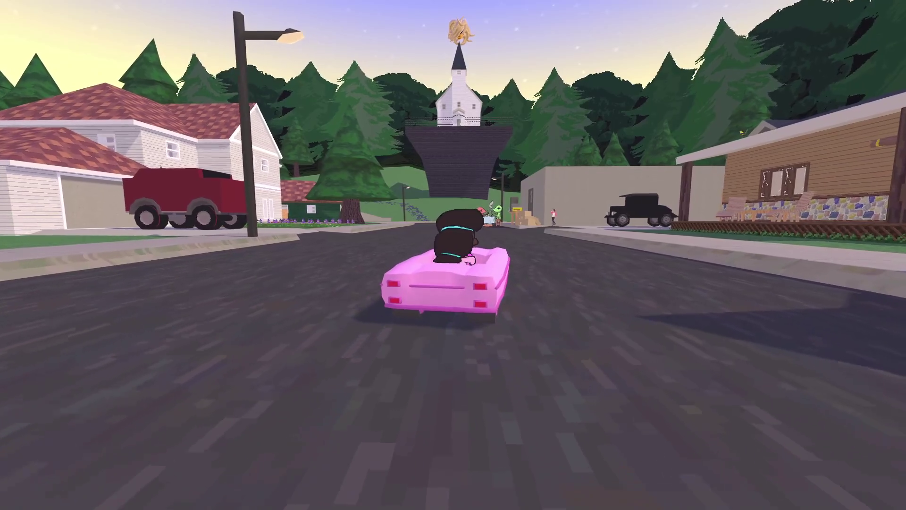
- Leave the pink car, cross the road to the Strange Lady, pause, then resume play
key(e)
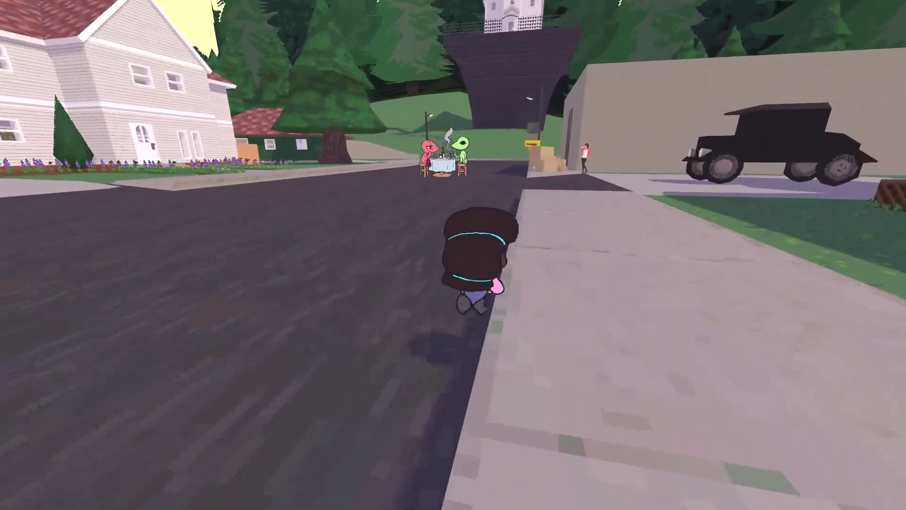
key(a)
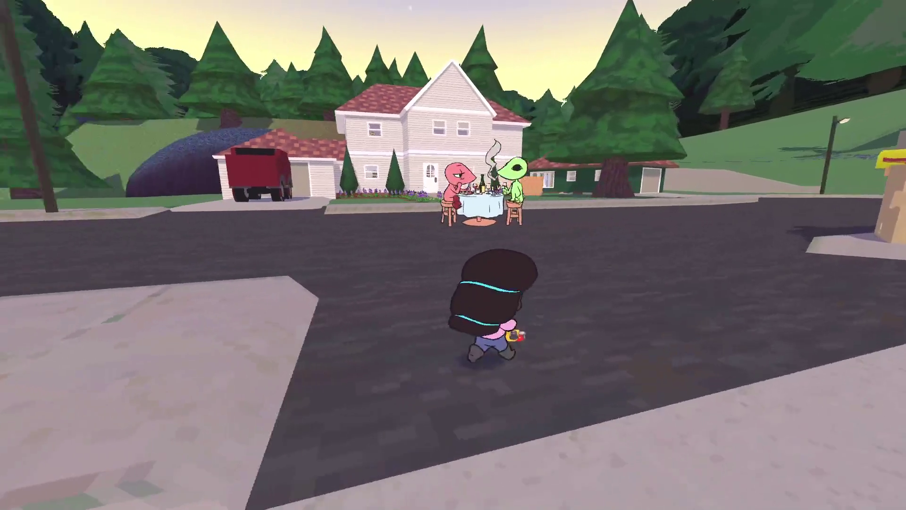
key(s)
key(d)
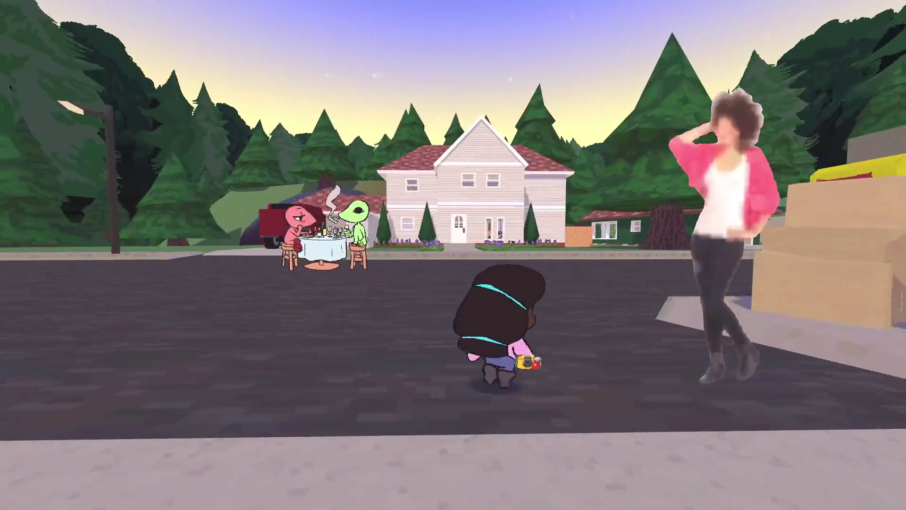
key(Escape)
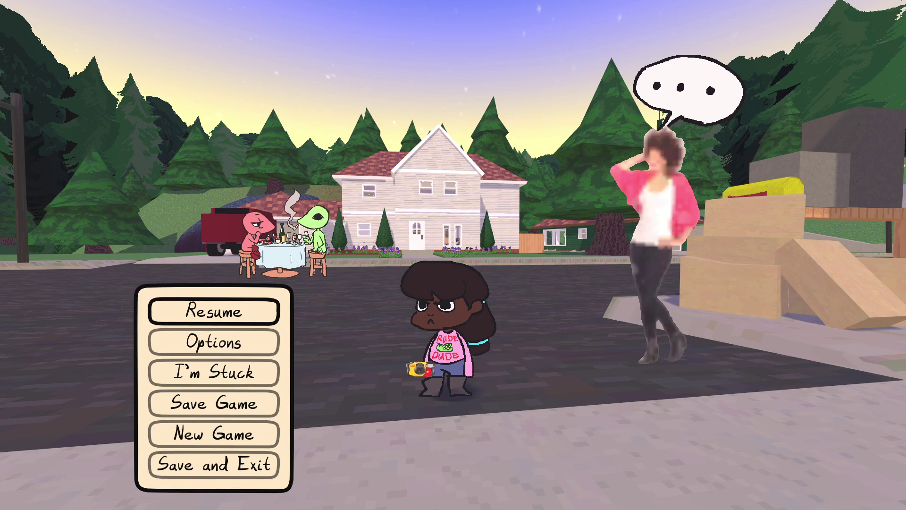
click(193, 325)
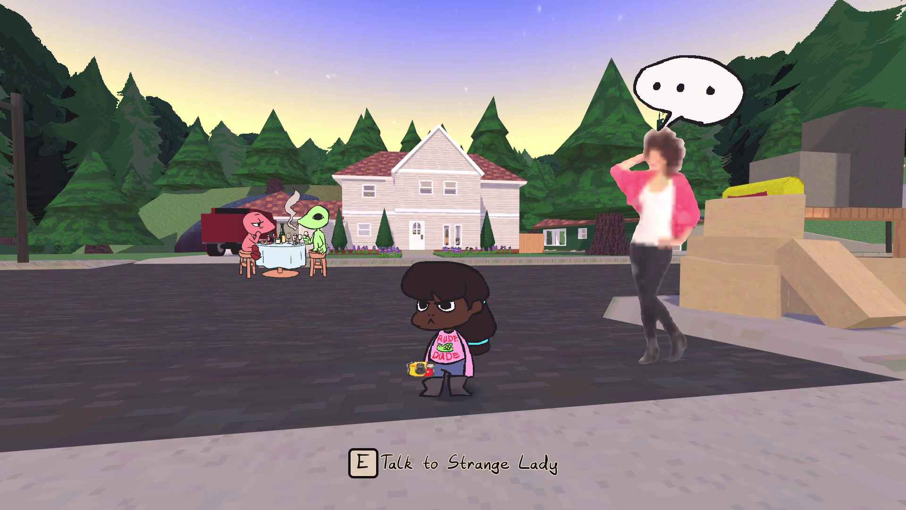
- Photograph the street scene and view the new photo full-size in the gallery
key(c)
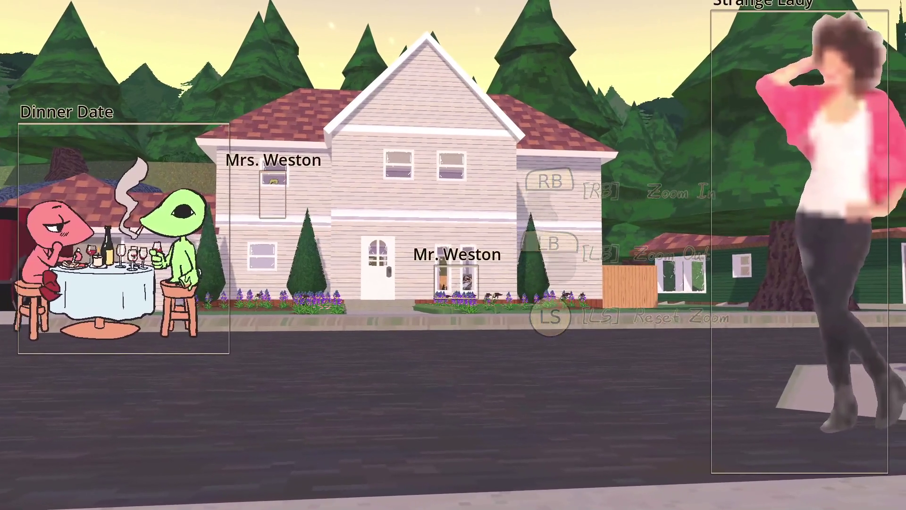
key(space)
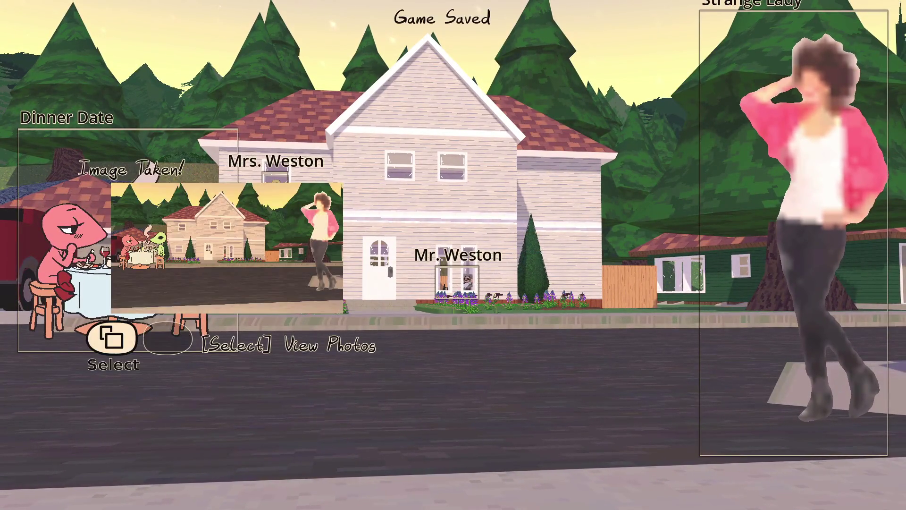
key(Tab)
key(Return)
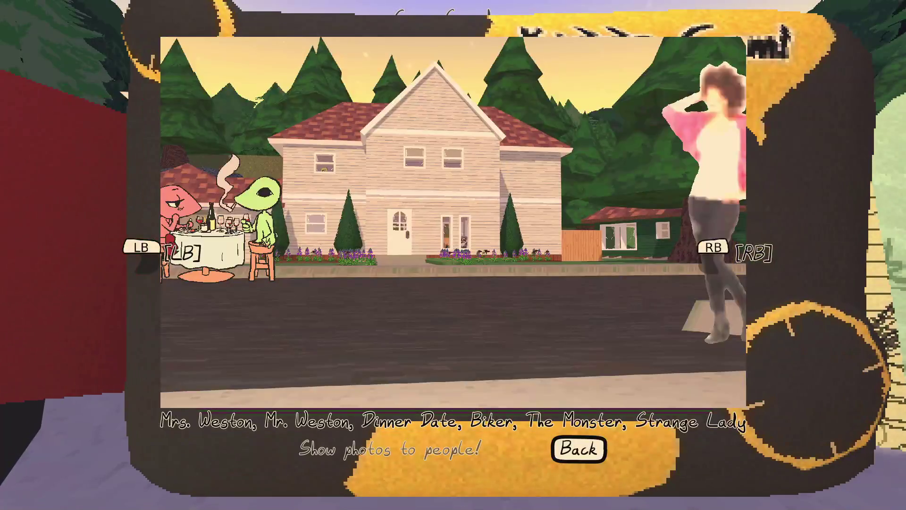
key(Escape)
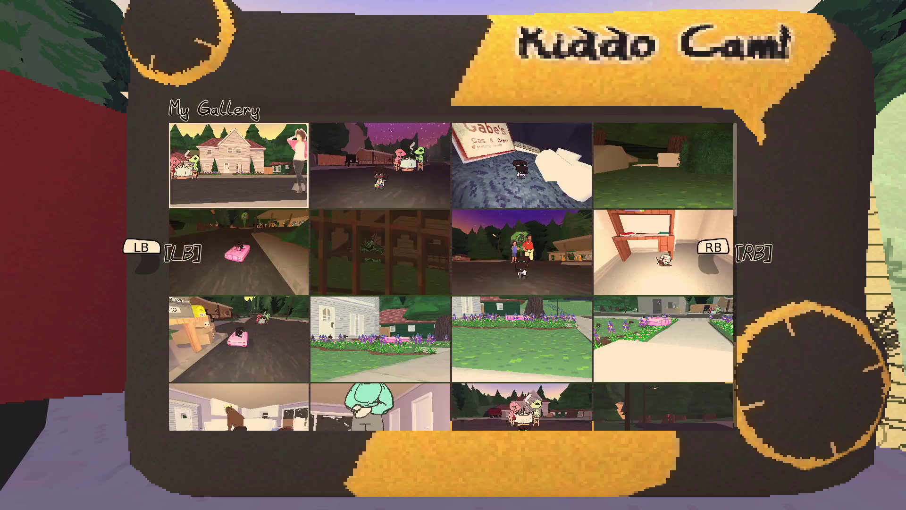
- Browse the gallery grid with the arrow keys, then close it and return to play
key(Right)
key(Down)
key(Down)
key(Down)
key(Down)
key(Down)
key(Down)
key(Down)
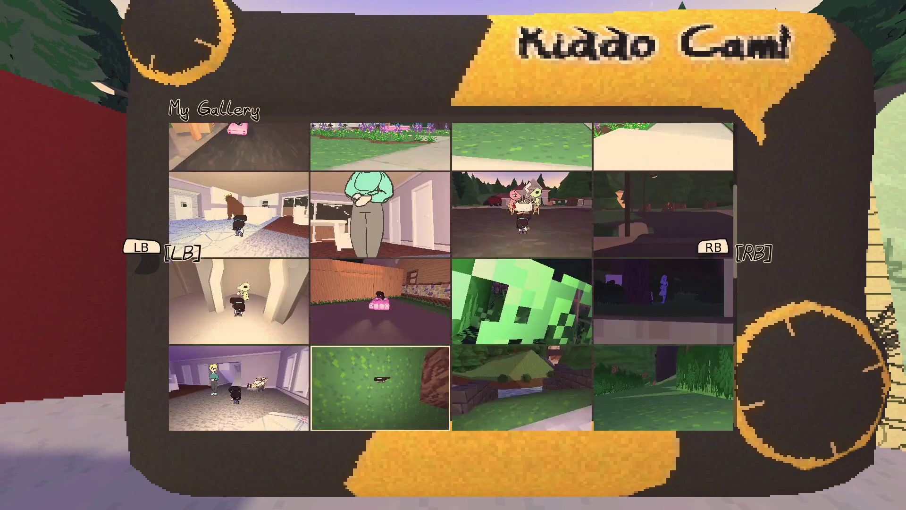
key(Down)
key(Down)
key(Down)
key(Up)
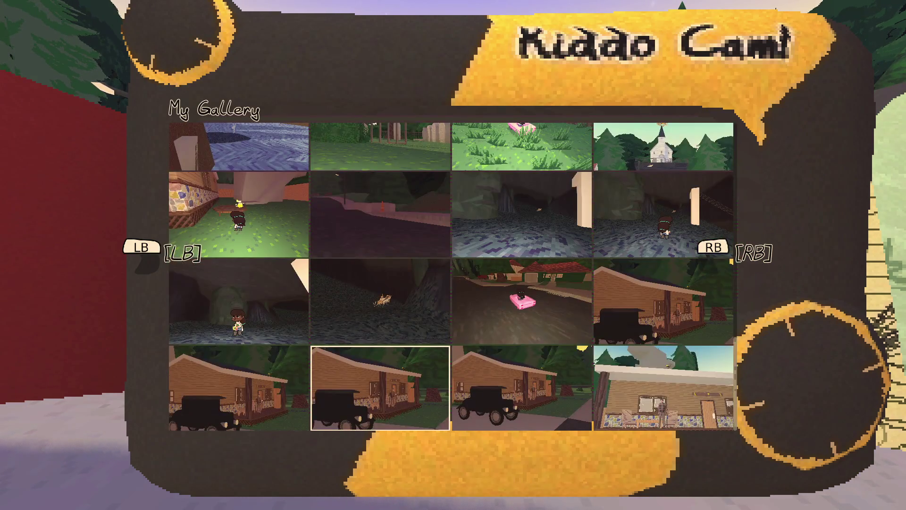
key(Up)
key(Up)
key(Up)
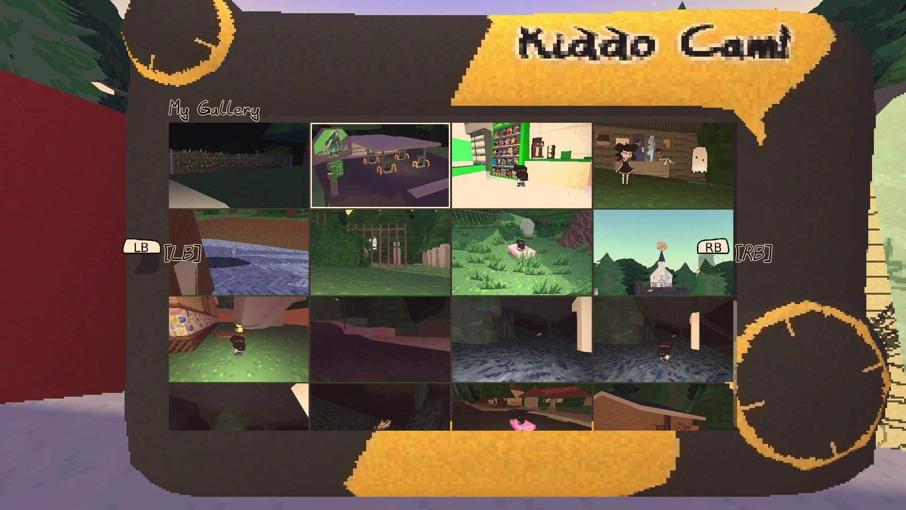
key(Up)
key(Up)
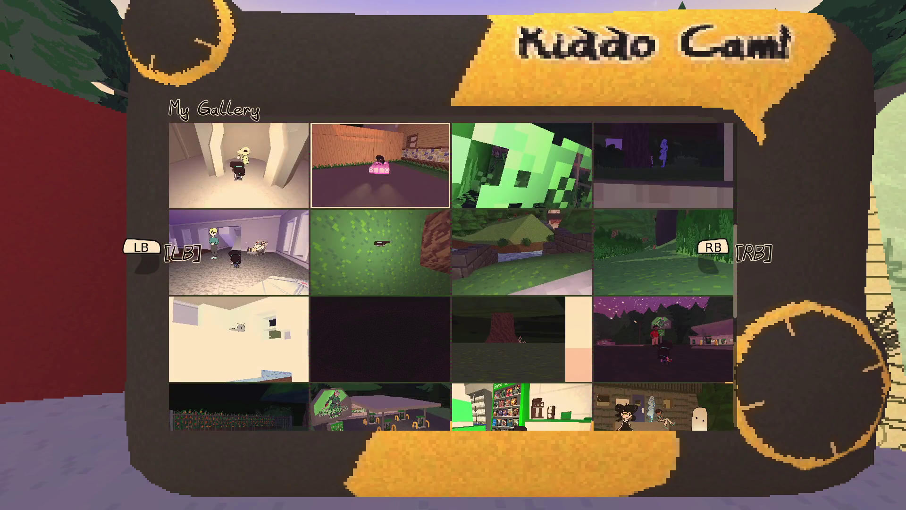
key(Up)
key(Up)
key(Escape)
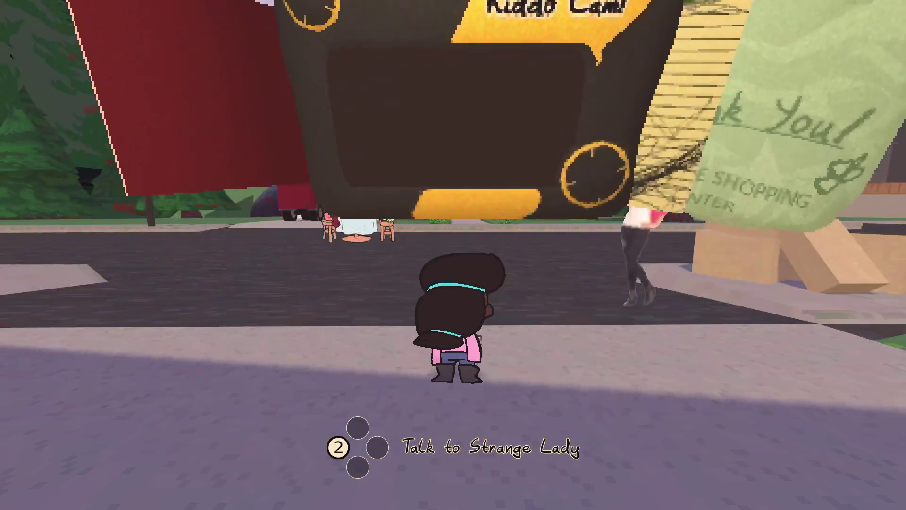
- Get into the pink car and drive down the road onto the psychic shop house's lawn
key(w)
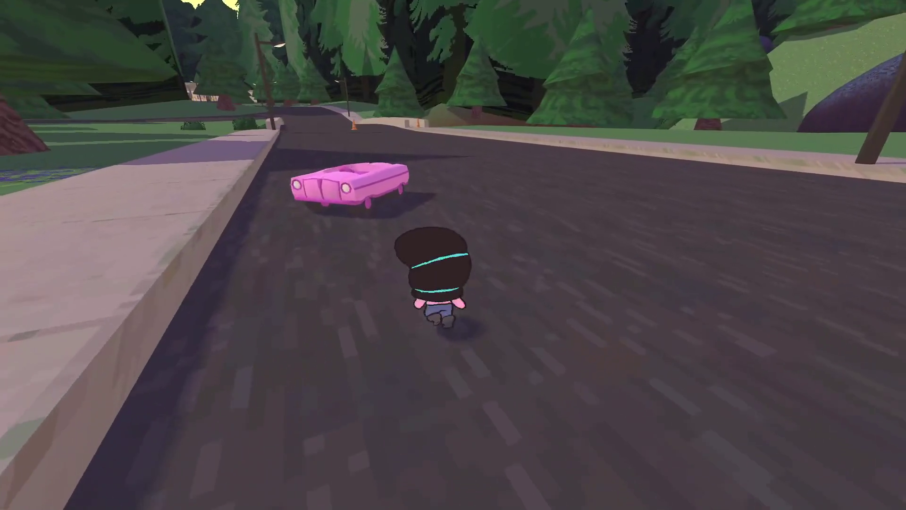
key(e)
key(w)
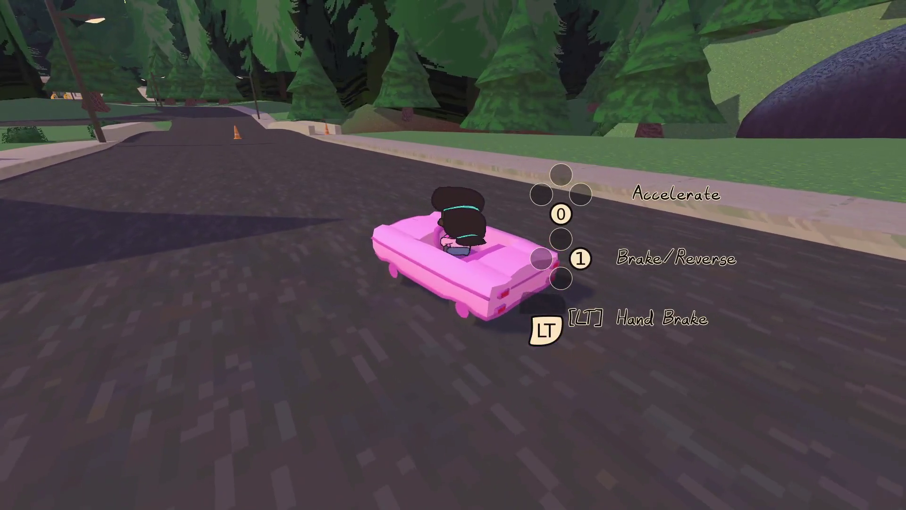
key(w)
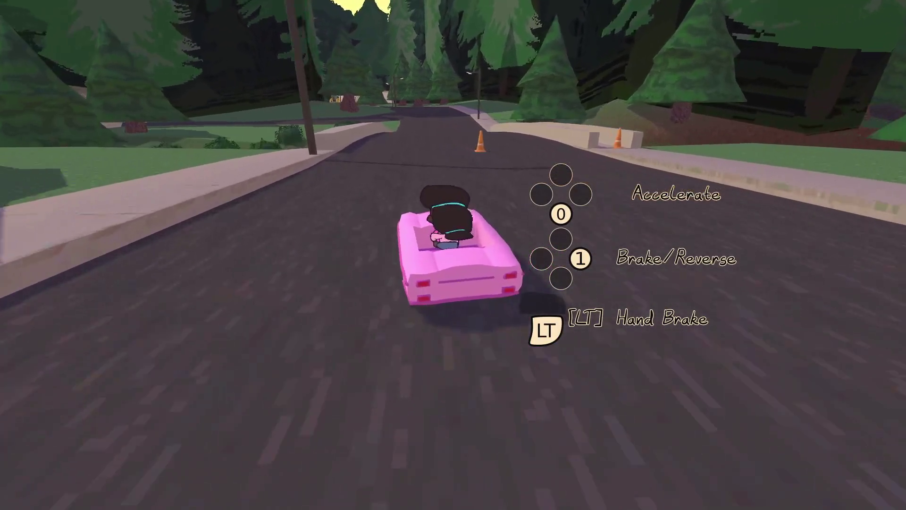
key(a)
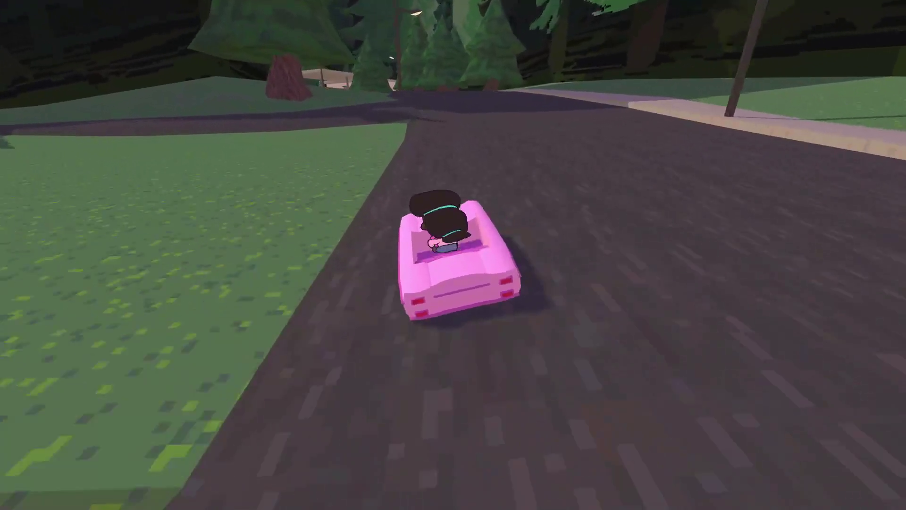
key(d)
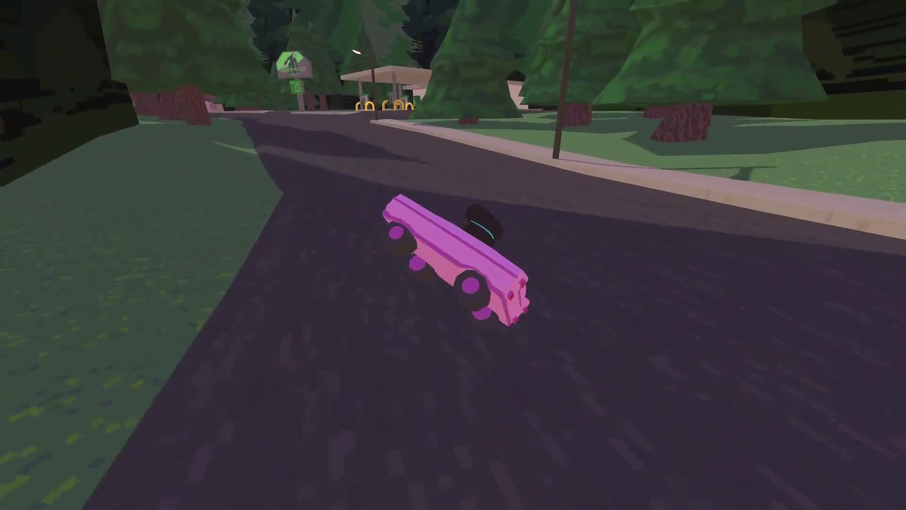
key(w)
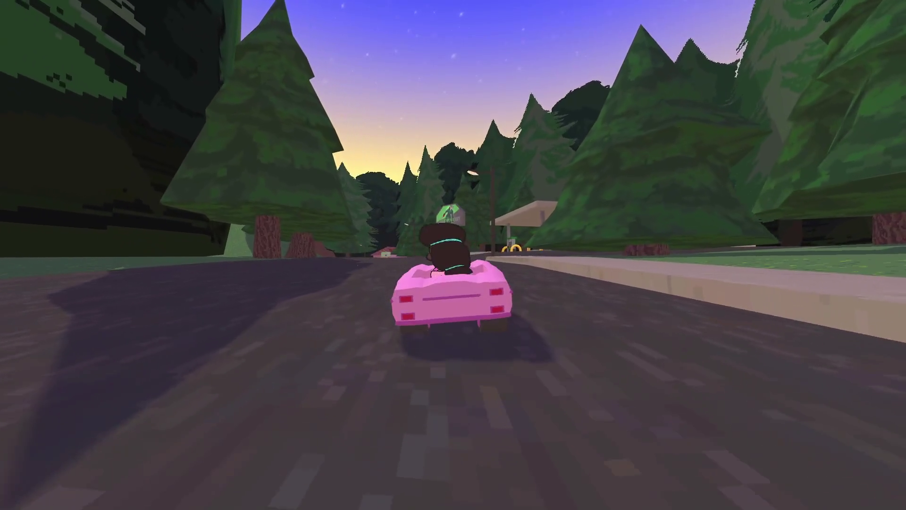
key(d)
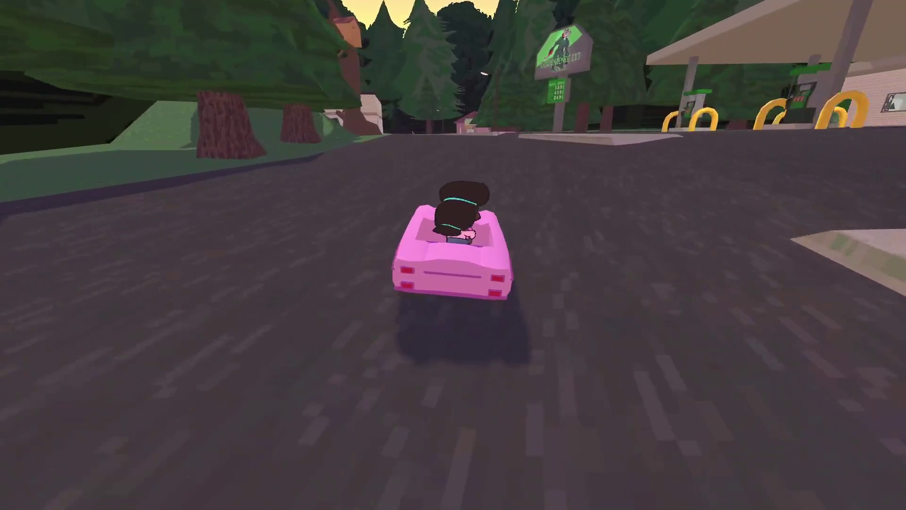
key(a)
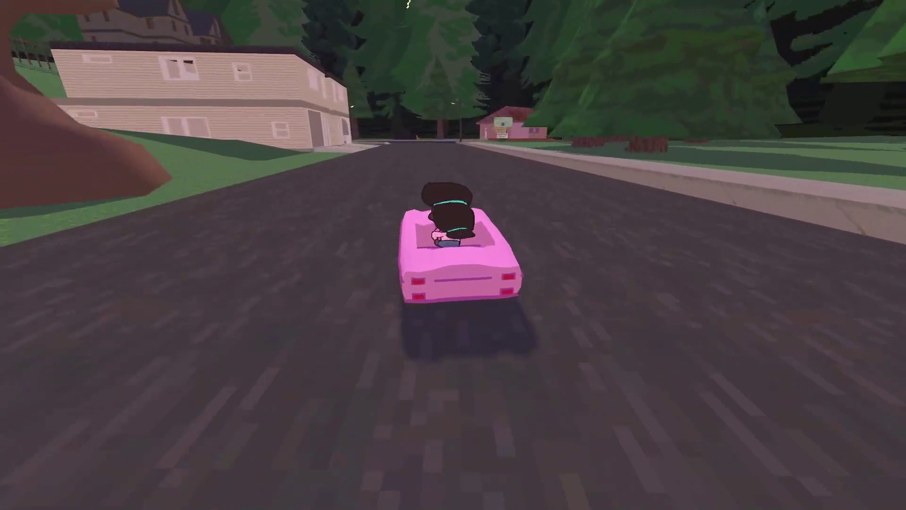
key(d)
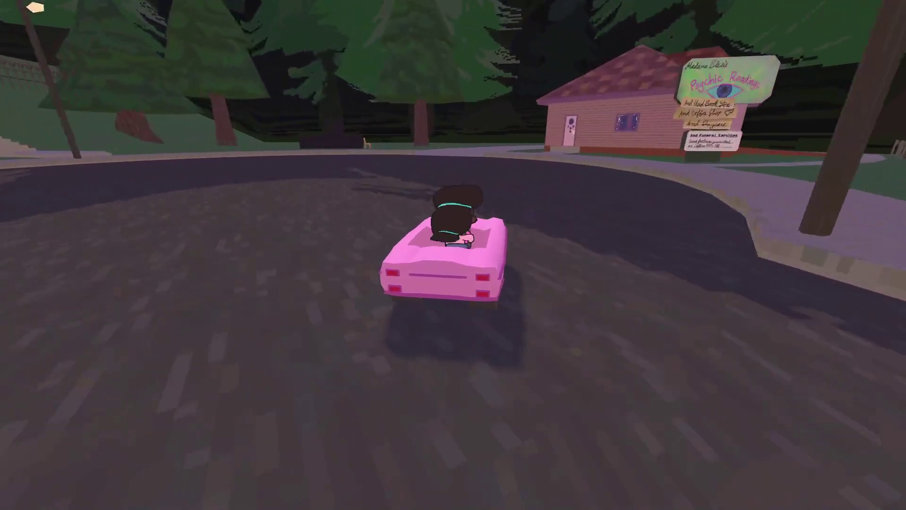
key(w)
key(w)
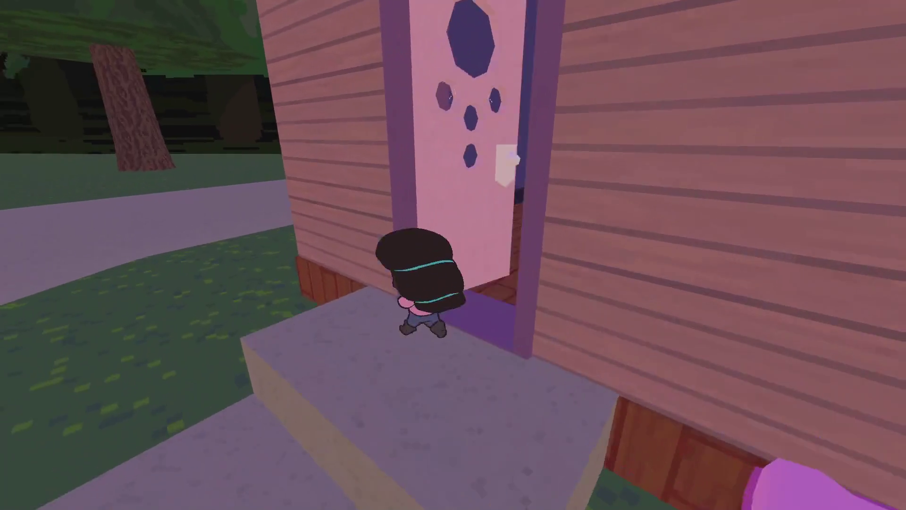
- Take a photo inside the house, return to the car, and drive around the bend past the houses
key(F12)
key(s)
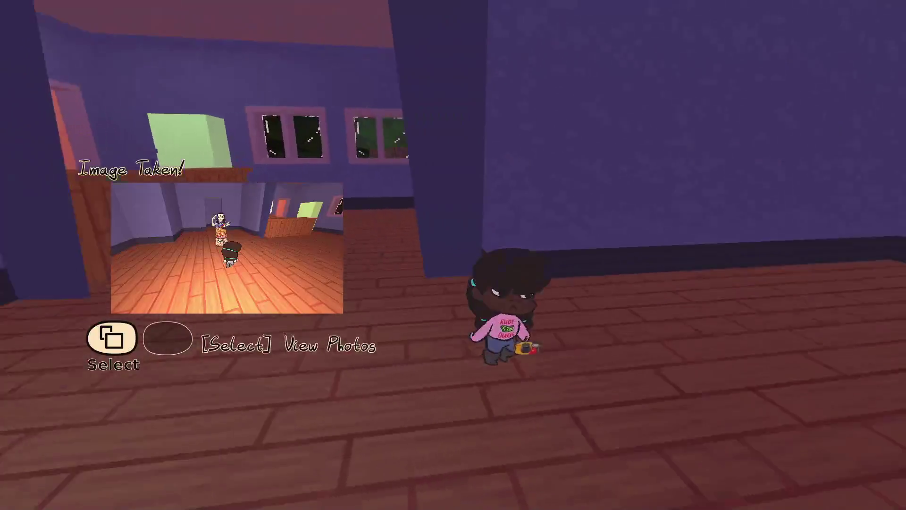
key(e)
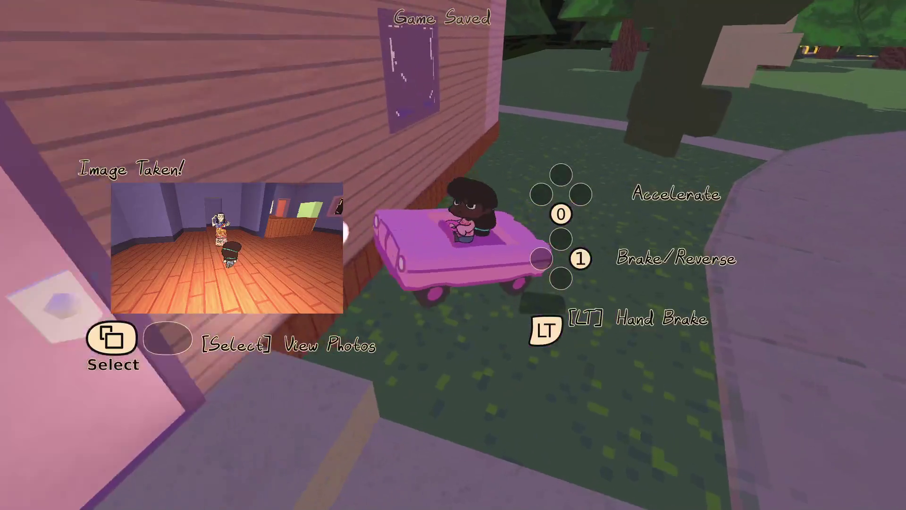
key(w)
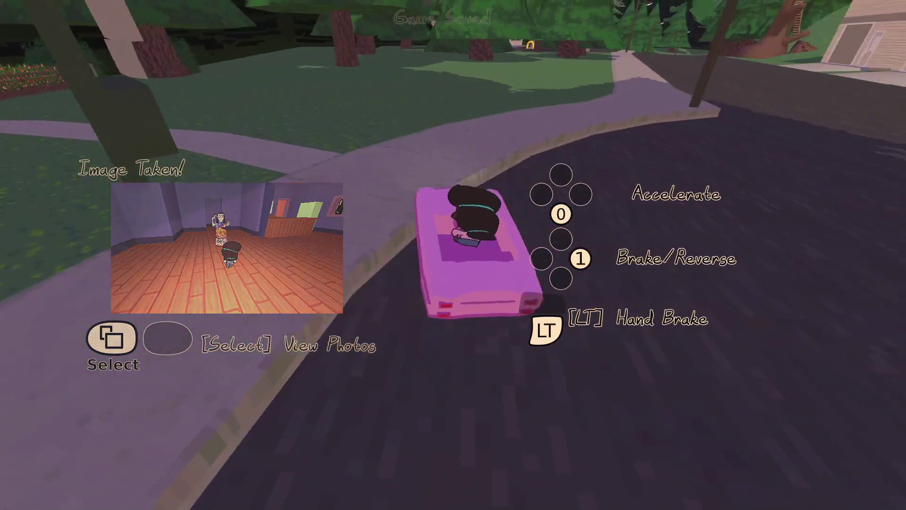
key(a)
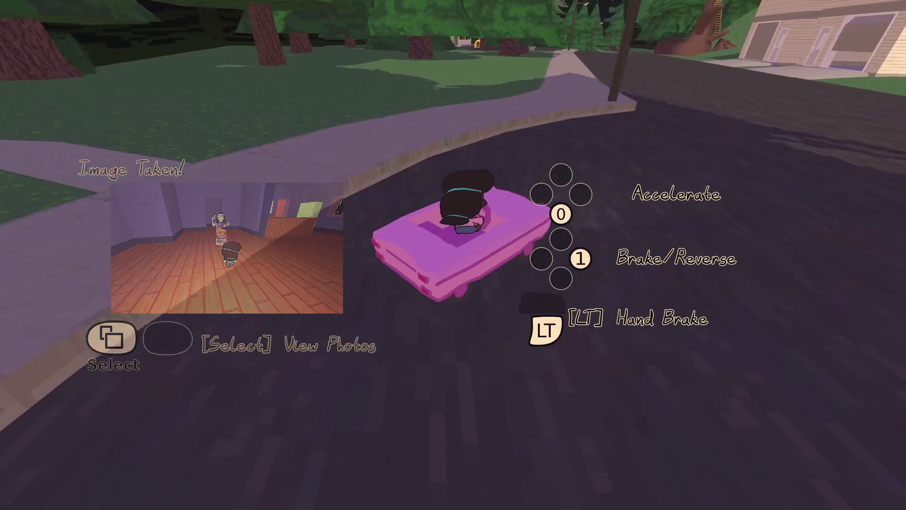
key(d)
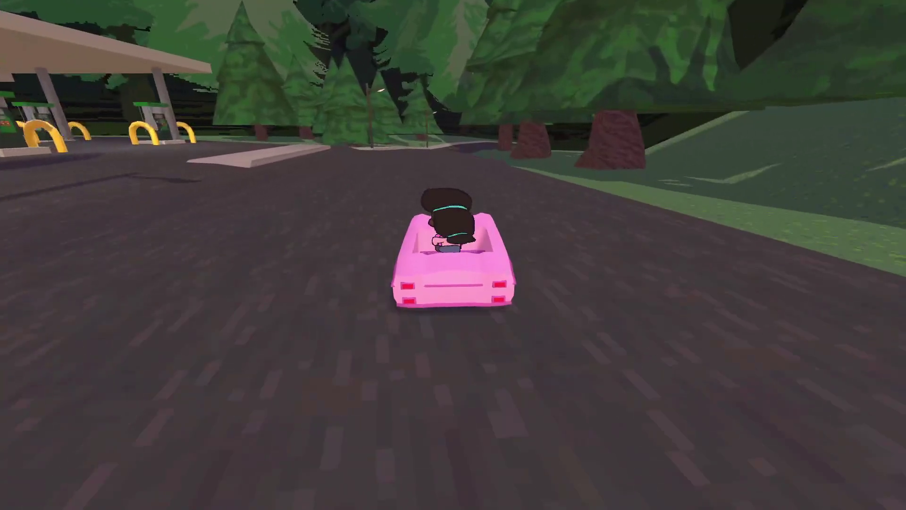
key(d)
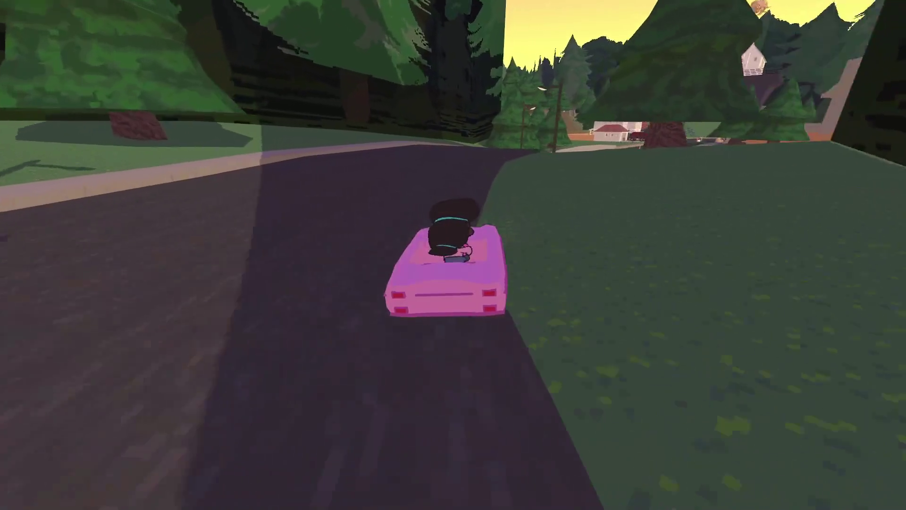
key(d)
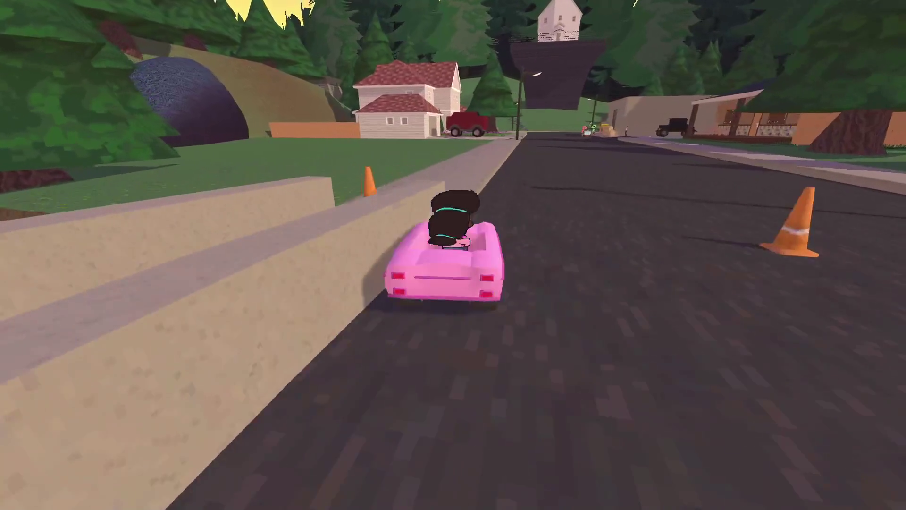
key(d)
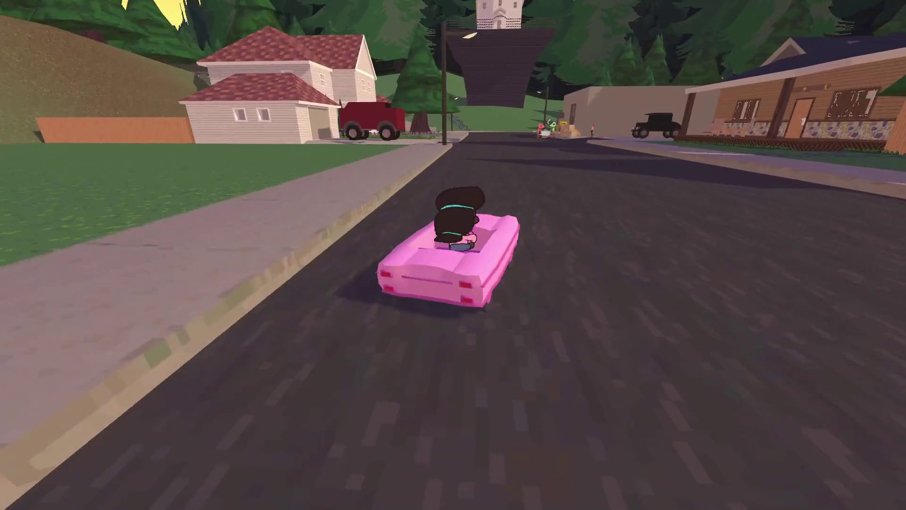
key(w)
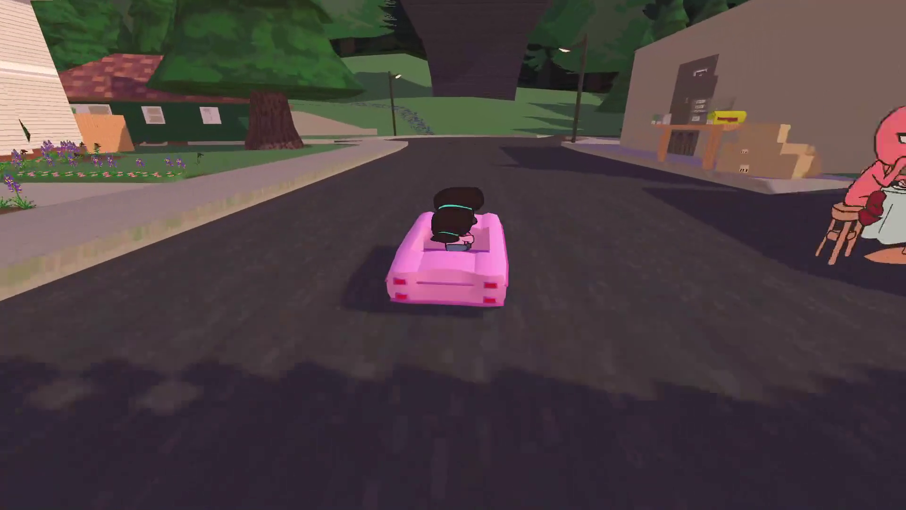
- Drive over the bridge and up the dark forest path to the glowing green cube, then talk to Cube
key(w)
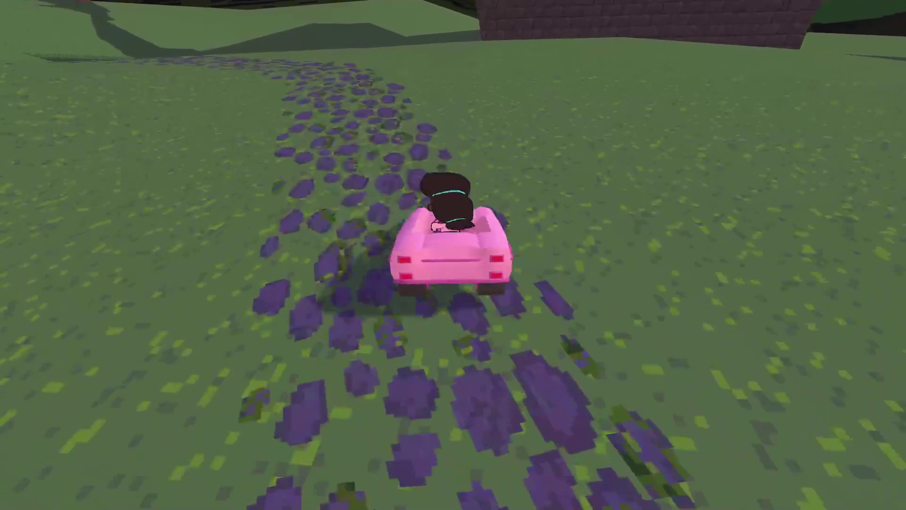
key(a)
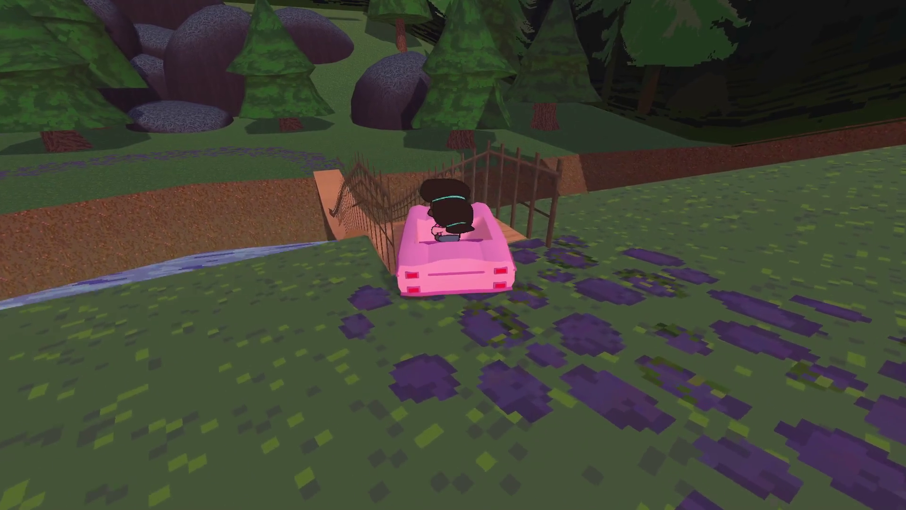
key(w)
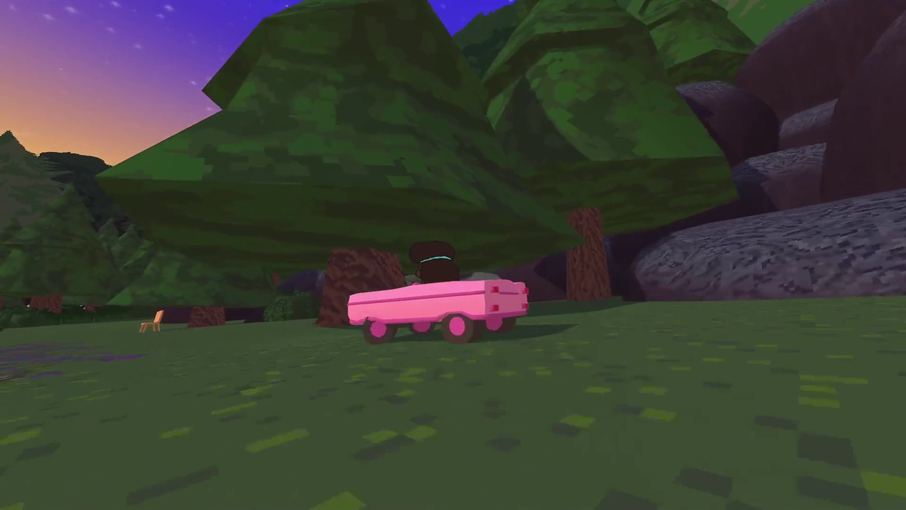
key(w)
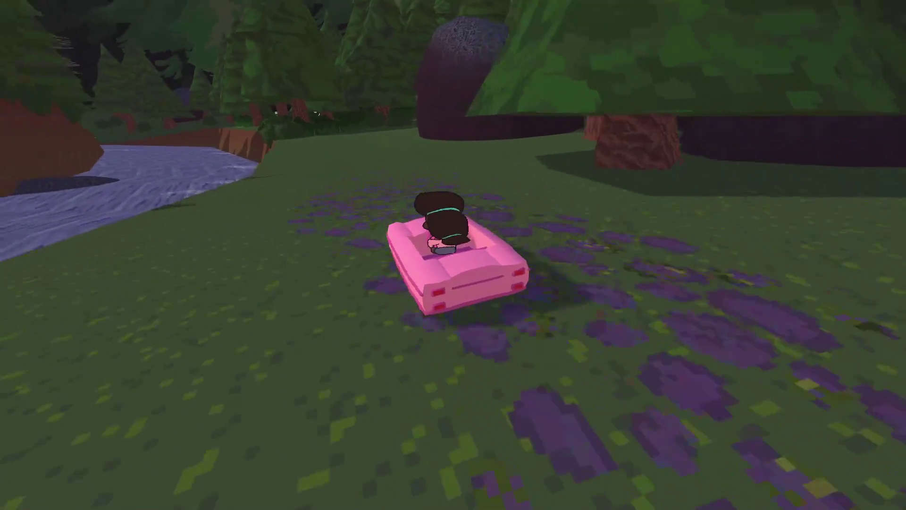
key(w)
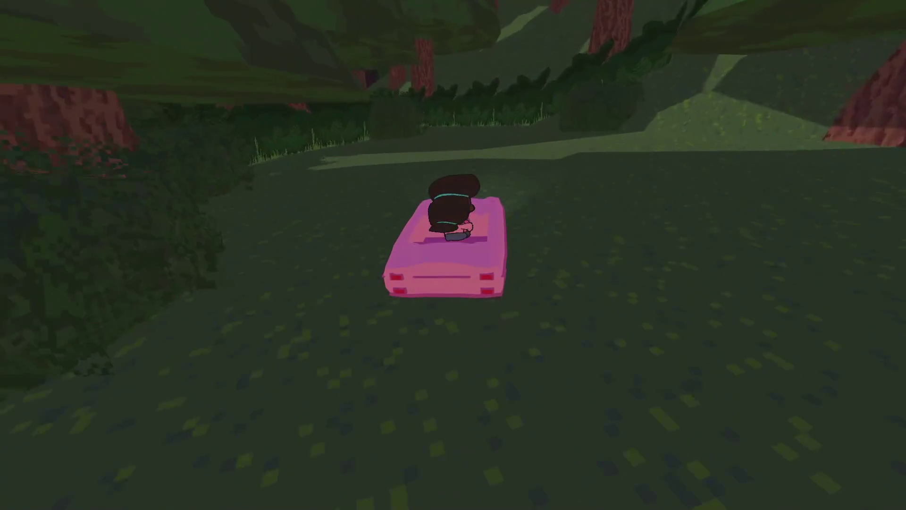
key(w)
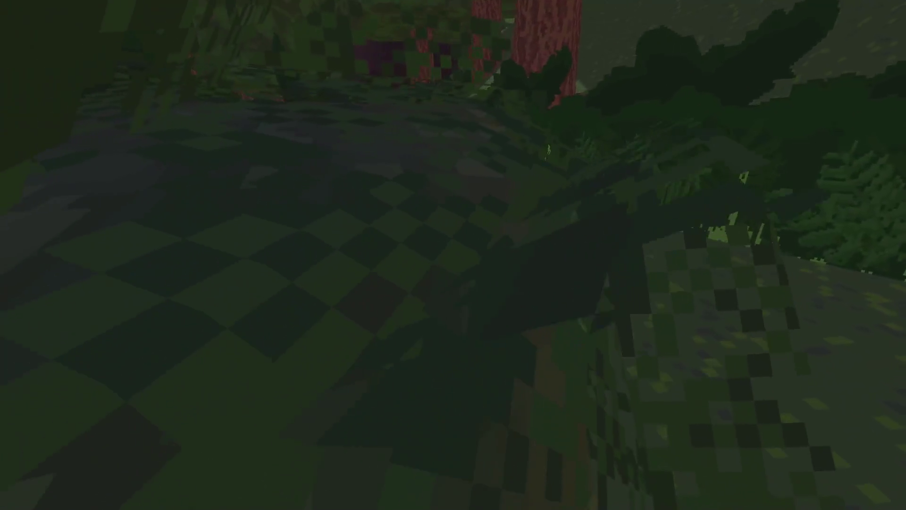
key(w)
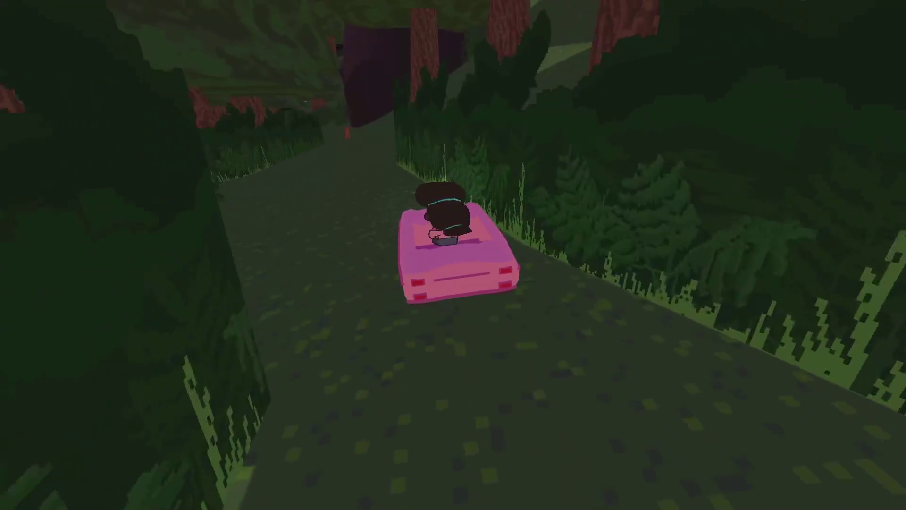
key(w)
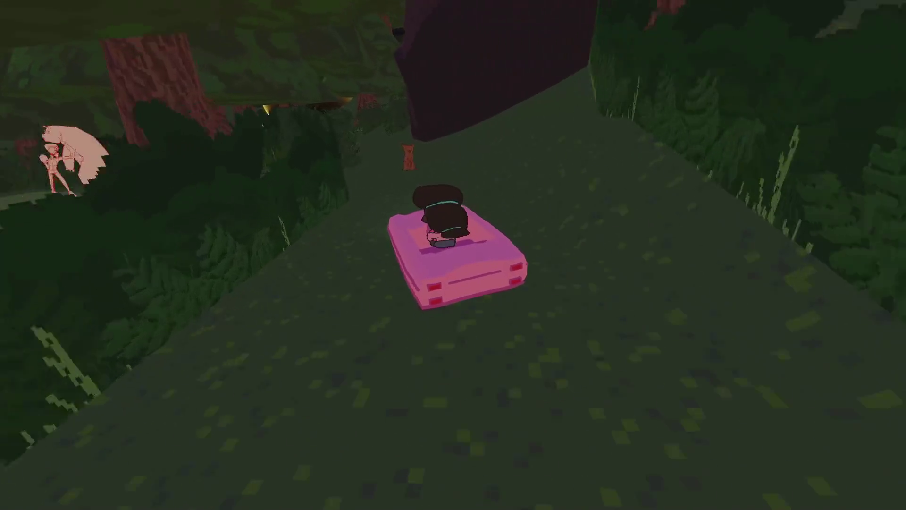
key(w)
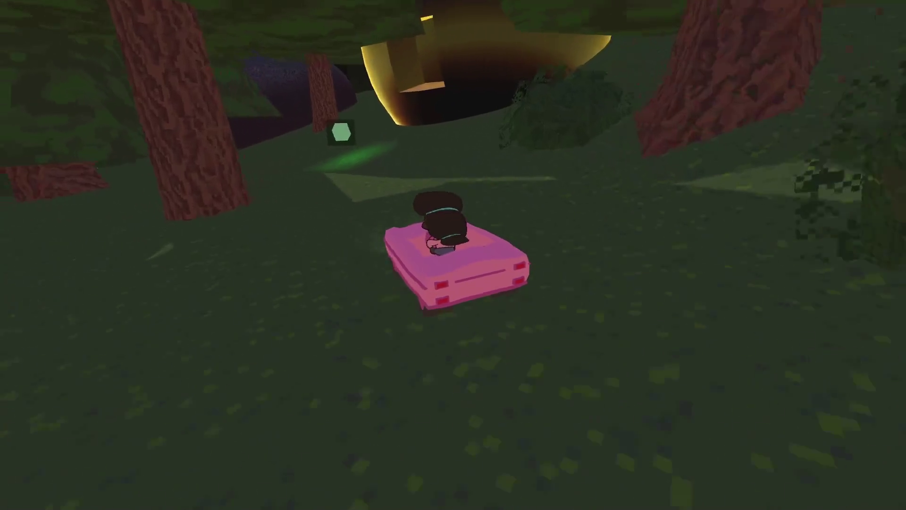
key(e)
key(e)
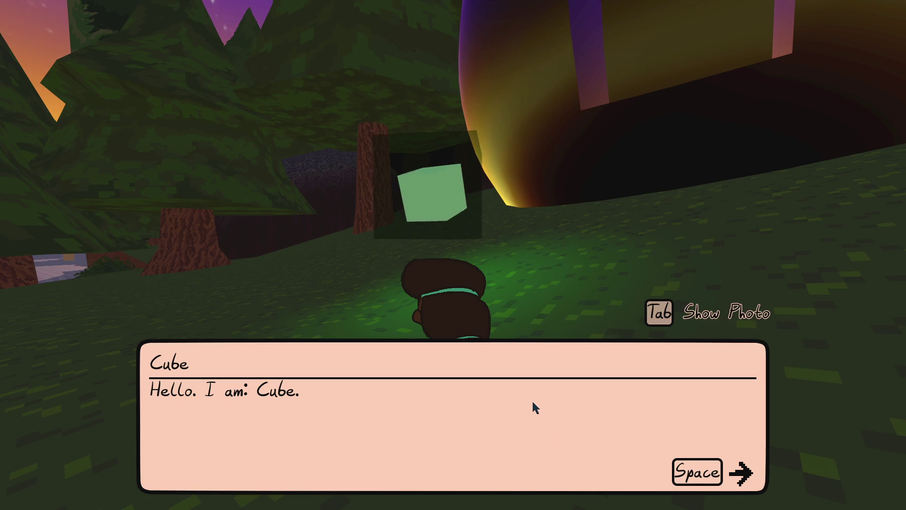
- Show Cube a first photo from the gallery and continue through its lines
key(space)
key(Tab)
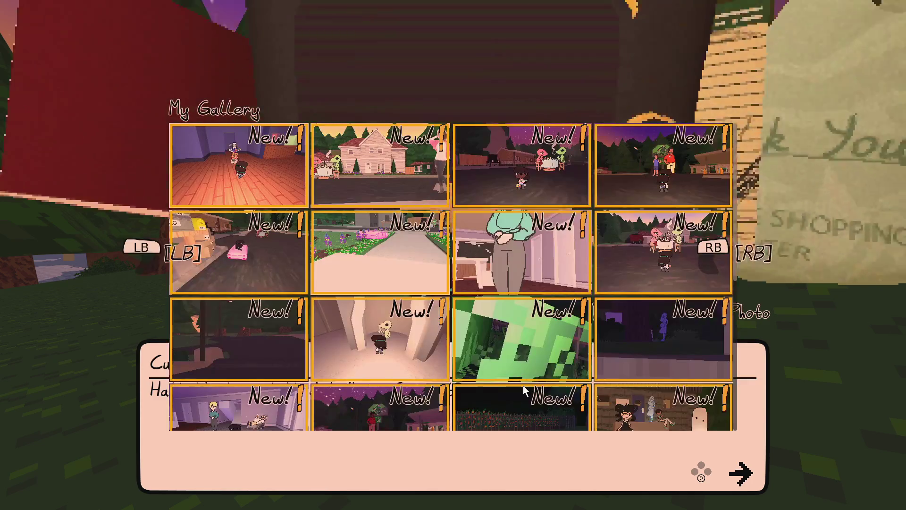
key(Return)
key(Return)
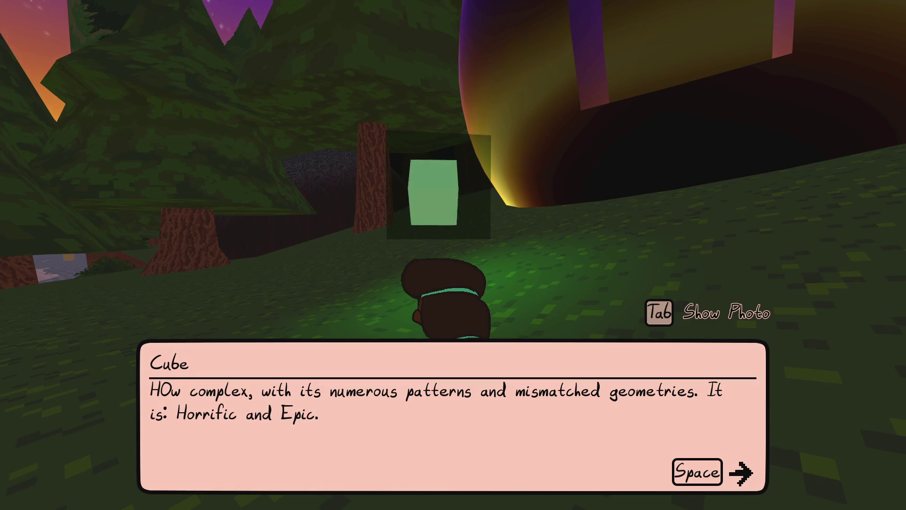
key(space)
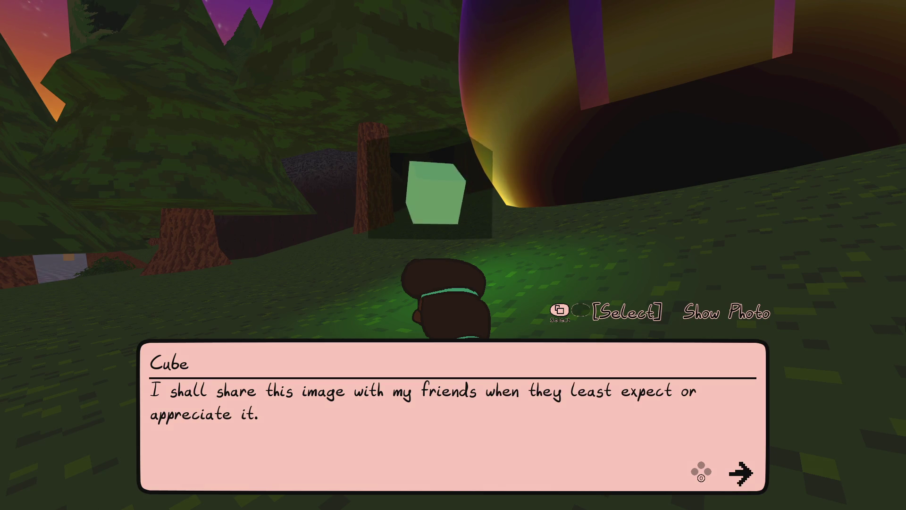
key(space)
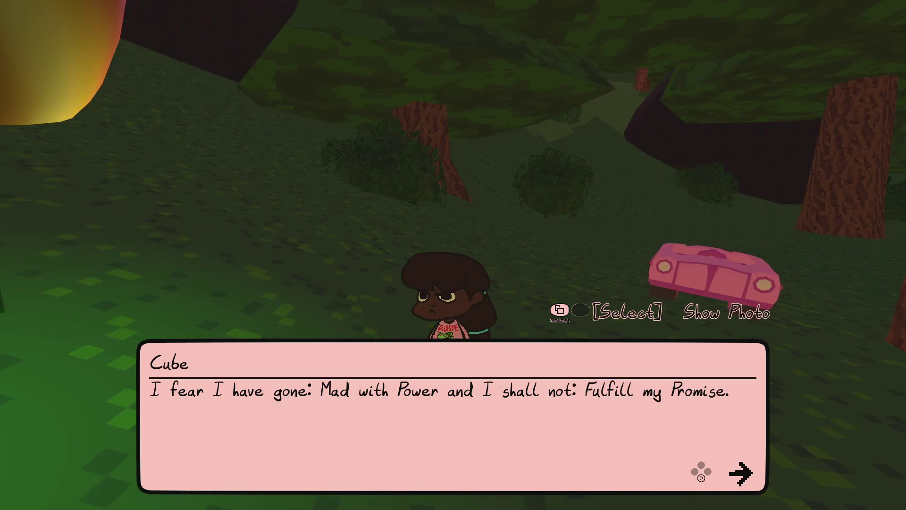
key(space)
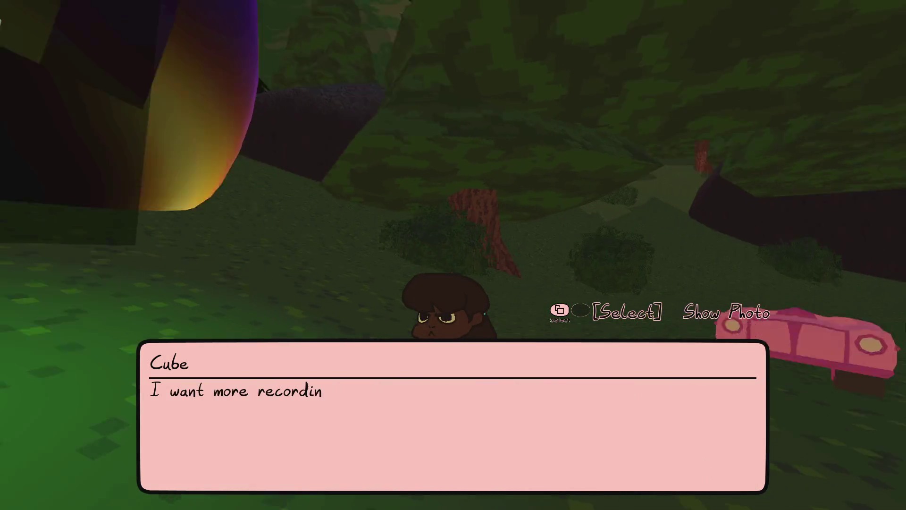
key(space)
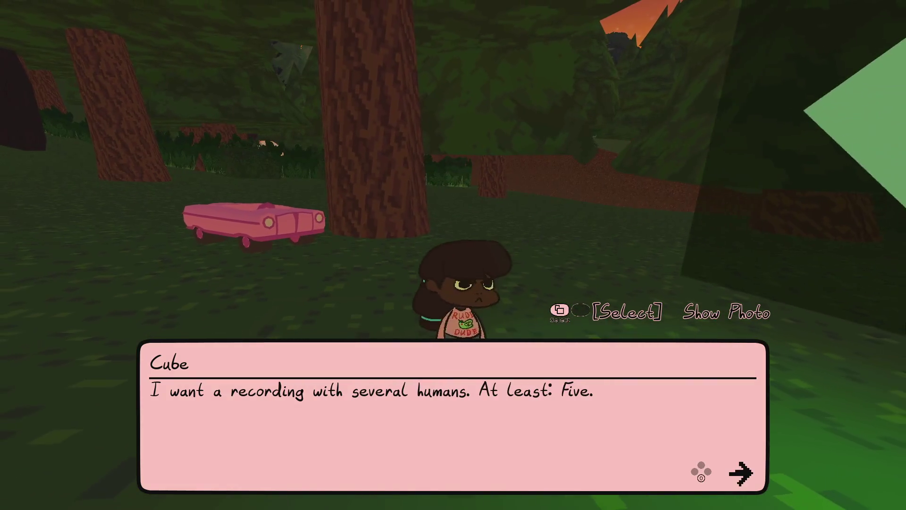
- Pick, enlarge and show a second gallery photo to Cube
key(space)
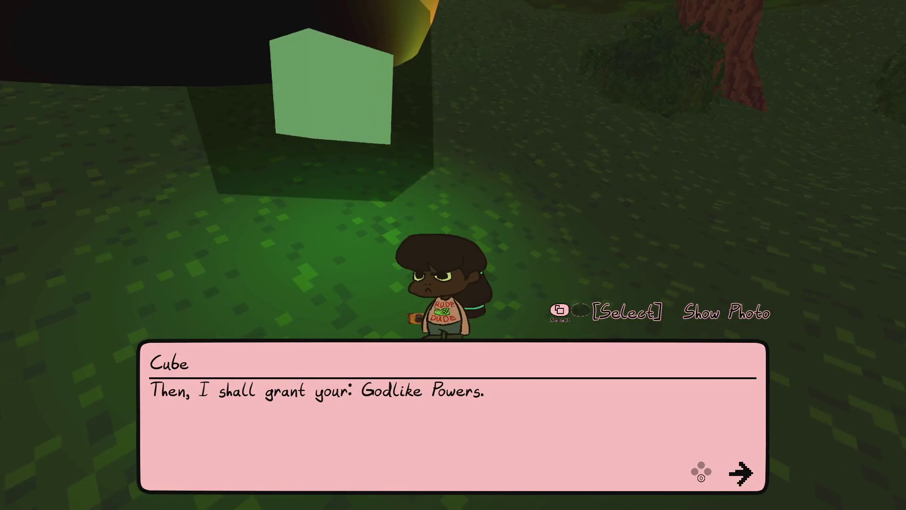
key(space)
key(Tab)
key(space)
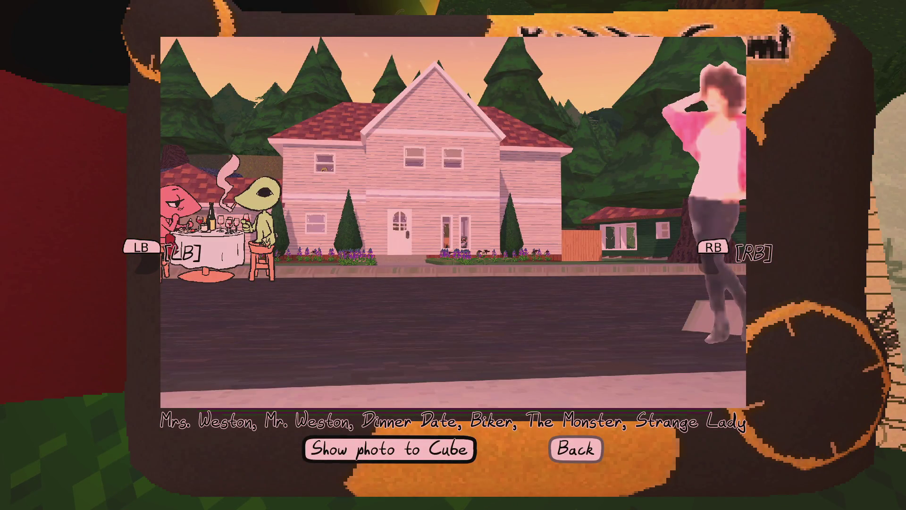
key(space)
key(space)
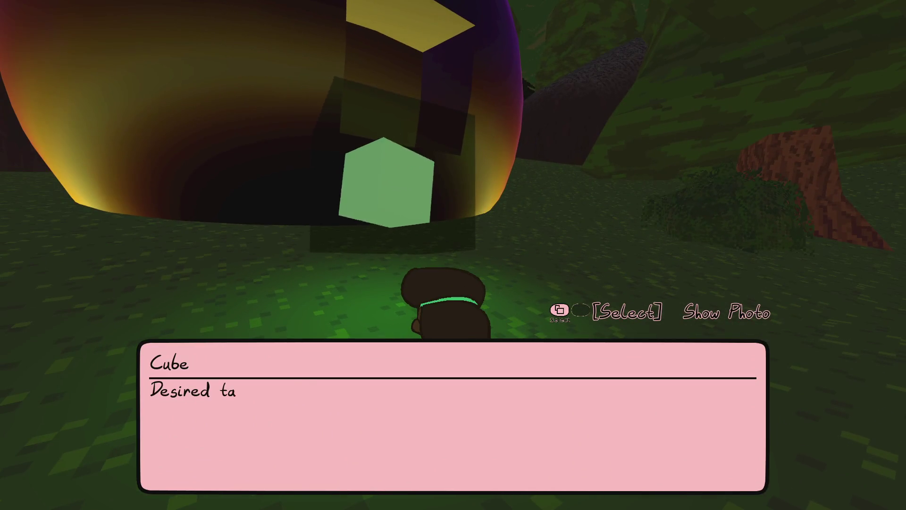
key(space)
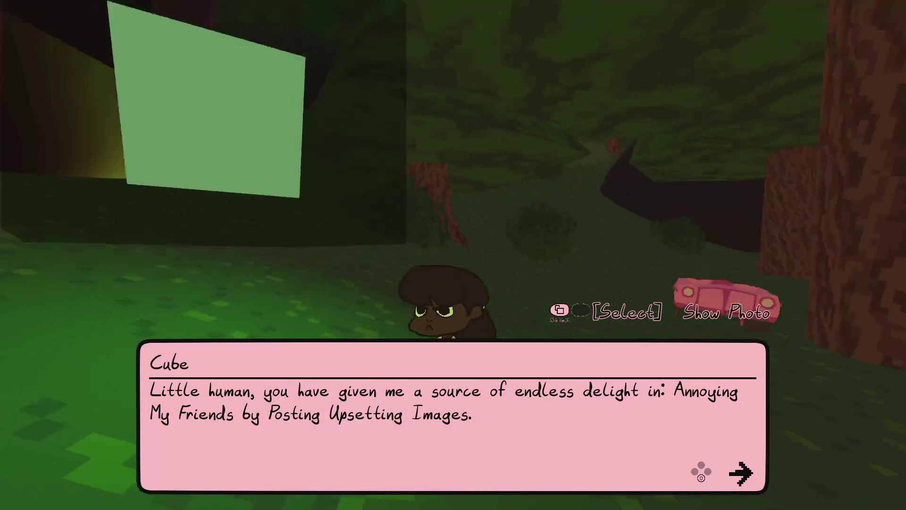
- Advance to the item reward and dismiss the Orb Mode popup
key(space)
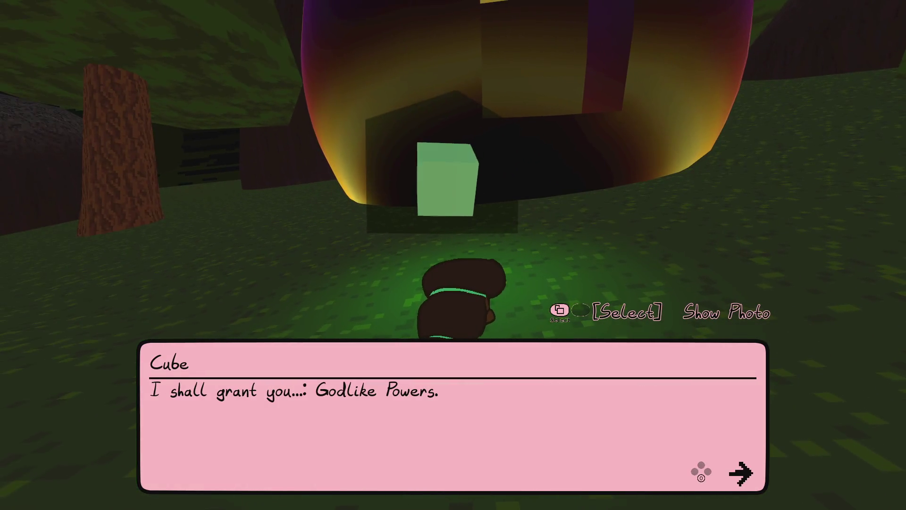
key(space)
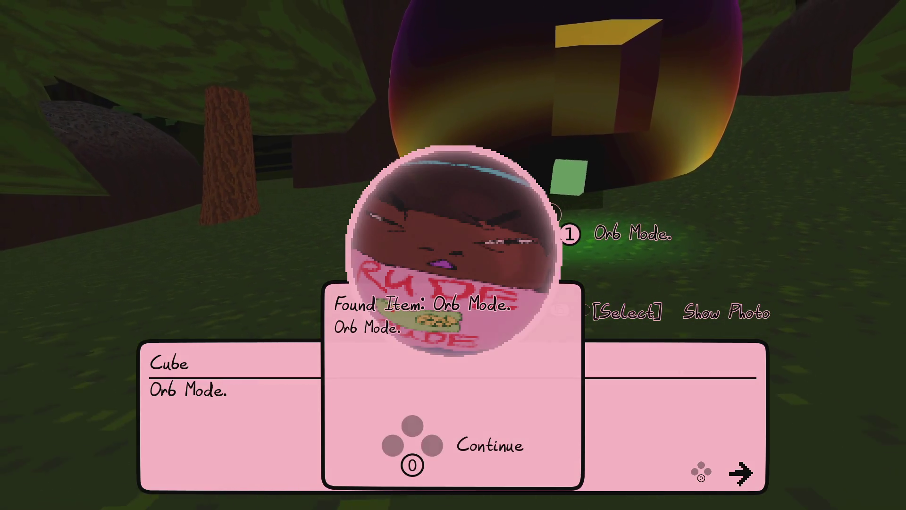
key(space)
key(space)
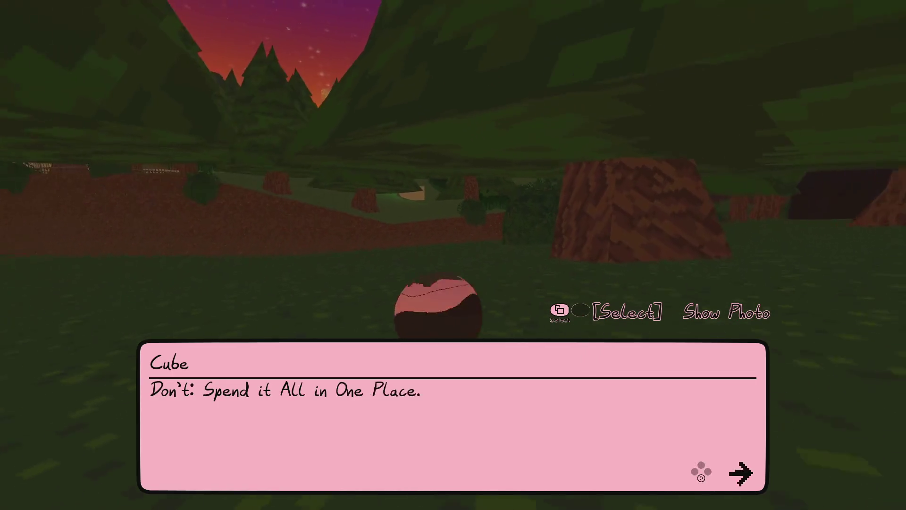
key(space)
- Return to Cube, ask 'How do I become a circle again?' and read its answer 'No.'
key(w)
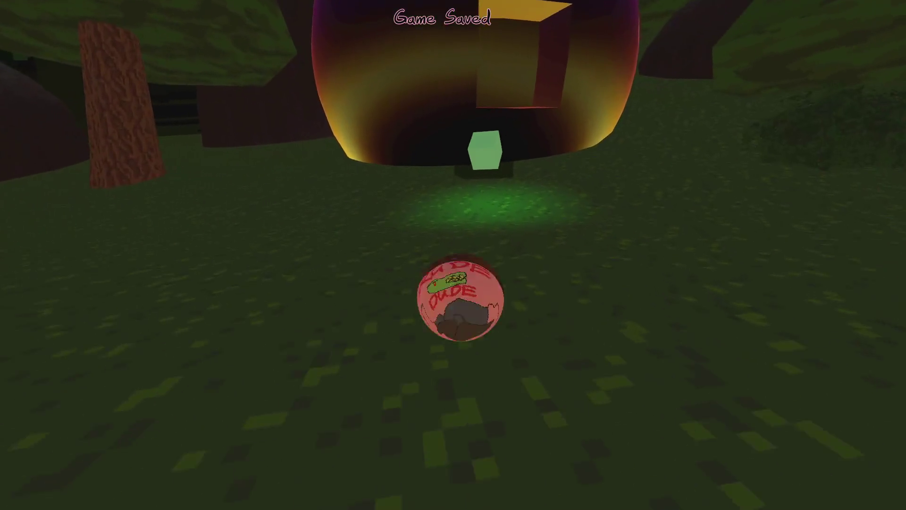
key(w)
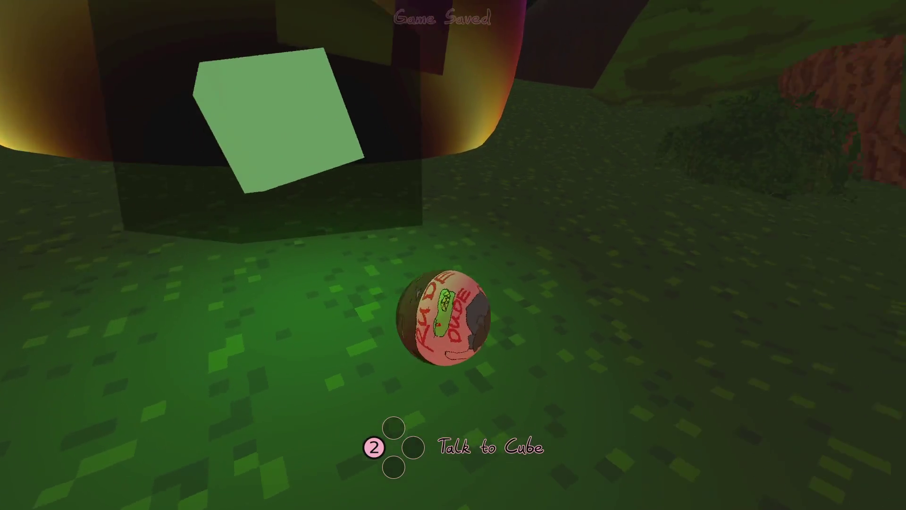
key(space)
key(space)
key(space)
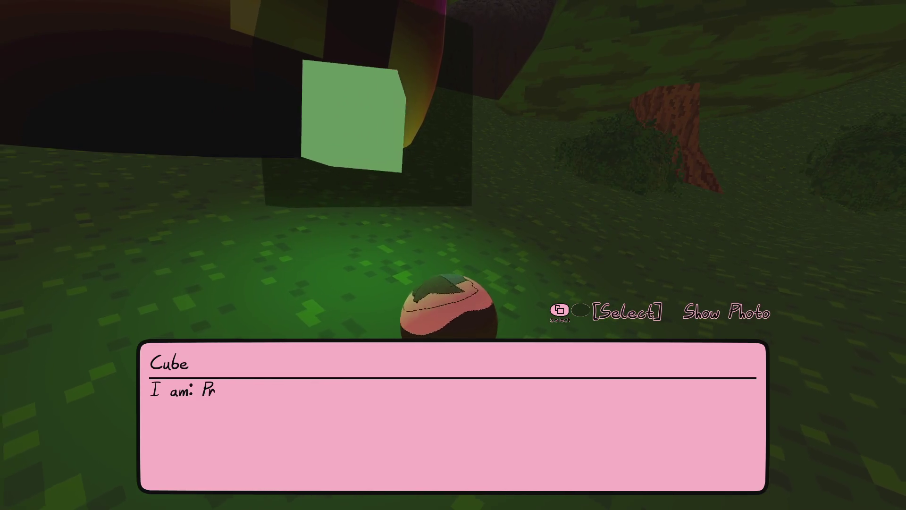
key(space)
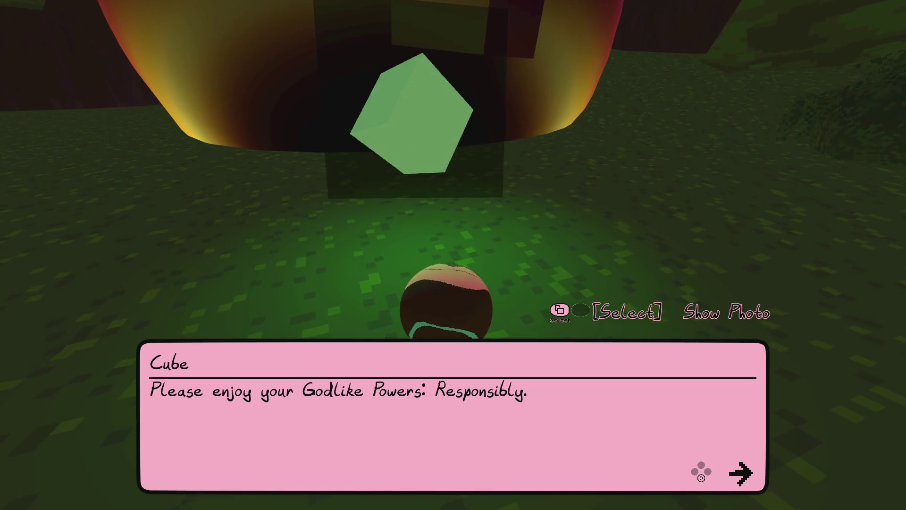
key(space)
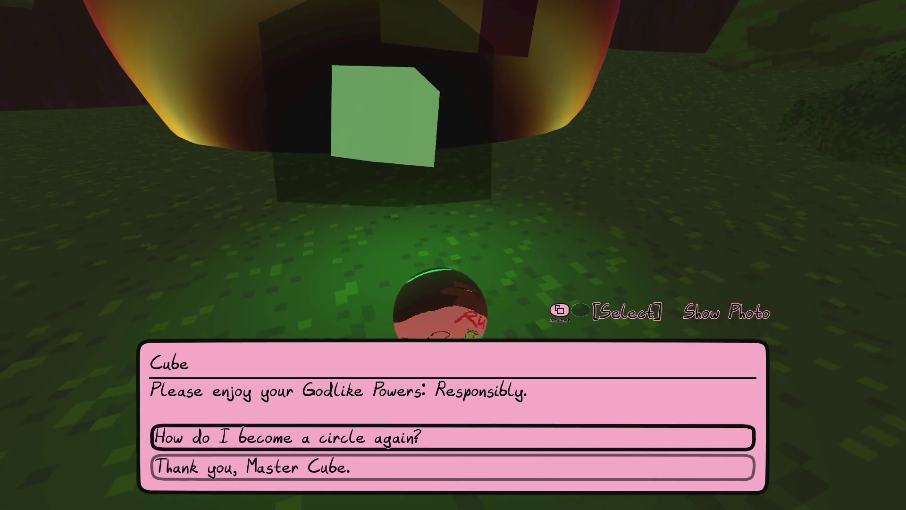
key(space)
key(space)
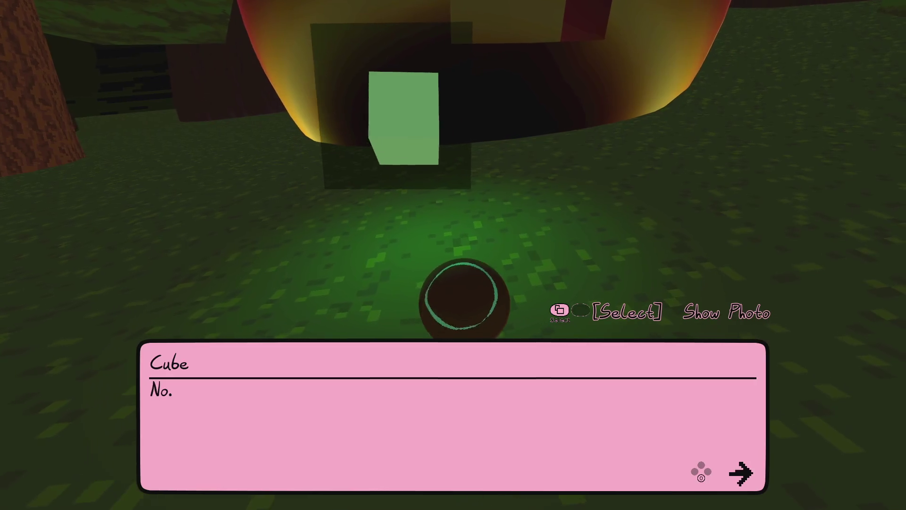
key(space)
key(space)
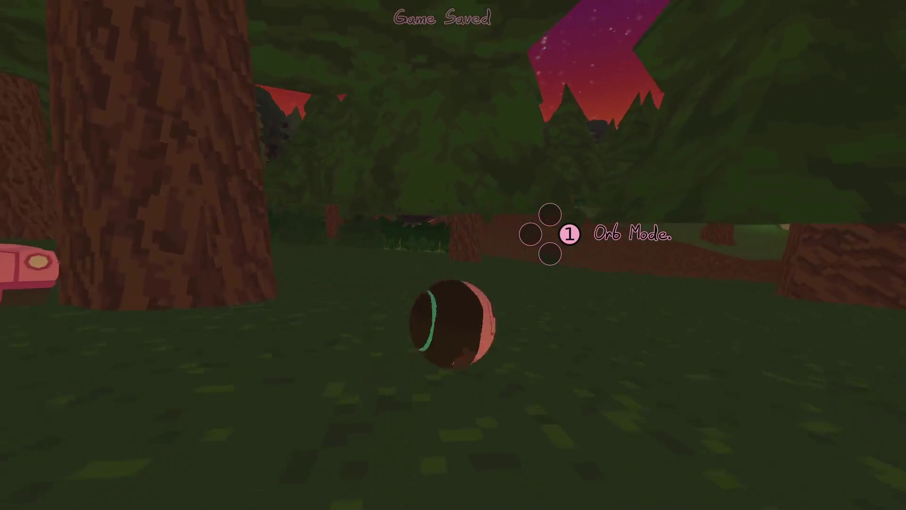
- Roll the orb down the forest path onto the open grass, briefly walking before curling back up
key(w)
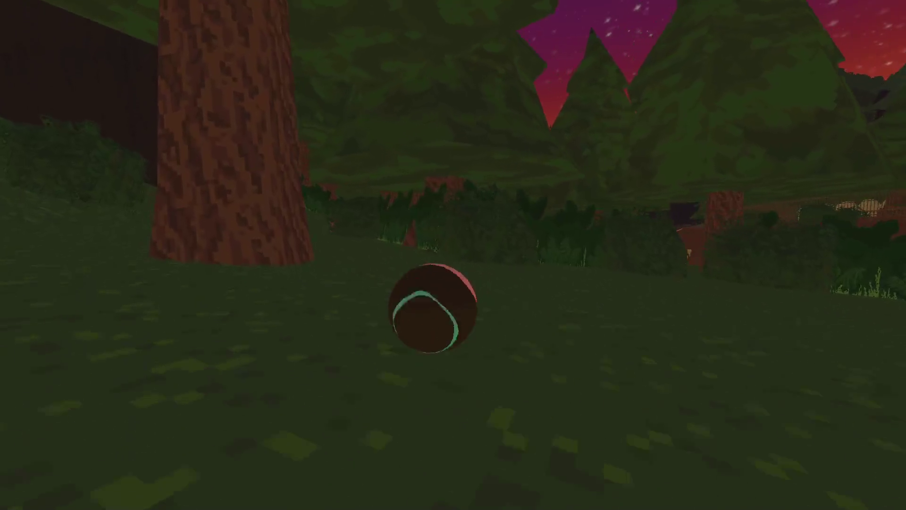
key(w)
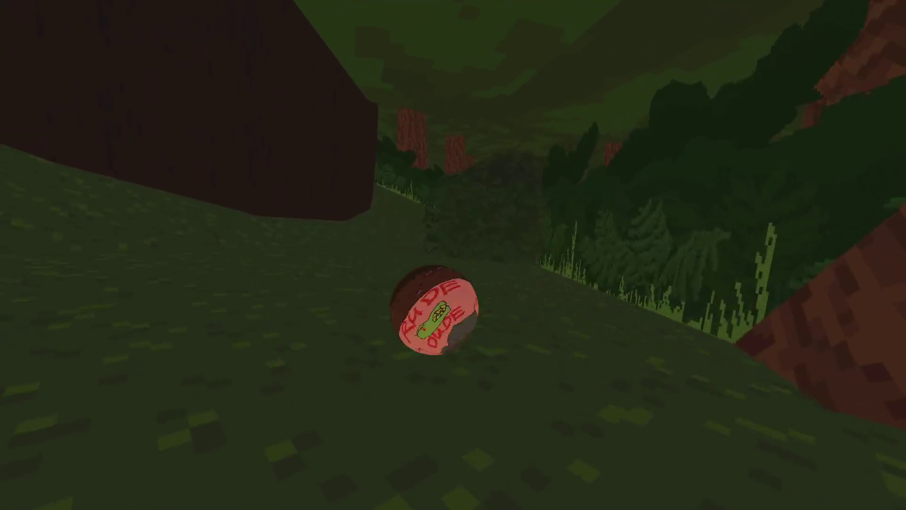
key(w)
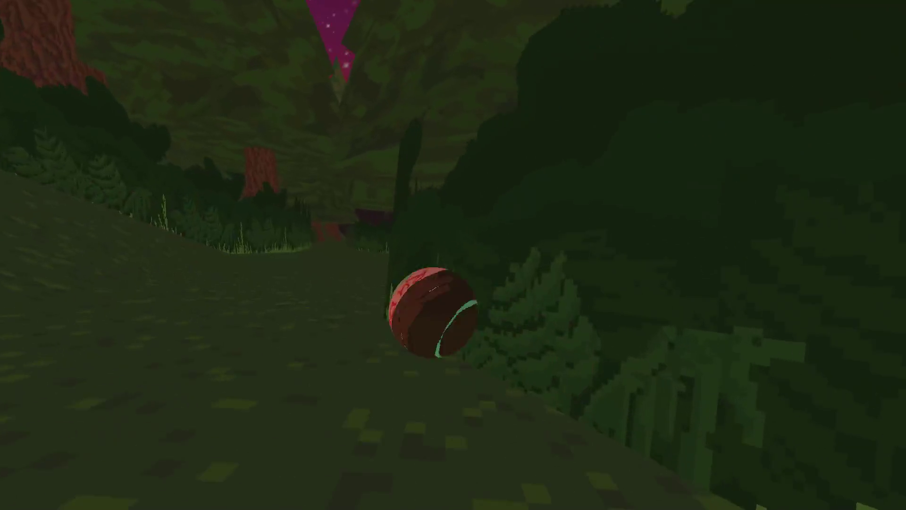
key(w)
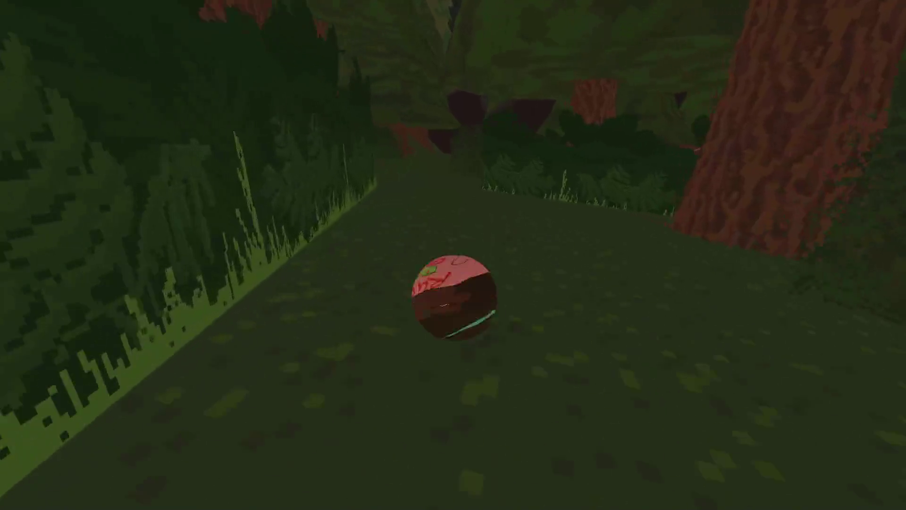
key(w)
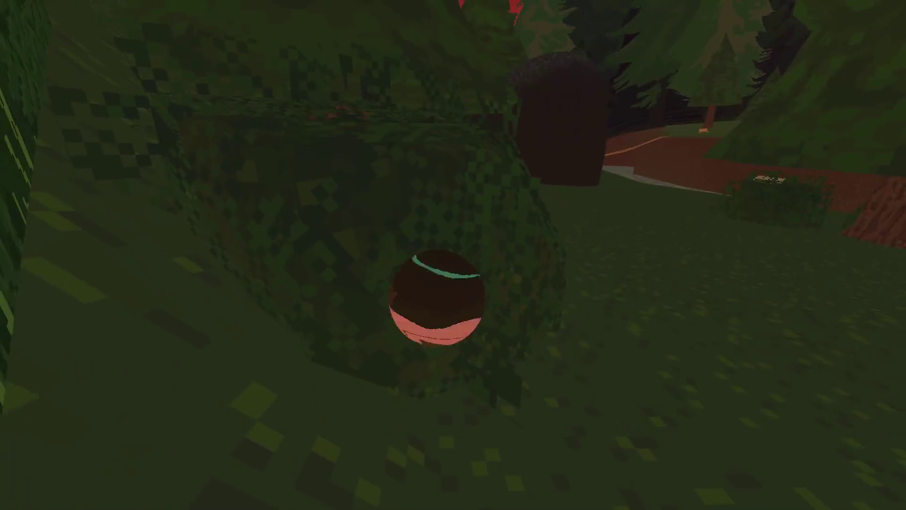
key(w)
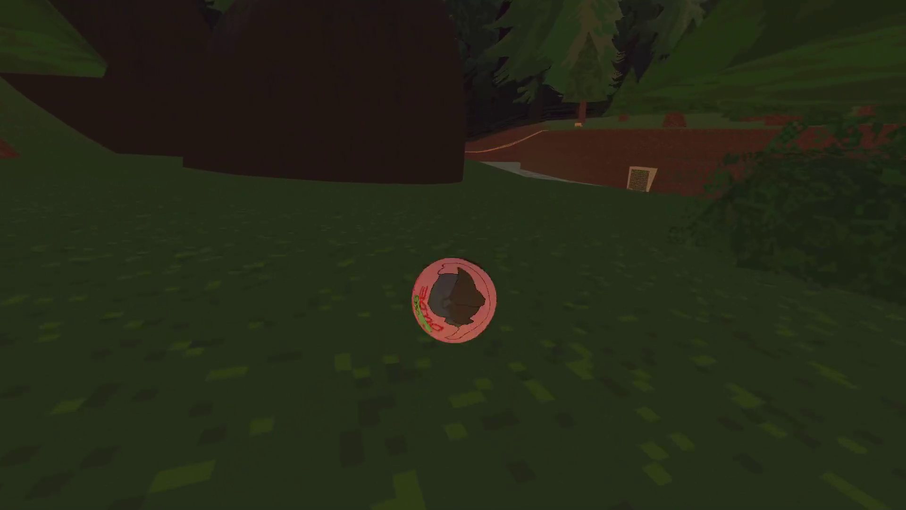
key(w)
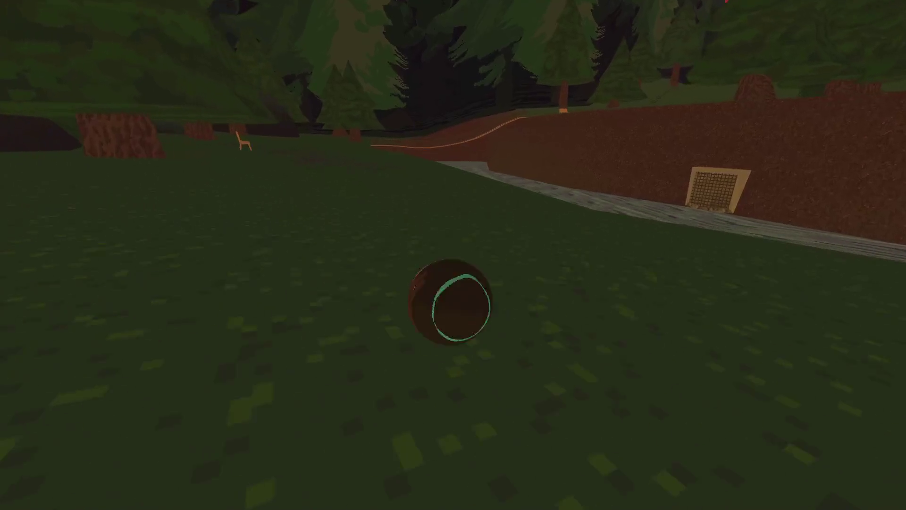
key(w)
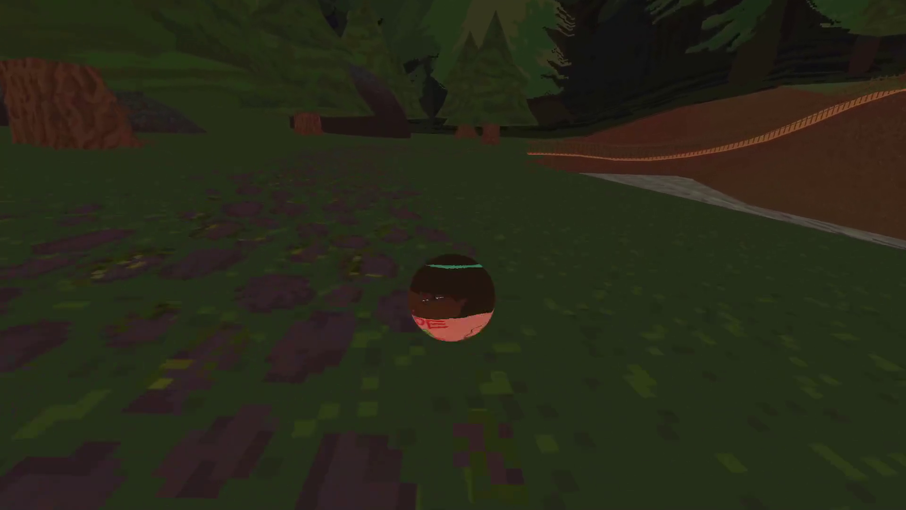
key(w)
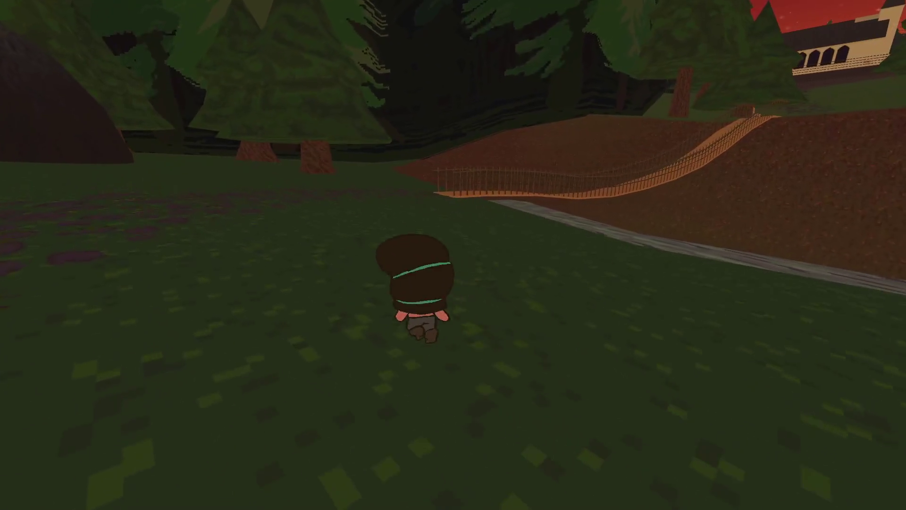
key(1)
- Roll across the rope bridge, past the church and village road, into the dense trees
key(w)
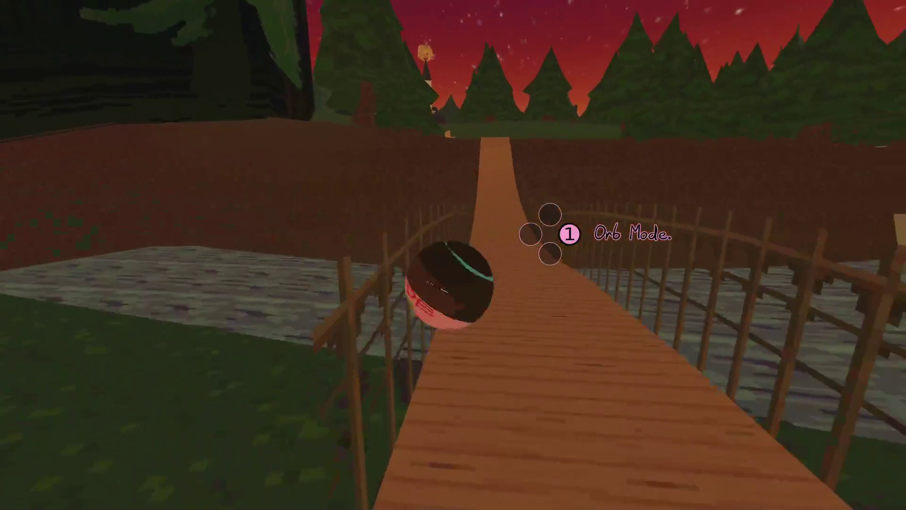
key(w)
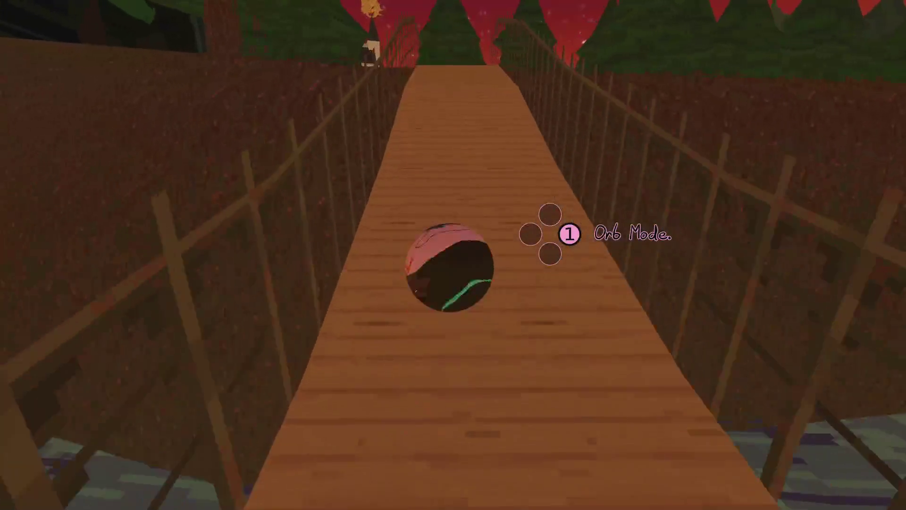
key(w)
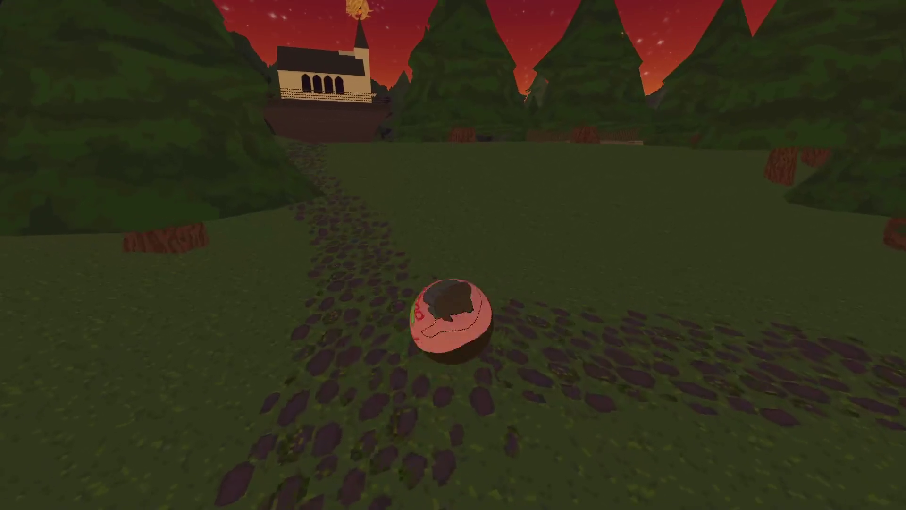
key(w)
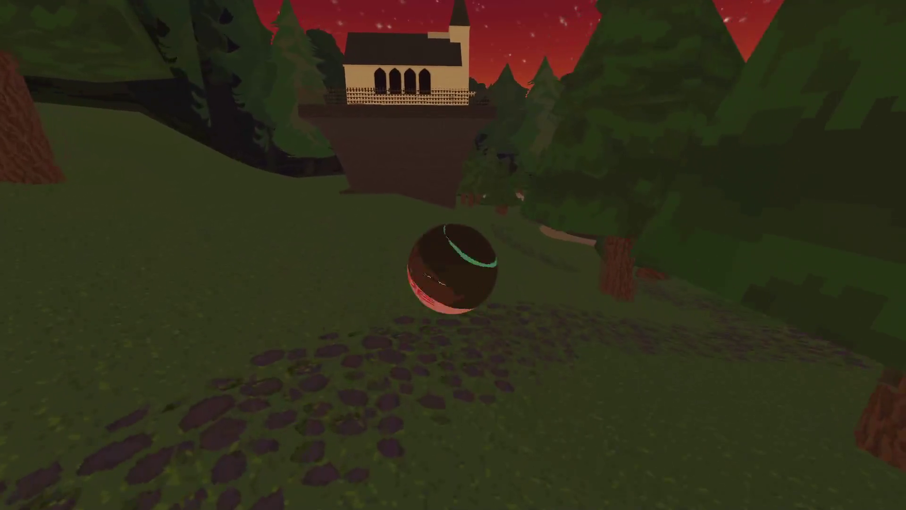
key(w)
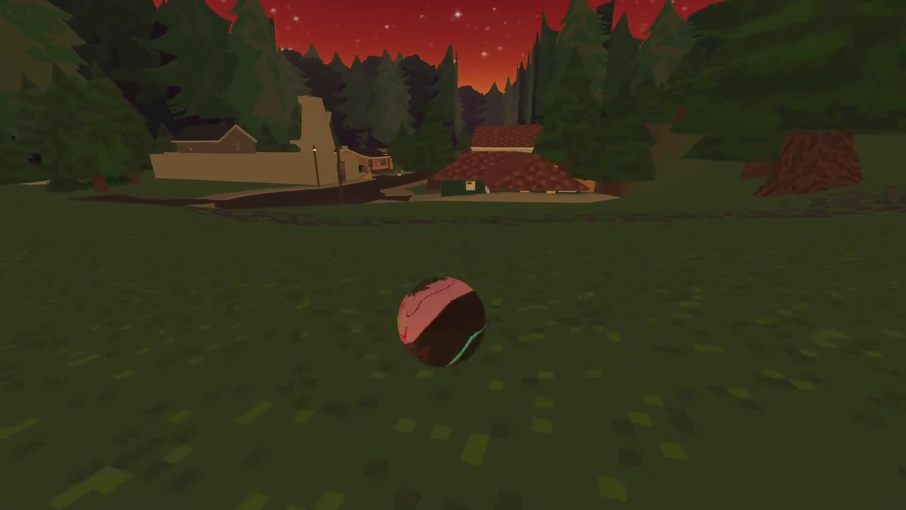
key(w)
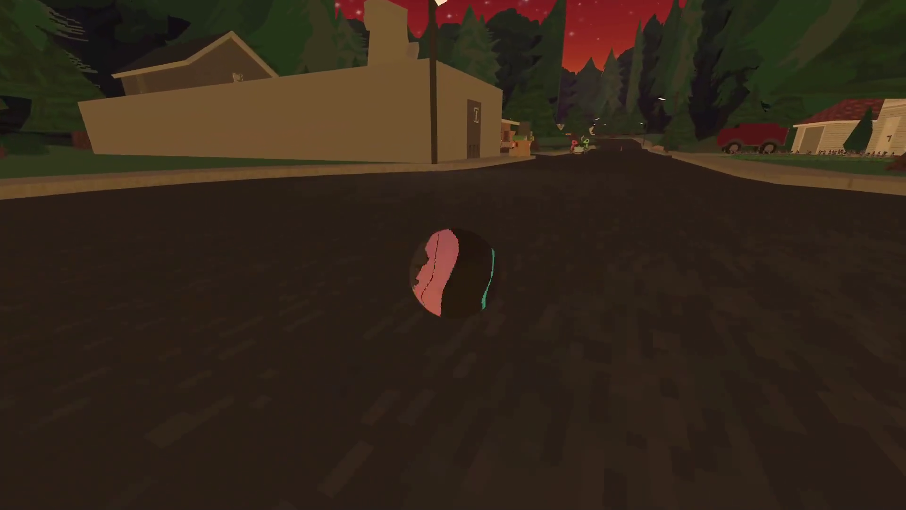
key(w)
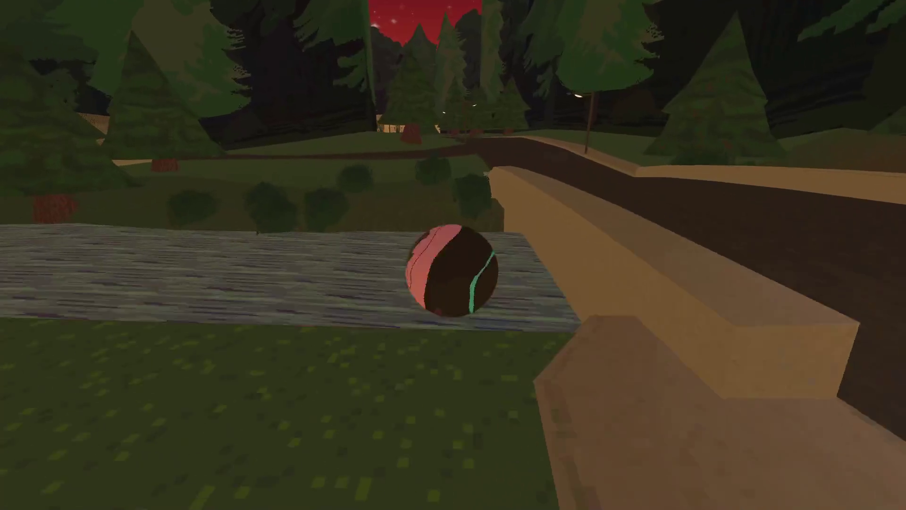
key(w)
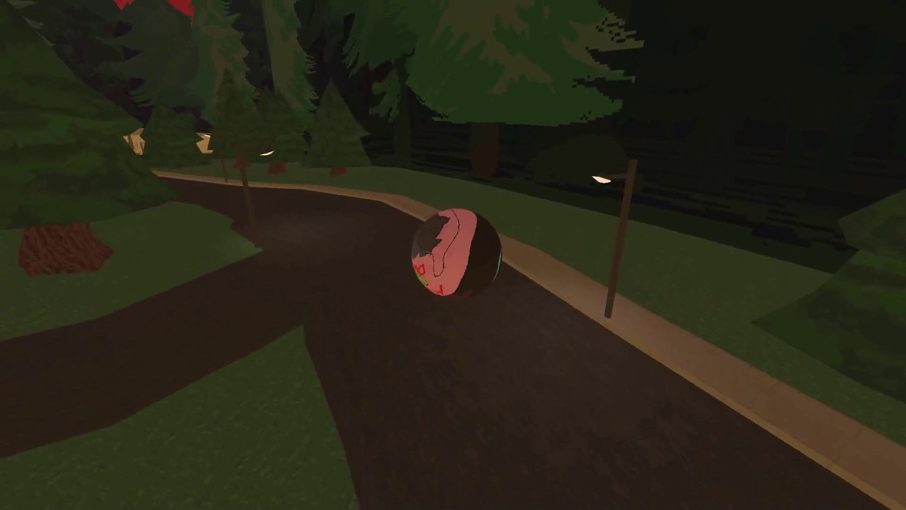
key(w)
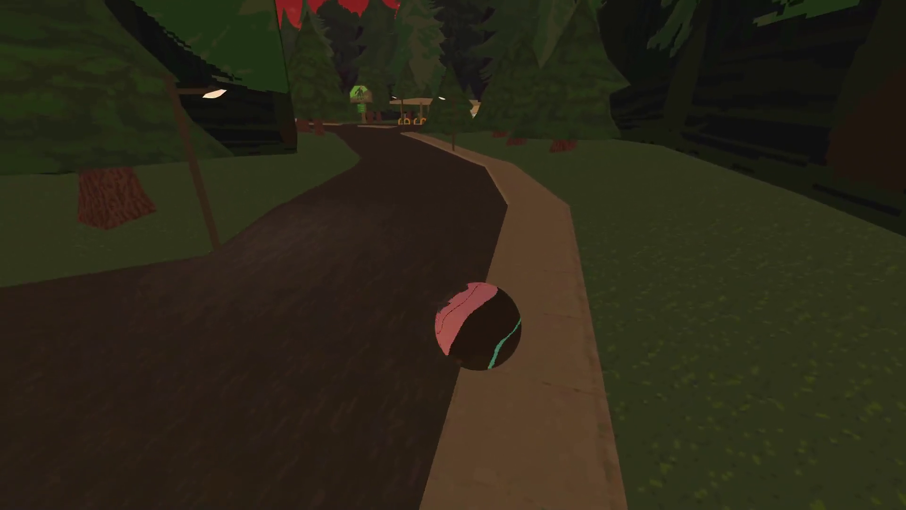
key(w)
key(w)
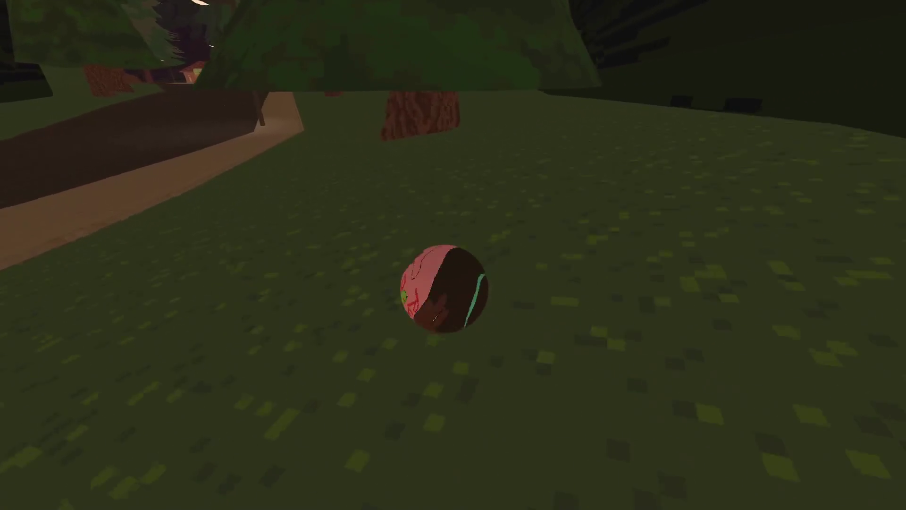
key(w)
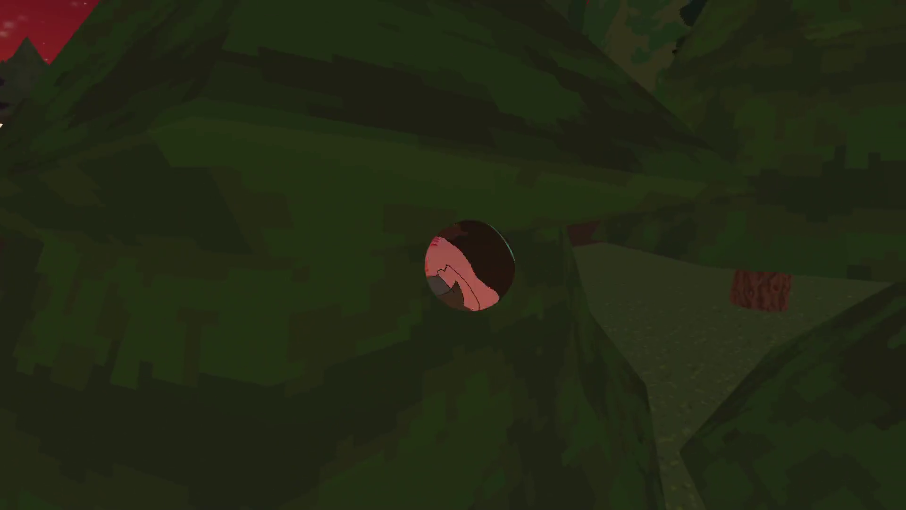
key(w)
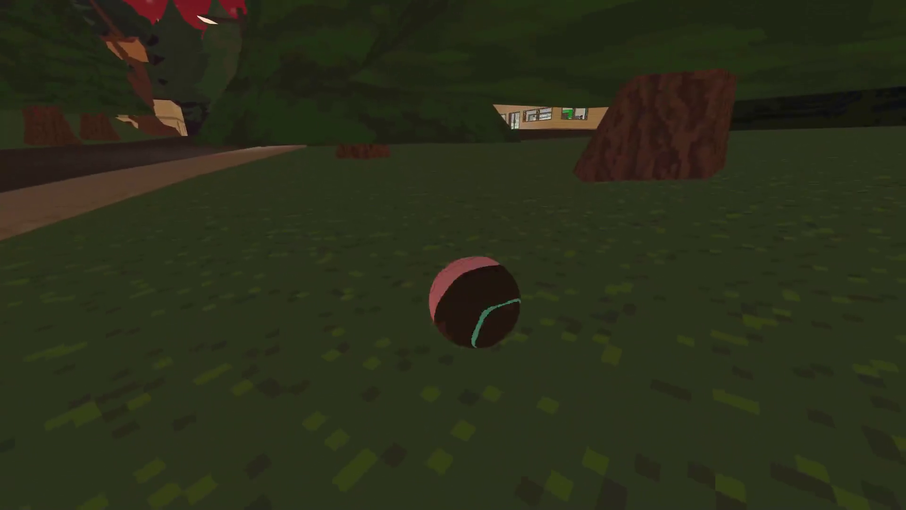
- Roll the orb around the gas station, through the wooded slope, along the road and over the bridge
key(a)
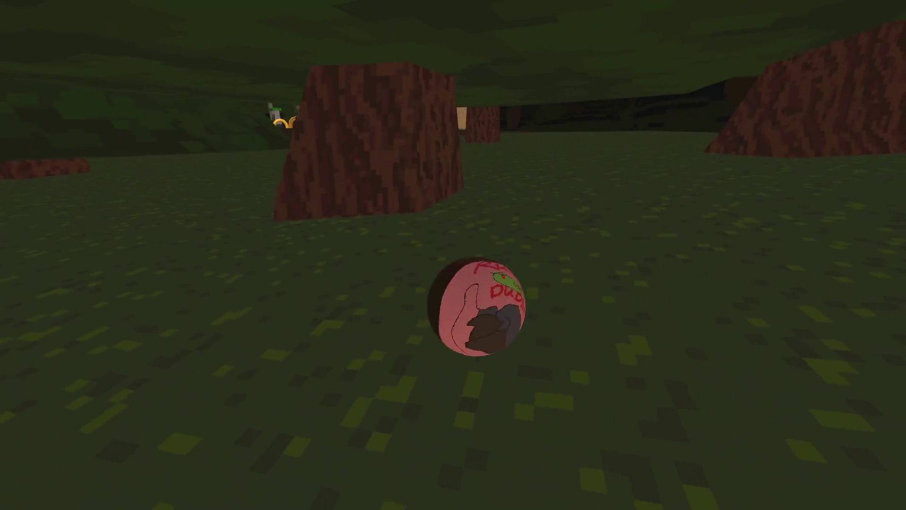
key(w)
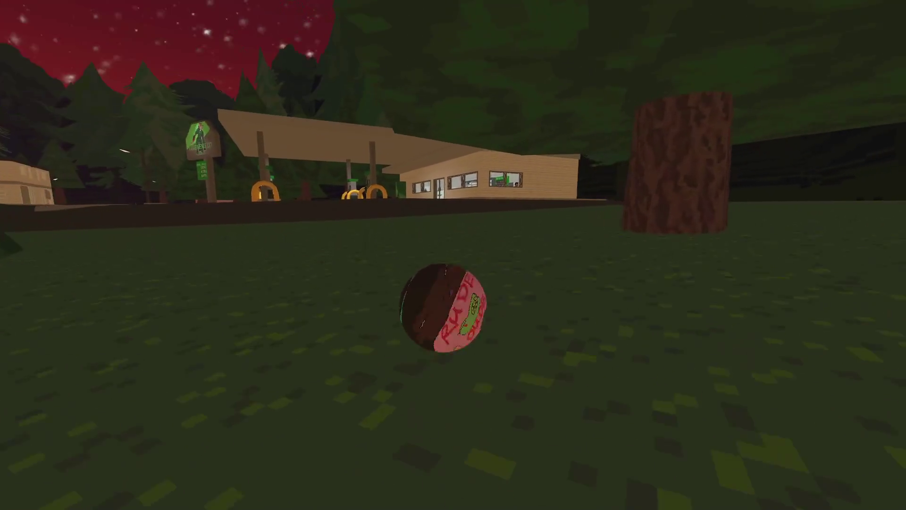
key(w)
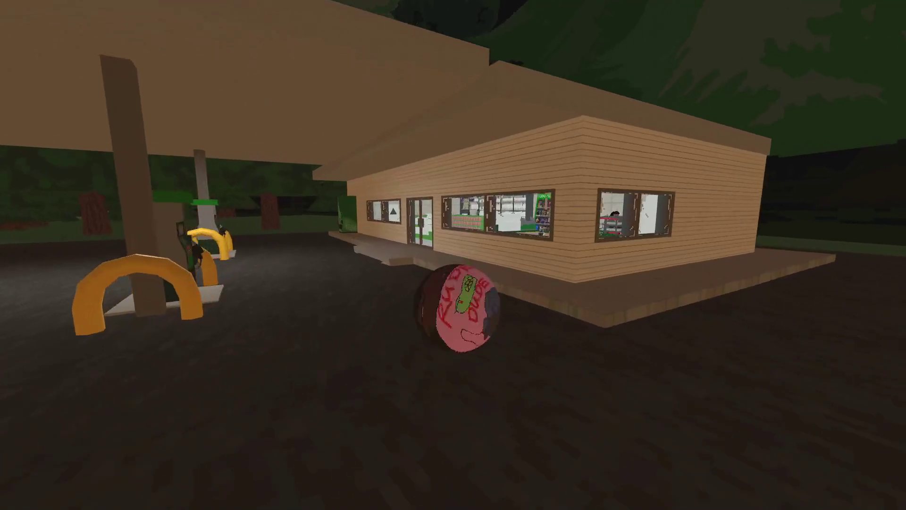
key(w)
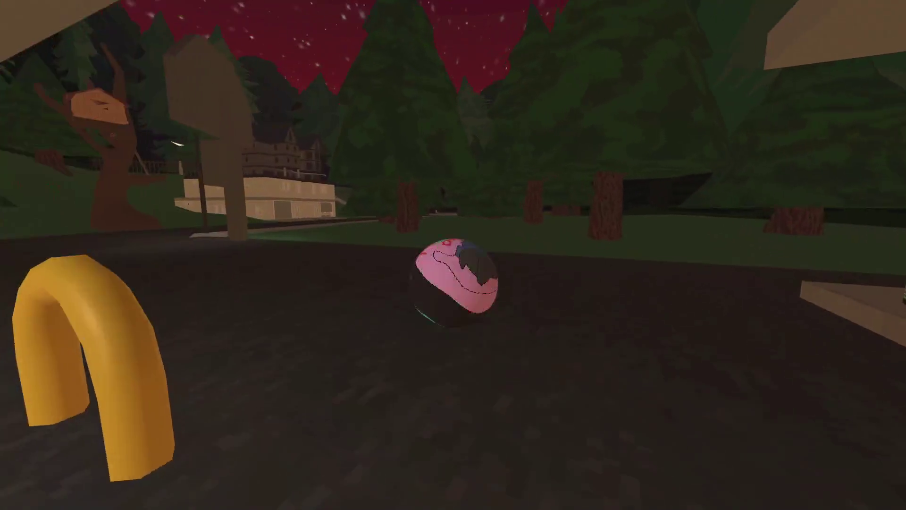
key(w)
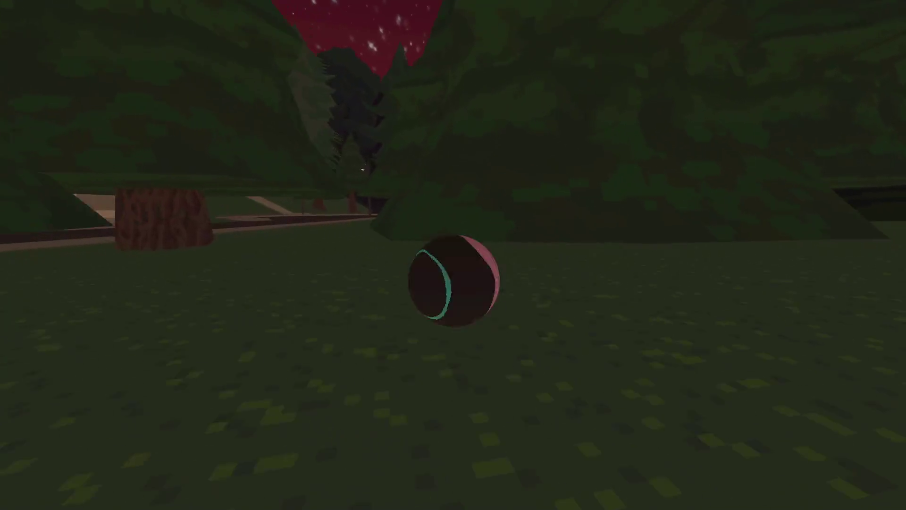
key(w)
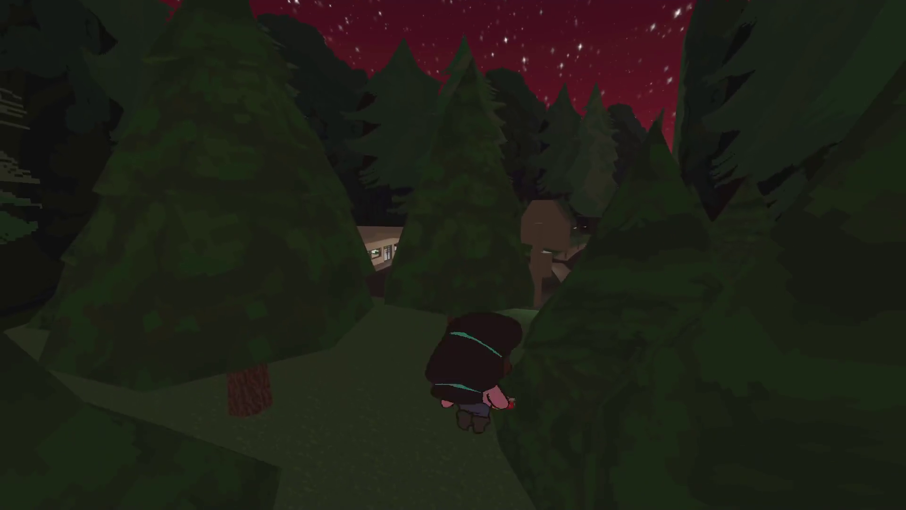
key(w)
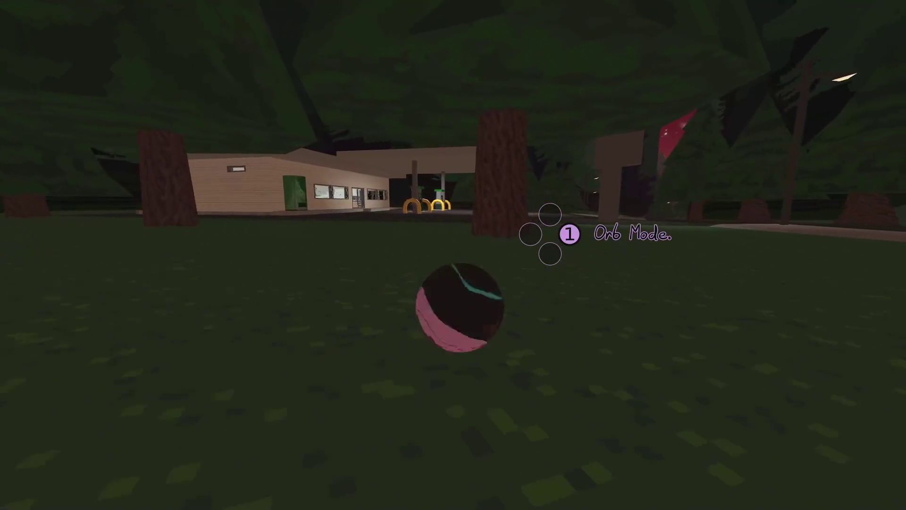
key(w)
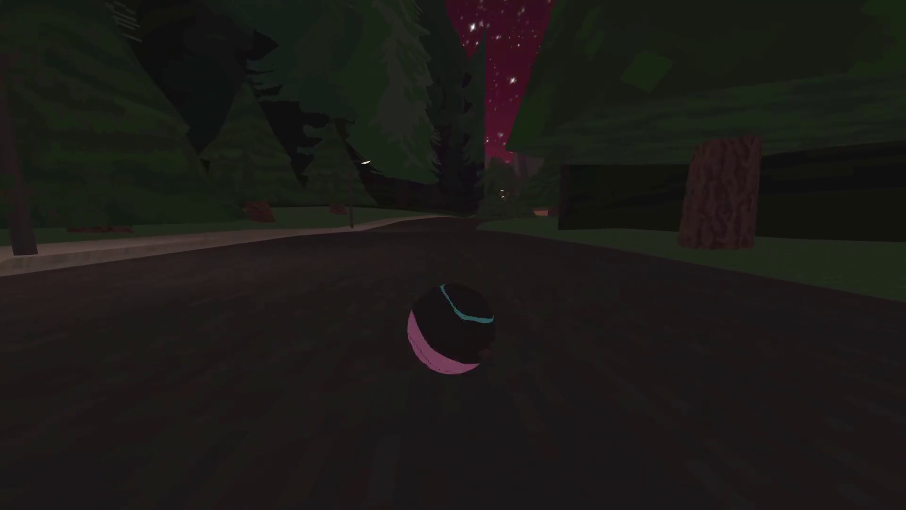
key(w)
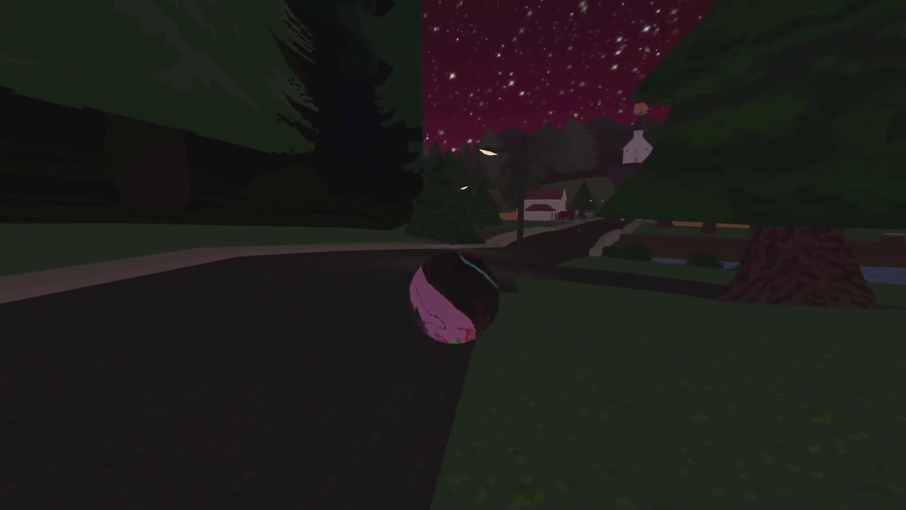
key(w)
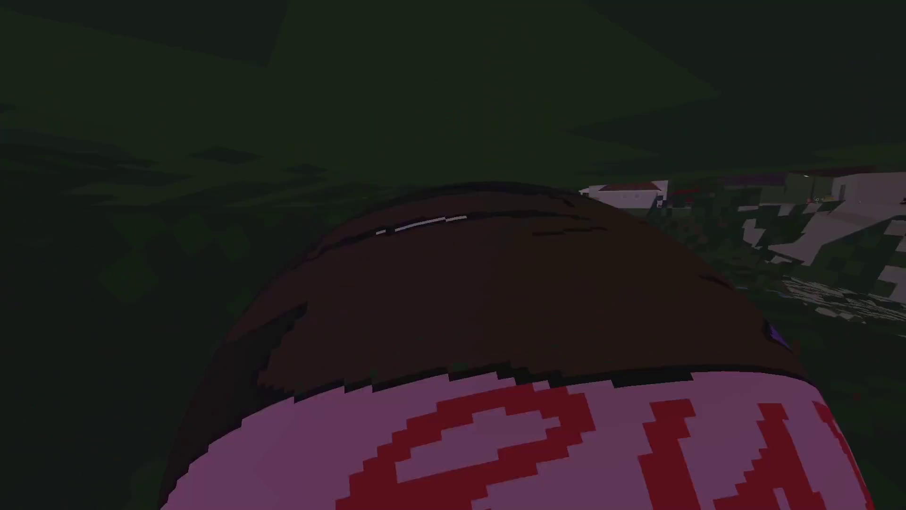
key(w)
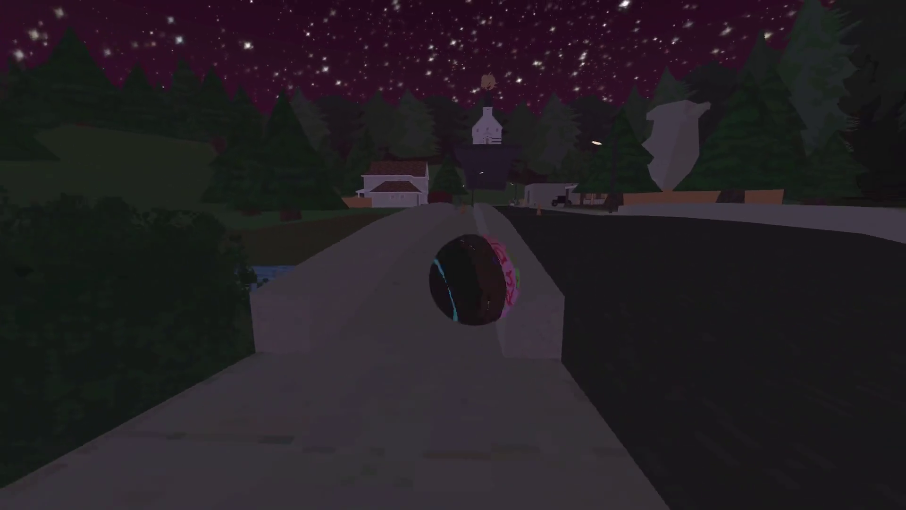
key(w)
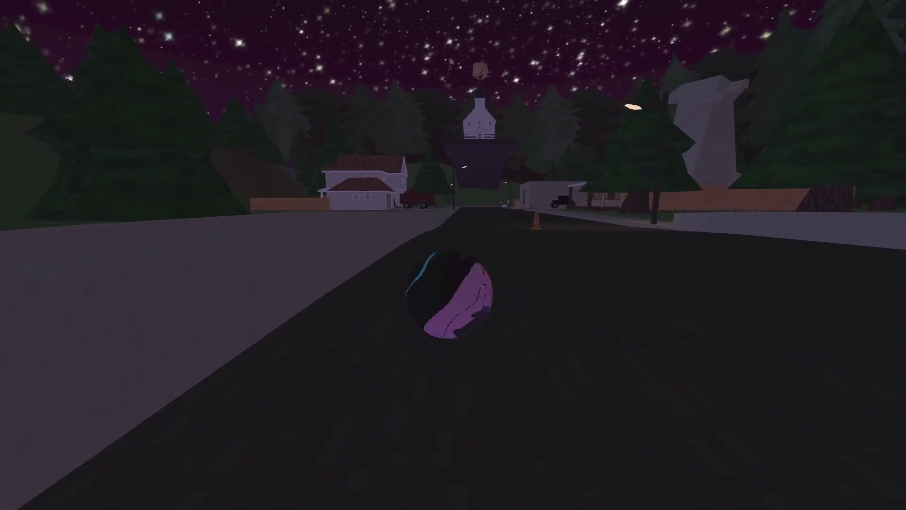
key(w)
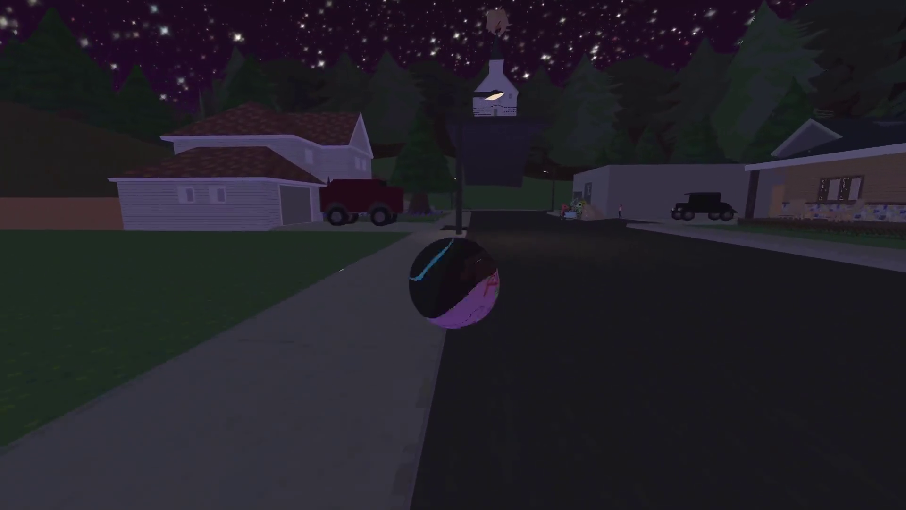
- Switch between walking and orb form near the large building and the girl by the tree
key(w)
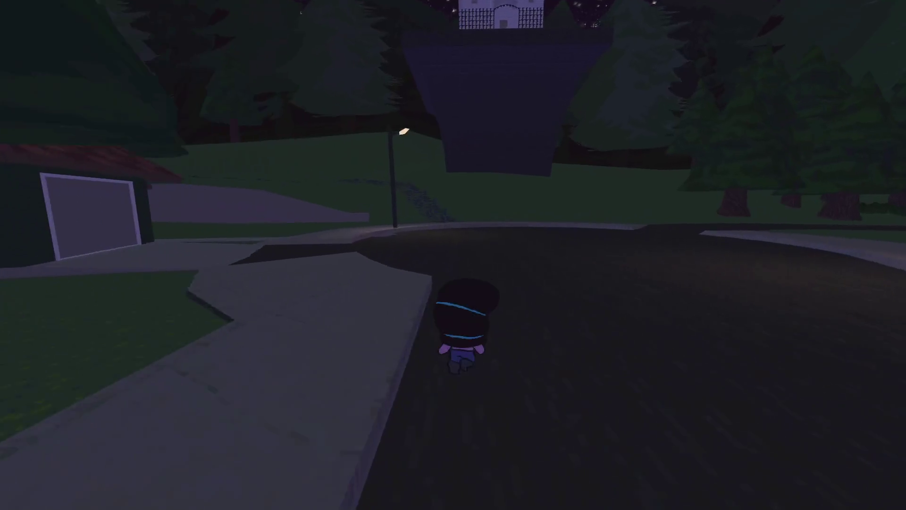
key(w)
key(1)
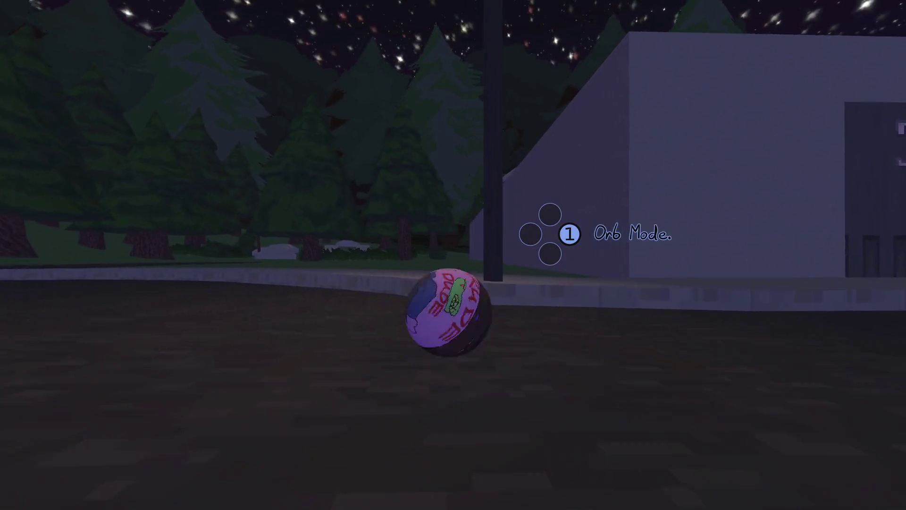
key(w)
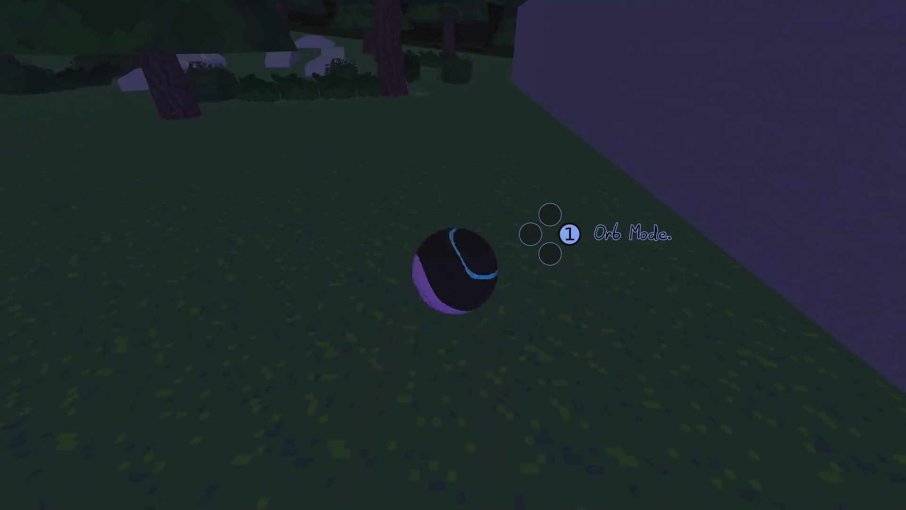
key(w)
key(1)
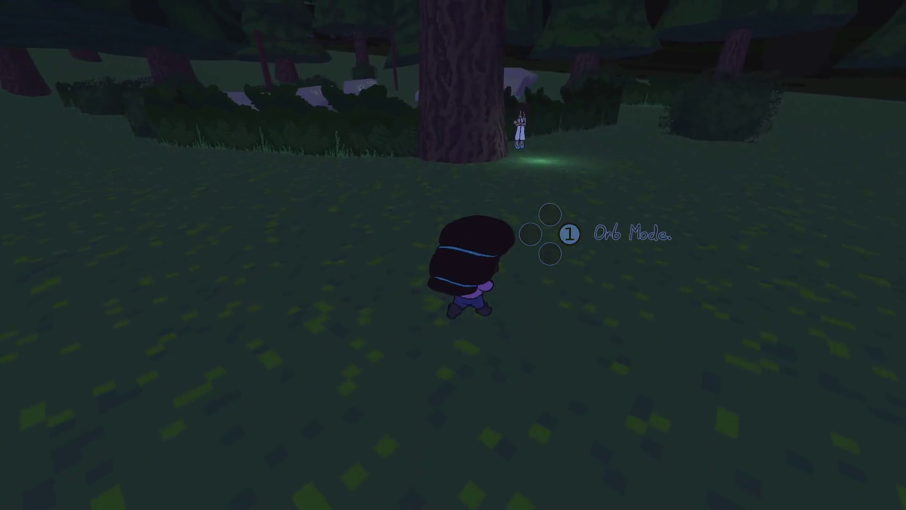
key(w)
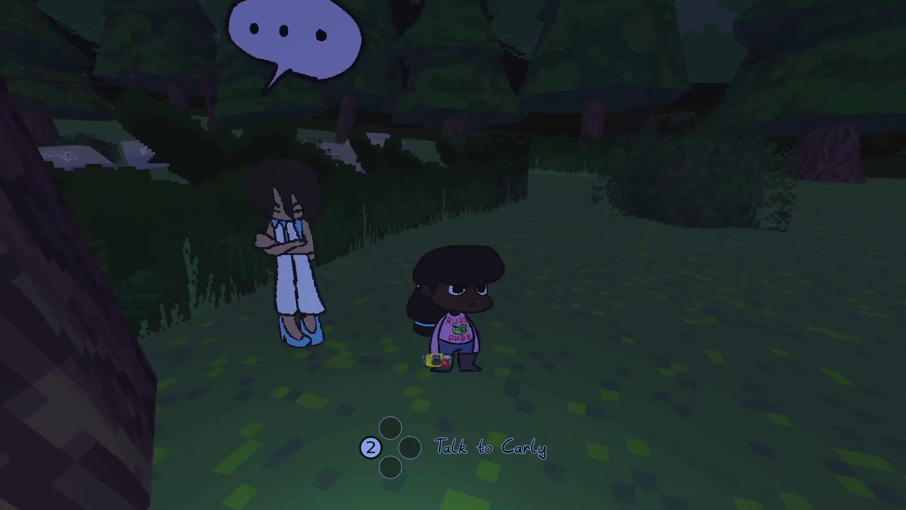
key(w)
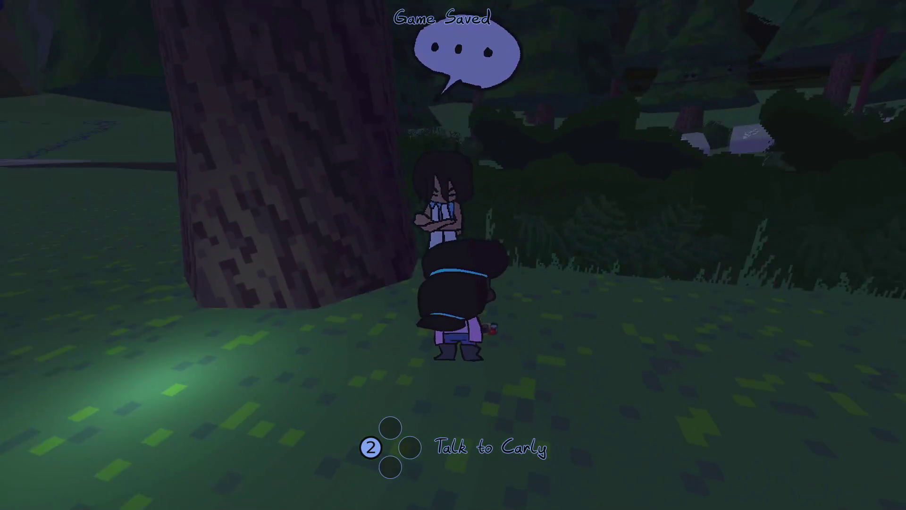
key(d)
key(1)
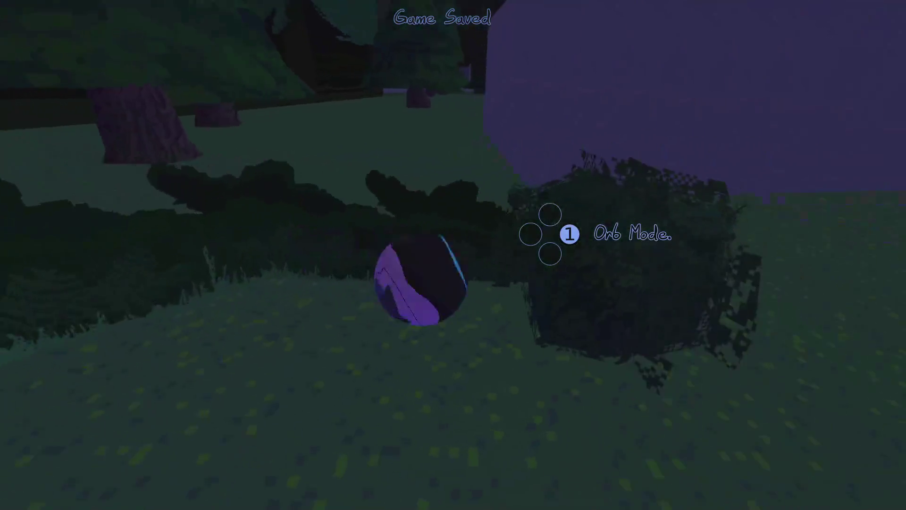
key(w)
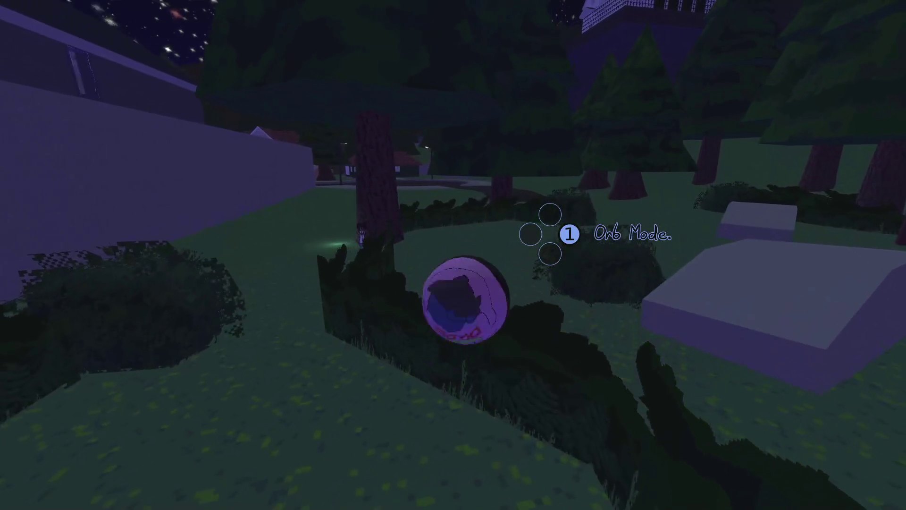
- Pause the game, add a NP-ToDo task about the missed visit, mark it Won't ship, and save
key(Escape)
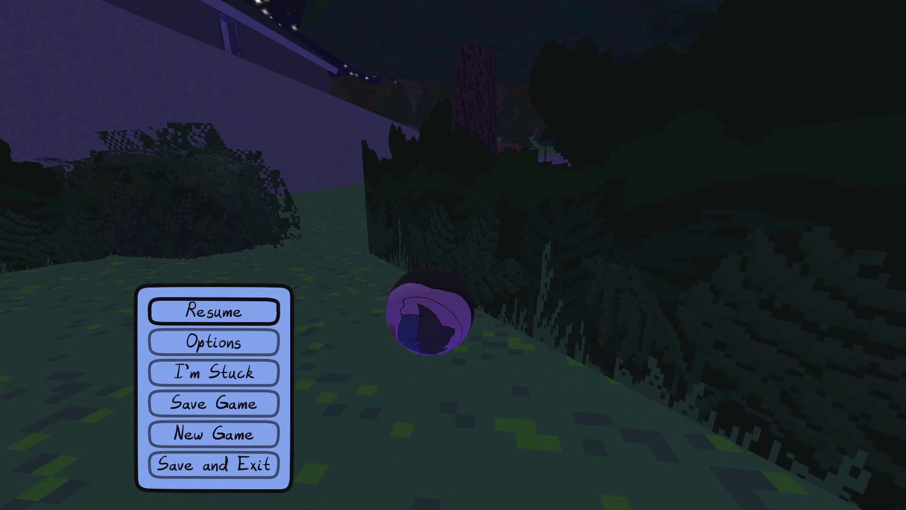
key(alt+Tab)
key(ctrl+n)
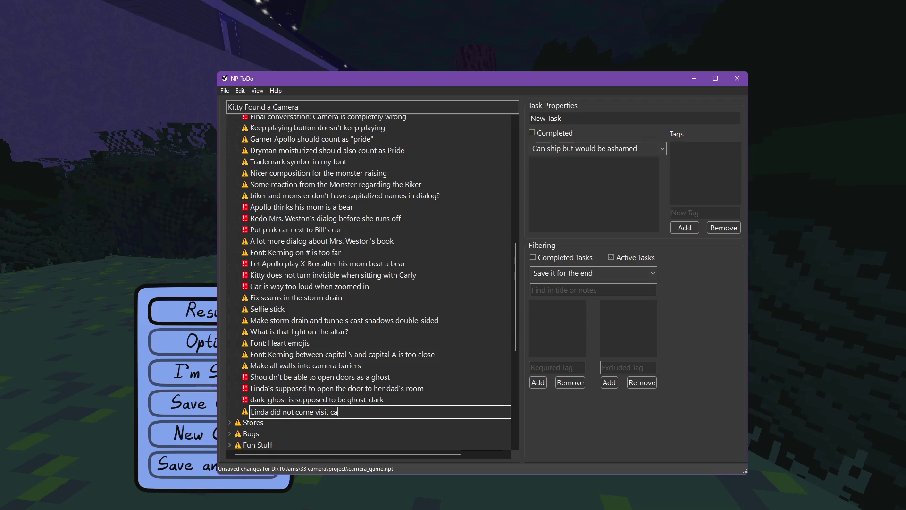
text(y)
key(Return)
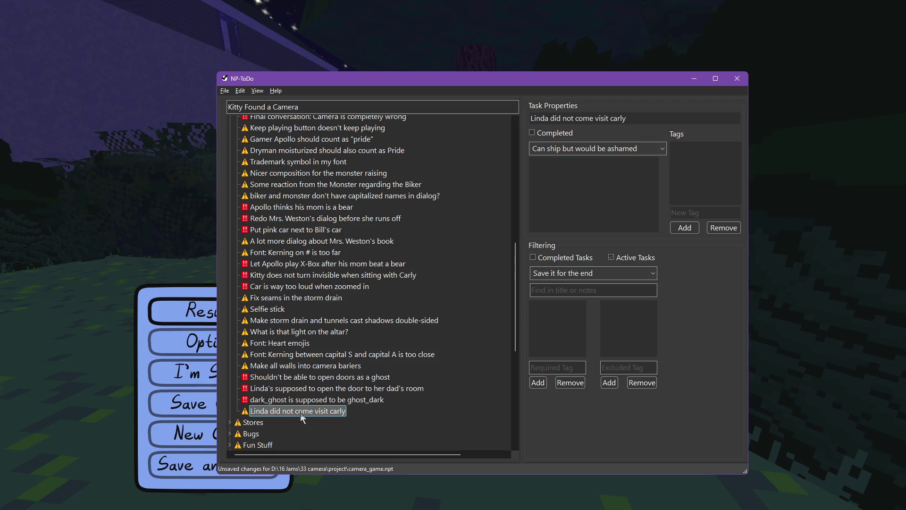
right_click(300, 412)
mouse_move(355, 428)
click(393, 427)
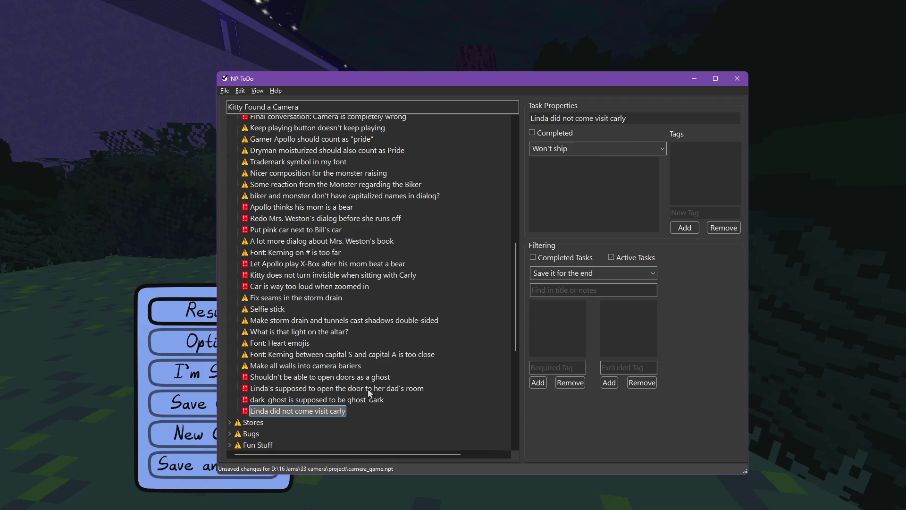
key(ctrl+s)
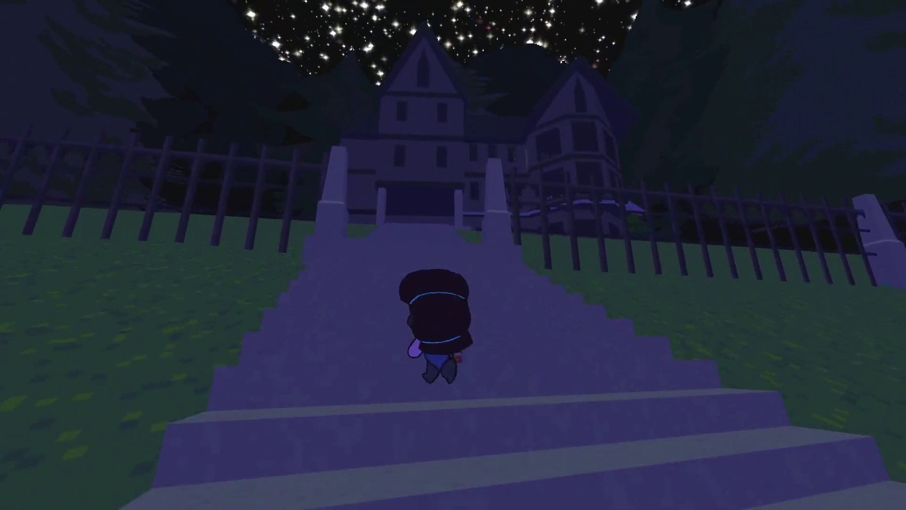
- Begin typing the git commit -am "Minor fixes..." command in PowerShell
text(mmit -am ")
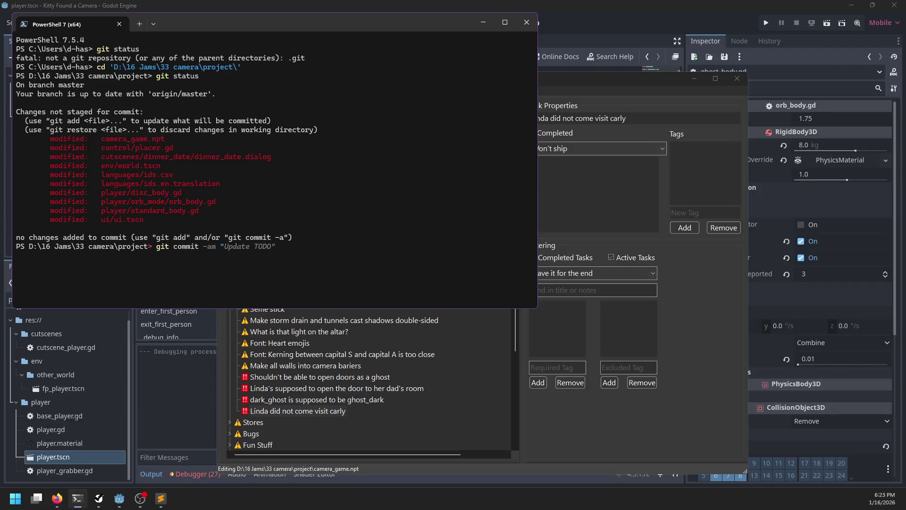
text(Minor fixes and TODO after playte)
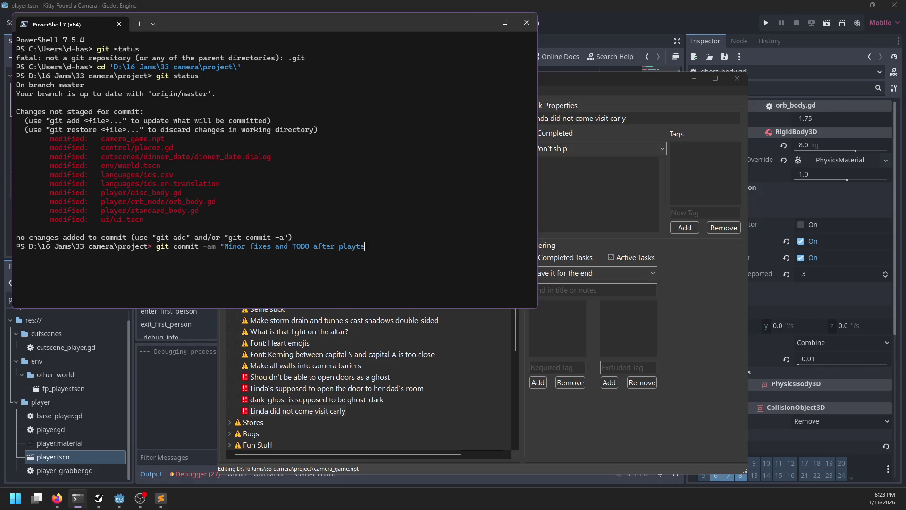
- Run the commit, filter NP-ToDo to Won't ship tasks, then bring Godot back
key(Return)
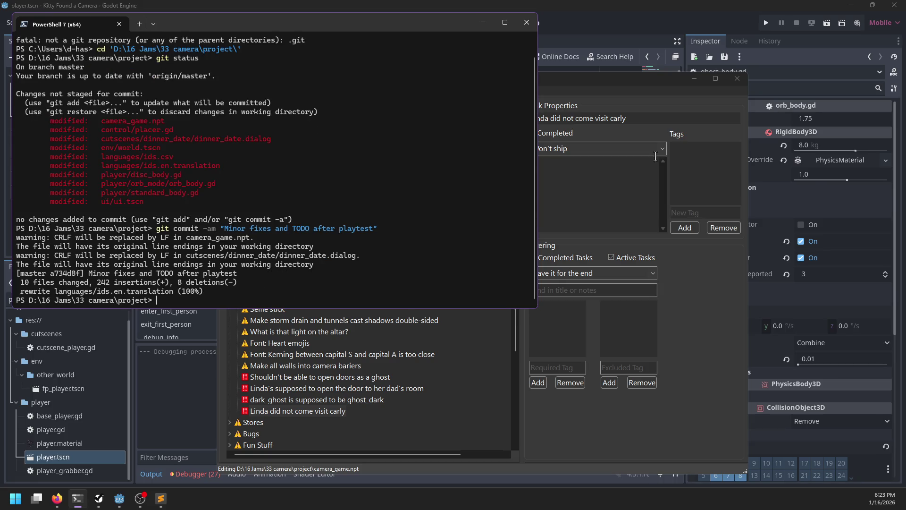
click(551, 87)
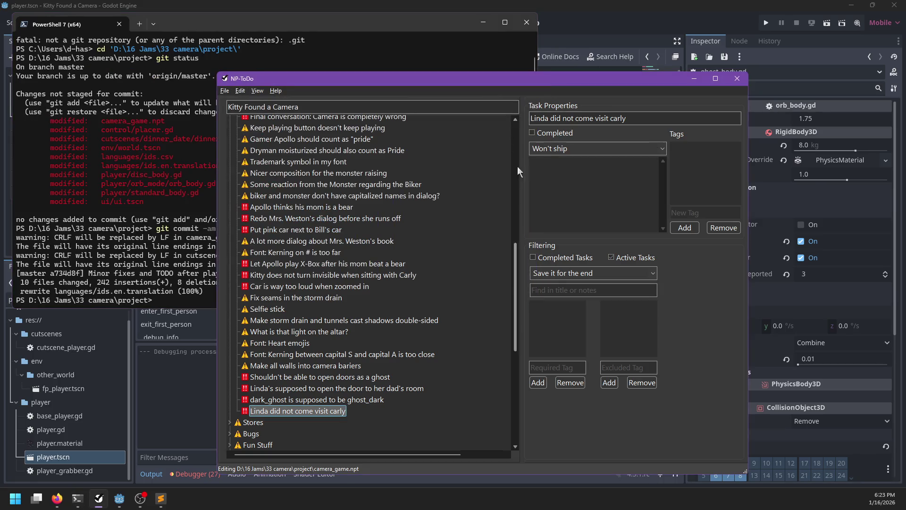
click(653, 273)
click(590, 296)
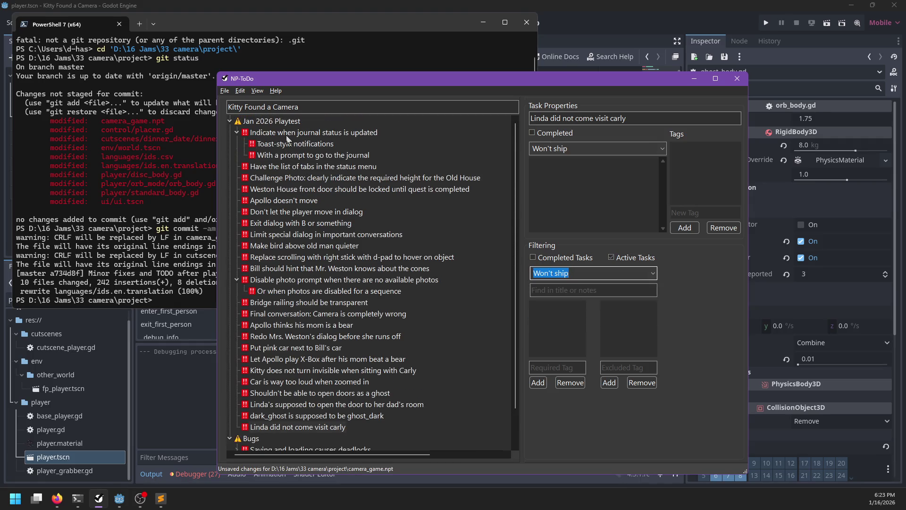
click(287, 136)
click(588, 7)
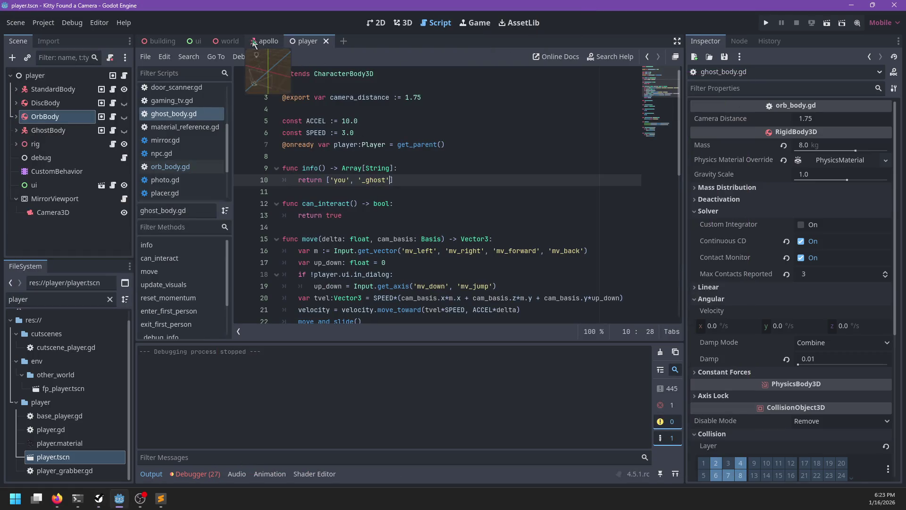
- Switch Godot to the 3D view, orbit the player scene, and deselect OrbBody
click(403, 22)
mouse_move(250, 170)
mouse_down()
mouse_move(313, 174)
mouse_move(246, 207)
mouse_up()
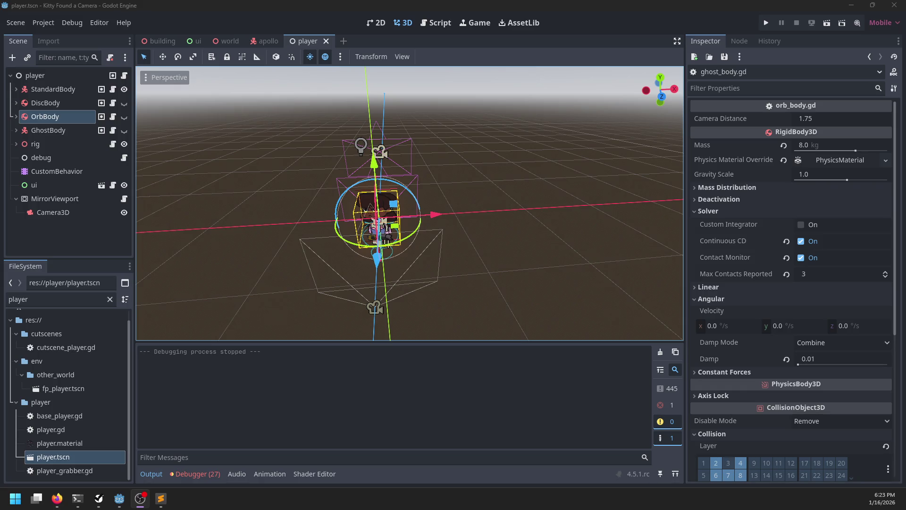
click(72, 239)
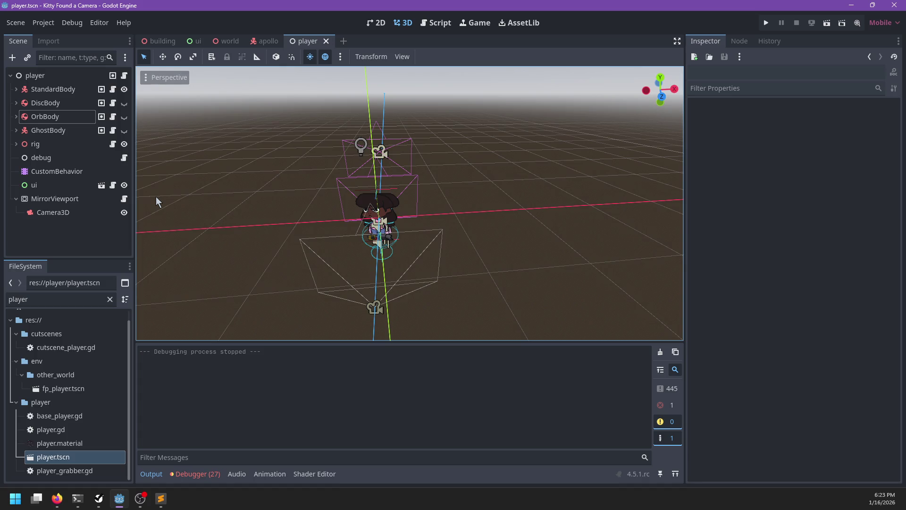
- Glance at Firefox, return to Godot, then bring Sublime Text's ids.csv to the front
click(56, 498)
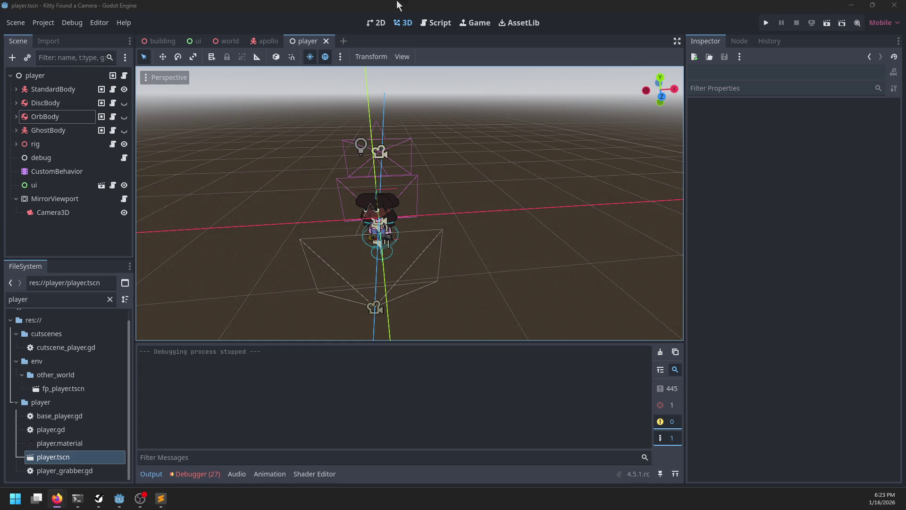
click(422, 93)
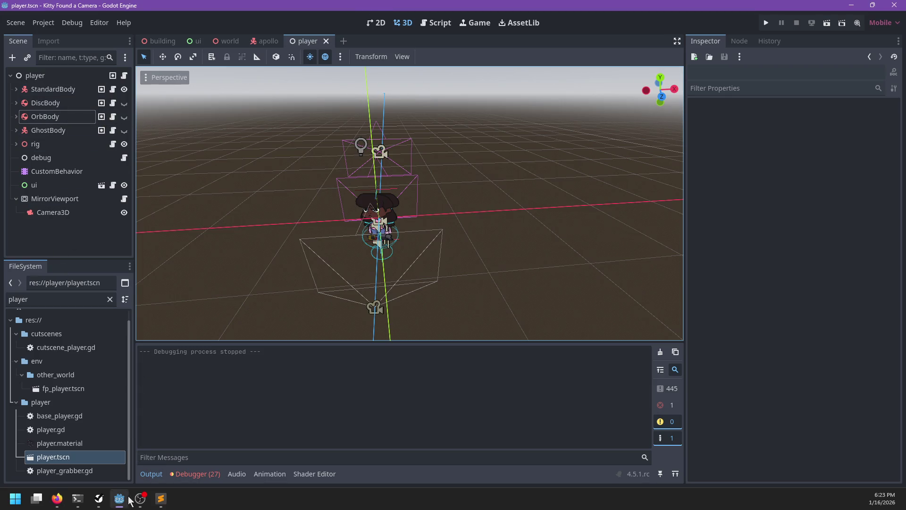
click(168, 501)
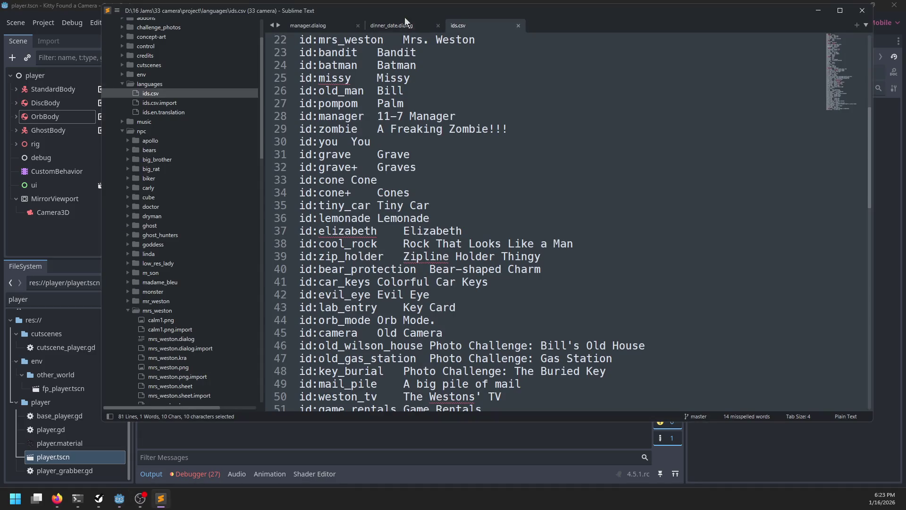
- Search dinner_date.dialog for set_stat, select 'latest' on line 7, and return to Godot
click(392, 26)
key(ctrl+f)
text(set)
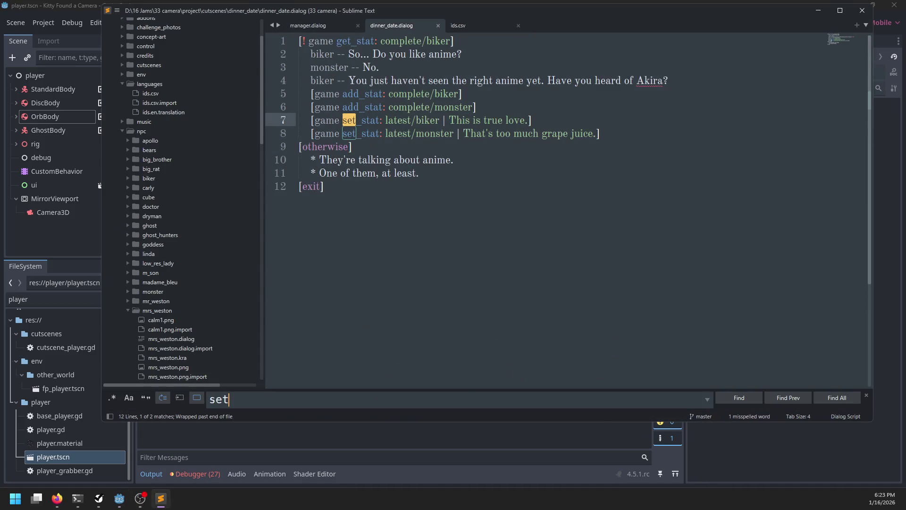
text(late)
key(Escape)
double_click(397, 121)
click(70, 7)
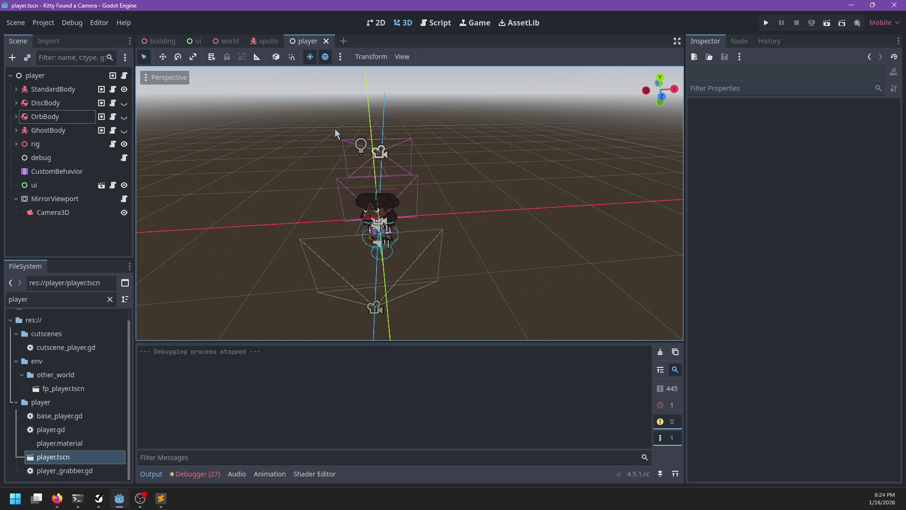
- Filter FileSystem for 'save', open save_load.gd, and jump to GameState's Listeners class in game_state.gd
double_click(78, 298)
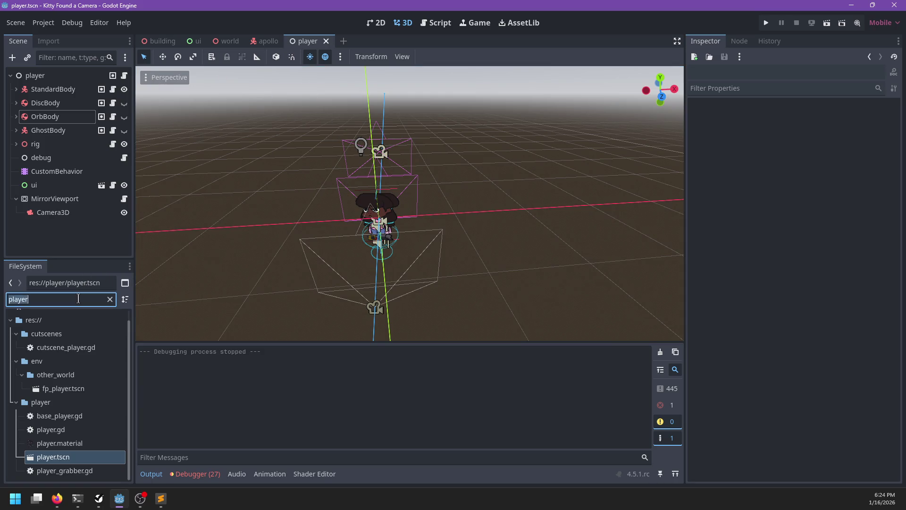
text(save)
double_click(75, 373)
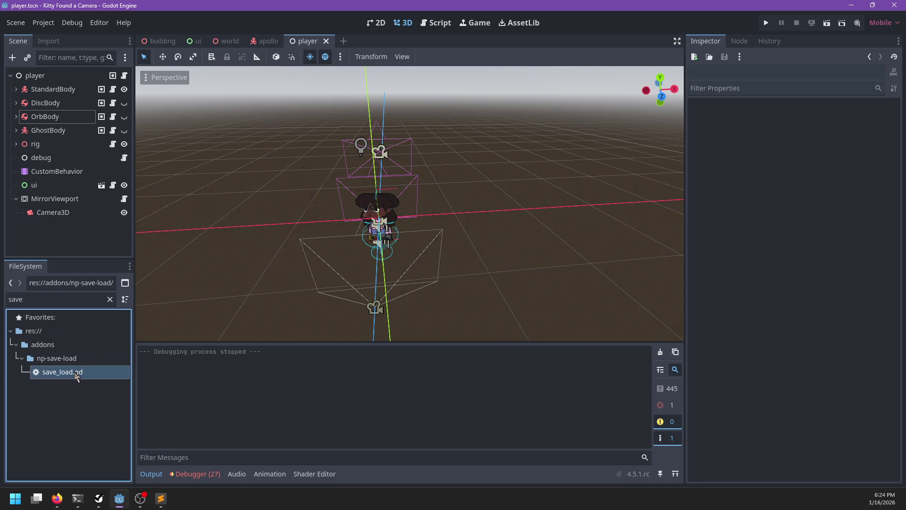
scroll(439, 197, down, 1)
scroll(443, 198, up, 1)
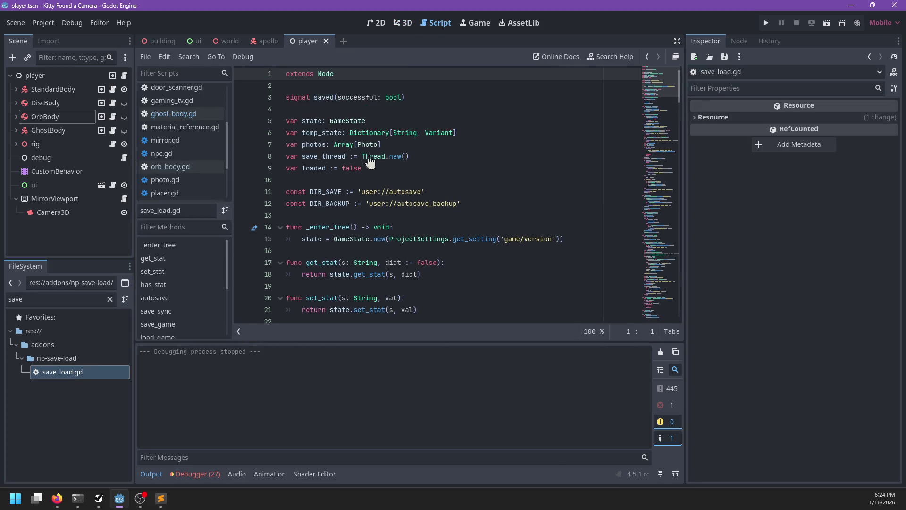
ctrl+click(352, 118)
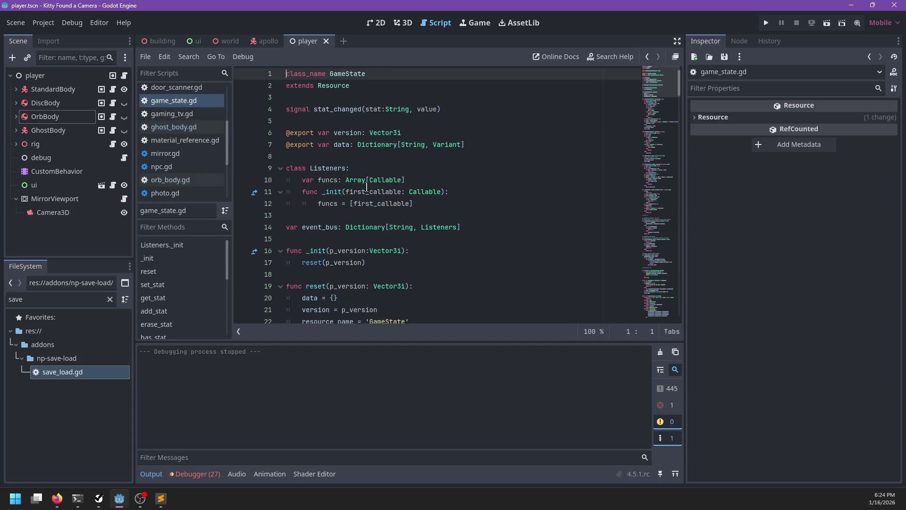
scroll(367, 187, down, 2)
double_click(329, 99)
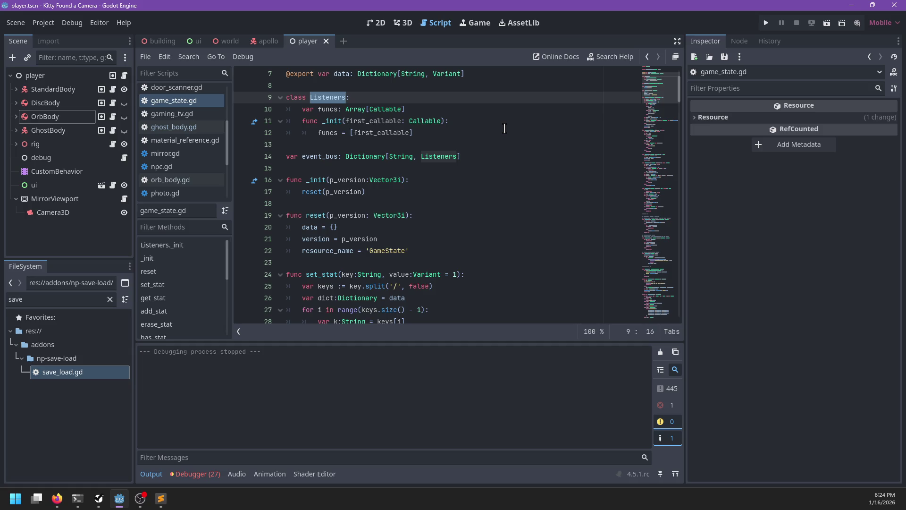
- Add 'var wildcard_events: Dictionary[String, Listeners]' under event_bus and save game_state.gd
click(483, 153)
key(Return)
text(var spec)
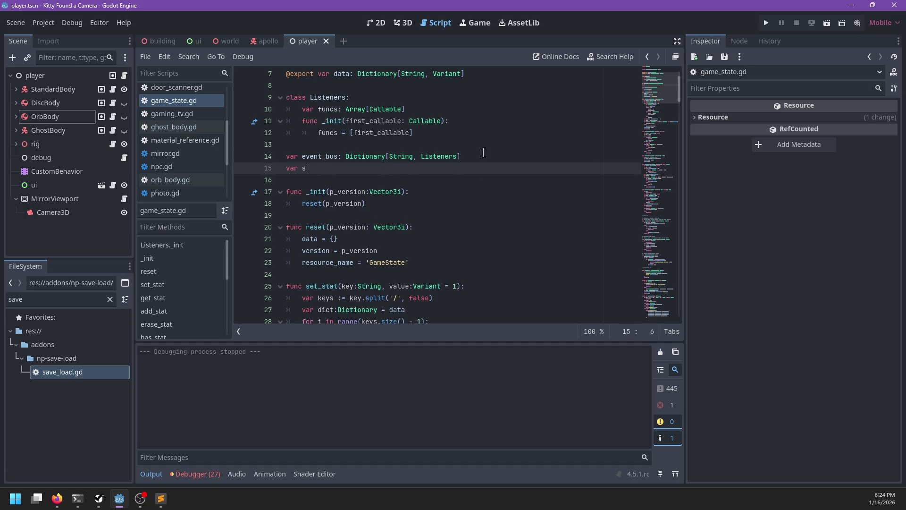
text(ial_)
key(ctrl+BackSpace)
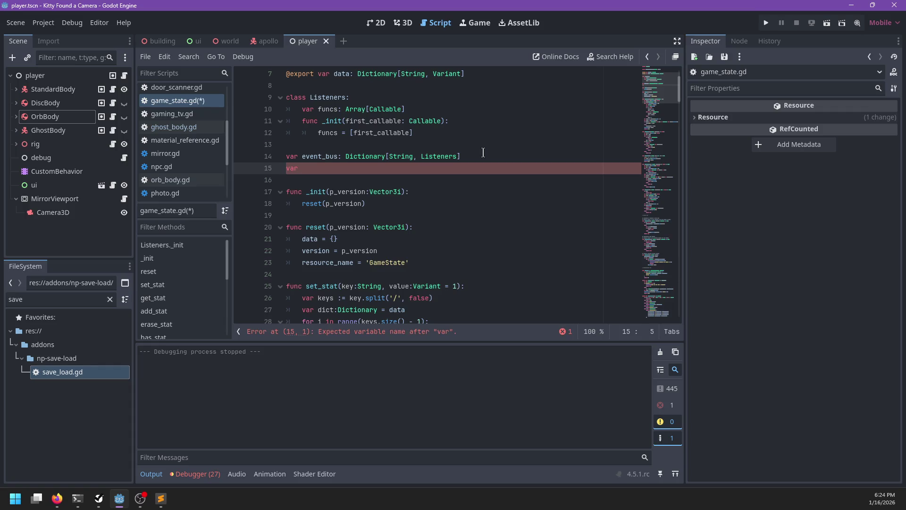
text(wildCa)
key(BackSpace)
key(BackSpace)
text(card_events:)
text( Dictionary[String)
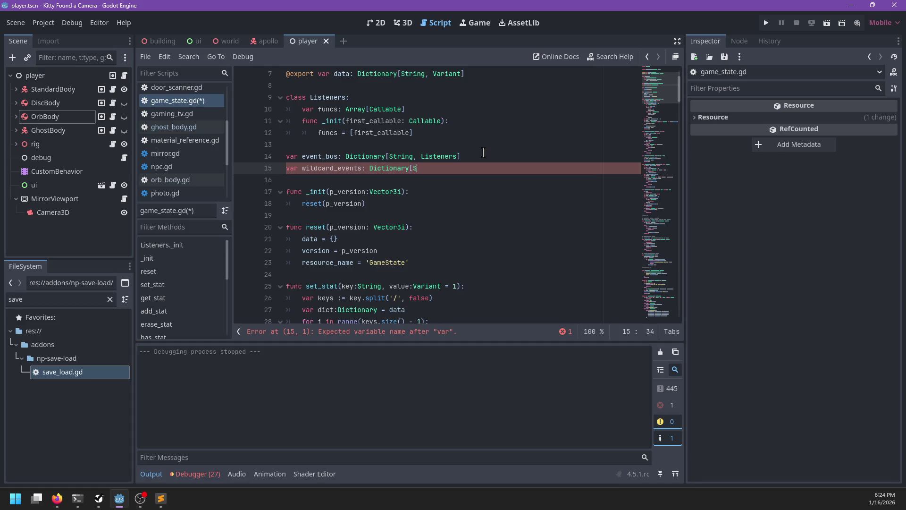
text(, Listeners])
double_click(350, 170)
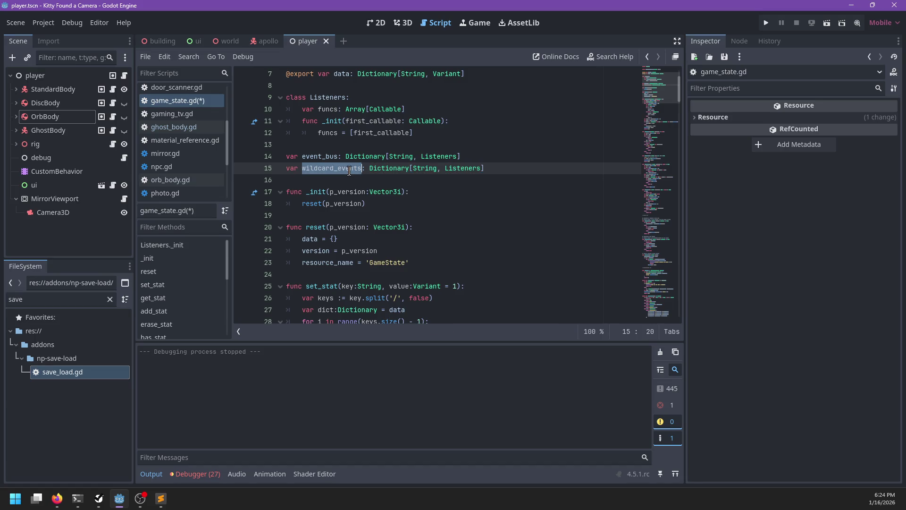
scroll(492, 183, down, 1)
key(ctrl+s)
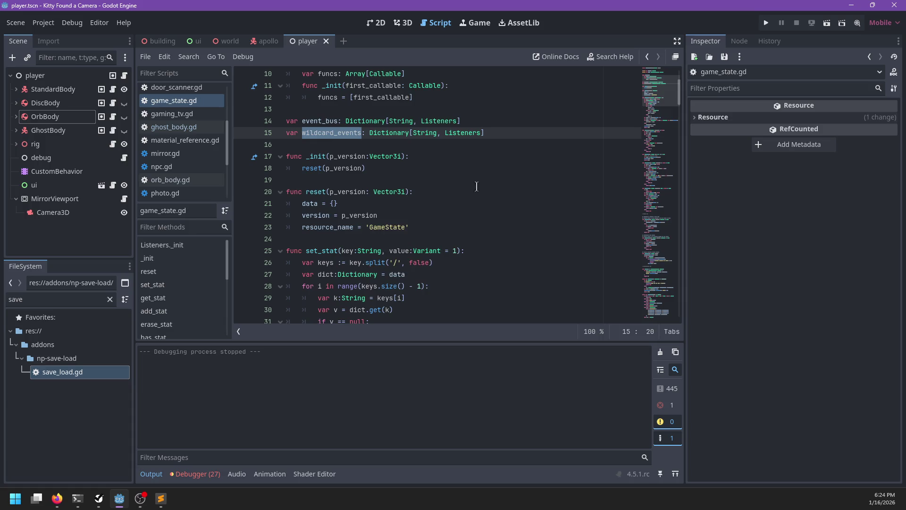
scroll(474, 186, down, 5)
scroll(440, 193, down, 5)
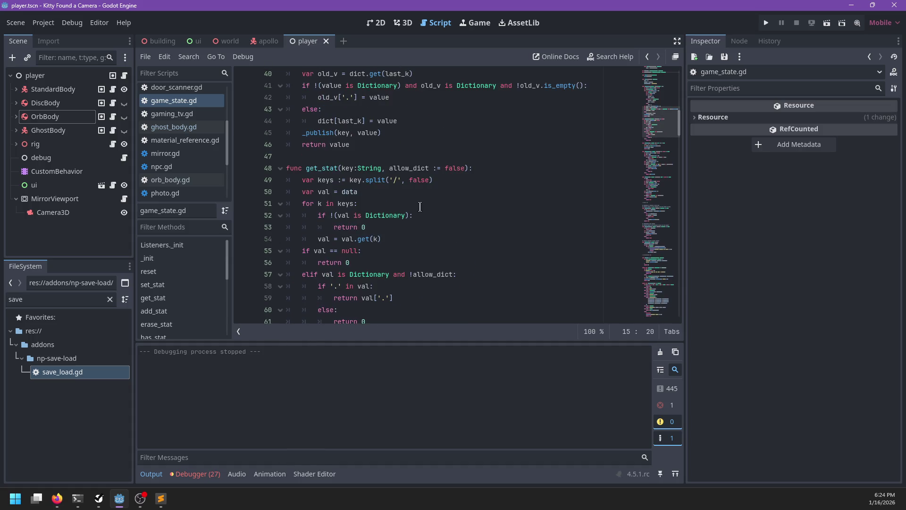
- At the top of subscribe, add 'if key.ends_with('*'):' calling _subscribe_wildcard(key, listener)
scroll(419, 208, down, 11)
scroll(419, 208, down, 9)
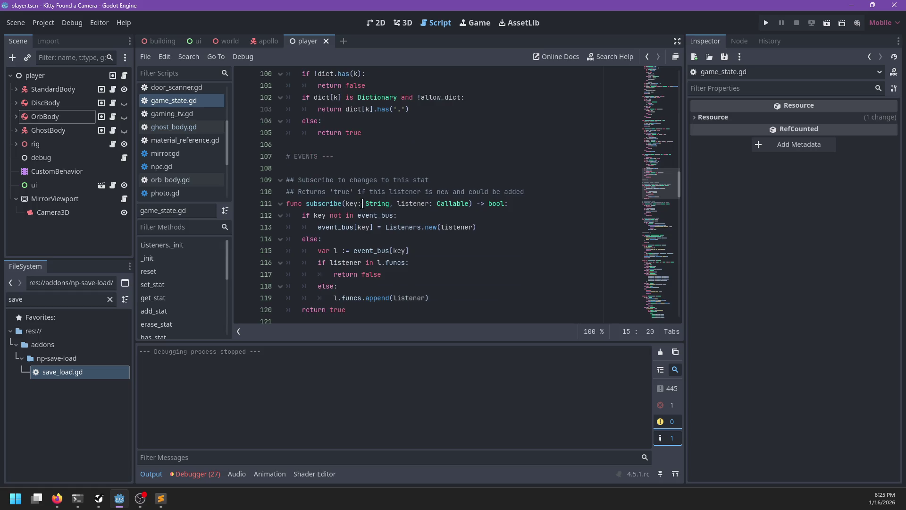
double_click(370, 203)
click(531, 202)
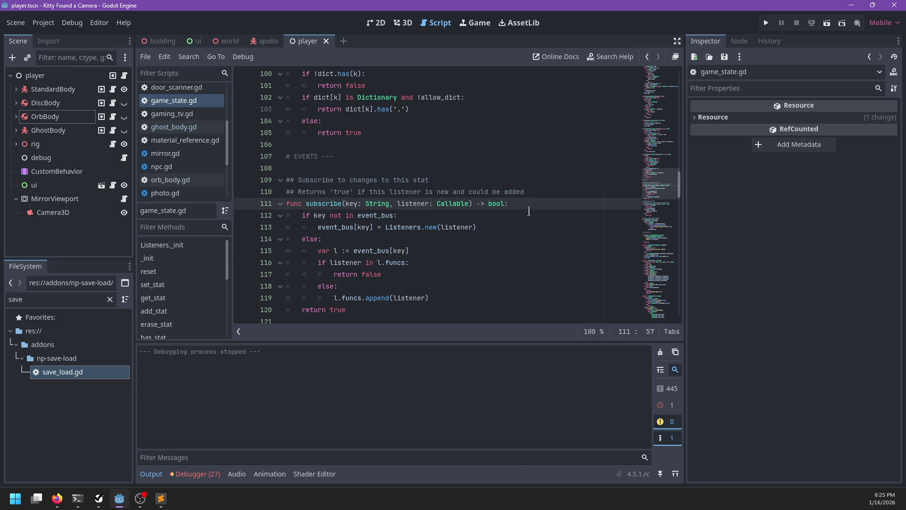
key(Return)
text(if )
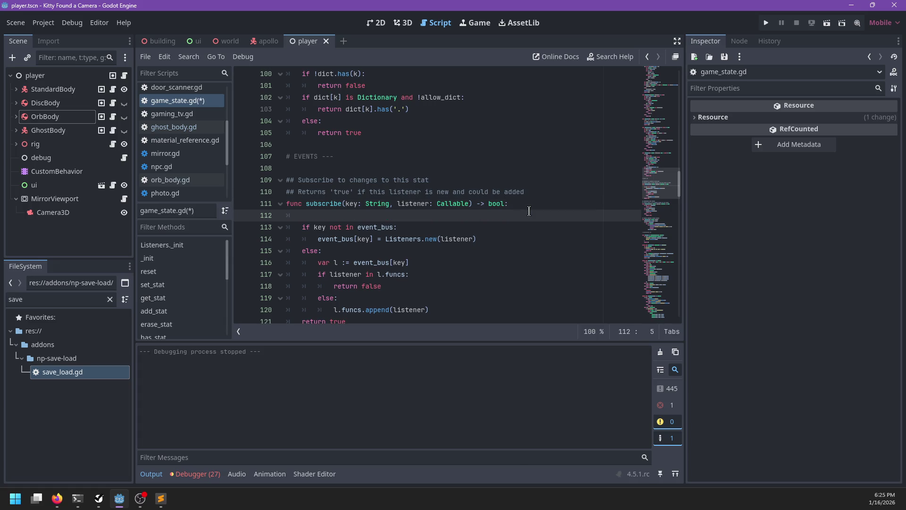
text(key.ends_with(')
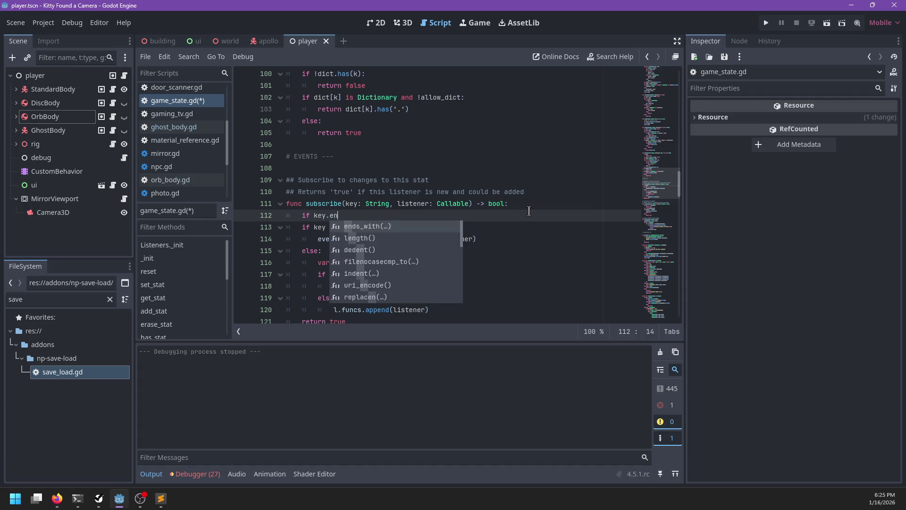
text(*'):)
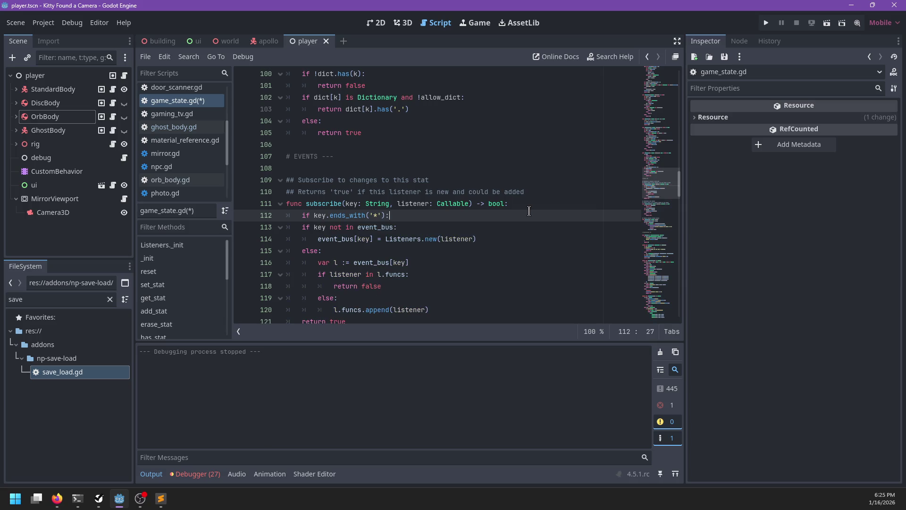
key(Return)
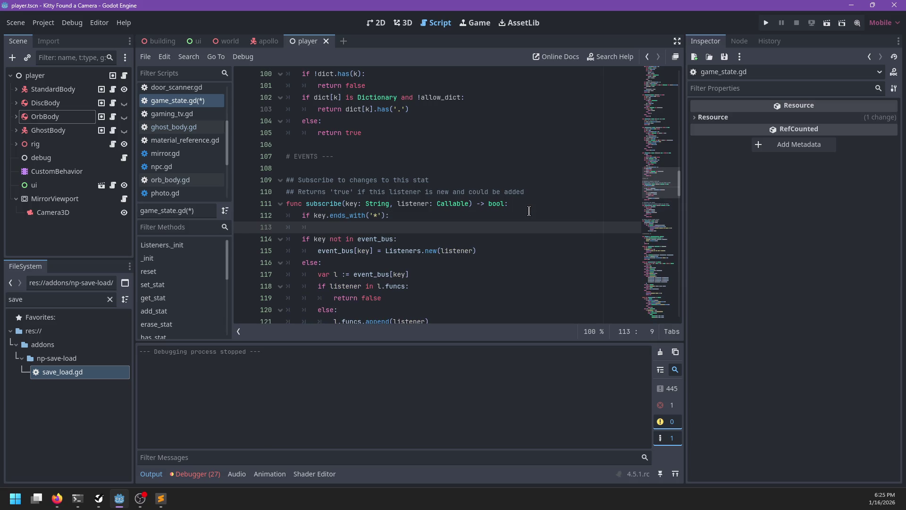
text(wild)
key(BackSpace)
key(BackSpace)
key(BackSpace)
text(subscri)
key(BackSpace)
key(BackSpace)
key(BackSpace)
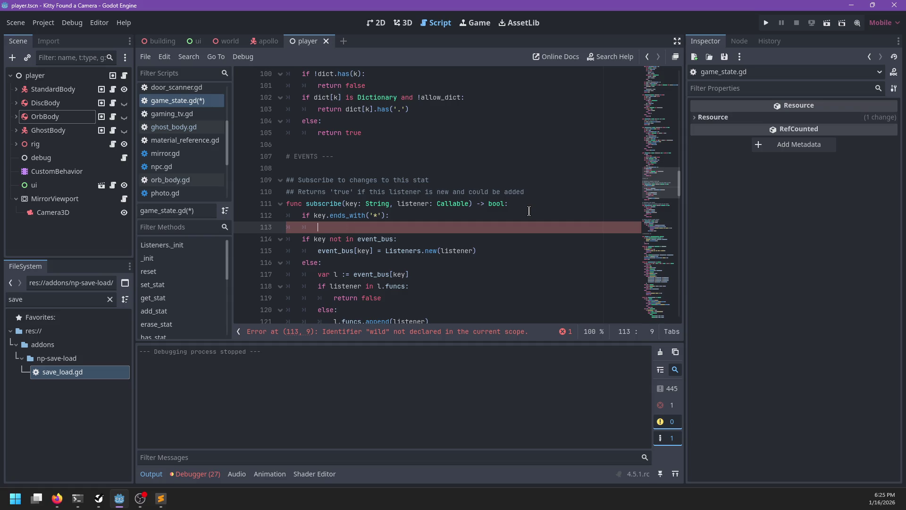
text(_subscribe_wildcard(key)
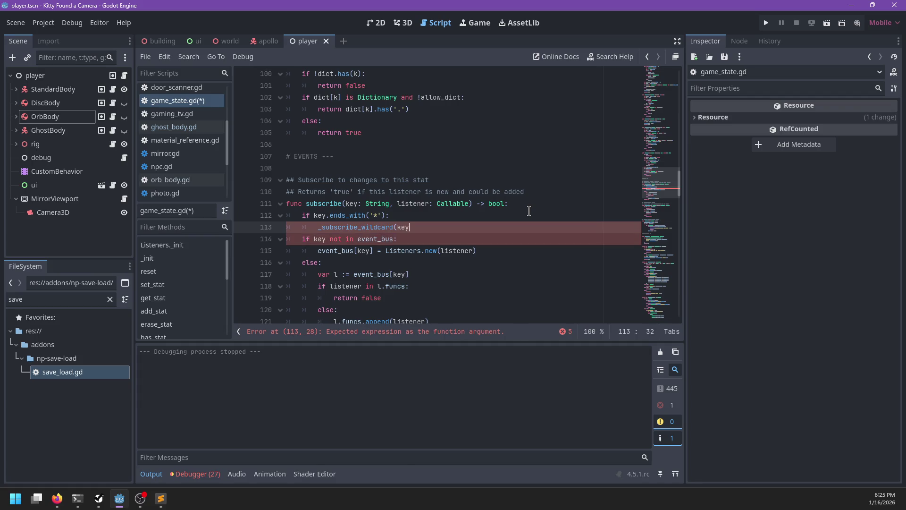
text(, listener)
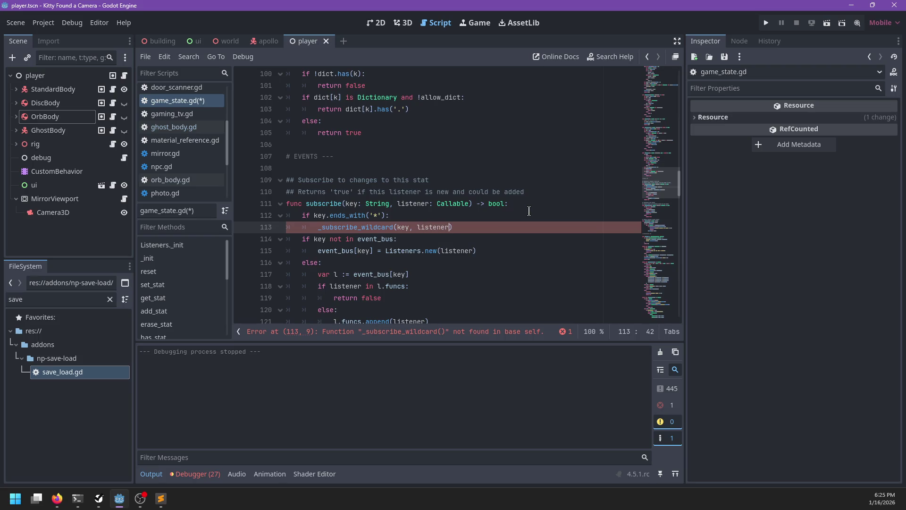
- Below subscribe, add a 'func _subscribe_wildcard(key, listener):' stub with 'pass', and save the script
scroll(529, 211, down, 5)
click(343, 178)
scroll(456, 182, up, 3)
key(Return)
key(Return)
key(Up)
text(func _subscribe_wi)
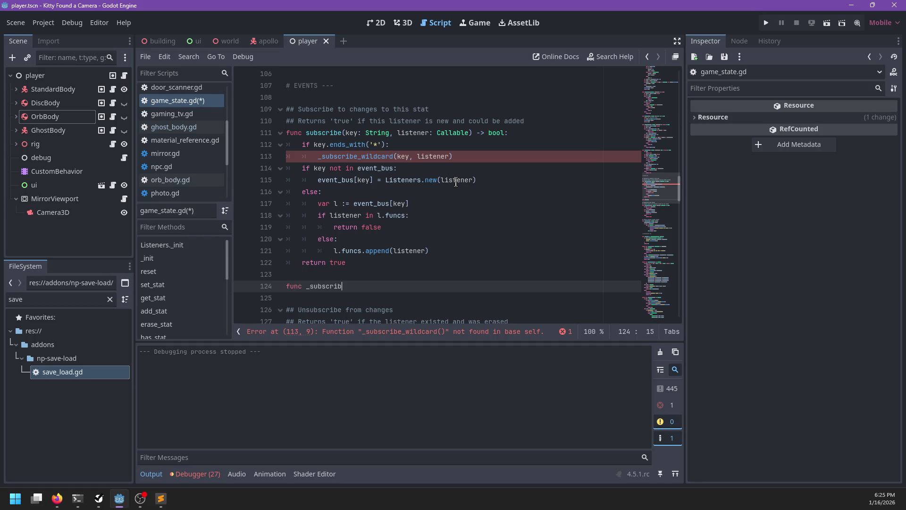
text(ldcard(key, lis)
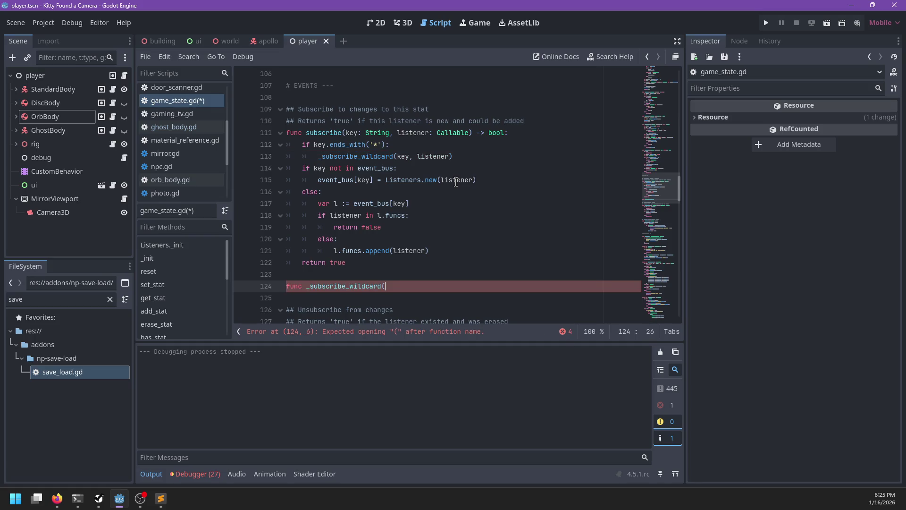
text(tener))
text(:)
key(Return)
text(pass)
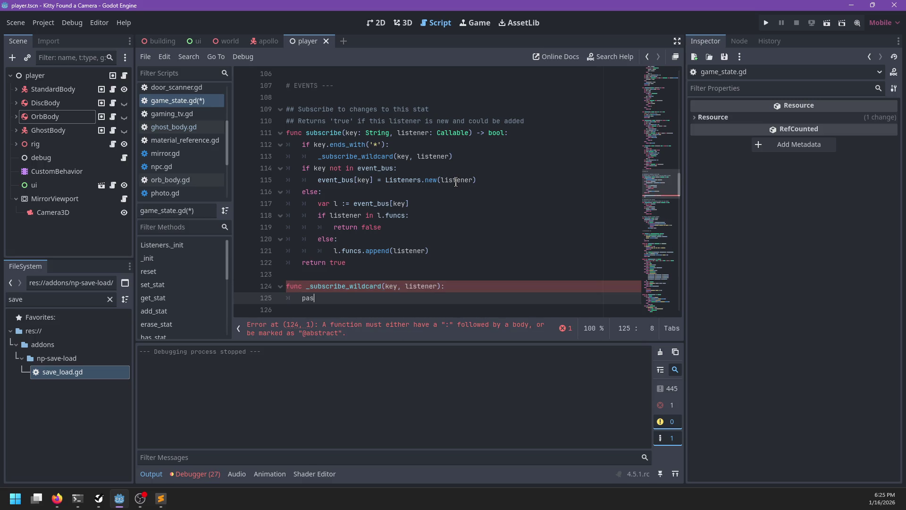
key(ctrl+s)
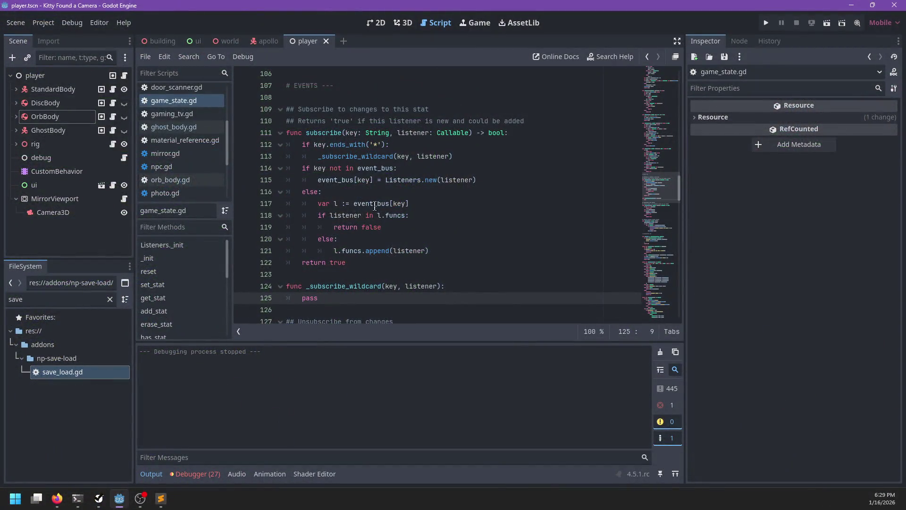
- Delete the wildcard check from subscribe and turn the stub into subscribe_group(key: String, listener: Callable)
drag(474, 156, 532, 136)
key(BackSpace)
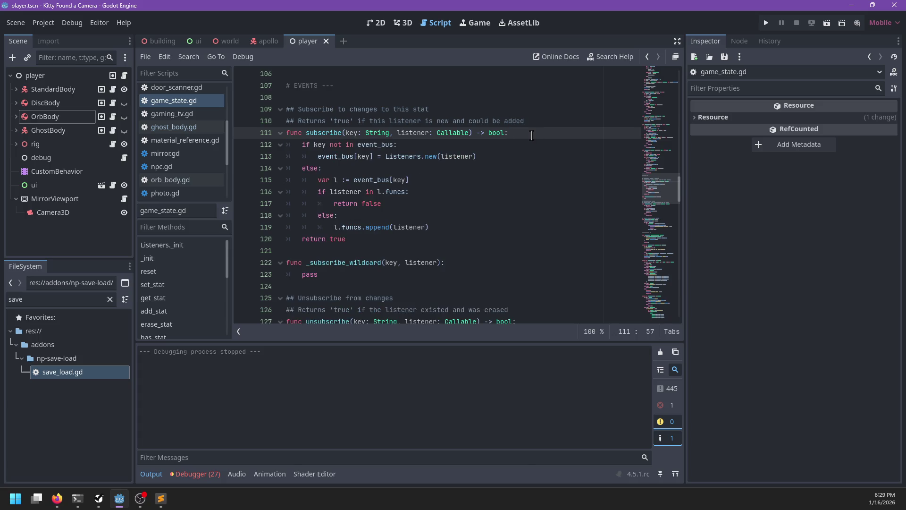
double_click(356, 263)
text(subscribe_g)
text(roup(key)
text(: String, listener)
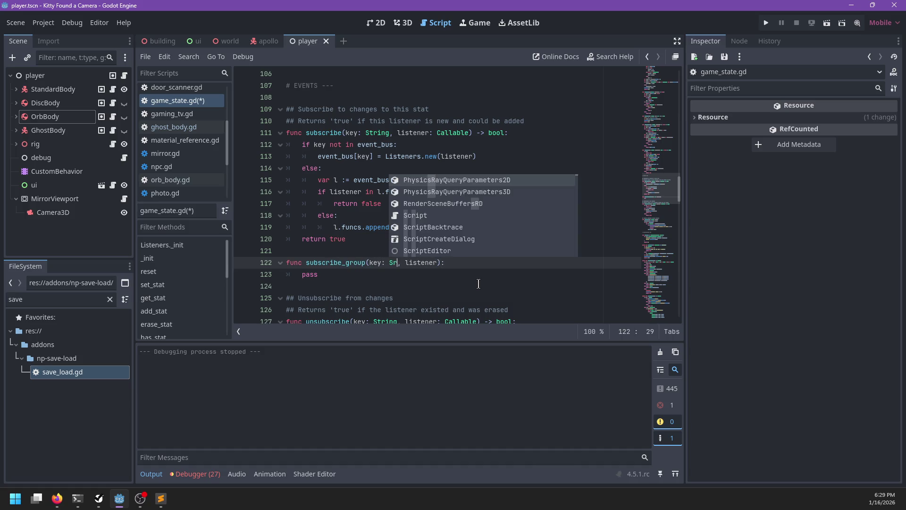
text(: Cal)
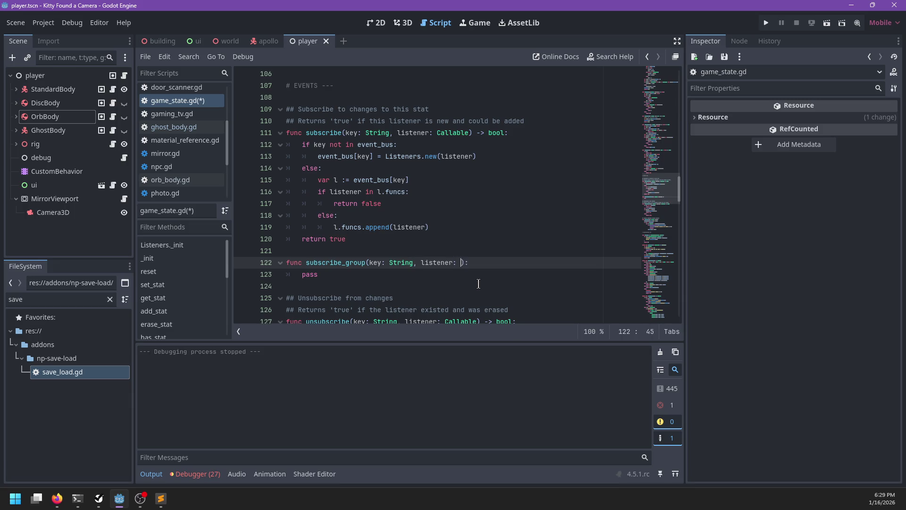
key(Return)
key(Down)
key(ctrl+BackSpace)
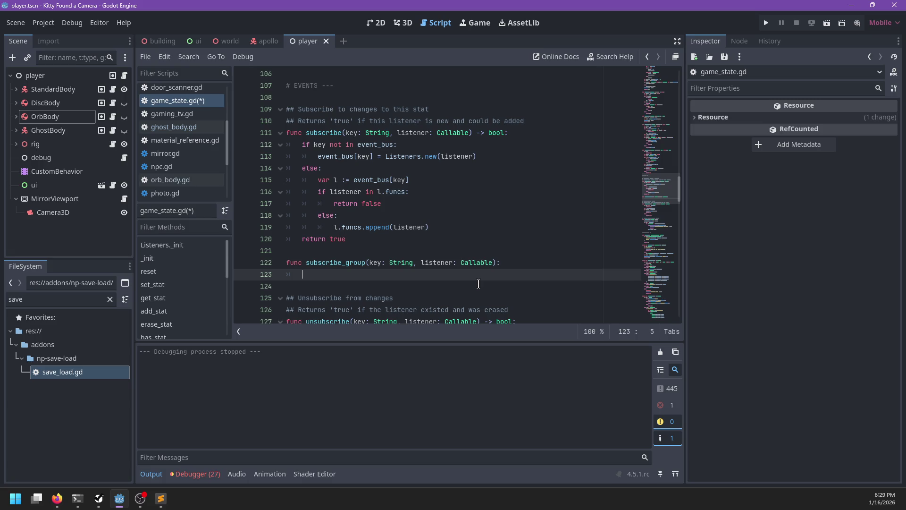
text(if key not in)
key(ctrl+BackSpace)
key(ctrl+BackSpace)
key(ctrl+BackSpace)
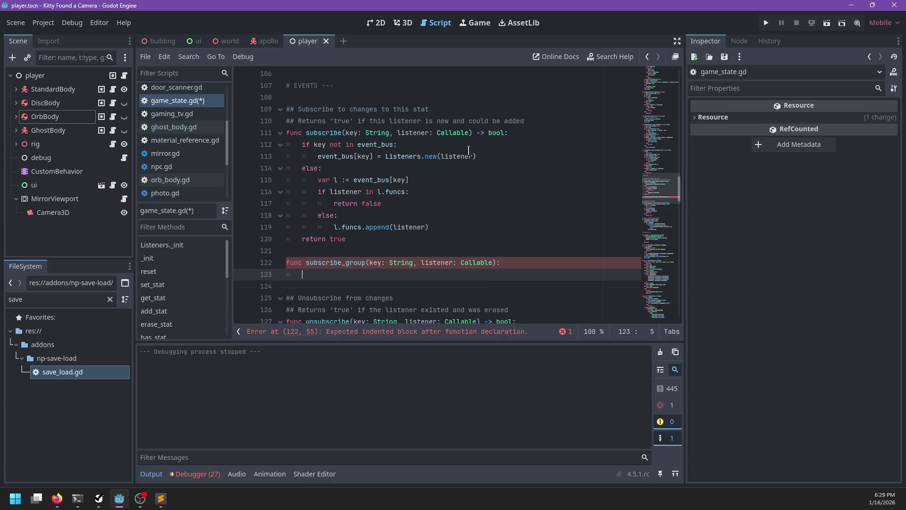
- Declare func _add_listener with a Dictionary[String, Listeners] parameter, key: String and a Callable listener
click(518, 134)
key(Return)
key(Return)
text(func _add_listener()
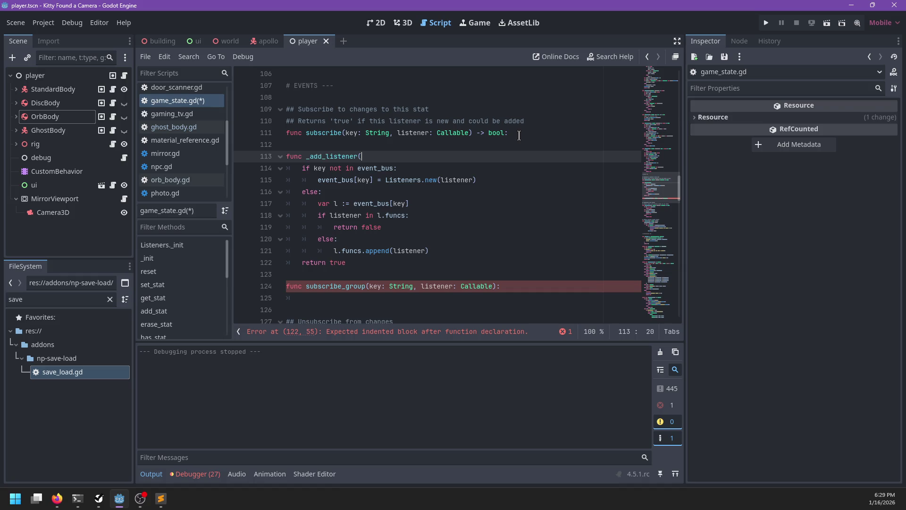
text(key: Sri)
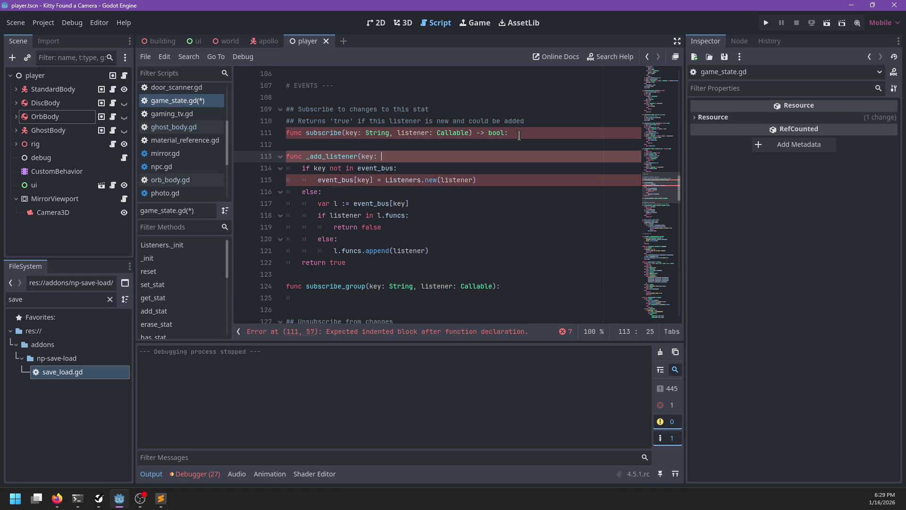
key(BackSpace)
key(BackSpace)
text(tring)
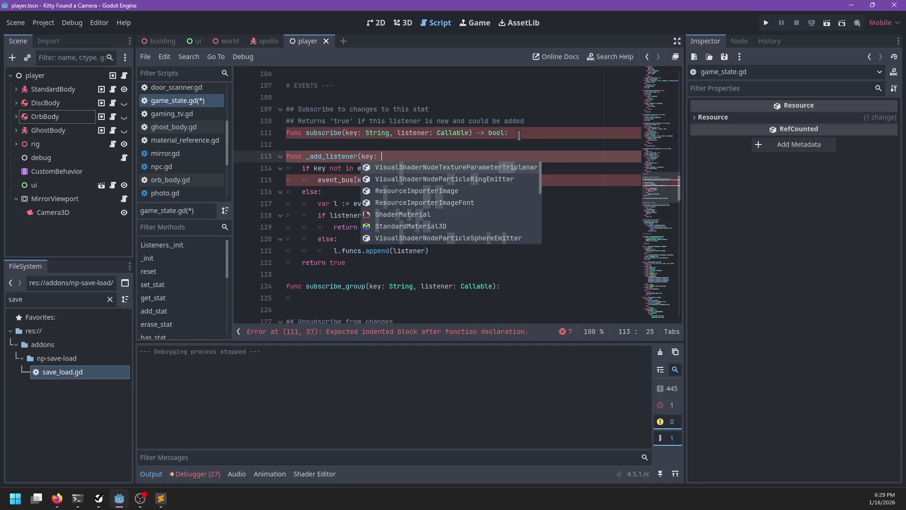
key(Left)
key(Left)
key(Left)
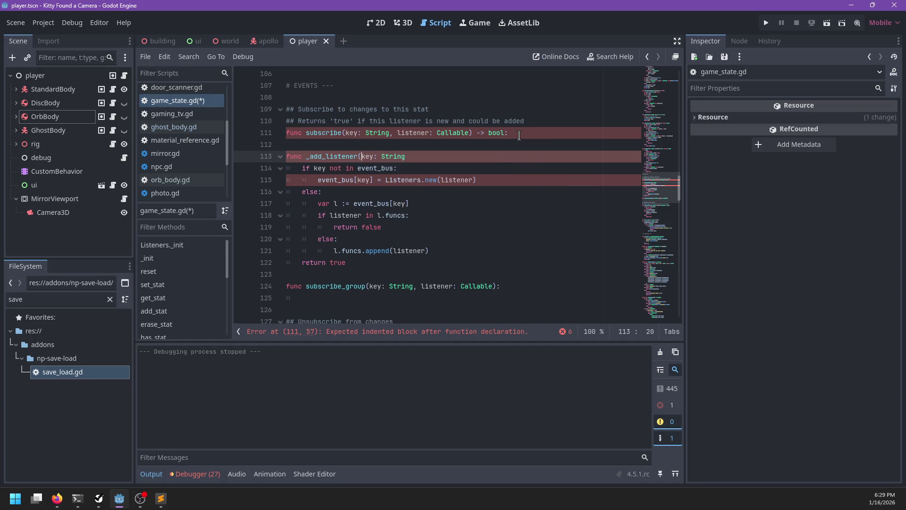
text(dictionary: Di)
text(ct,)
key(BackSpace)
key(BackSpace)
key(BackSpace)
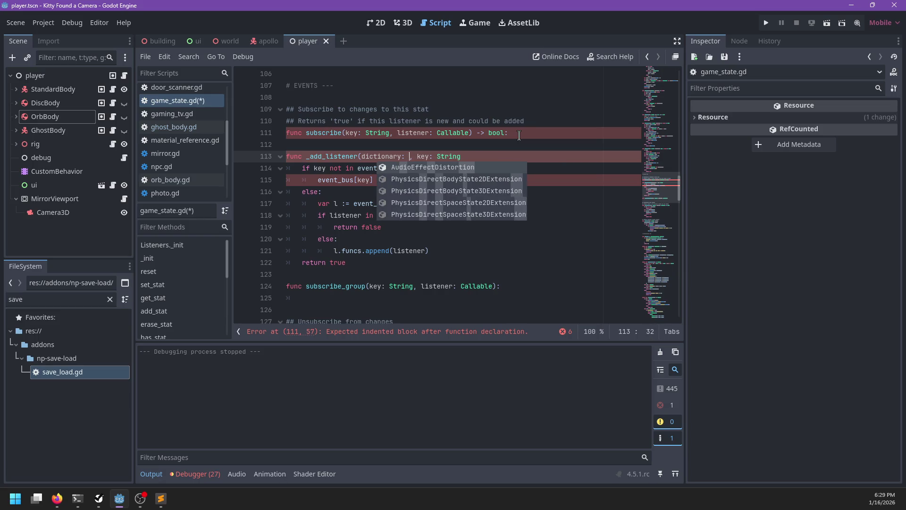
text(Dictionary[Strin)
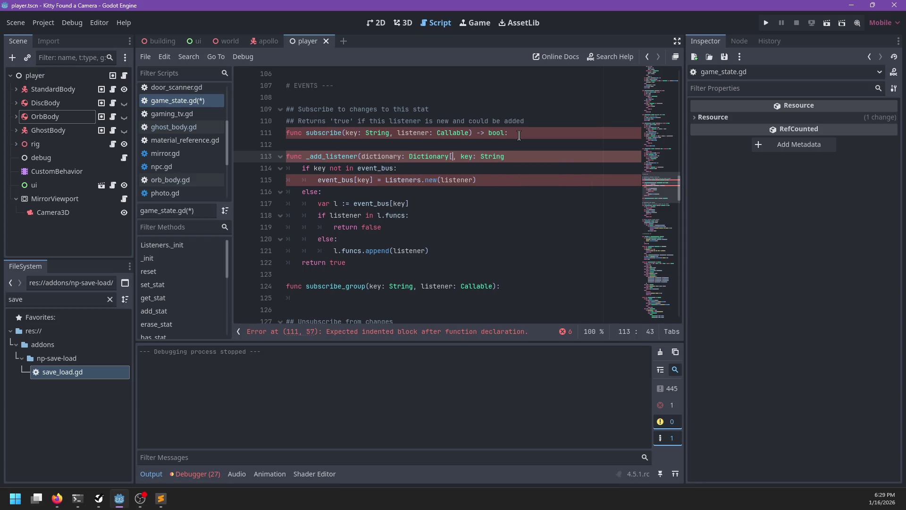
text(g, Listeners])
key(ctrl+Right)
text(listern)
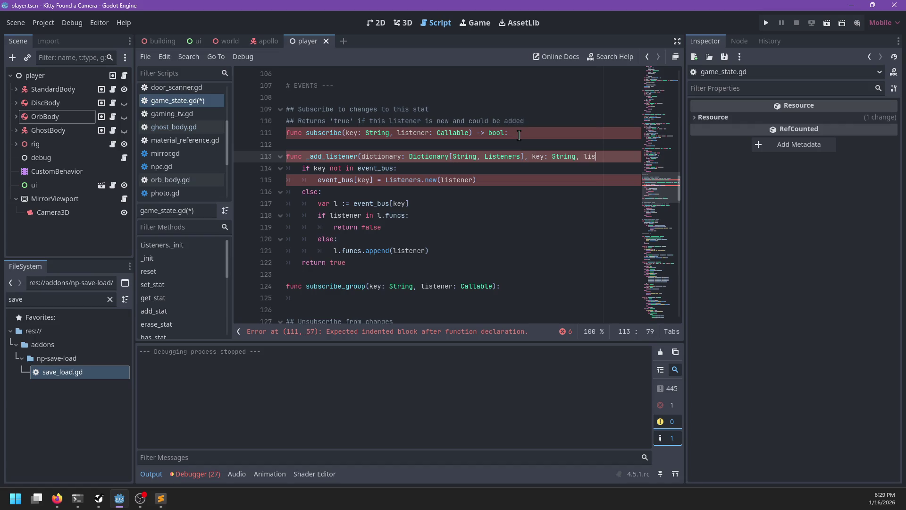
text(er: Callable)
key(ctrl+Left)
key(ctrl+Left)
key(ctrl+Left)
- Make subscribe return _add_listener(event_bus, key, listener) and name the dictionary parameter bus
key(BackSpace)
key(Escape)
key(Up)
key(BackSpace)
key(Return)
text(return _a)
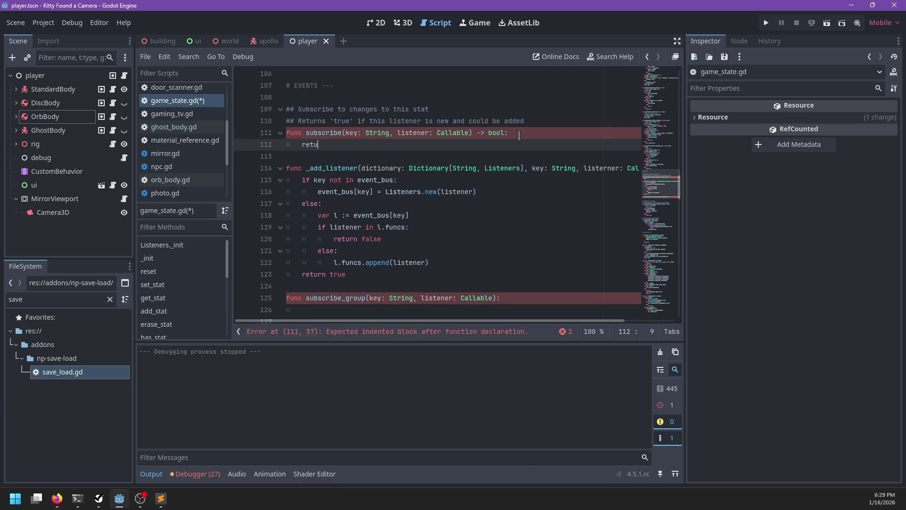
text(dd)
key(Return)
text(event_bus,)
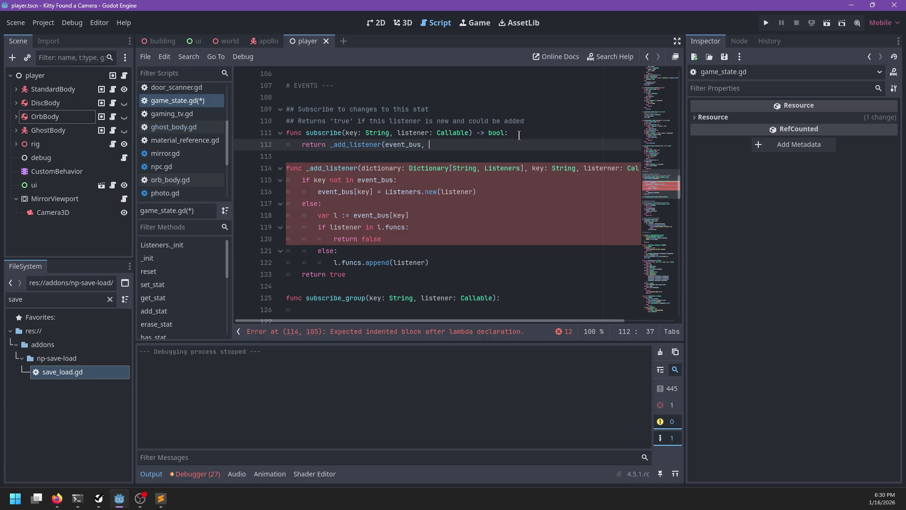
double_click(392, 168)
text(bus)
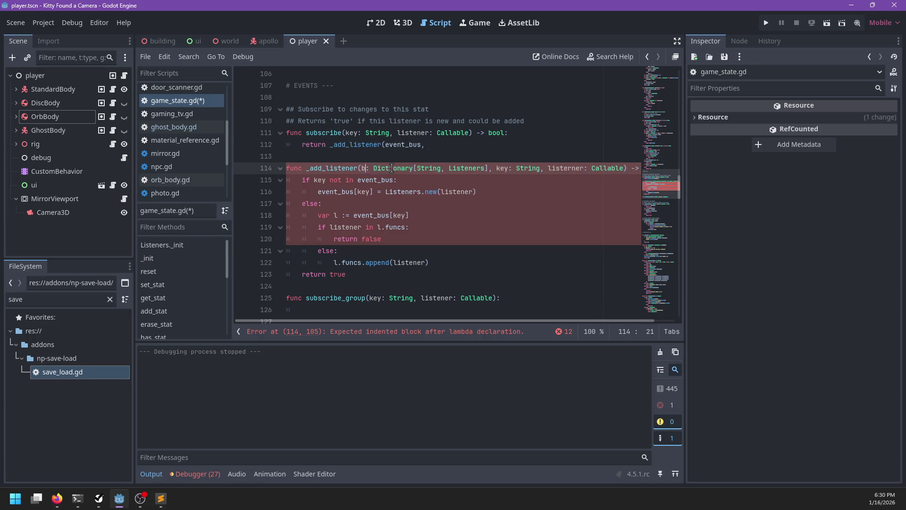
click(439, 148)
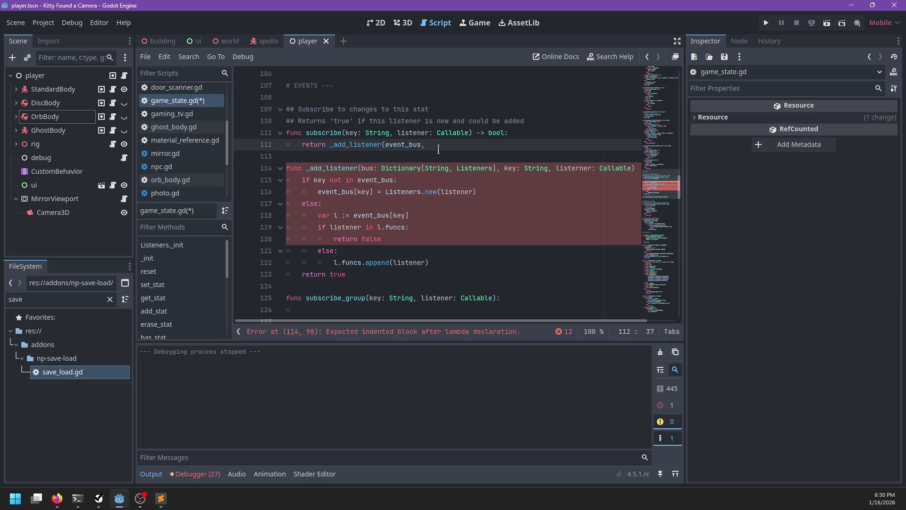
text(key, listener))
- Replace event_bus with bus in the helper body and move _add_listener below subscribe_group
double_click(368, 180)
key(ctrl+d)
key(ctrl+d)
text(bus)
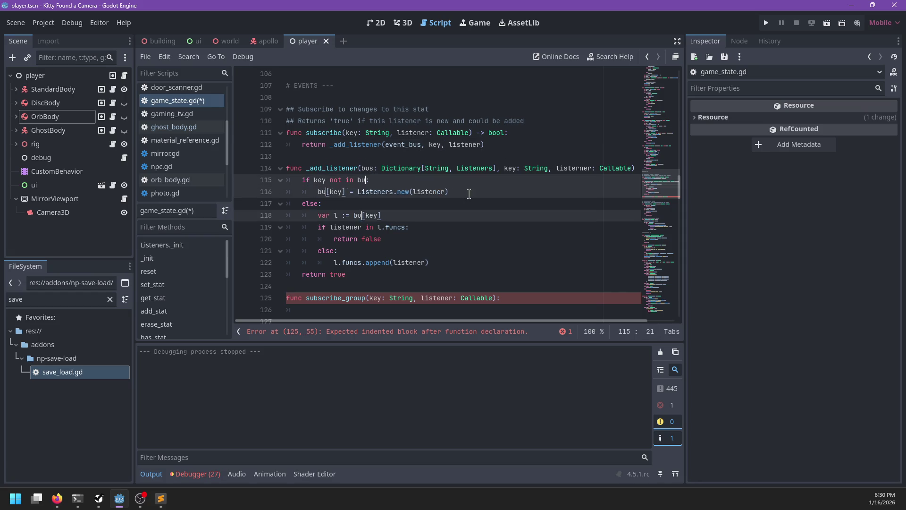
mouse_move(357, 286)
mouse_down()
mouse_move(358, 264)
mouse_move(416, 156)
mouse_up()
key(BackSpace)
click(379, 191)
key(ctrl+v)
click(331, 169)
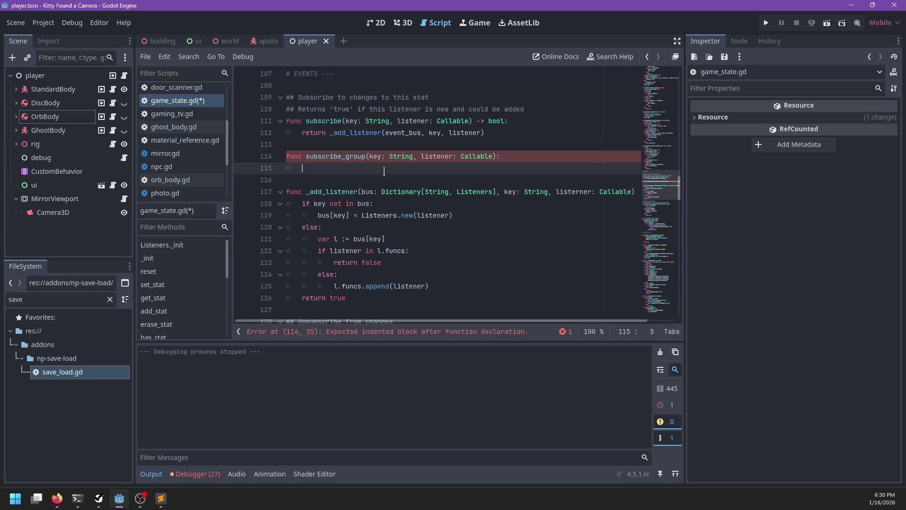
- Have subscribe_group return _add_listener(group_event, key, listener), replacing wildcard_events after checking its declaration
text(return _add_ls)
key(Return)
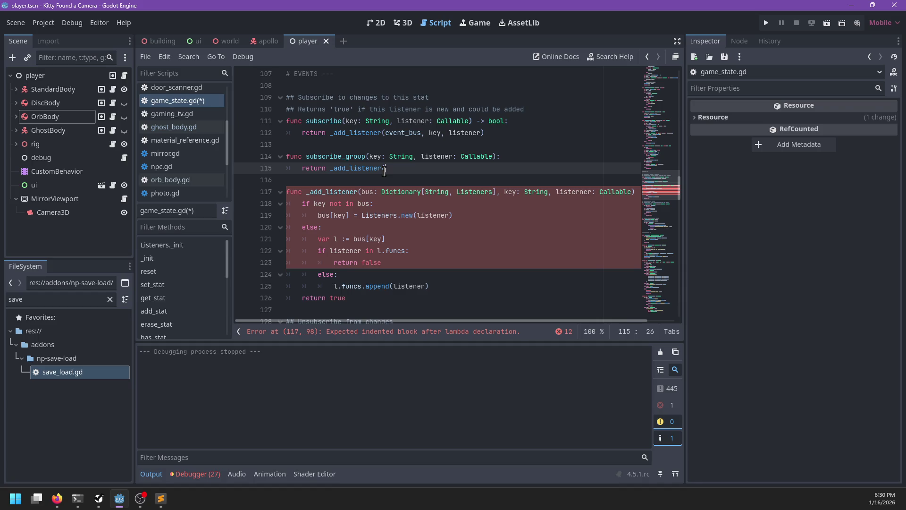
key(Escape)
text(wil)
key(Return)
text(key, listener))
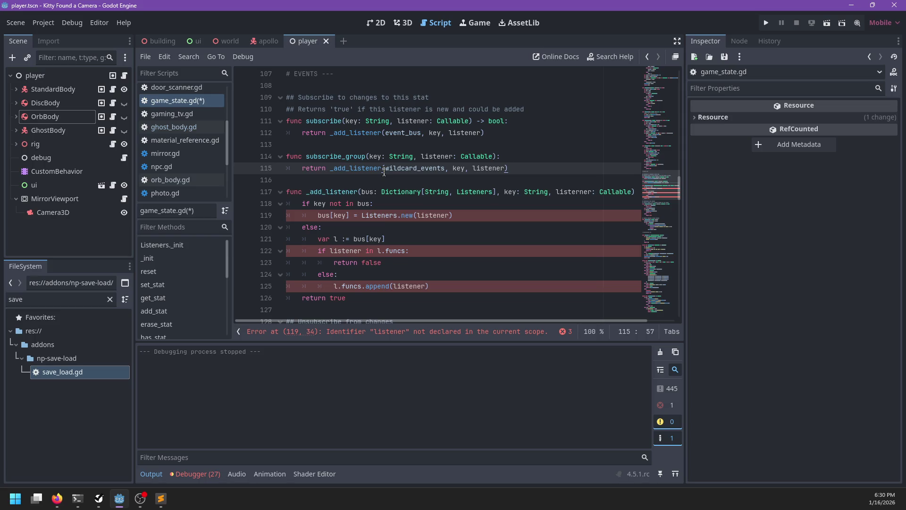
ctrl+click(443, 168)
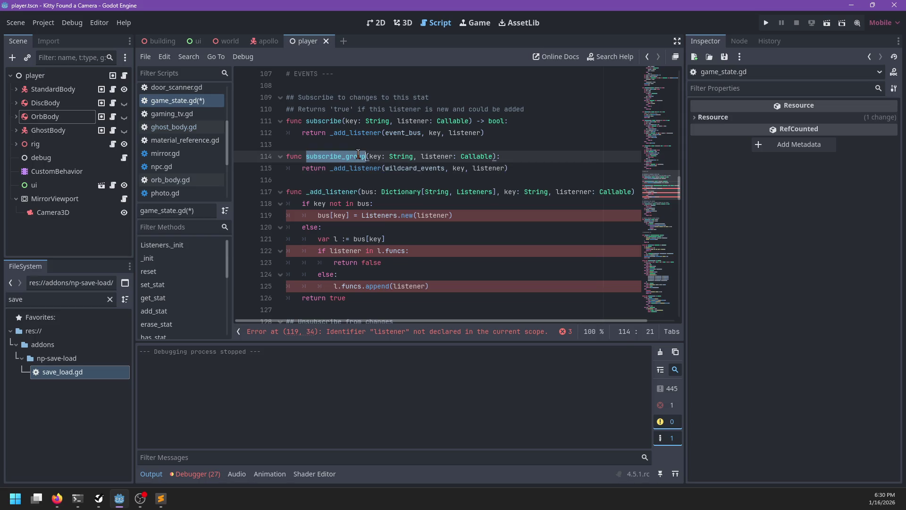
key(ctrl+BackSpace)
text(group_event)
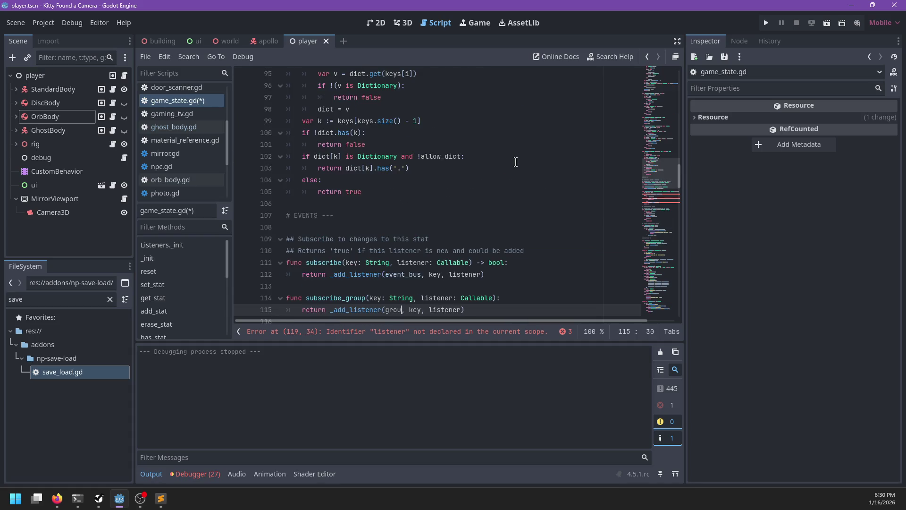
scroll(489, 173, down, 7)
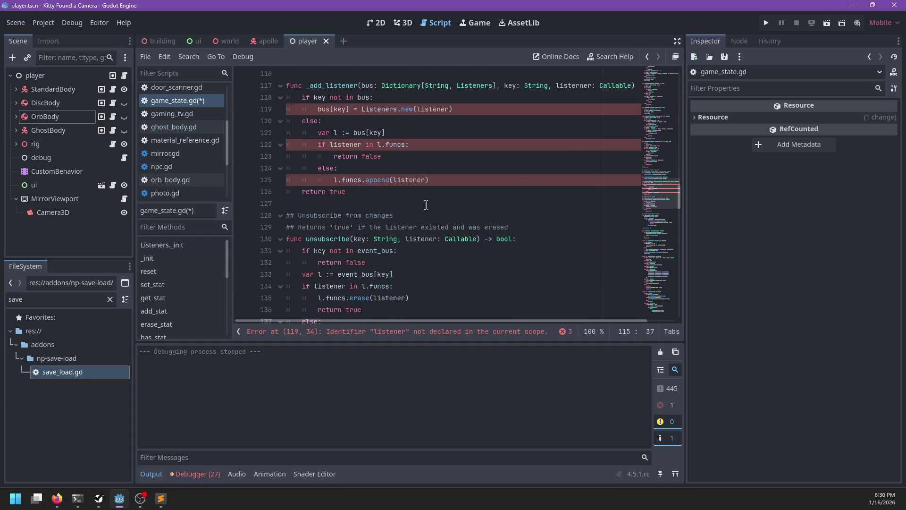
scroll(490, 173, up, 3)
click(161, 498)
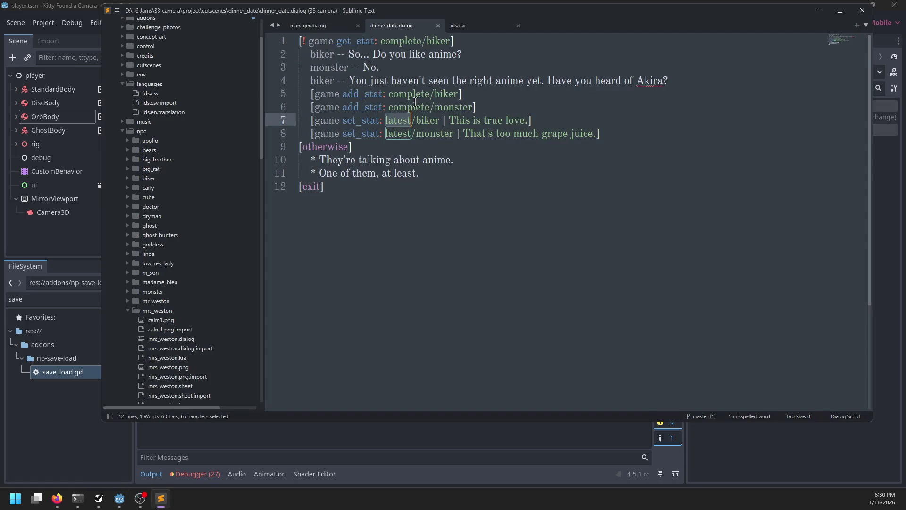
double_click(412, 108)
double_click(401, 96)
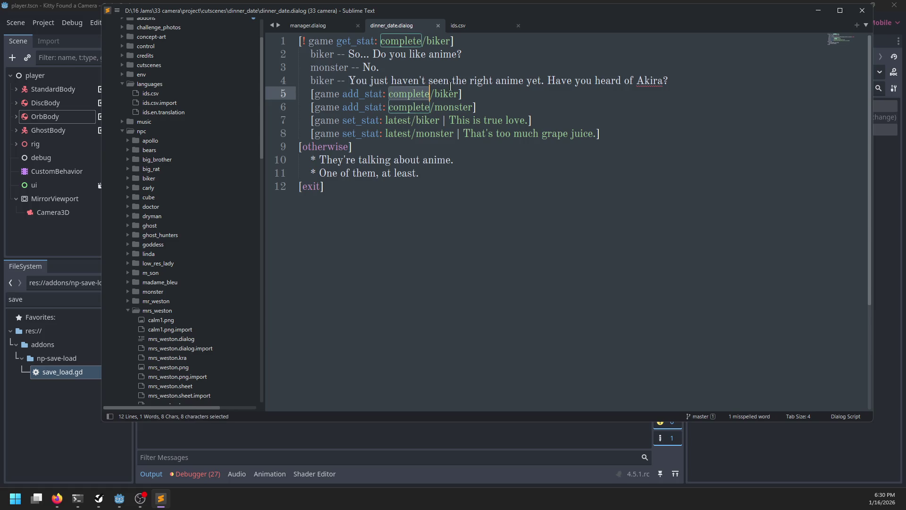
double_click(446, 93)
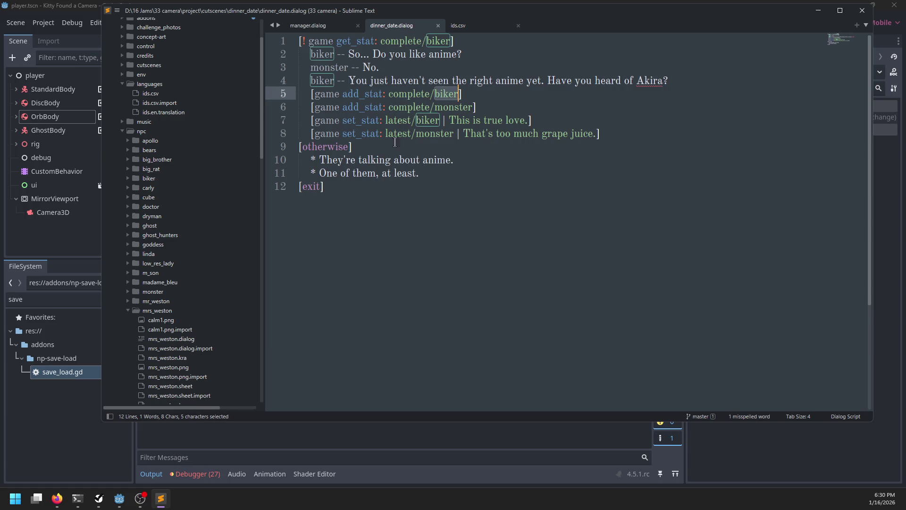
key(alt+Tab)
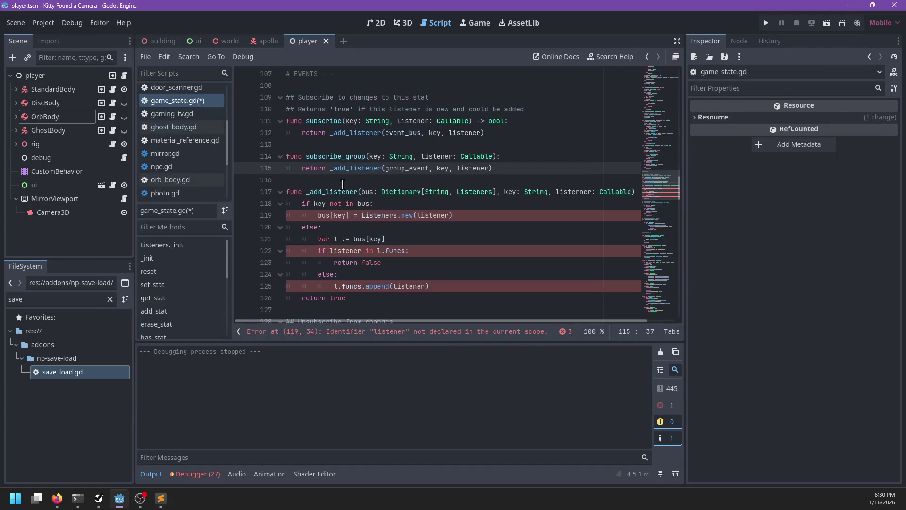
- Correct the misspelled listerner parameter of _add_listener to listener and save game_state.gd
double_click(334, 158)
click(413, 275)
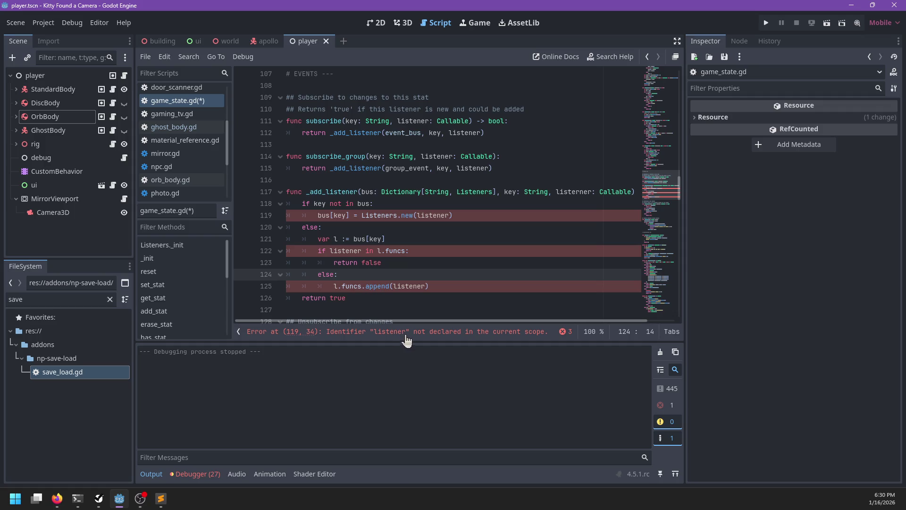
double_click(566, 191)
text(listener)
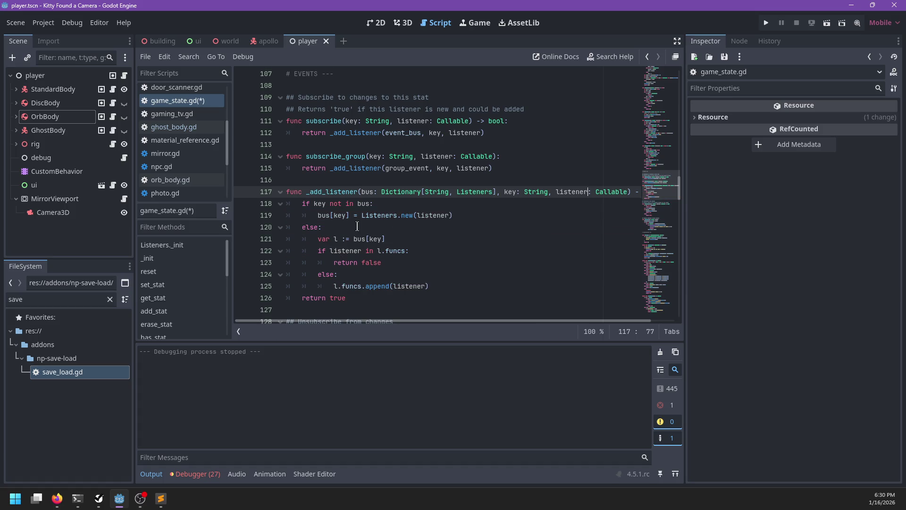
scroll(350, 208, down, 5)
key(ctrl+s)
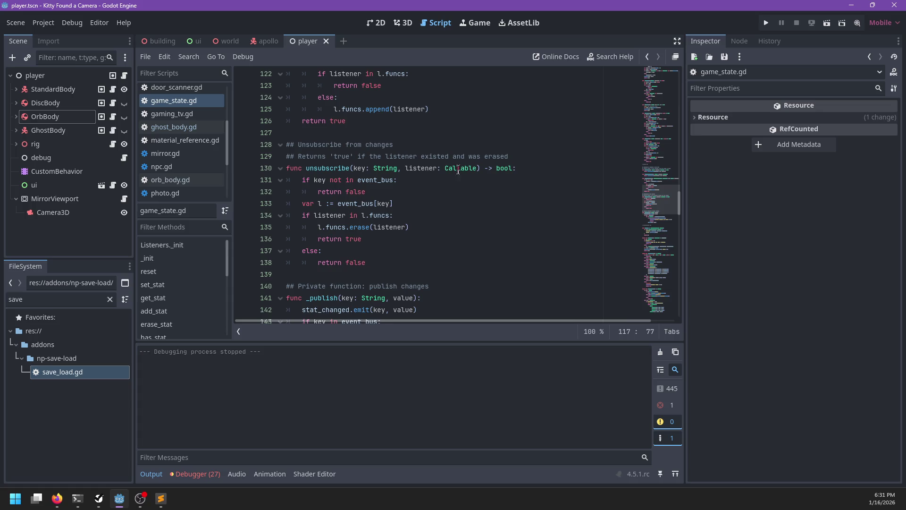
click(522, 168)
- Make unsubscribe return _remove_listener(event_bus, key, listener) and declare the _remove_listener(bus, key, listener) -> bool helper
key(Return)
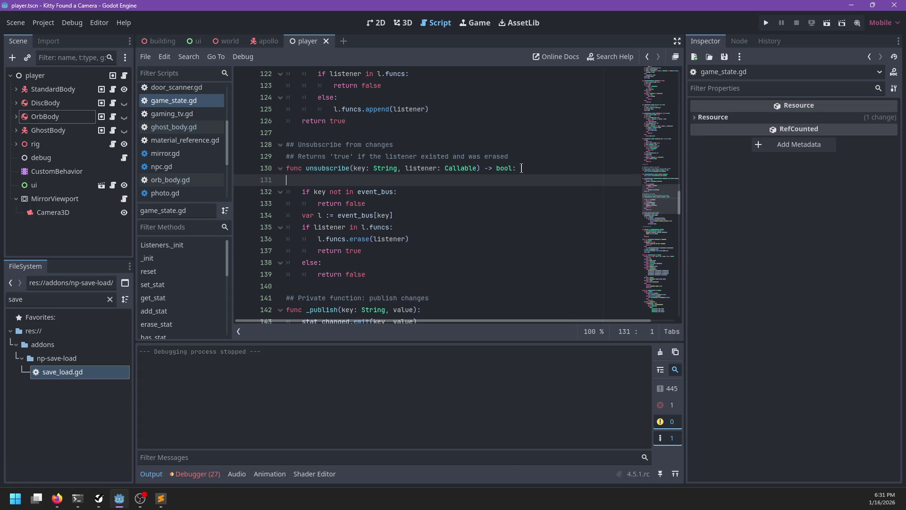
text(return _remove_list)
text(ener(event_bus, )
text(key, listener))
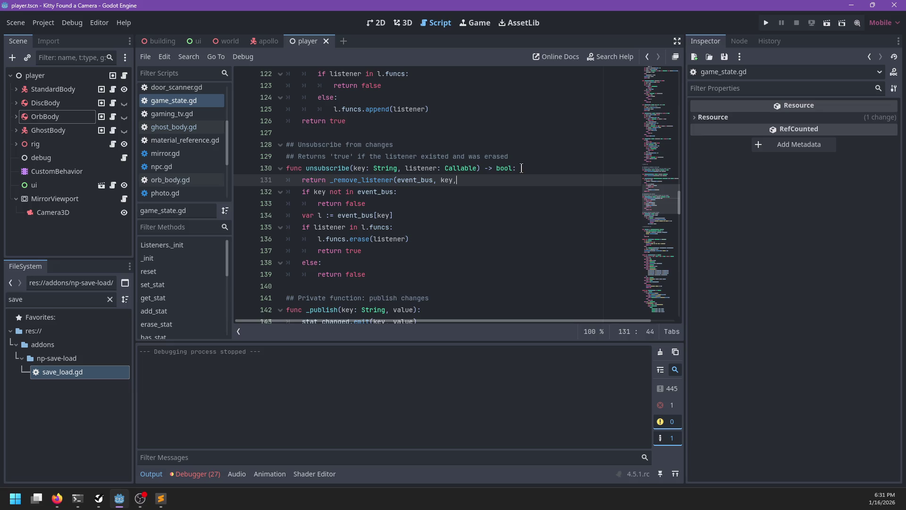
key(Return)
key(Return)
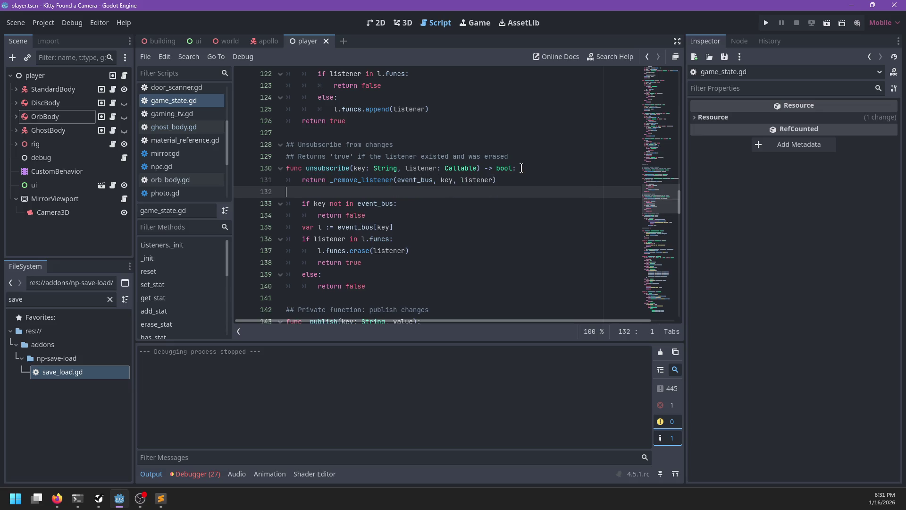
text(func _remove_listener(bus: )
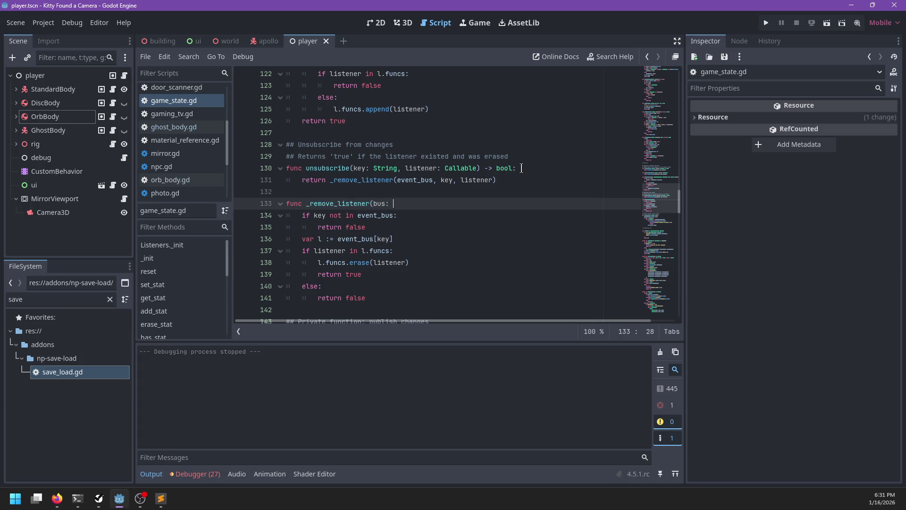
text(D)
text(nary[)
text(String,)
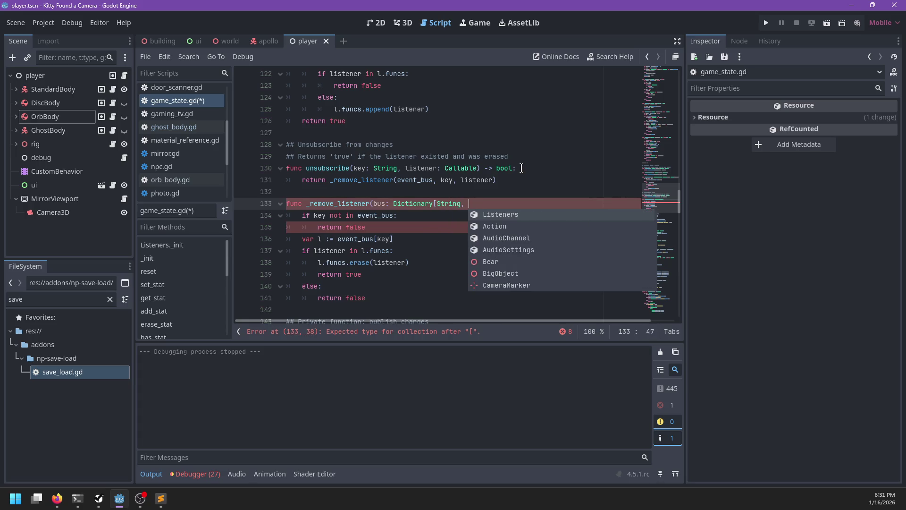
key(Return)
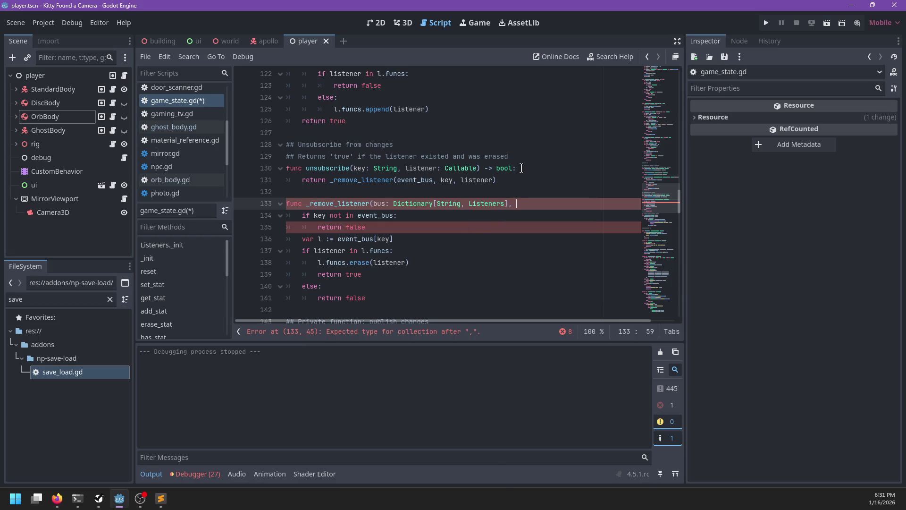
text(key, lisner)
key(ctrl+BackSpace)
text(listener(bus)
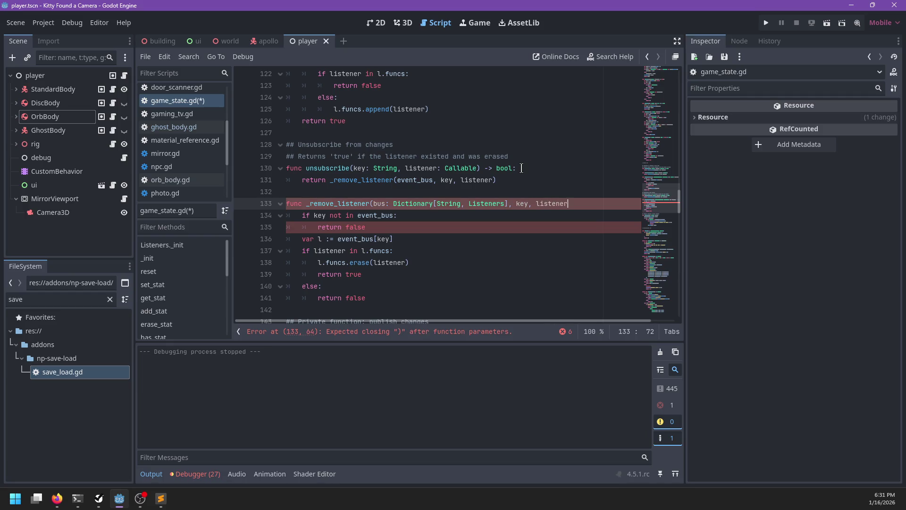
text(: Dictionary[String)
key(End)
text(: lable) -> bool:)
scroll(522, 168, left, 2)
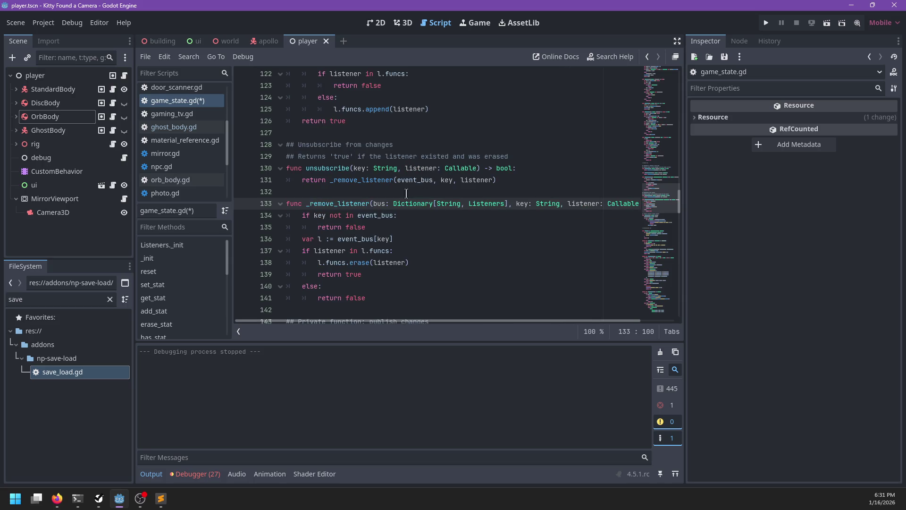
- Replace both event_bus occurrences in _remove_listener's body with bus and save
double_click(383, 204)
key(ctrl+c)
double_click(378, 216)
key(ctrl+d)
key(ctrl+v)
click(413, 226)
key(ctrl+s)
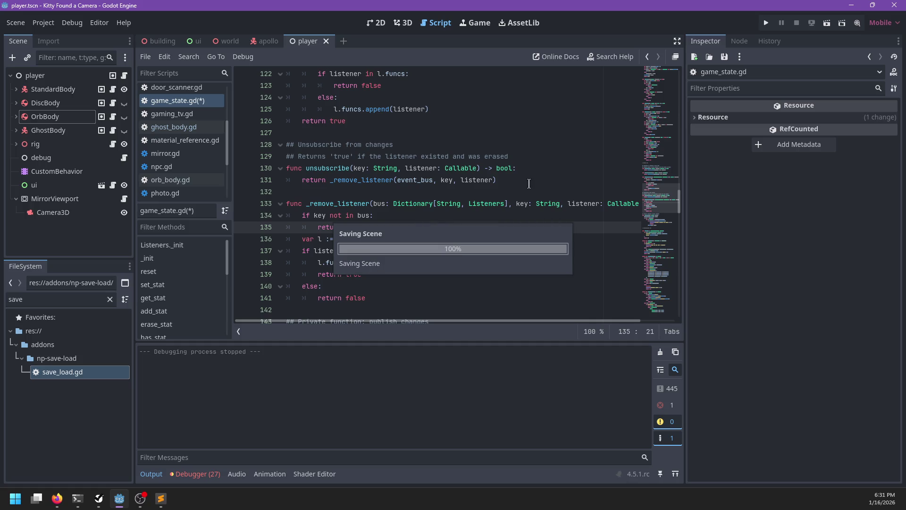
- Add func unsubscribe_group(key: String) with parameters and return line copied from unsubscribe
click(528, 181)
key(Return)
key(Return)
text(func unsubsc)
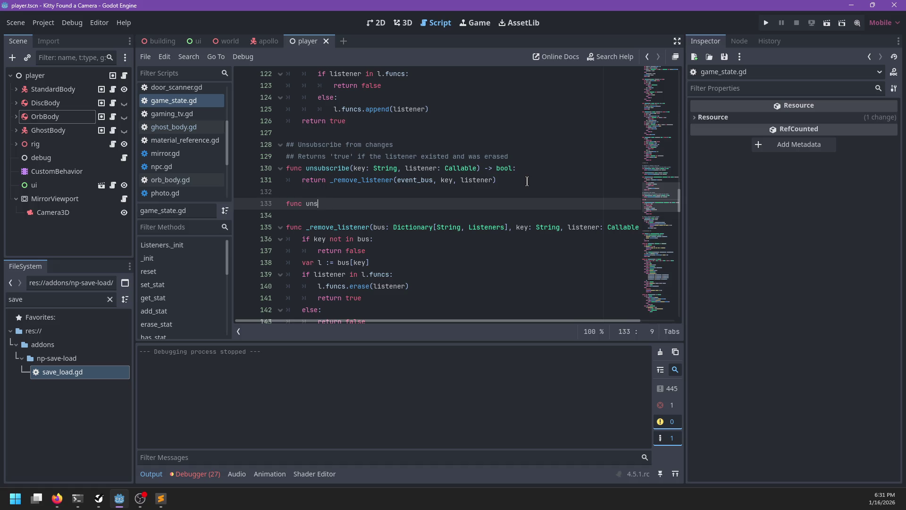
text(ribe_group(key: )
text(String)
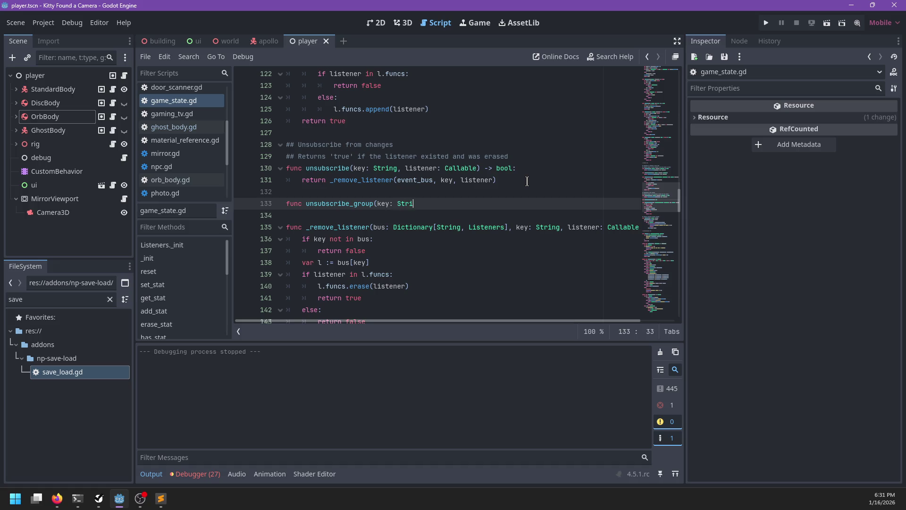
drag(397, 168, 496, 180)
key(ctrl+c)
click(423, 204)
key(ctrl+v)
- Point unsubscribe_group at group_event_bus, renaming group_event everywhere, and save the script
double_click(410, 215)
text(group)
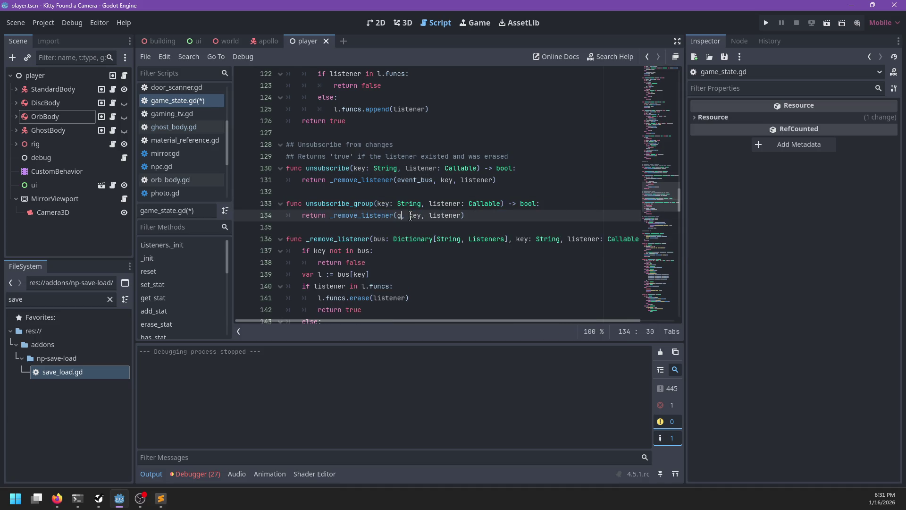
key(Return)
double_click(417, 216)
scroll(509, 204, up, 9)
text(_bus)
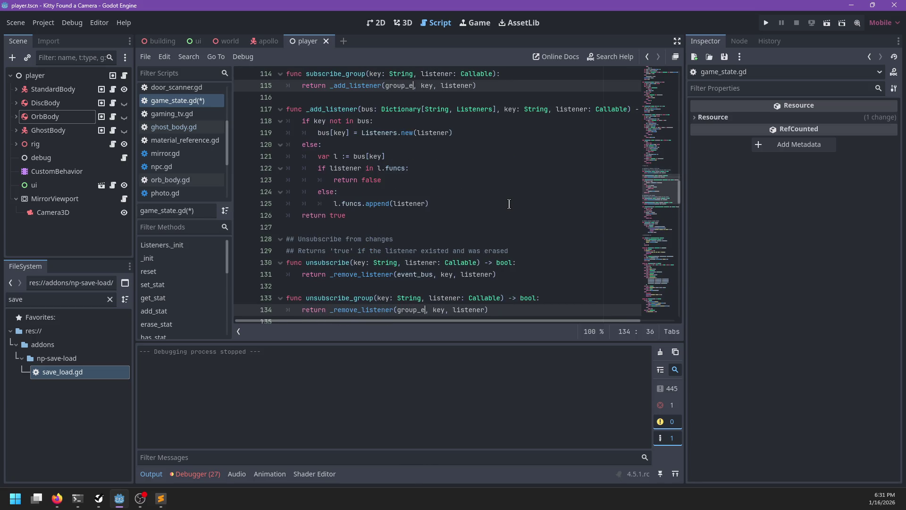
key(Escape)
key(ctrl+s)
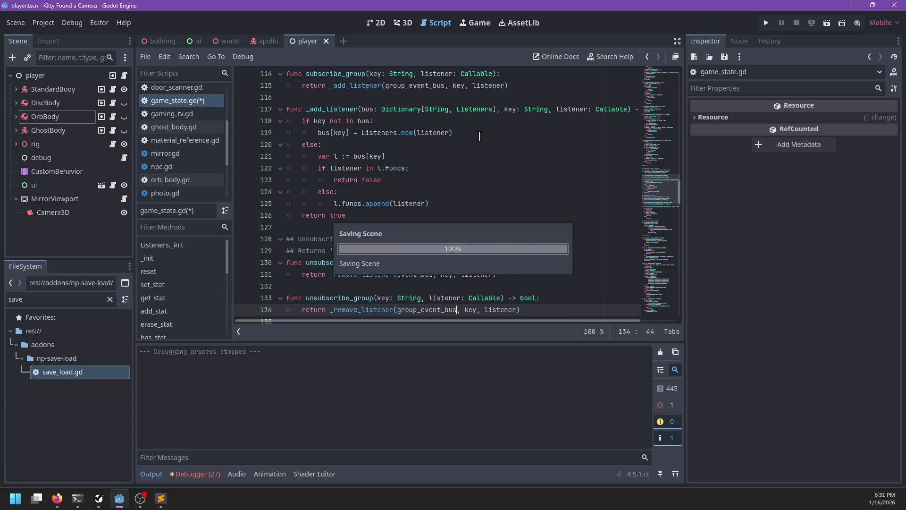
- Insert keys[0] as the first argument of set_stat's _publish call on line 45
scroll(434, 165, up, 12)
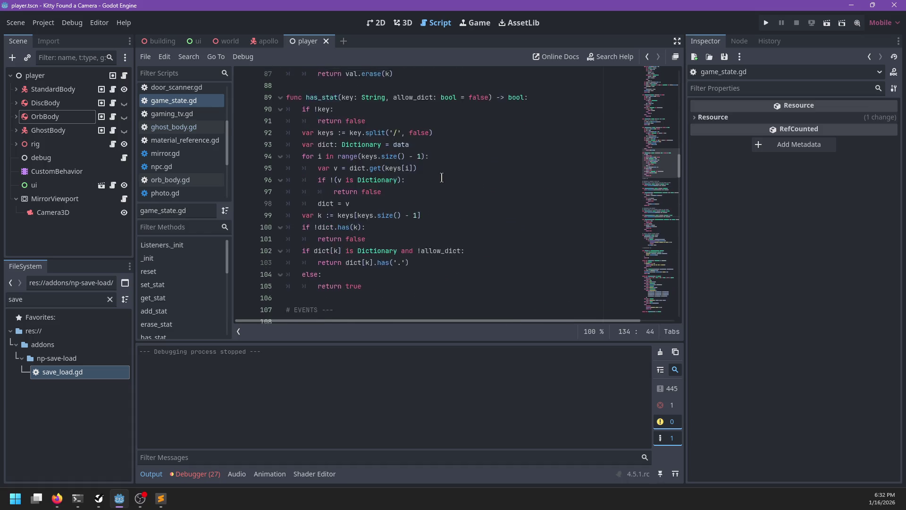
scroll(441, 177, up, 5)
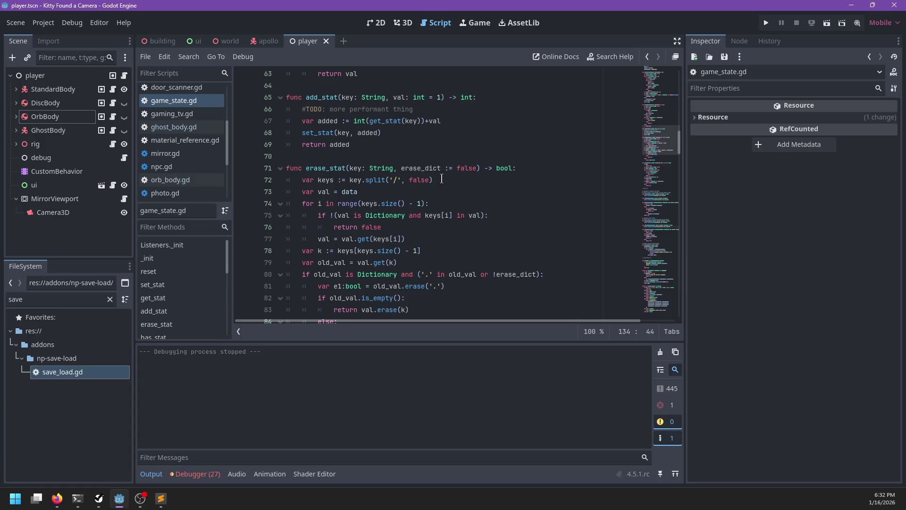
scroll(442, 178, up, 3)
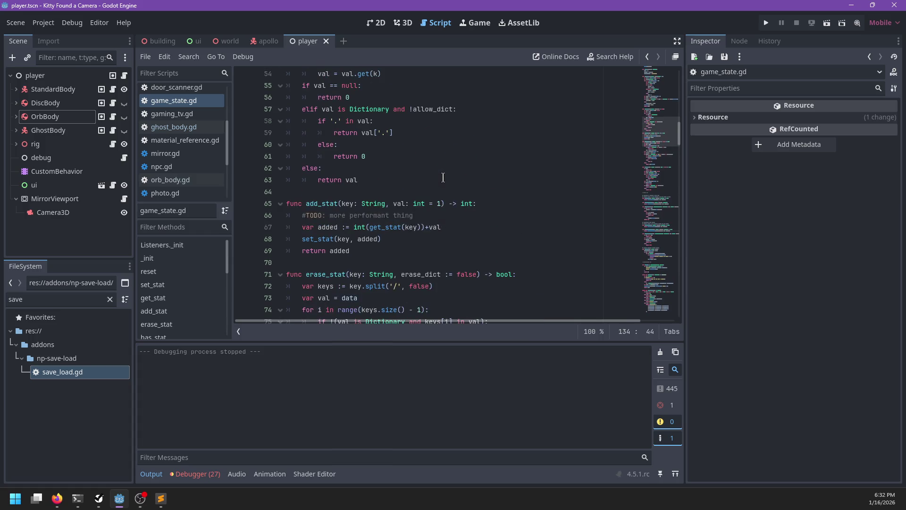
scroll(442, 177, up, 4)
scroll(442, 177, up, 1)
click(320, 134)
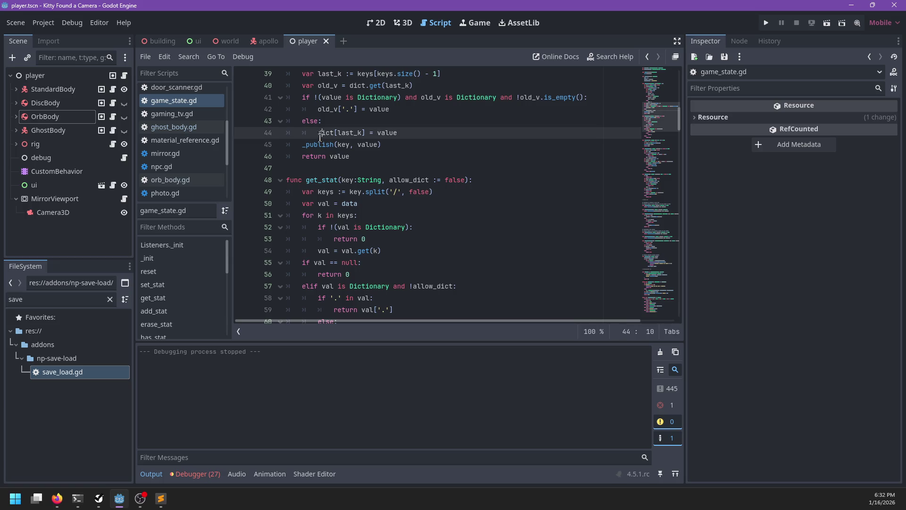
double_click(321, 144)
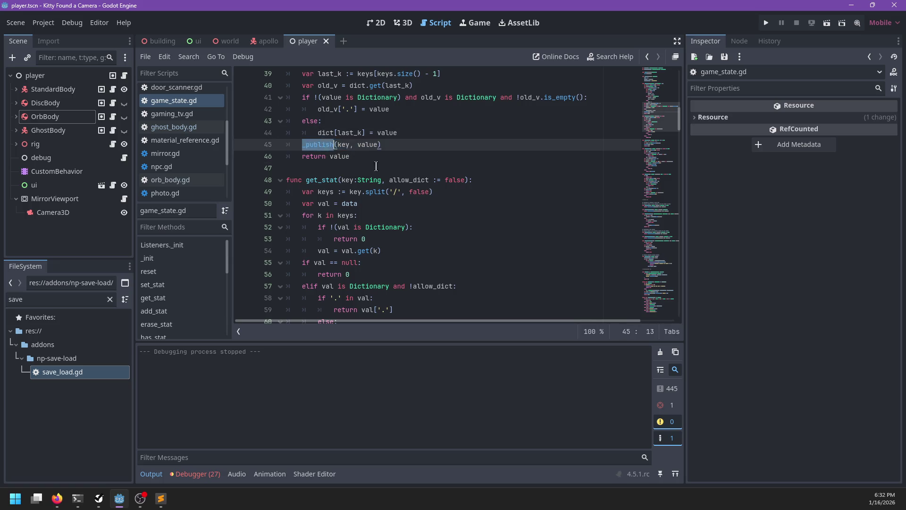
scroll(413, 174, down, 6)
scroll(413, 174, up, 13)
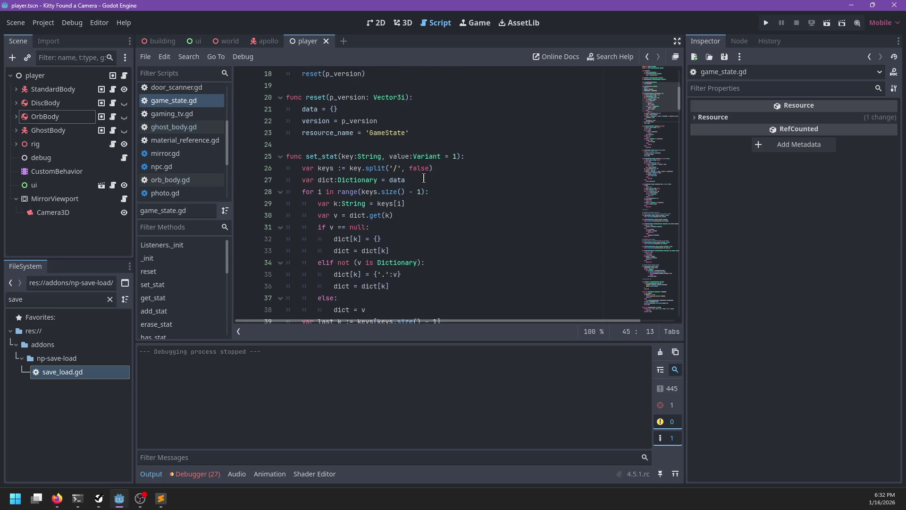
scroll(423, 177, down, 4)
key(Right)
scroll(442, 203, up, 3)
scroll(443, 203, down, 3)
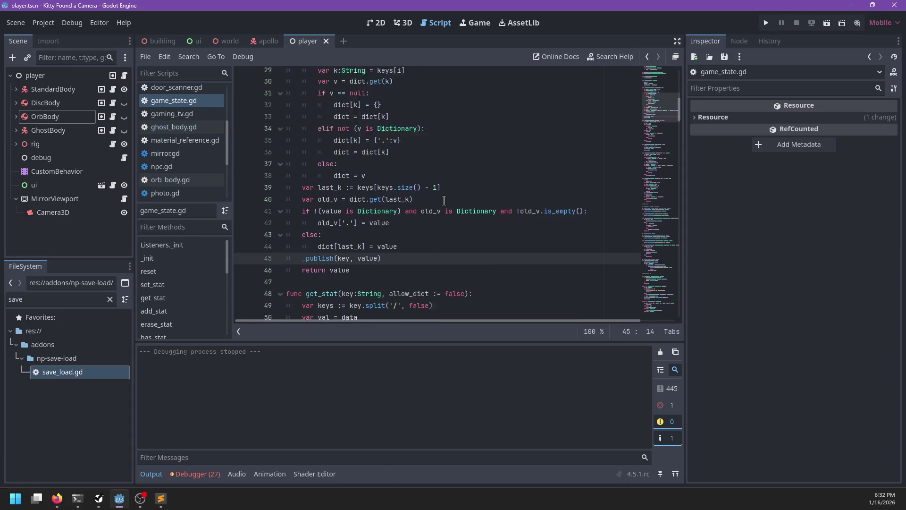
text(keys[)
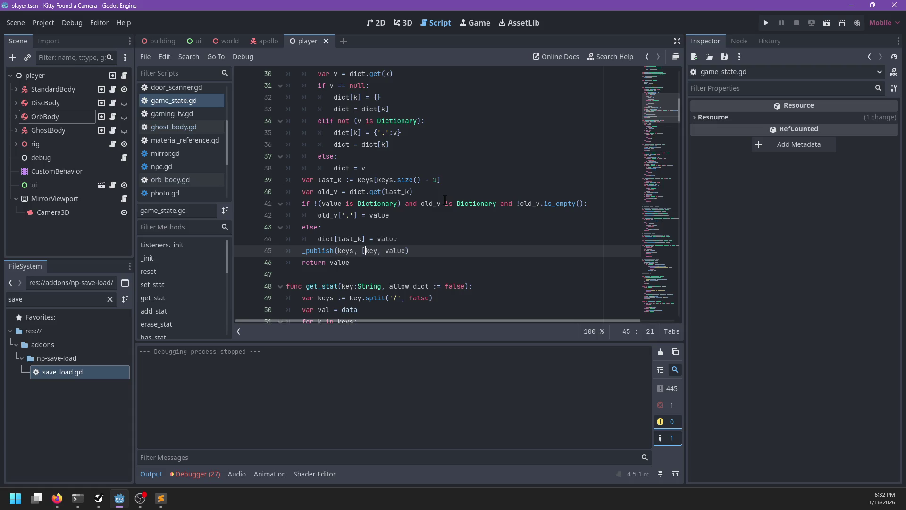
key(Right)
key(Right)
key(Right)
- Add a group: String parameter to _publish and rename key to full_key in its signature, emit and check
text(])
ctrl+click(311, 251)
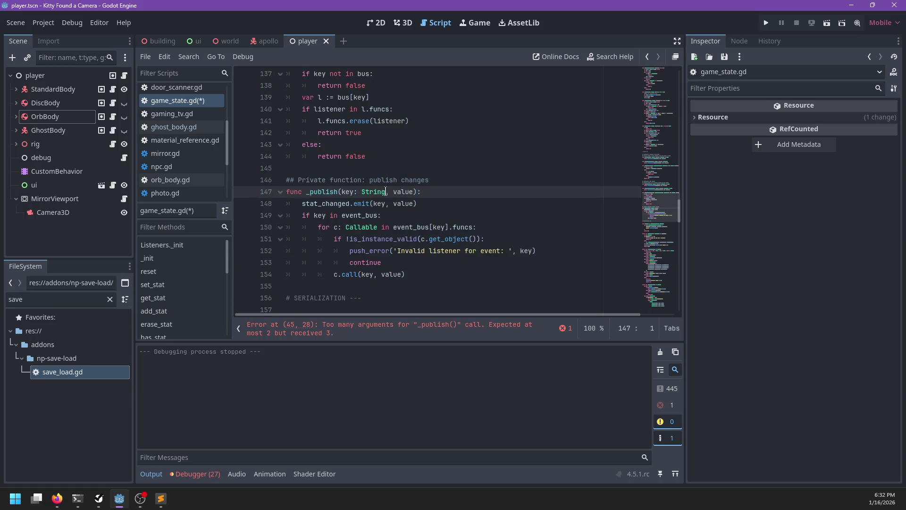
click(339, 191)
text(group: String, )
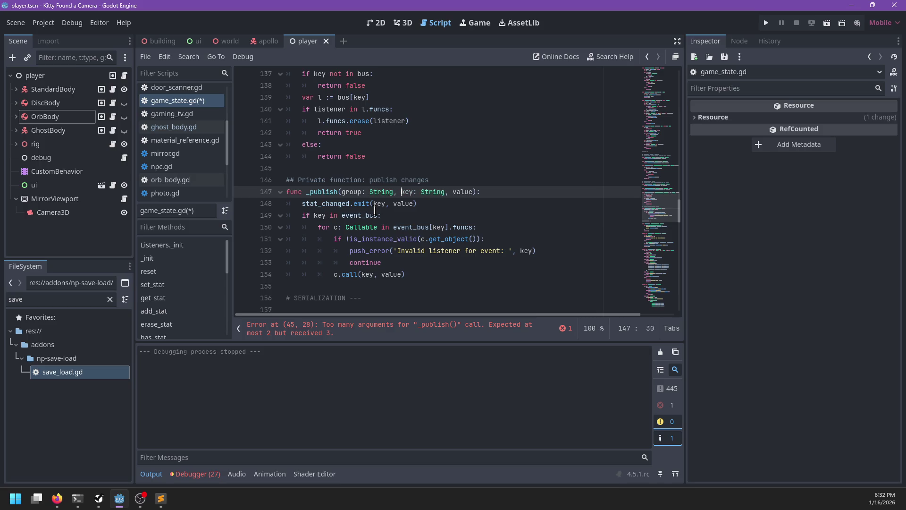
text(full_)
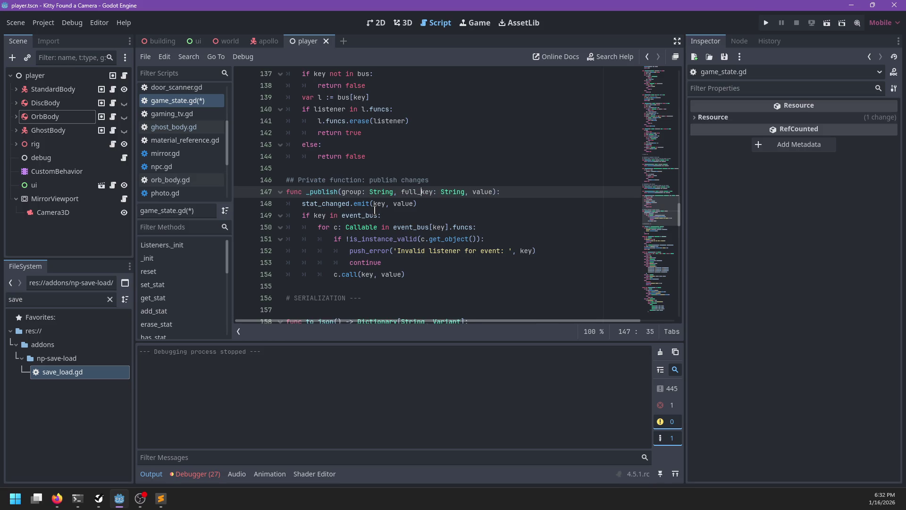
click(374, 203)
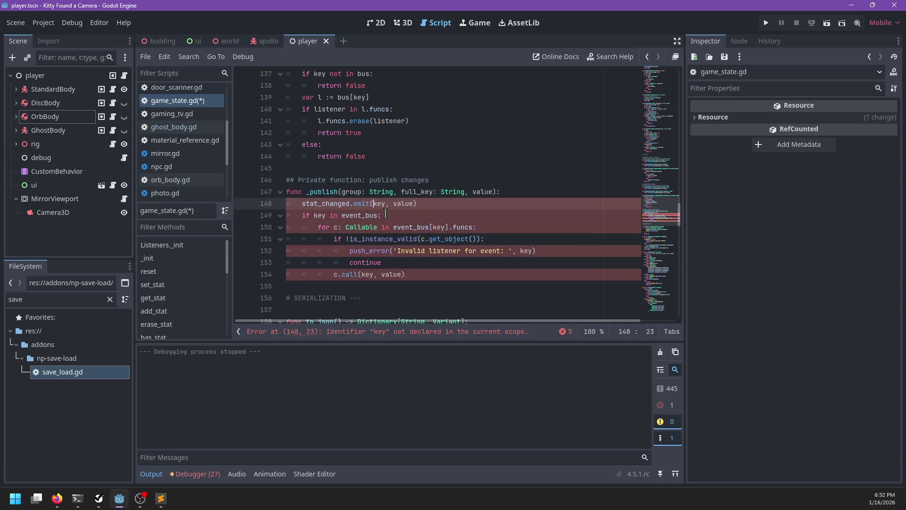
text(full_)
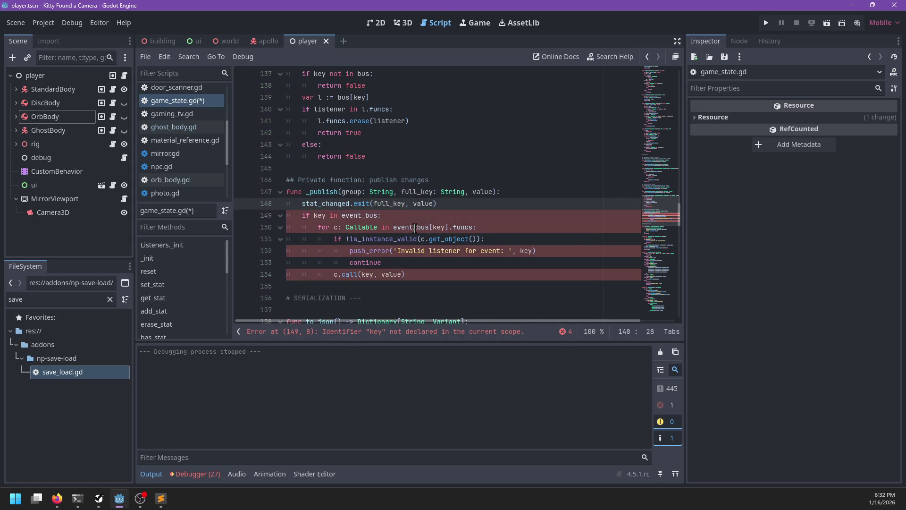
click(418, 220)
click(315, 216)
text(full_)
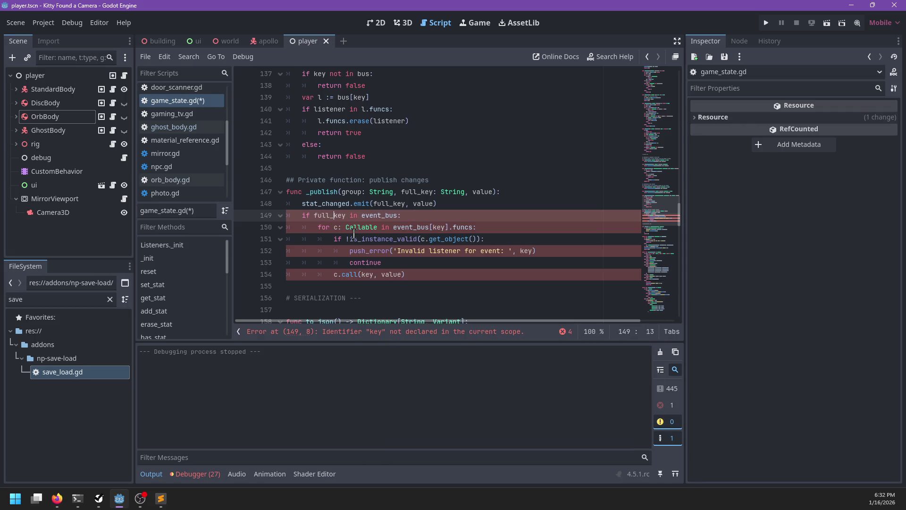
key(Up)
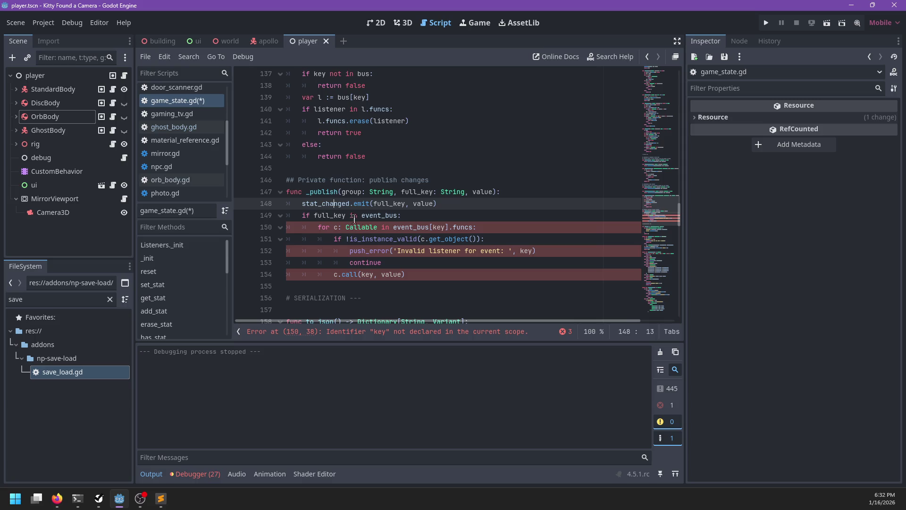
- Rename the remaining key occurrences in the event_bus loop to full_key and open a line after the emit
double_click(334, 217)
double_click(442, 227)
key(ctrl+d)
key(ctrl+d)
text(full_key)
click(450, 205)
key(Return)
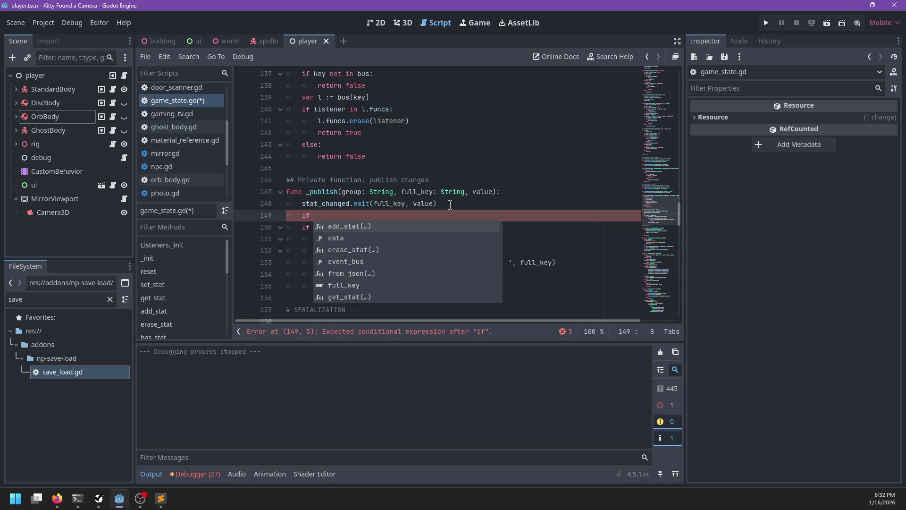
- Add an 'if group in group_event_bus:' branch with a copy of the listener loop, iterating group_event_bus
text(group in grou)
key(Down)
key(Return)
text(:)
key(Return)
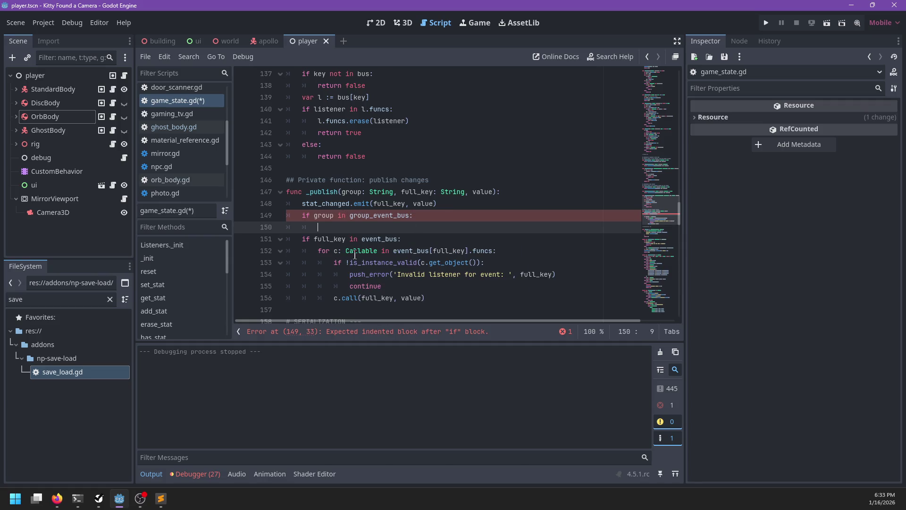
scroll(355, 254, down, 1)
drag(435, 262, 443, 205)
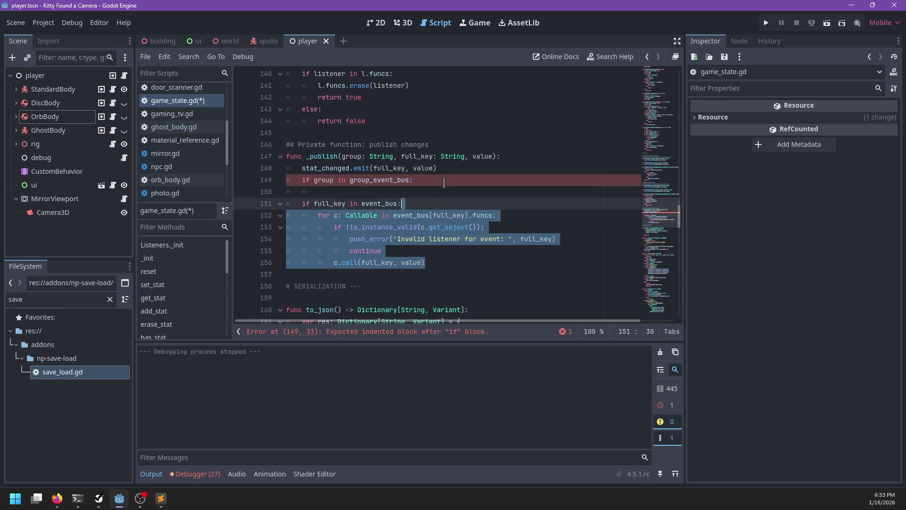
key(ctrl+c)
click(444, 183)
key(ctrl+v)
double_click(403, 193)
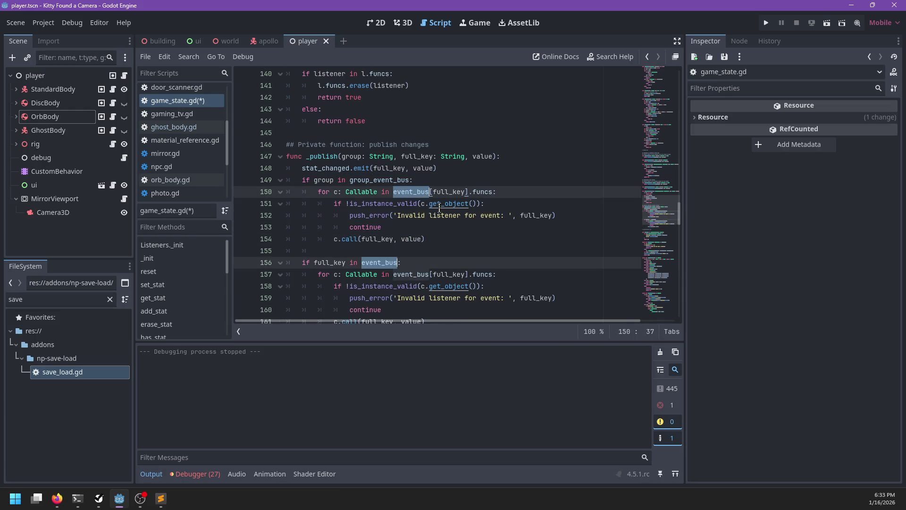
text(group_)
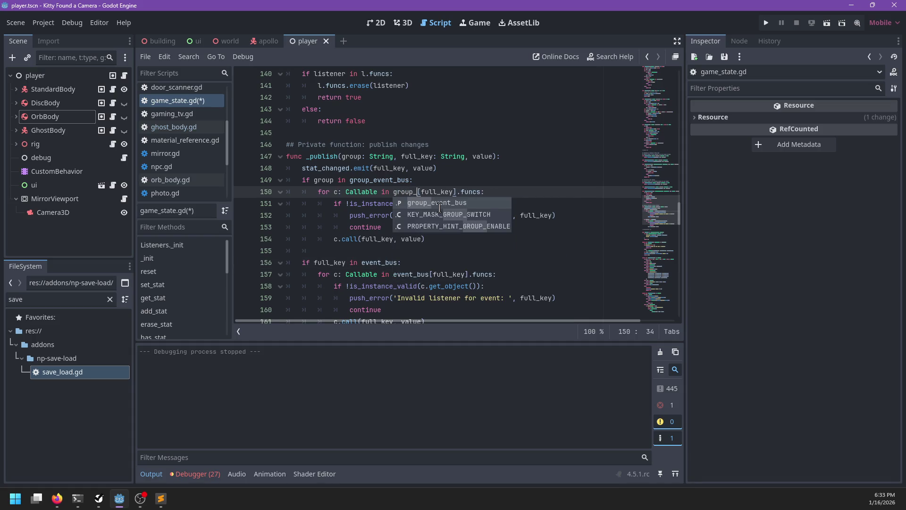
text(event_bus)
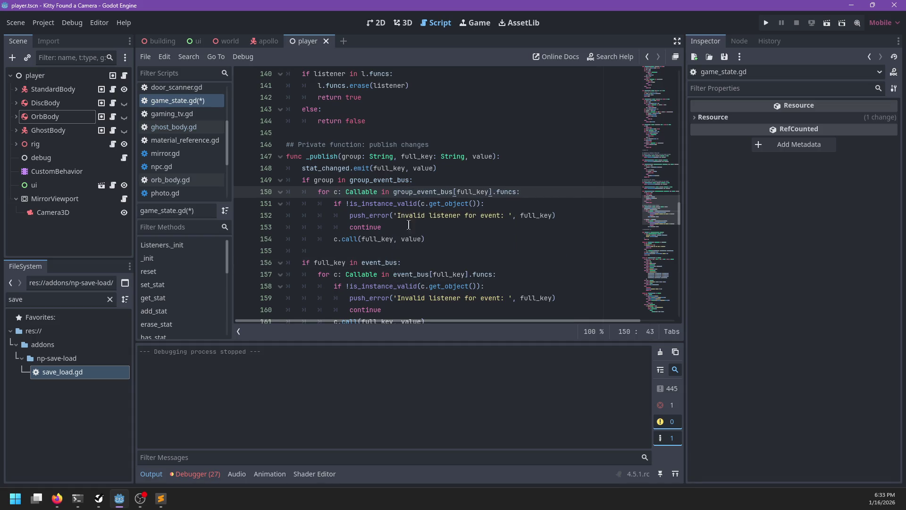
- Reword the pasted push_error message to refer to a group listener and group type, then save
double_click(440, 216)
text(group listener)
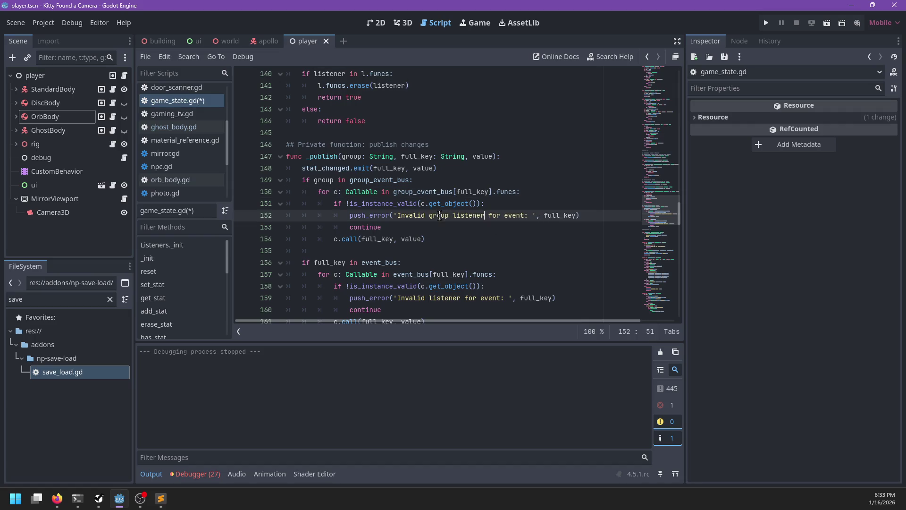
double_click(561, 216)
text(group)
key(Left)
key(Left)
key(Left)
text(g)
key(Escape)
key(BackSpace)
text(type)
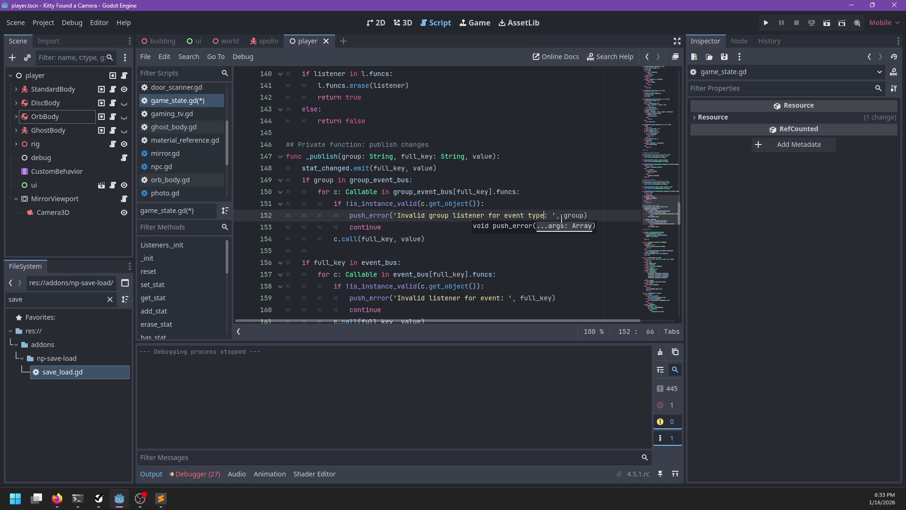
key(Escape)
click(455, 236)
key(ctrl+s)
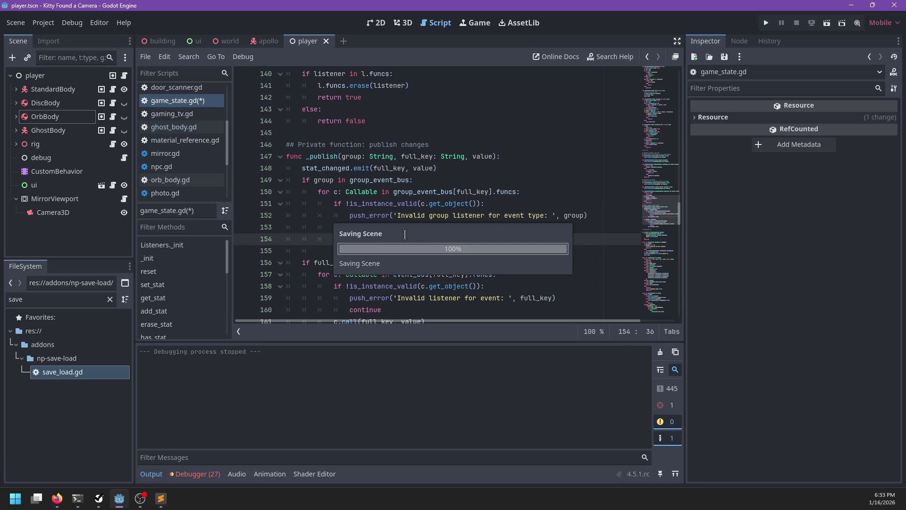
- Delete the empty line after the group loop and save the script
double_click(378, 240)
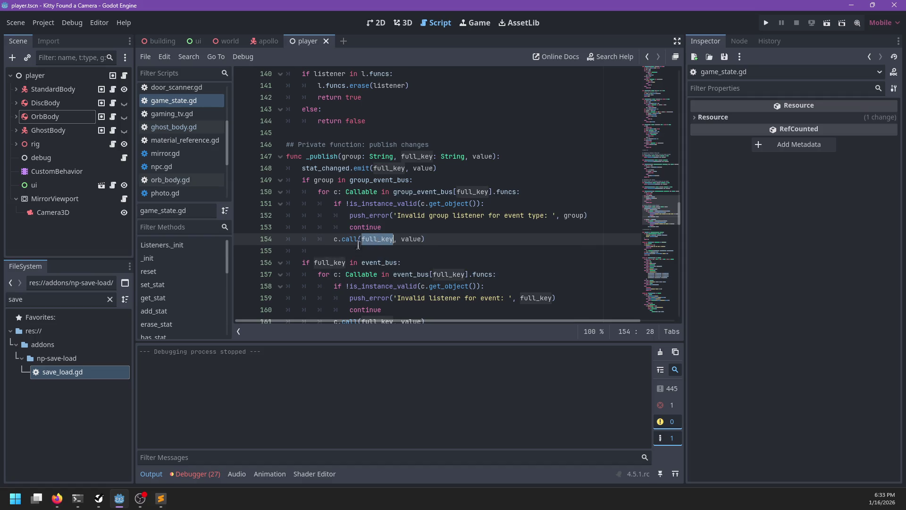
click(344, 252)
key(BackSpace)
key(BackSpace)
key(BackSpace)
key(ctrl+s)
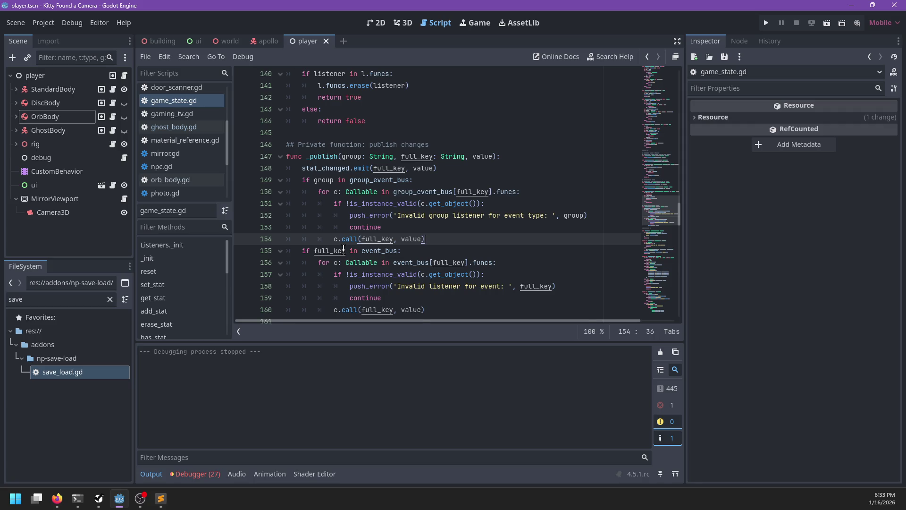
key(ctrl+f)
text(_publish)
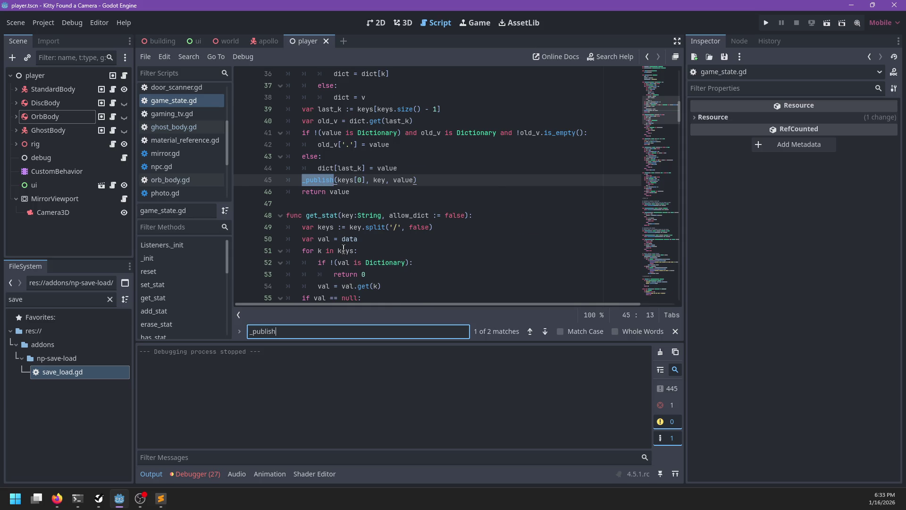
key(Return)
key(Return)
scroll(357, 249, up, 5)
scroll(395, 238, down, 10)
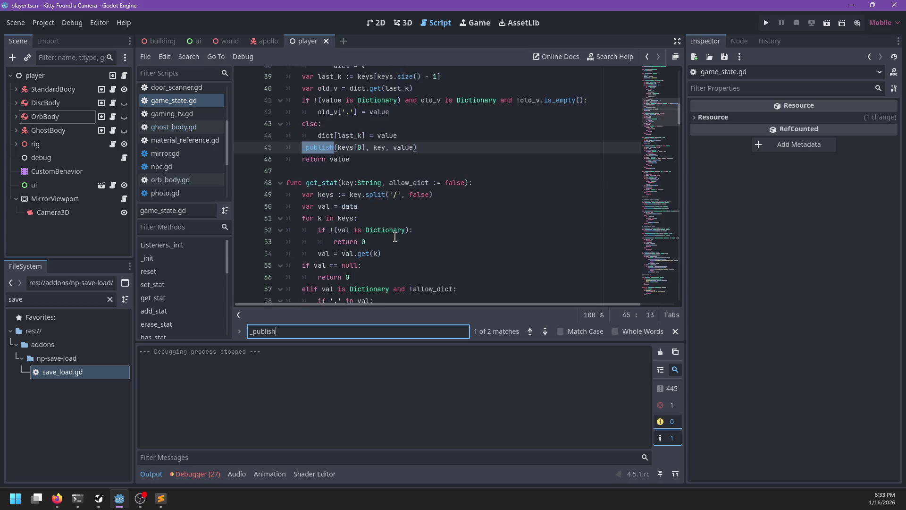
scroll(395, 237, down, 5)
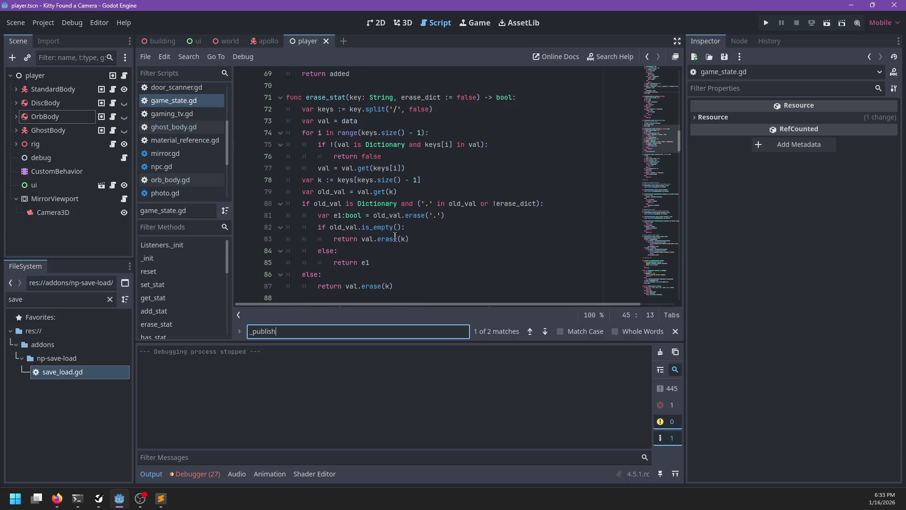
scroll(395, 237, down, 2)
scroll(395, 238, up, 10)
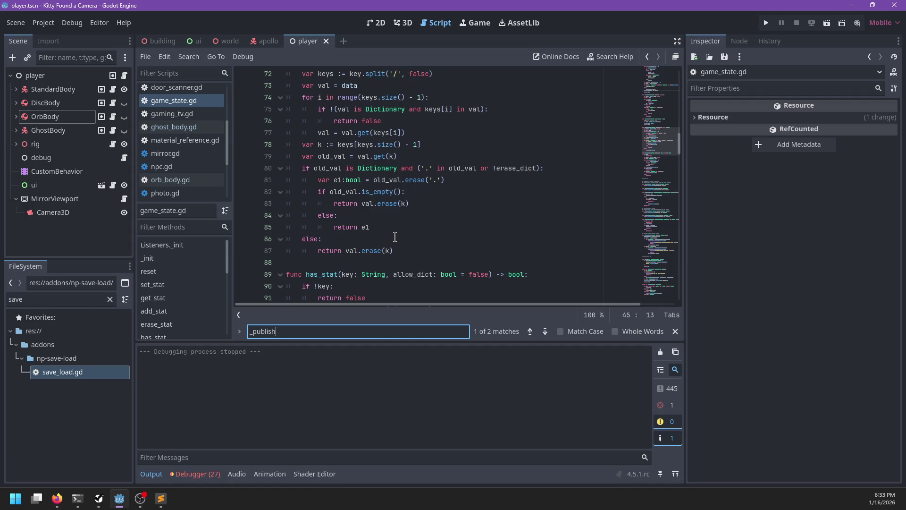
scroll(395, 237, up, 10)
key(Escape)
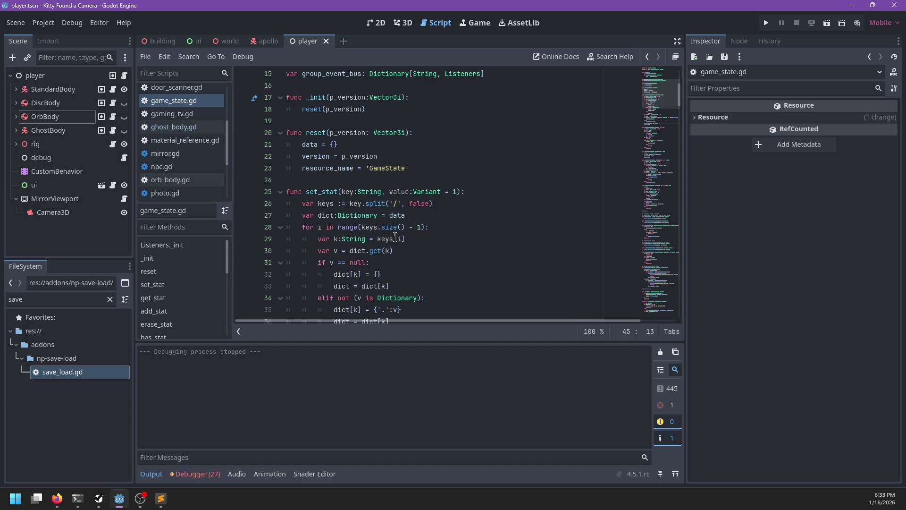
scroll(394, 237, up, 3)
scroll(392, 238, down, 14)
scroll(391, 238, down, 5)
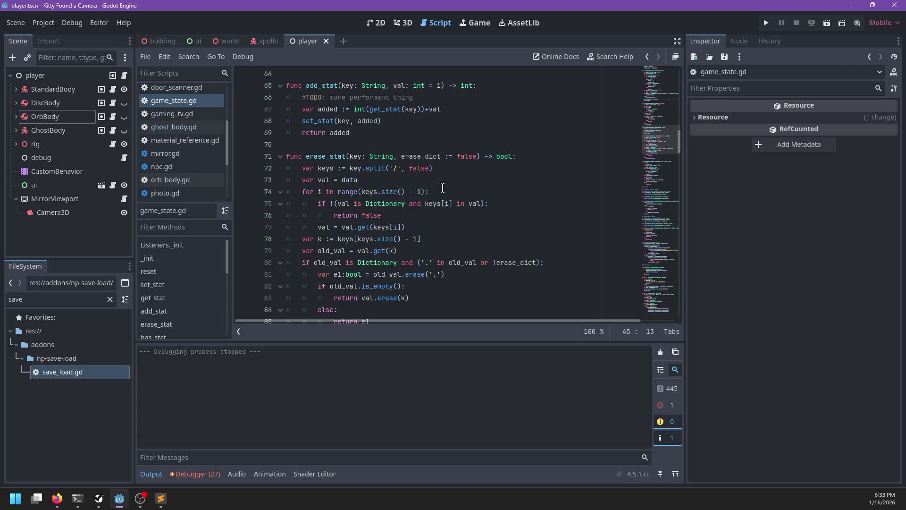
scroll(439, 191, down, 19)
scroll(431, 198, down, 8)
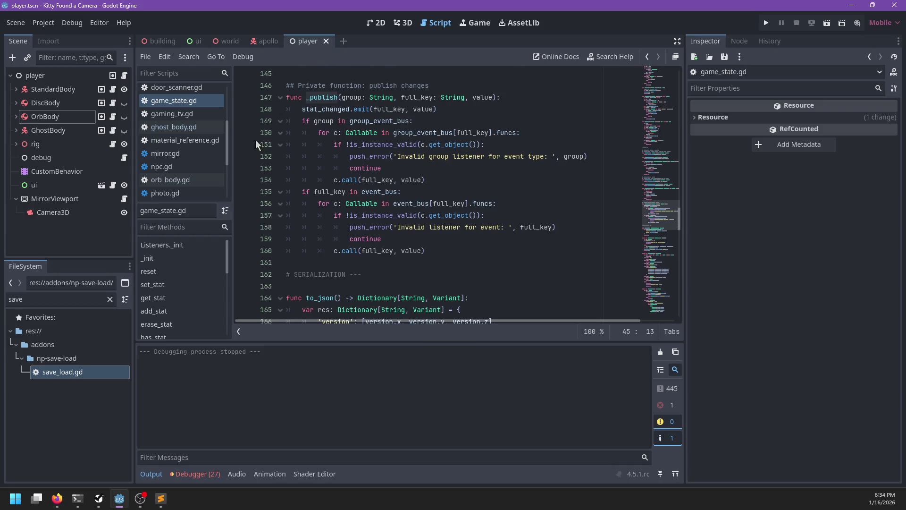
scroll(369, 241, down, 10)
scroll(385, 216, up, 12)
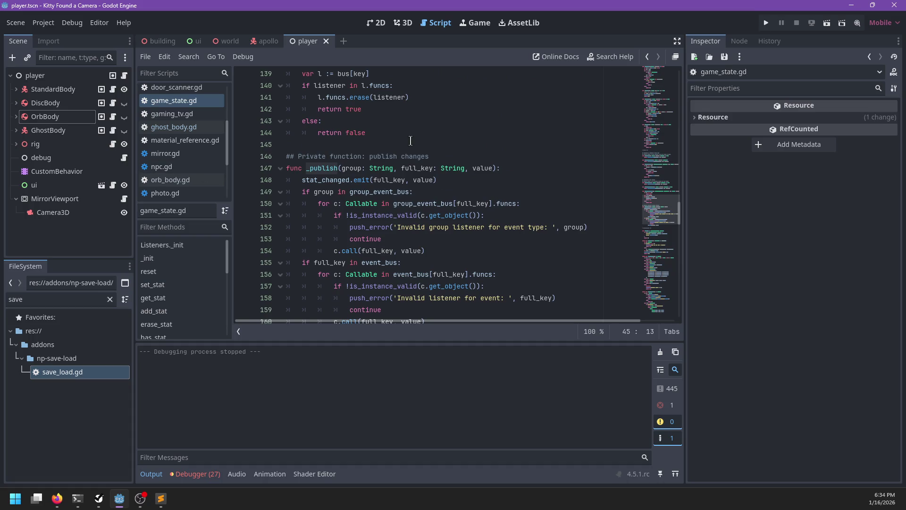
scroll(180, 179, down, 1)
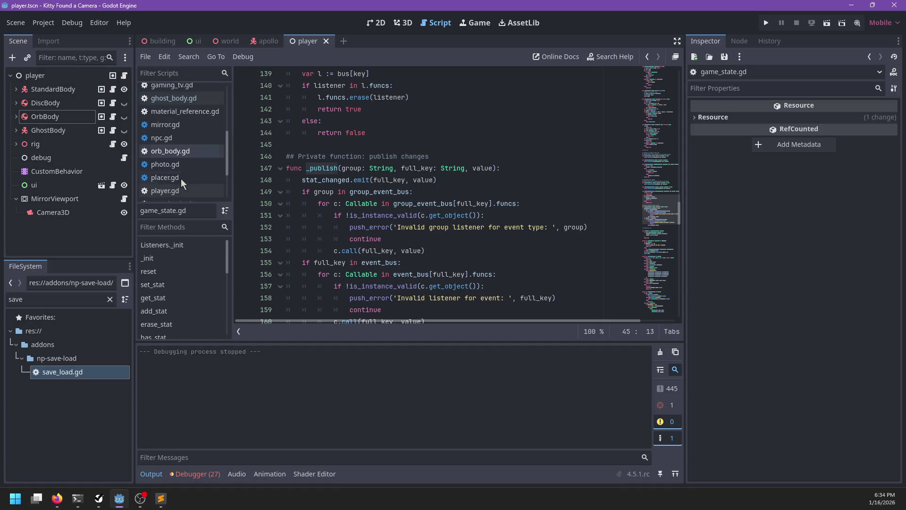
click(409, 25)
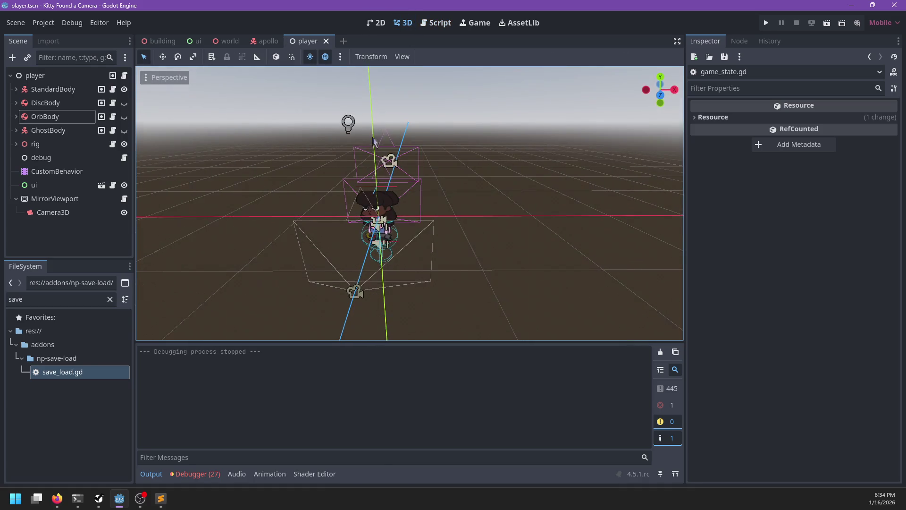
- Show the ui scene in 2D and make tutorial, photo_taken and prompt_box visible
click(376, 23)
click(206, 42)
scroll(380, 104, down, 1)
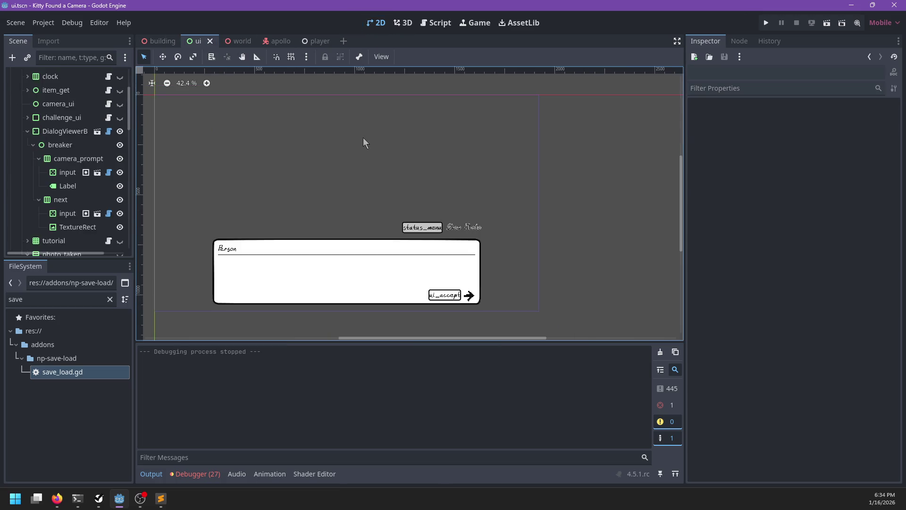
click(28, 131)
scroll(28, 142, up, 2)
click(27, 203)
click(27, 217)
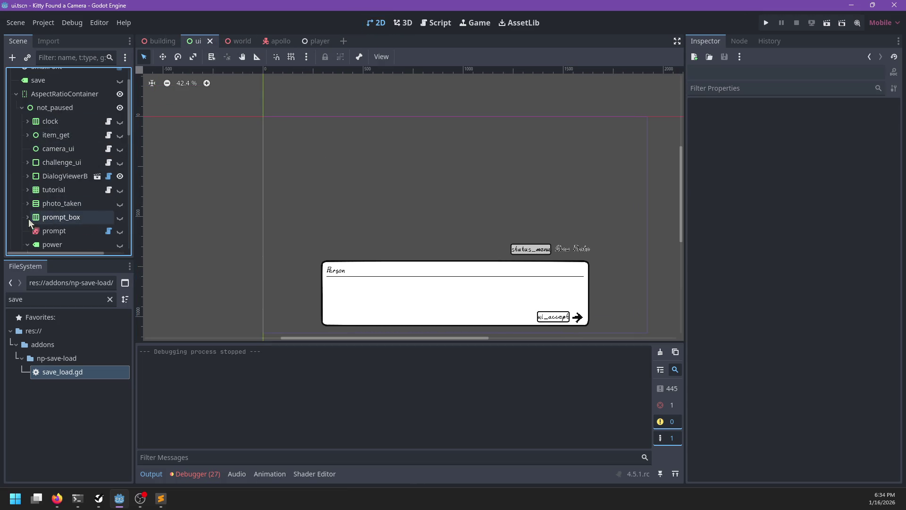
click(120, 190)
click(119, 204)
click(120, 217)
- Make power, before_and_after, challenge_ui, camera_ui, item_get and clock visible
scroll(124, 223, down, 2)
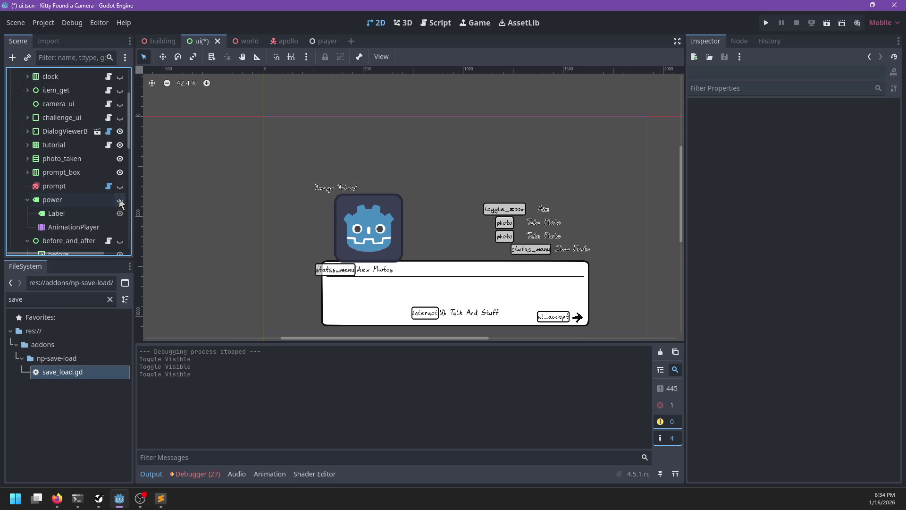
click(29, 174)
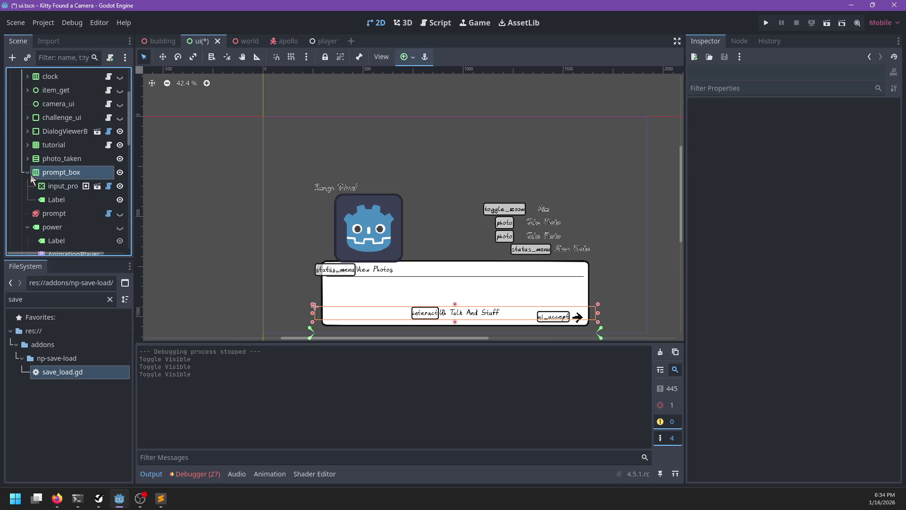
click(27, 199)
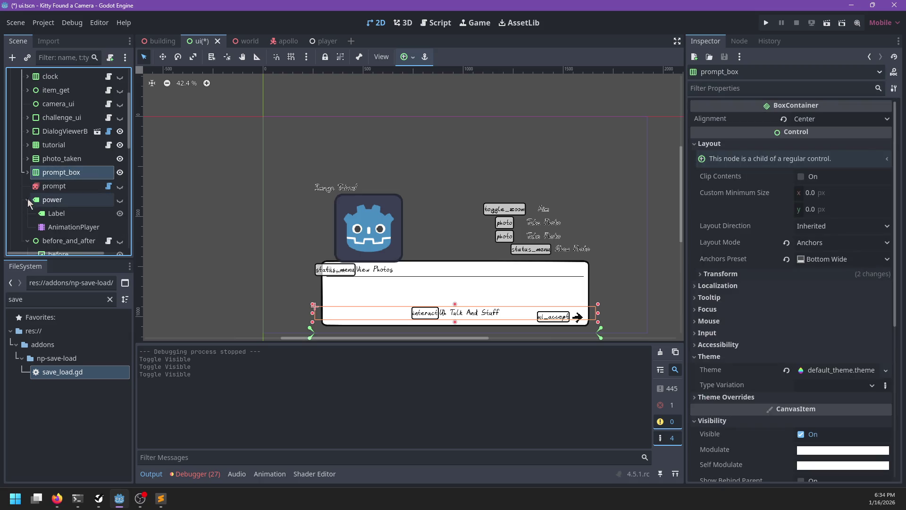
click(119, 199)
click(121, 214)
click(27, 214)
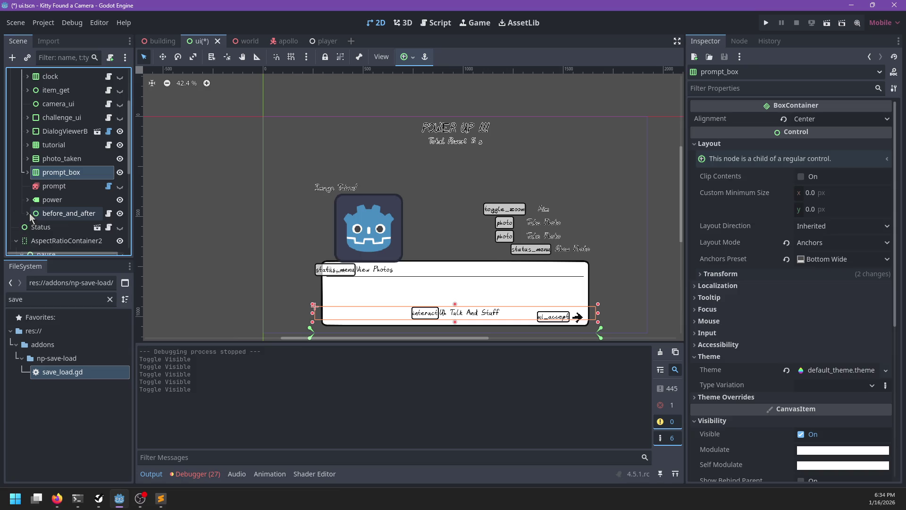
scroll(92, 201, up, 2)
click(120, 162)
click(120, 149)
click(120, 135)
click(119, 121)
scroll(363, 166, down, 1)
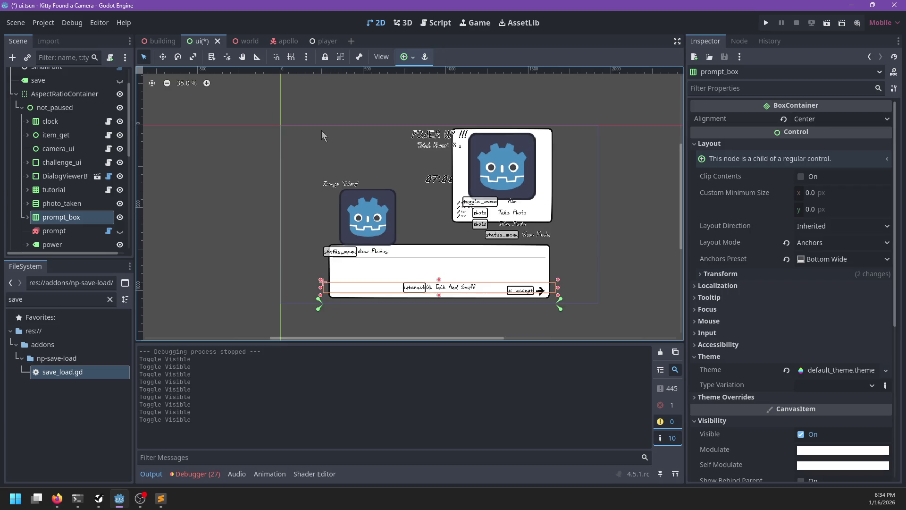
- Add a VBoxContainer child under not_paused, anchor it Left Wide and widen it to the right
click(42, 109)
key(ctrl+a)
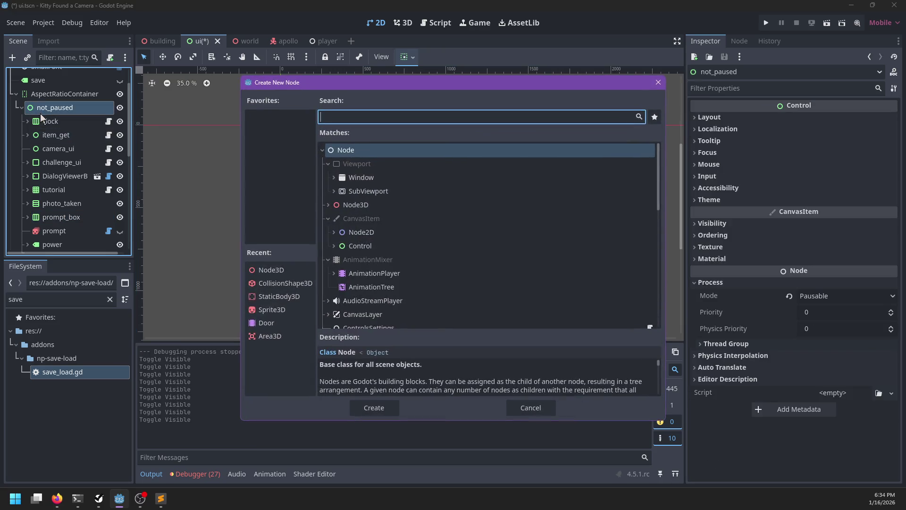
text(VBox)
key(Return)
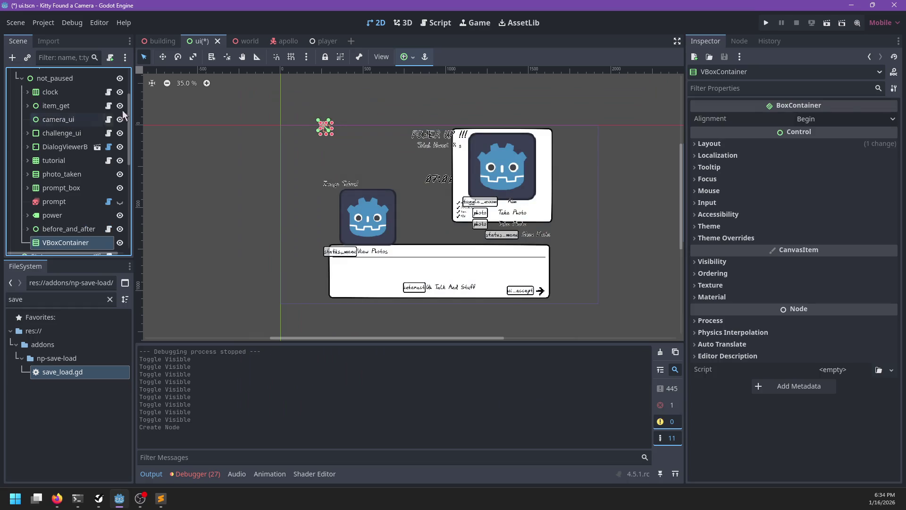
click(411, 59)
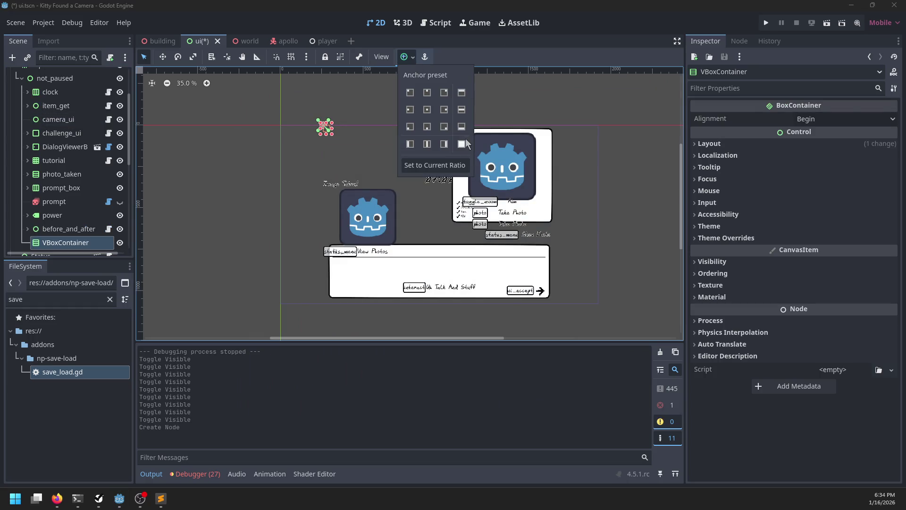
click(331, 220)
drag(323, 214, 402, 216)
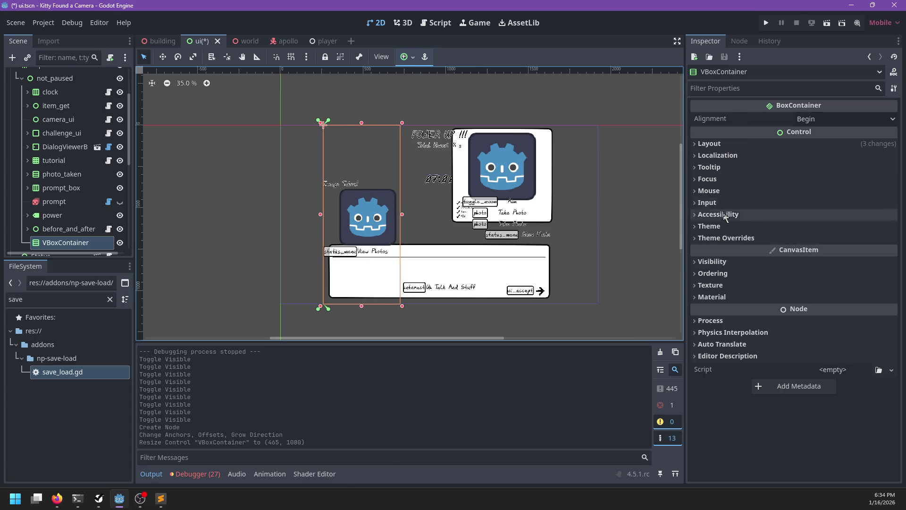
- Rename the container to notifications and trim its top and left edges to about 453 × 1048
double_click(102, 243)
text(notifications)
key(Return)
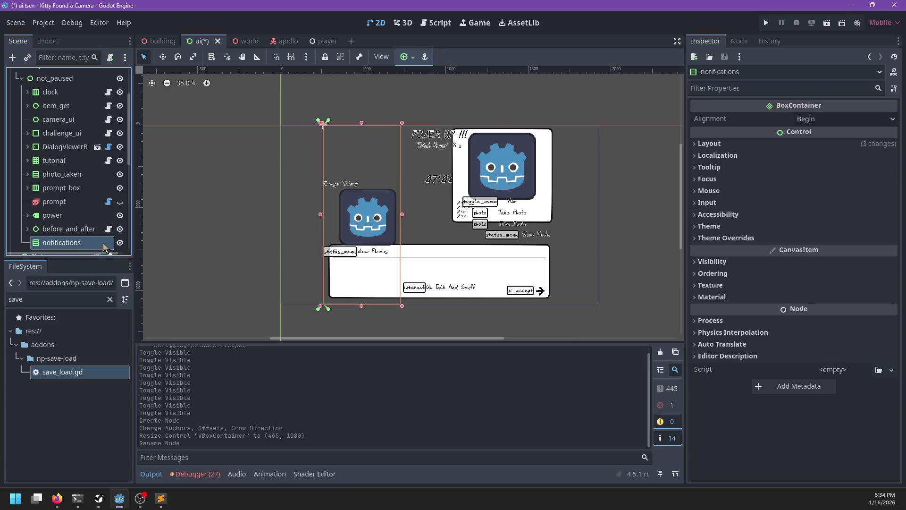
scroll(355, 145, up, 5)
drag(366, 110, 365, 118)
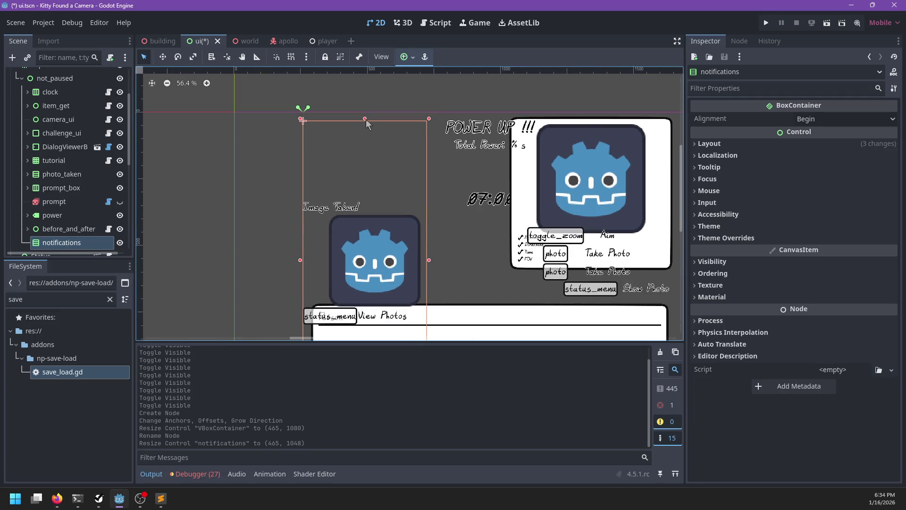
scroll(441, 220, down, 3)
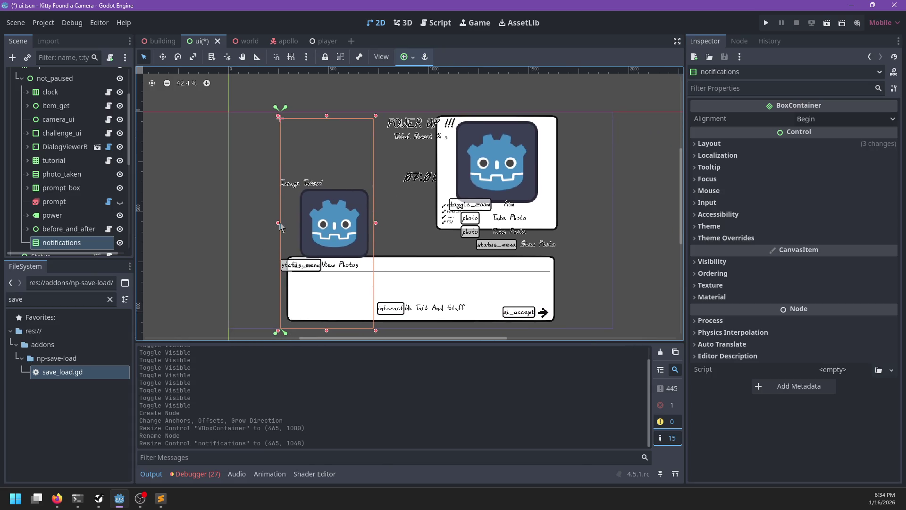
drag(278, 222, 280, 222)
scroll(379, 232, up, 2)
scroll(377, 248, up, 1)
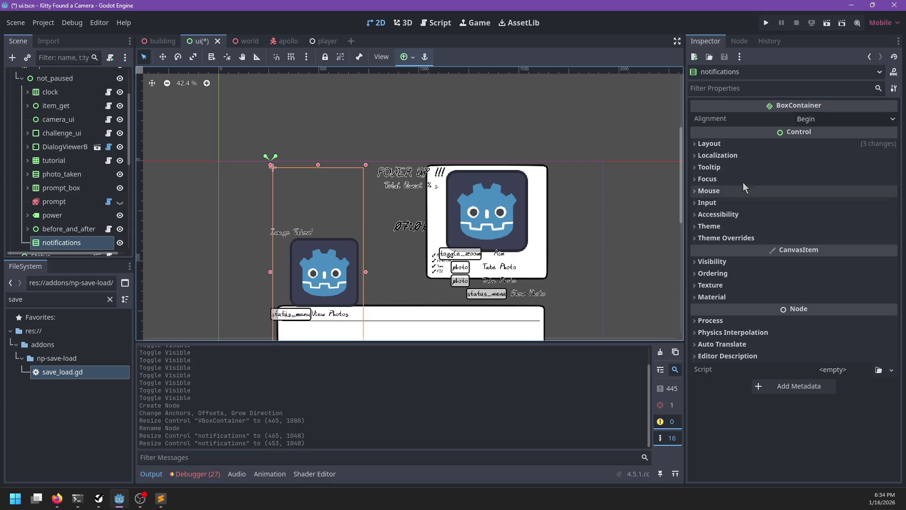
click(721, 143)
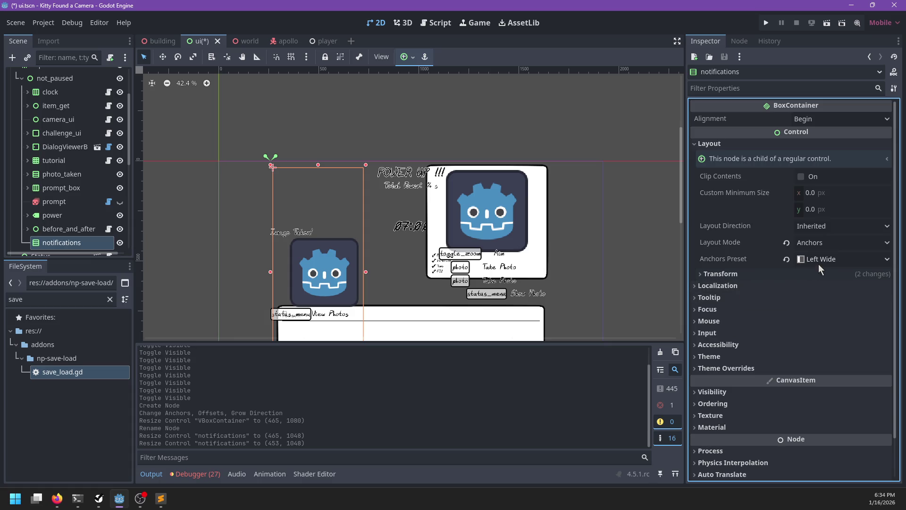
- Set the notifications container's mouse filter to Ignore and recursive mouse behavior to Disabled, then save
click(715, 322)
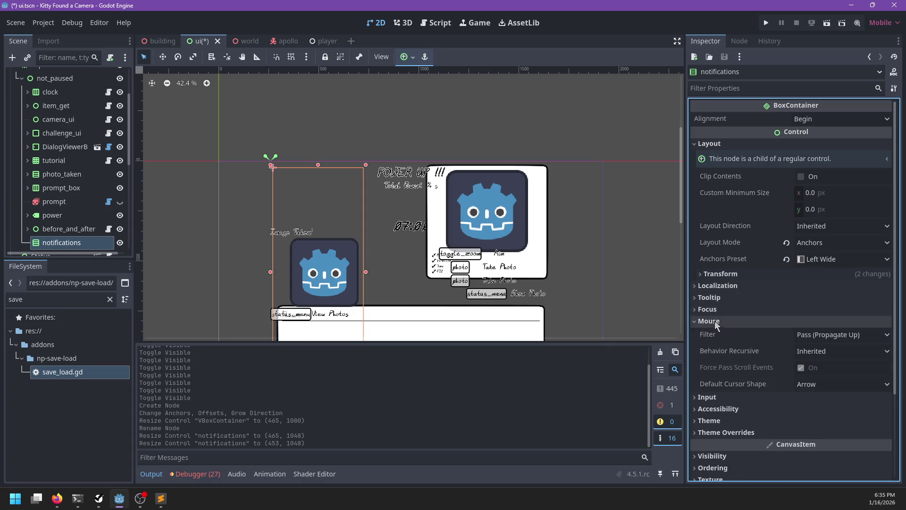
click(816, 335)
click(813, 379)
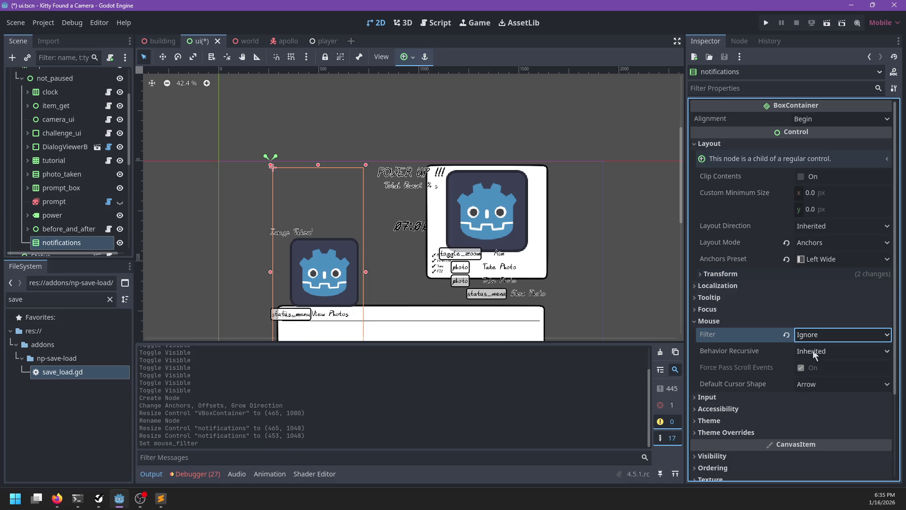
click(814, 351)
click(815, 379)
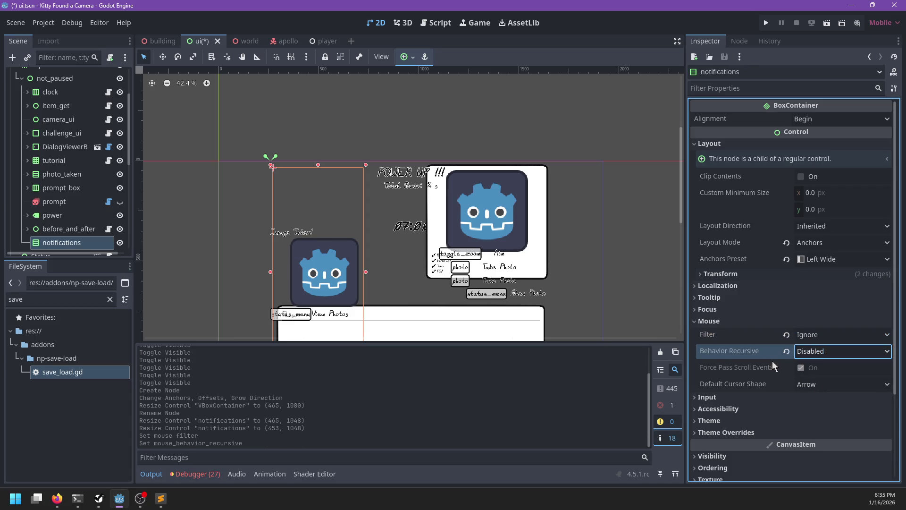
key(ctrl+s)
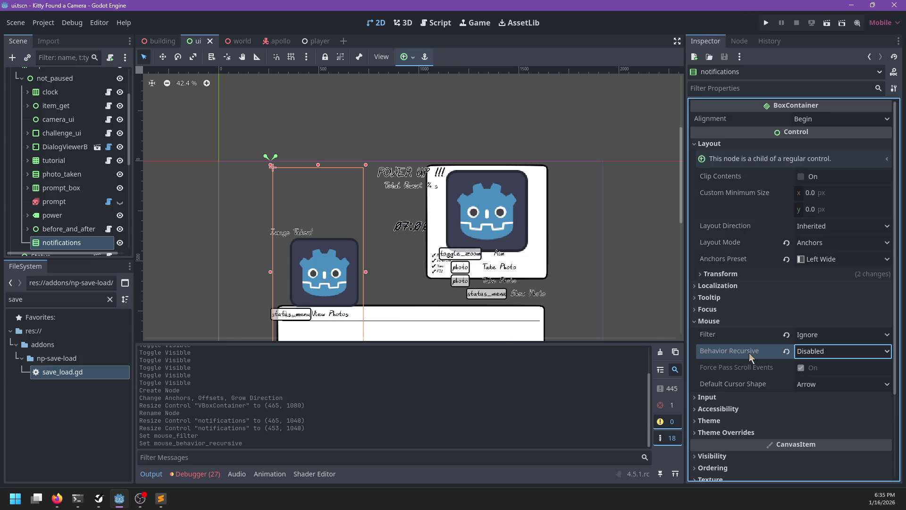
- Set the container's recursive focus behavior to Disabled and save ui.tscn
click(708, 321)
click(709, 309)
click(825, 438)
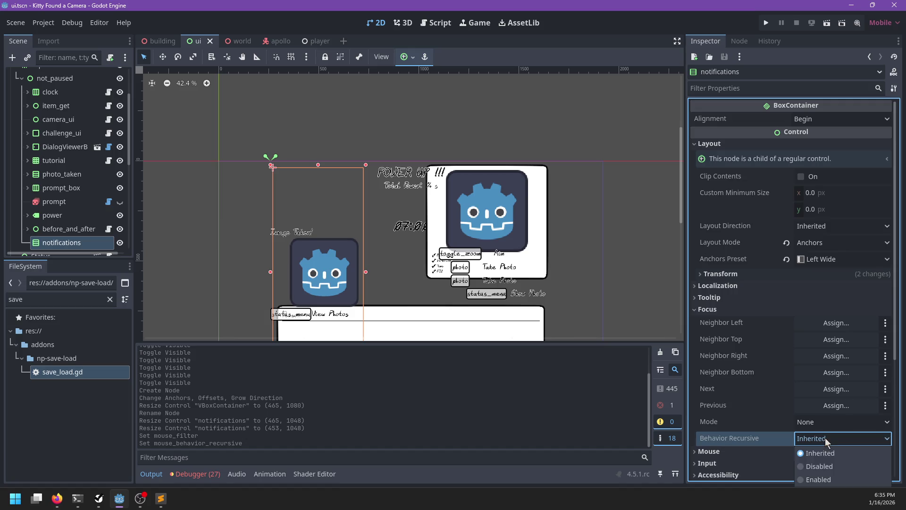
click(813, 465)
click(725, 312)
key(ctrl+s)
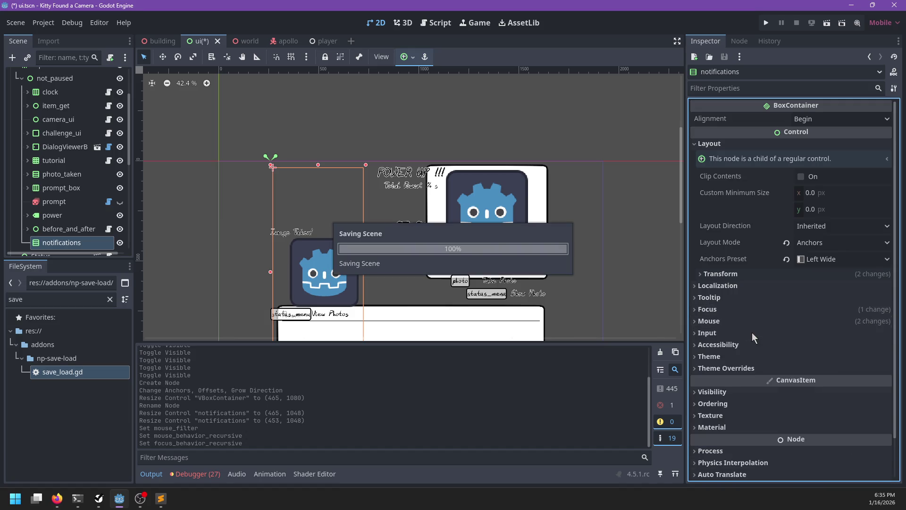
scroll(71, 228, down, 2)
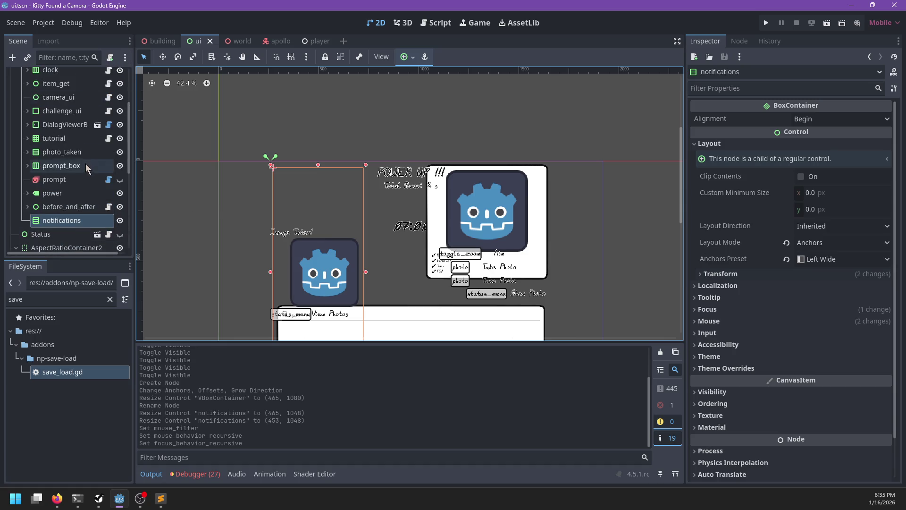
scroll(81, 142, up, 5)
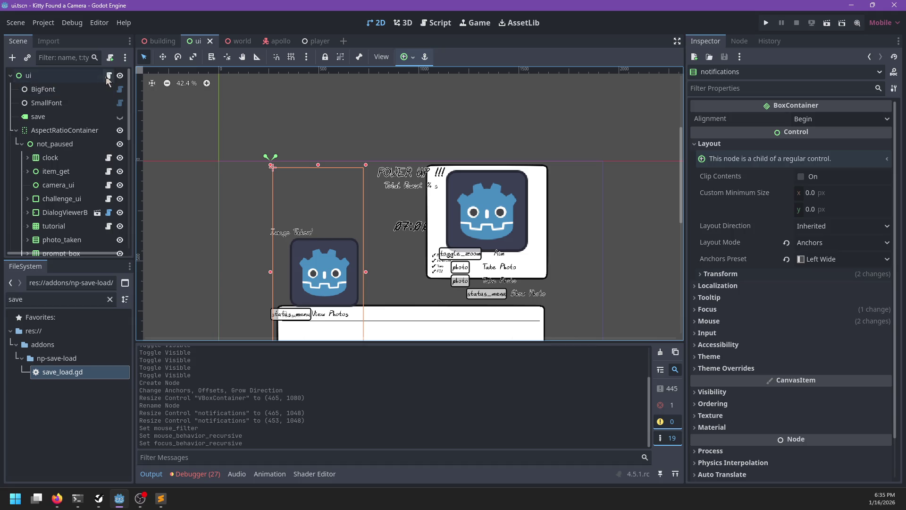
- Open the ui node's script ui.gd and start a new line 27 after the display variable
click(108, 76)
scroll(448, 218, down, 5)
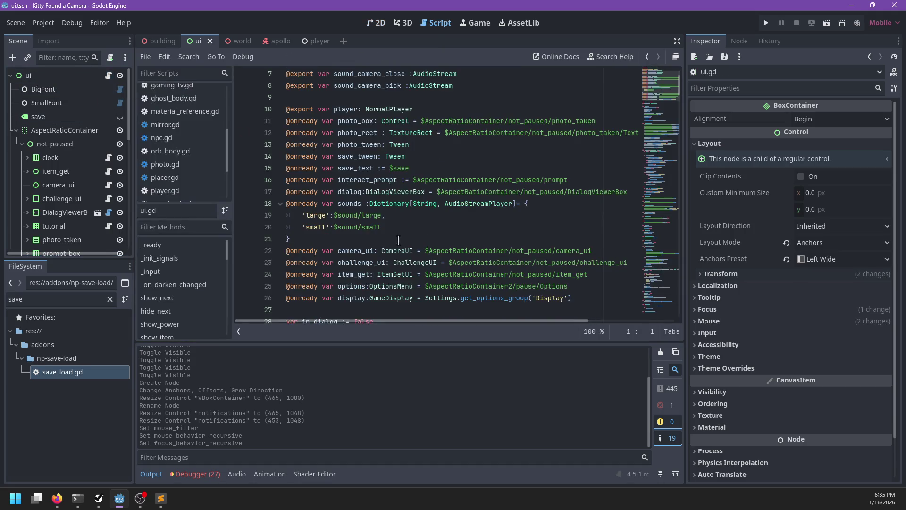
scroll(448, 219, down, 2)
click(592, 161)
click(596, 172)
text(onready)
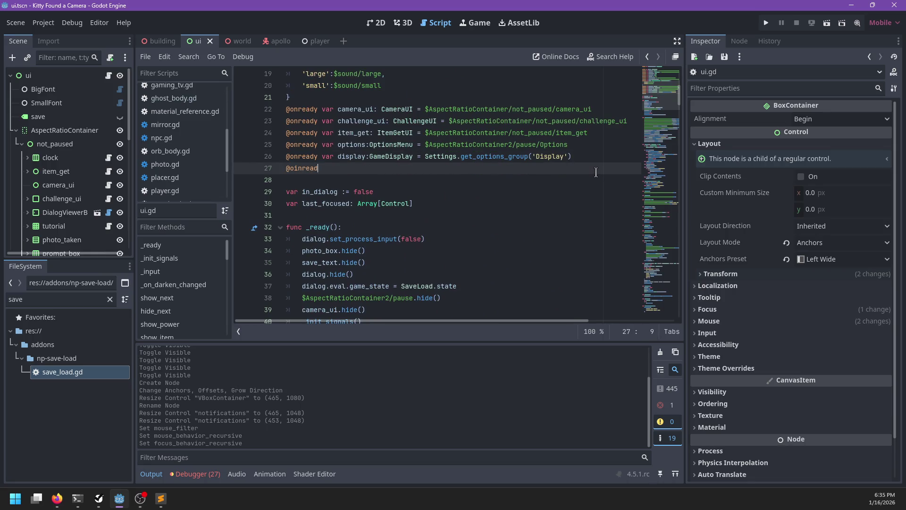
key(Escape)
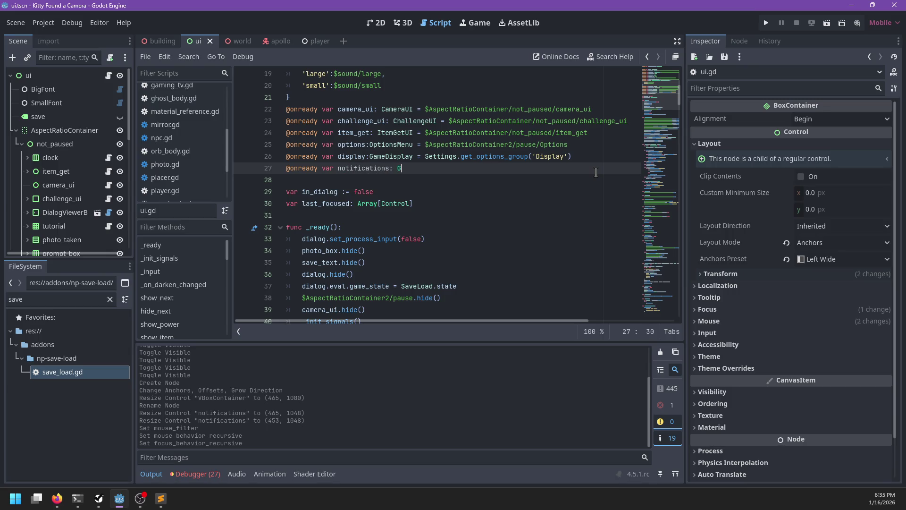
text(ame)
key(BackSpace)
key(BackSpace)
key(BackSpace)
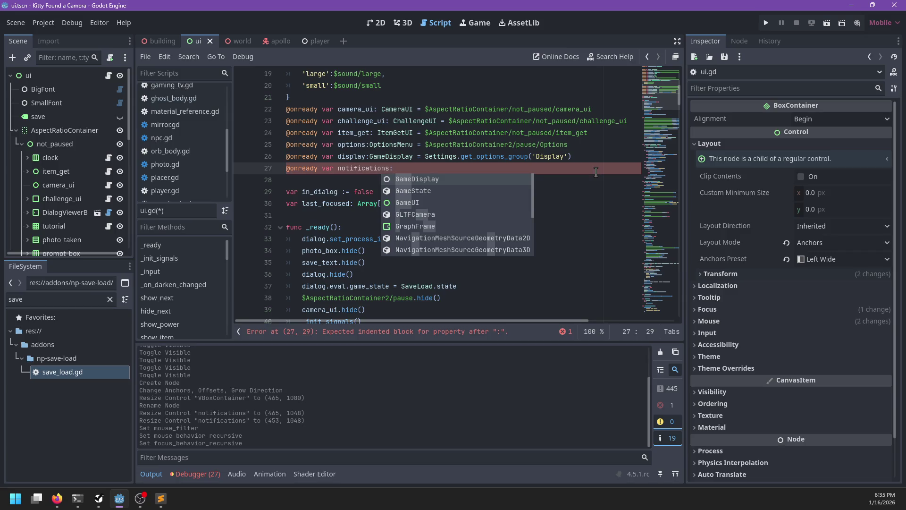
text(Container )
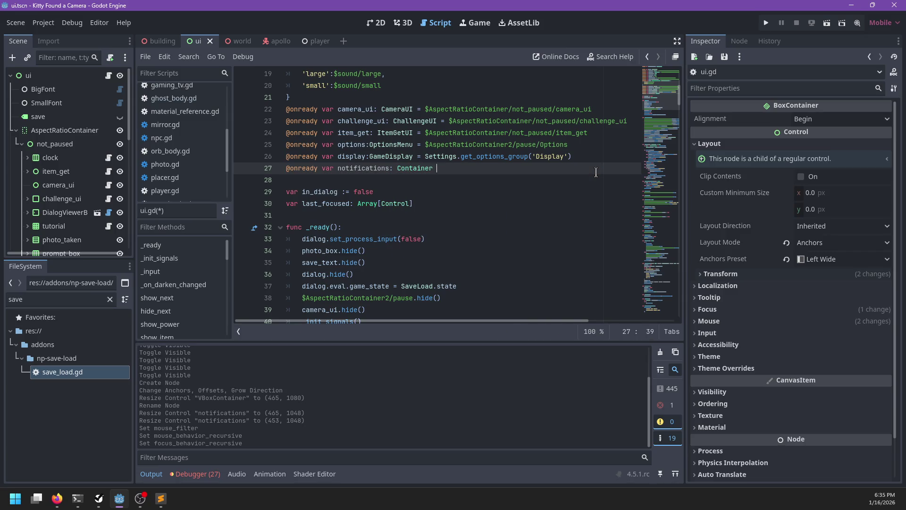
text(= $notificatio)
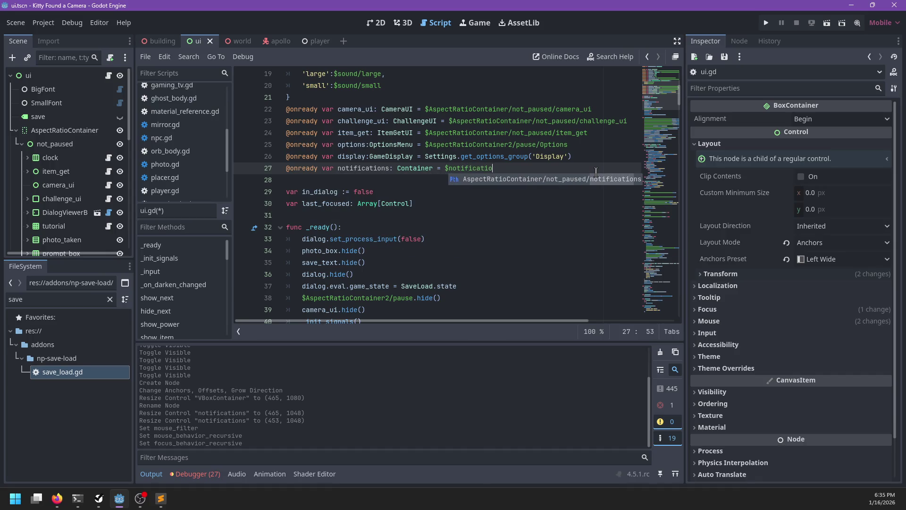
key(Return)
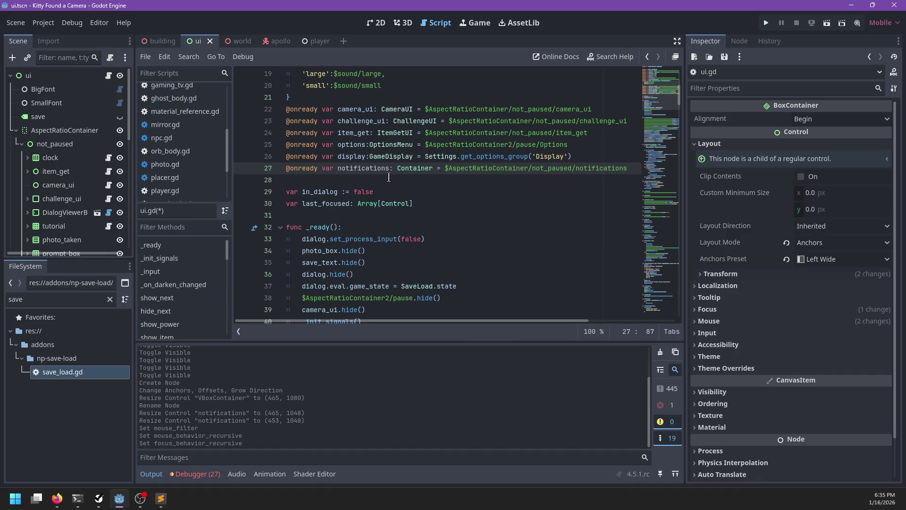
scroll(387, 177, down, 2)
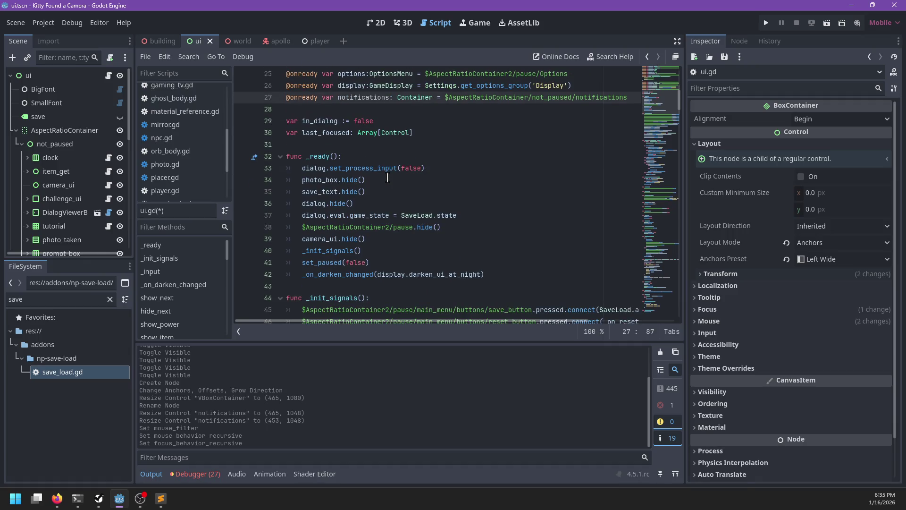
ctrl+click(347, 250)
scroll(424, 198, down, 5)
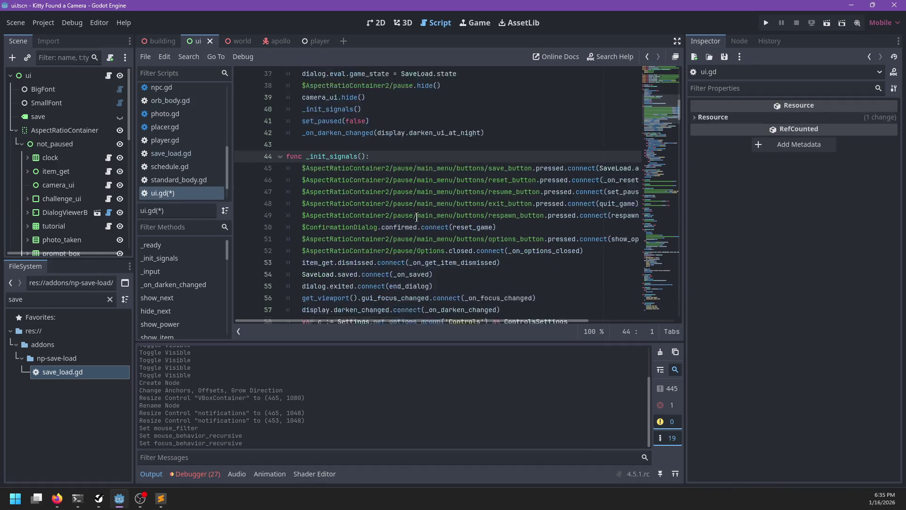
- Add a state.subscribe_group('latest') call in _init_signals and duplicate it for the 'completed' group
click(479, 181)
key(Return)
text(Load.data)
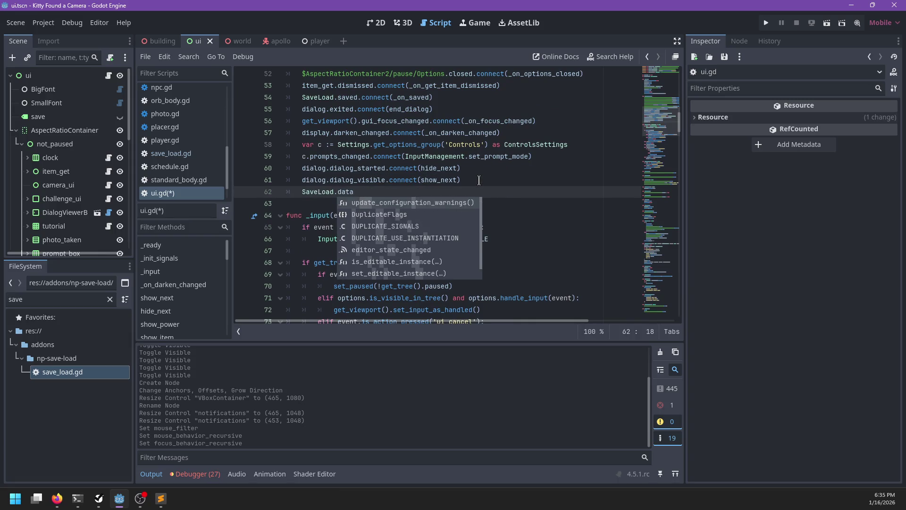
key(BackSpace)
key(BackSpace)
key(BackSpace)
text(state.subs)
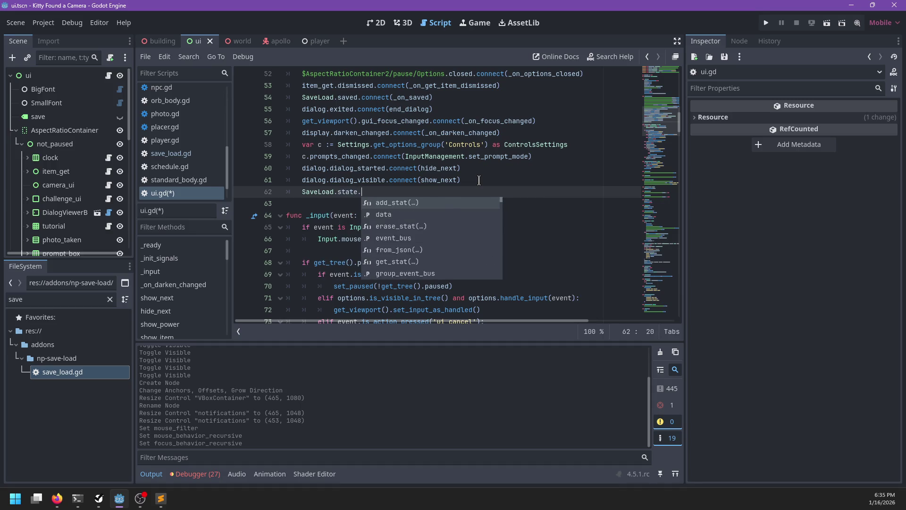
key(Down)
key(Return)
text('late)
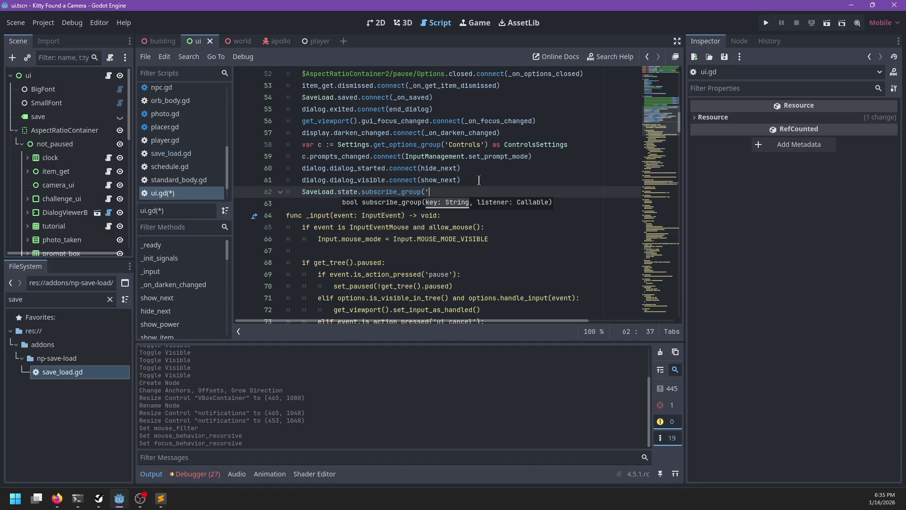
text(st'))
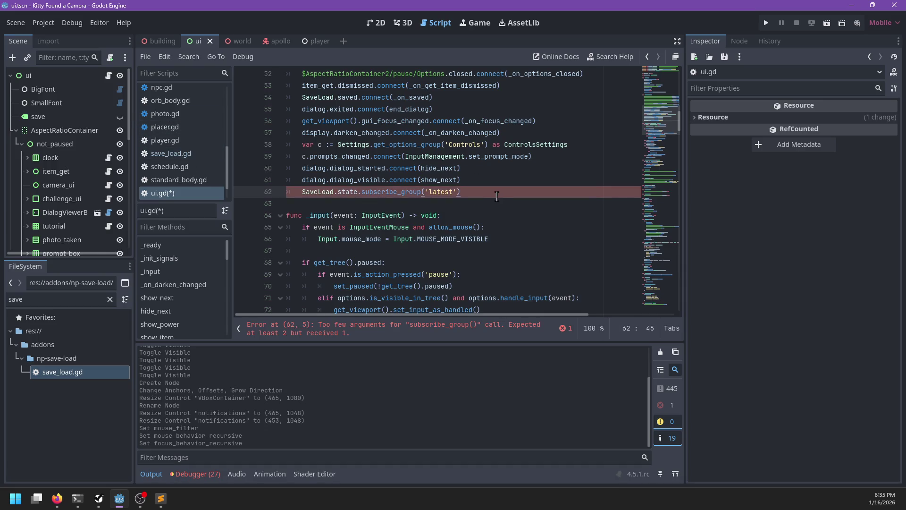
key(ctrl+shift+d)
double_click(442, 204)
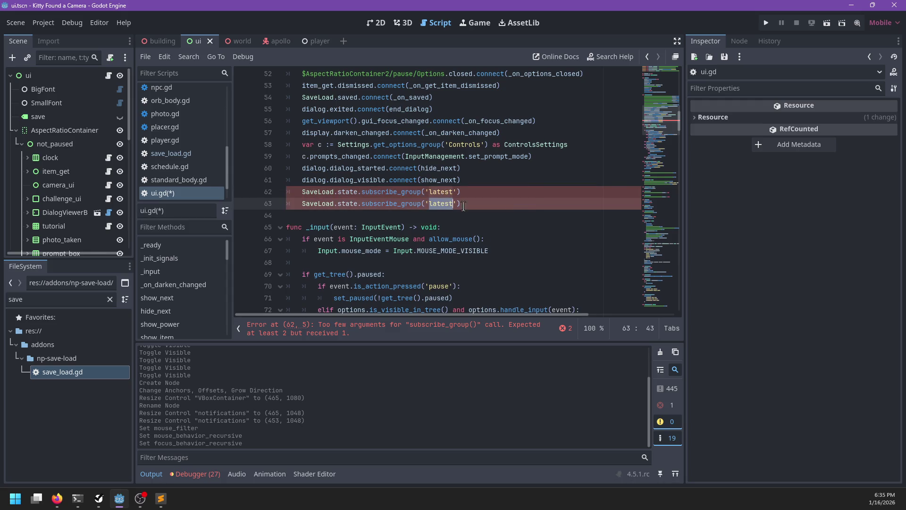
text(complete)
text(d)
- Pass _notify_latest as the 'latest' subscription's callback and remove the 'completed' subscription line
key(Up)
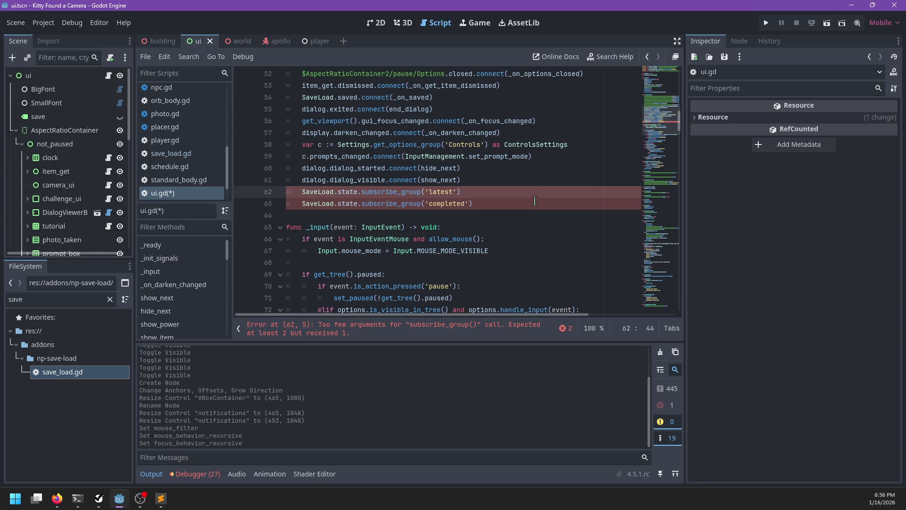
key(BackSpace)
text(, _notifi)
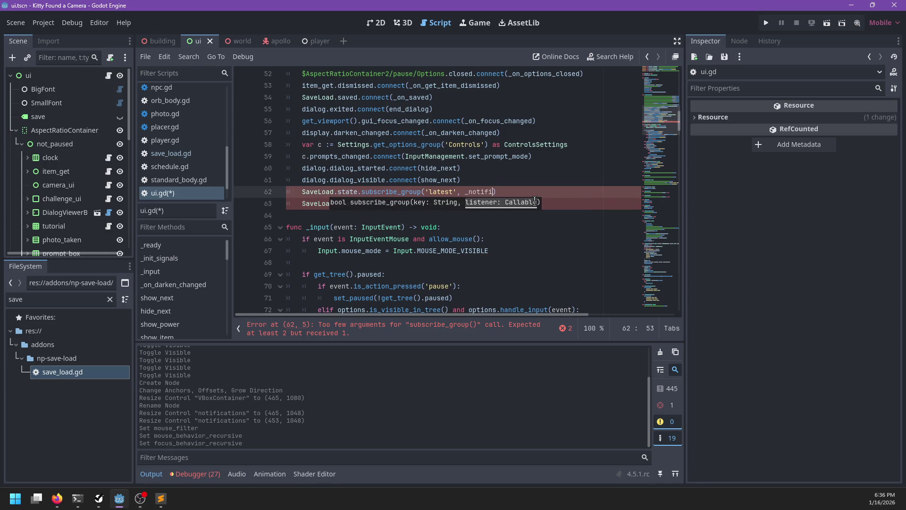
key(BackSpace)
text(y_late)
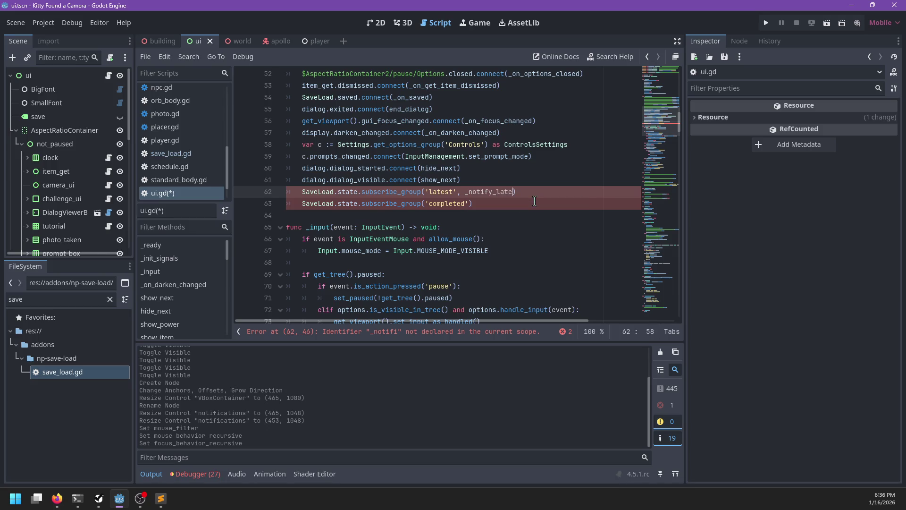
key(Down)
key(Left)
key(Left)
text(_notify_latest)
key(BackSpace)
key(BackSpace)
key(BackSpace)
text(ompl)
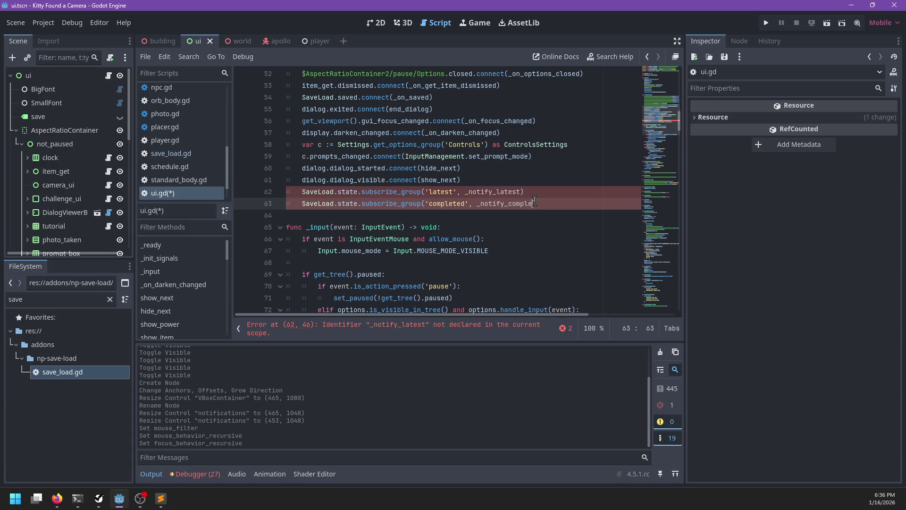
key(ctrl+z)
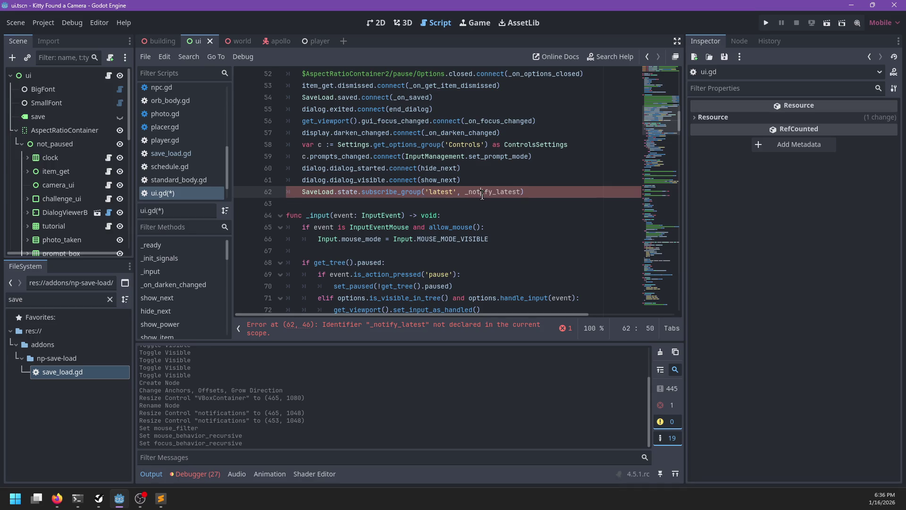
double_click(482, 193)
scroll(415, 209, down, 20)
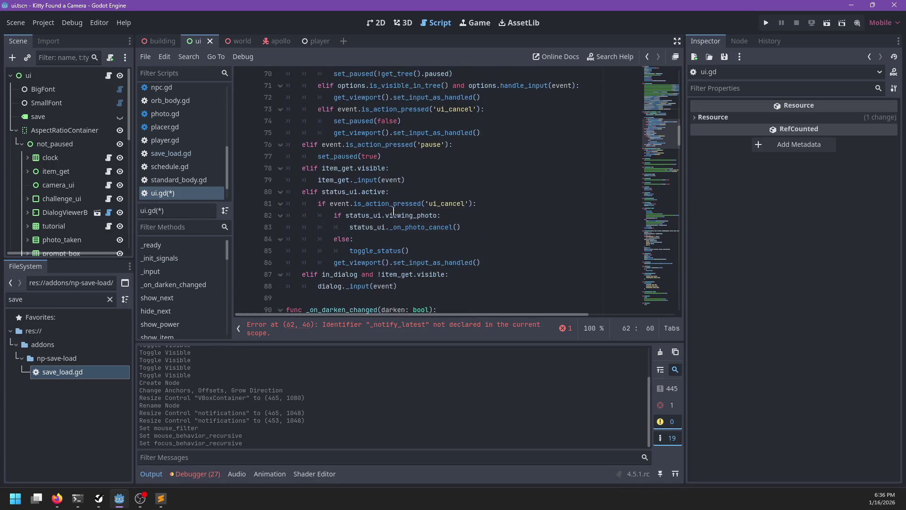
scroll(479, 191, up, 2)
- Write a func _notify_latest(stat: String, value: String) stub below hide_clock and save ui.gd
click(362, 191)
key(Return)
key(Up)
key(Return)
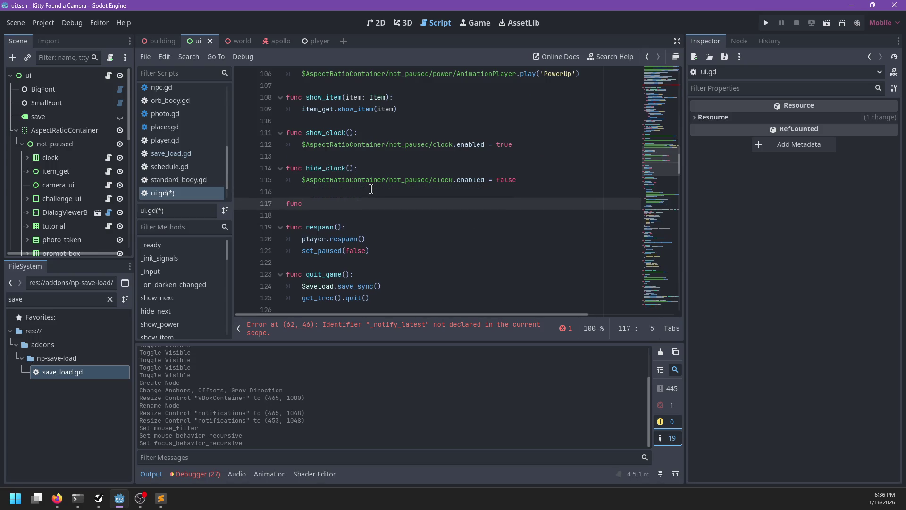
text(_notify_latest(stat, )
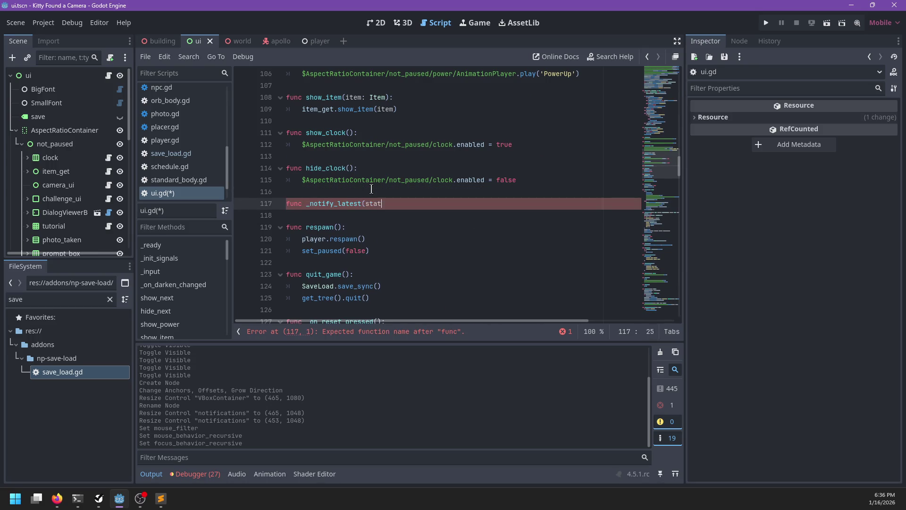
text(val)
key(Left)
key(Left)
key(Left)
text(: String)
key(End)
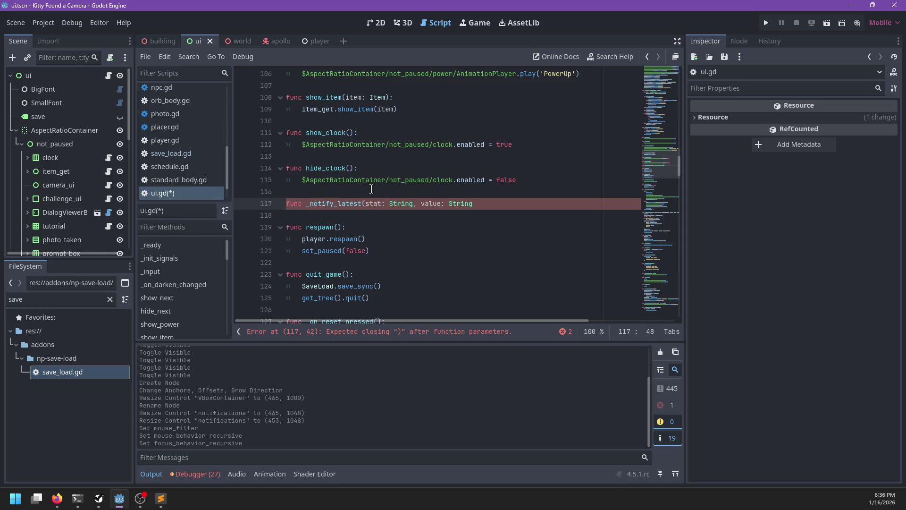
text(:)
key(Return)
key(ctrl+s)
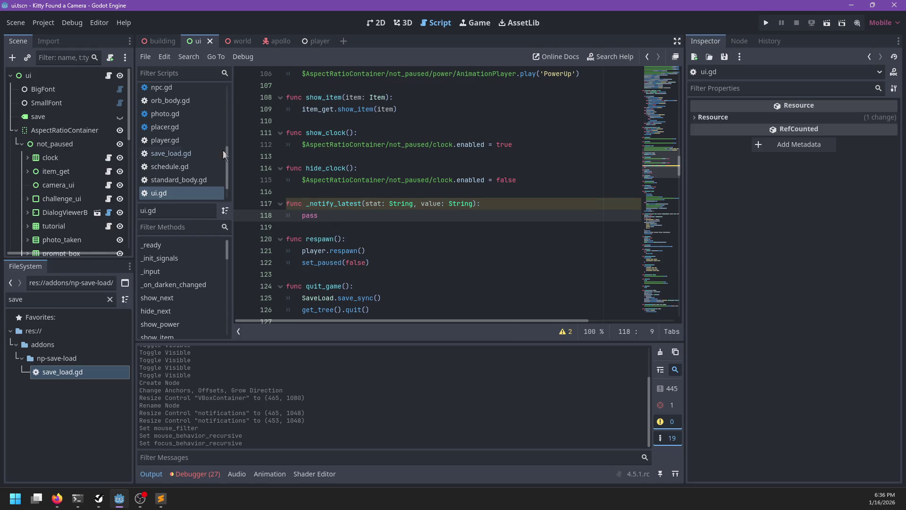
scroll(60, 170, down, 3)
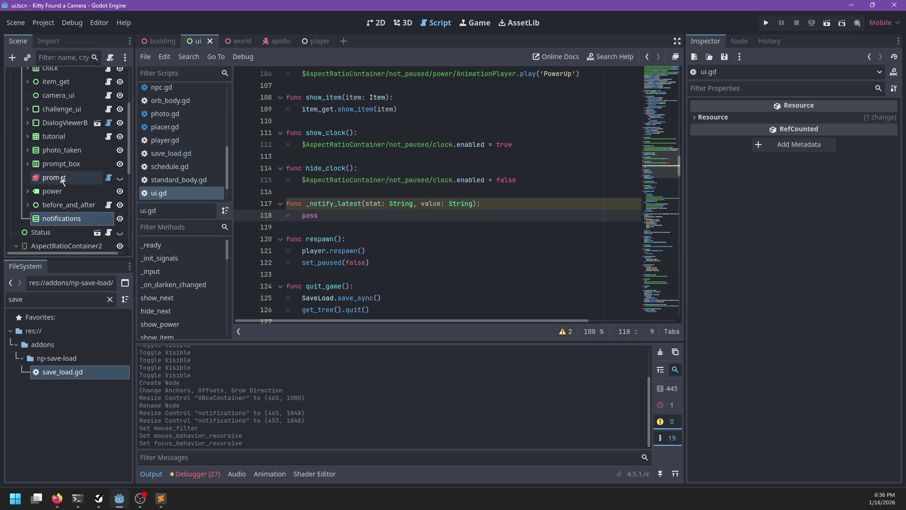
- Select notifications, then the ui root node, and reopen ui.gd at its top after the sound exports
click(61, 218)
click(404, 23)
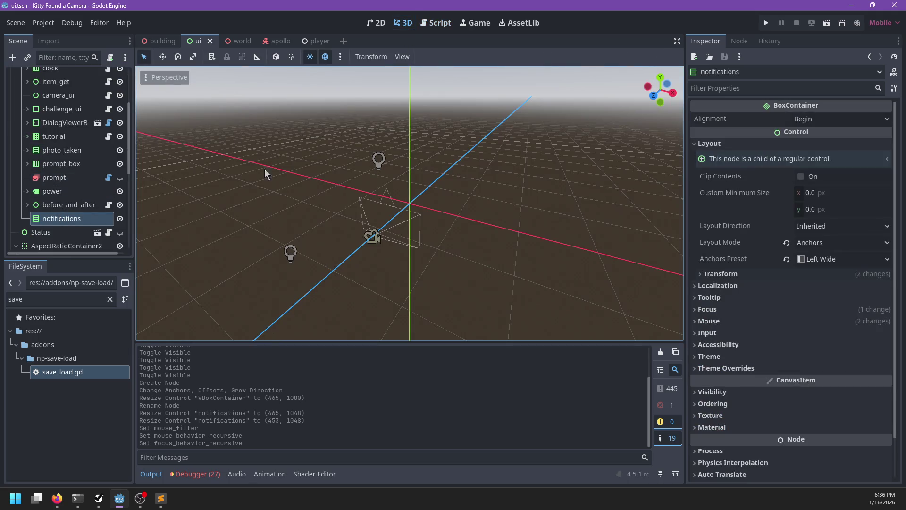
scroll(61, 154, up, 3)
click(59, 144)
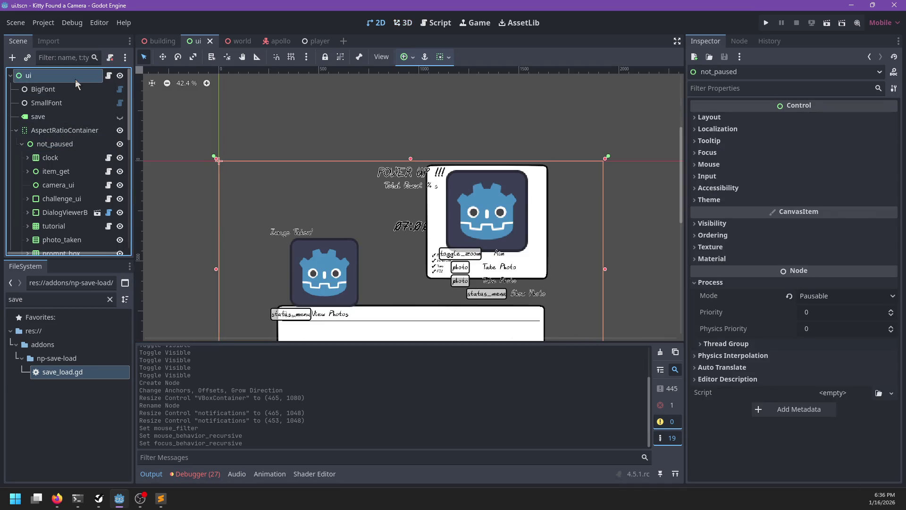
click(75, 79)
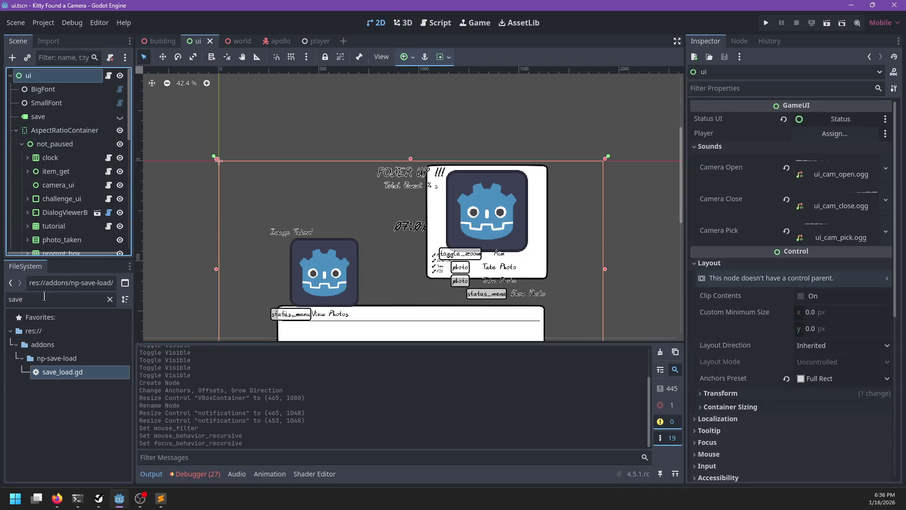
click(108, 75)
scroll(422, 193, up, 20)
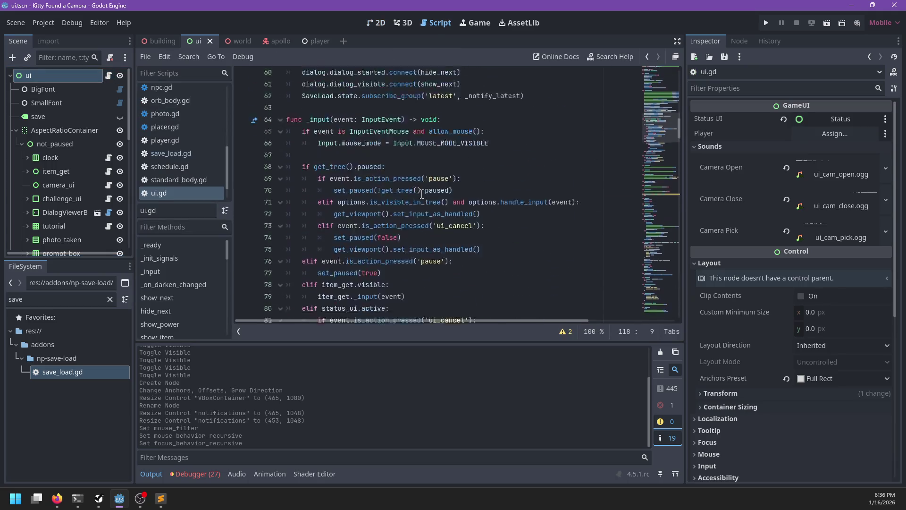
click(398, 169)
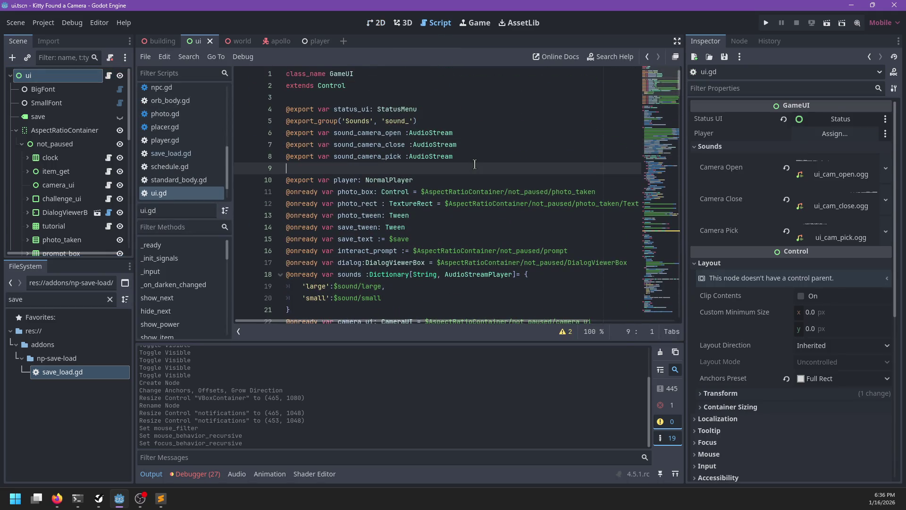
- Move the player export up under the status_ui export and remove the stray vcar line
click(477, 154)
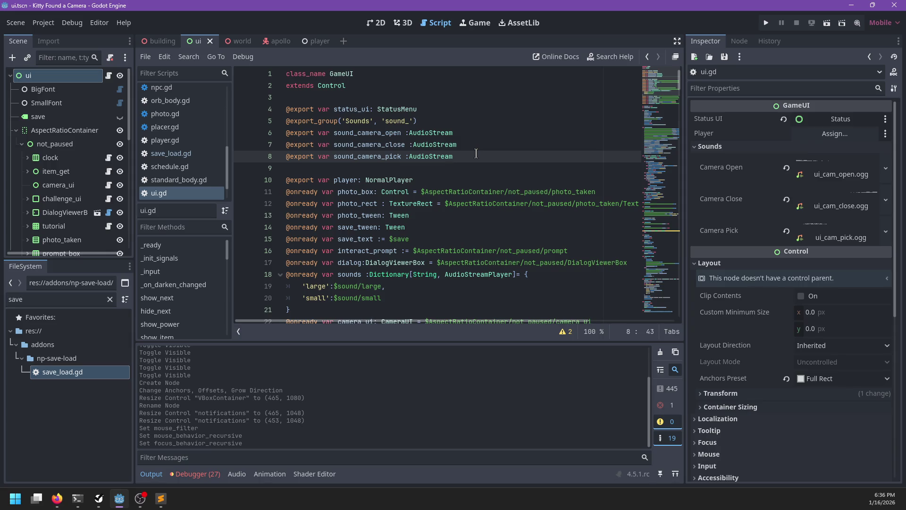
key(Up)
key(Up)
key(Up)
key(ctrl+shift+Return)
text(#)
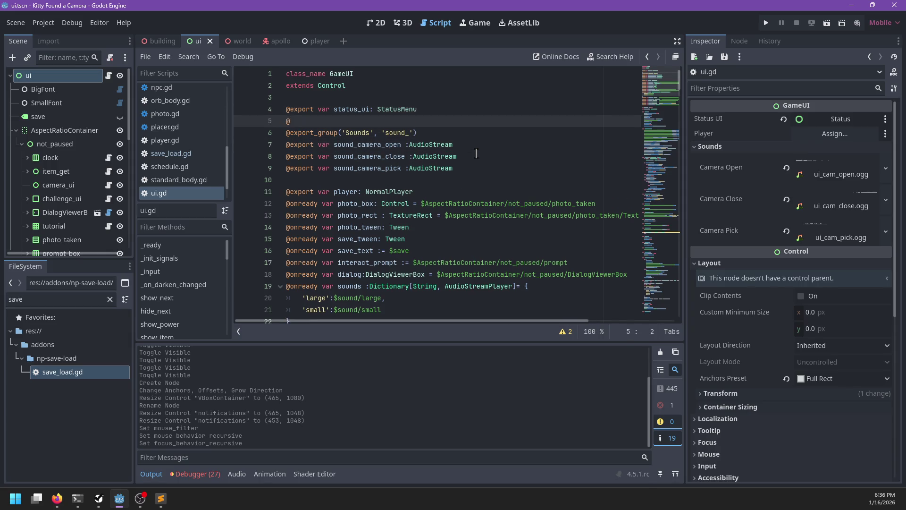
text(vcar)
click(448, 190)
key(alt+Up)
key(alt+Up)
key(alt+Up)
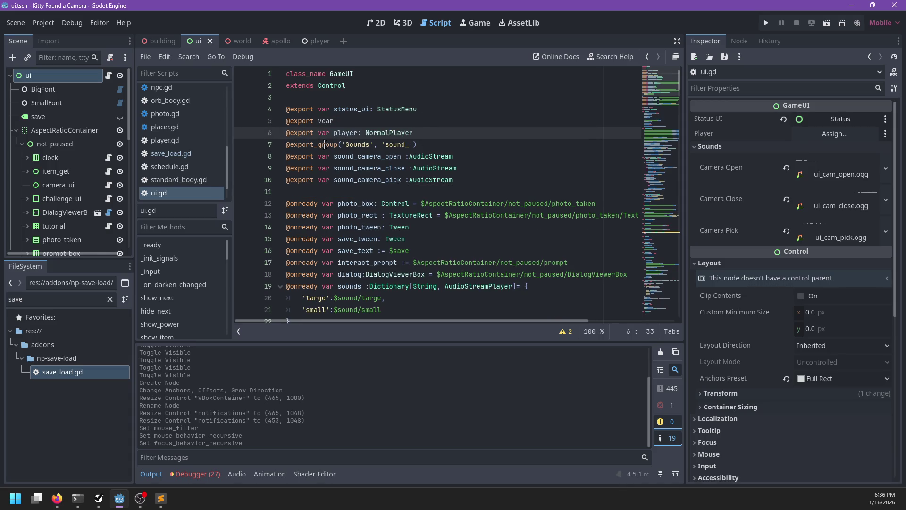
click(425, 122)
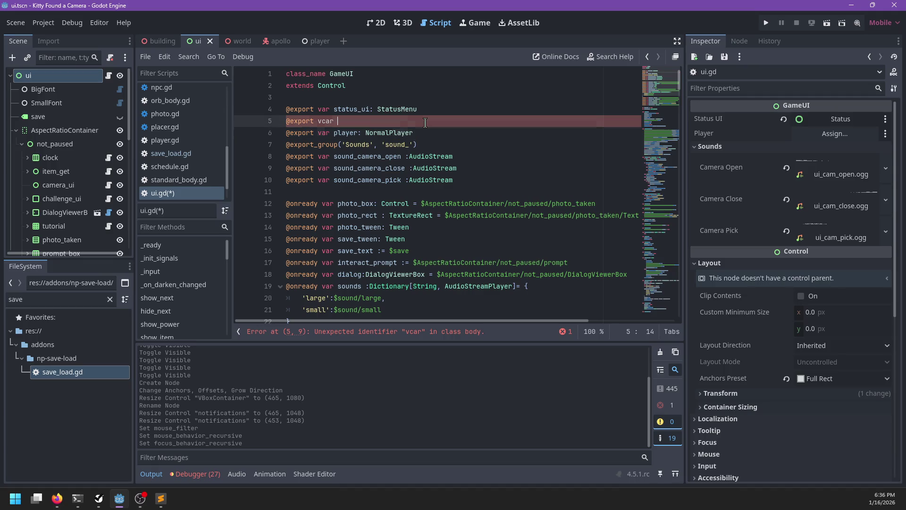
key(BackSpace)
key(BackSpace)
key(BackSpace)
key(Down)
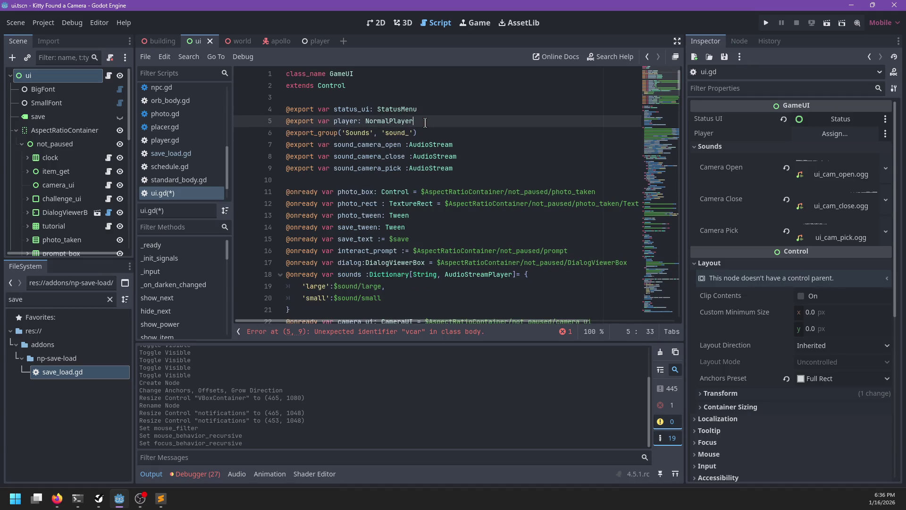
key(Return)
text(@export var notifi)
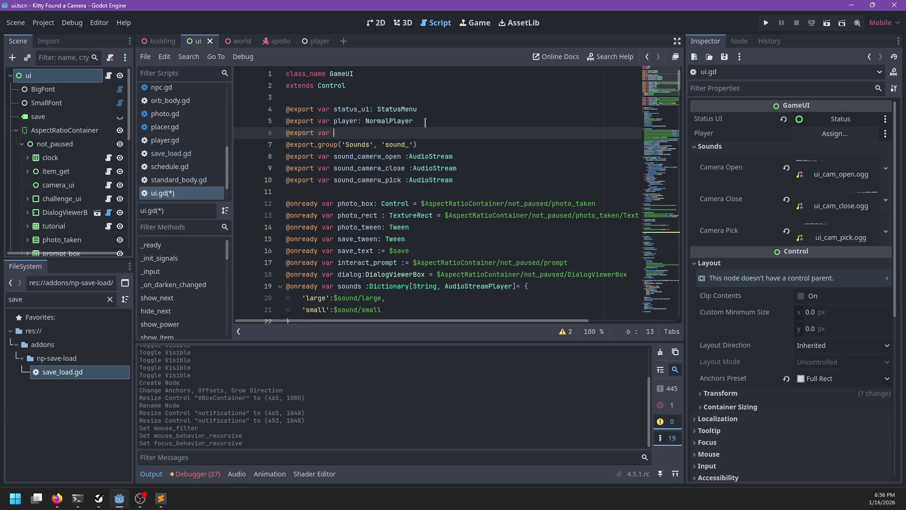
text(cation_template: PackedScene)
key(ctrl+s)
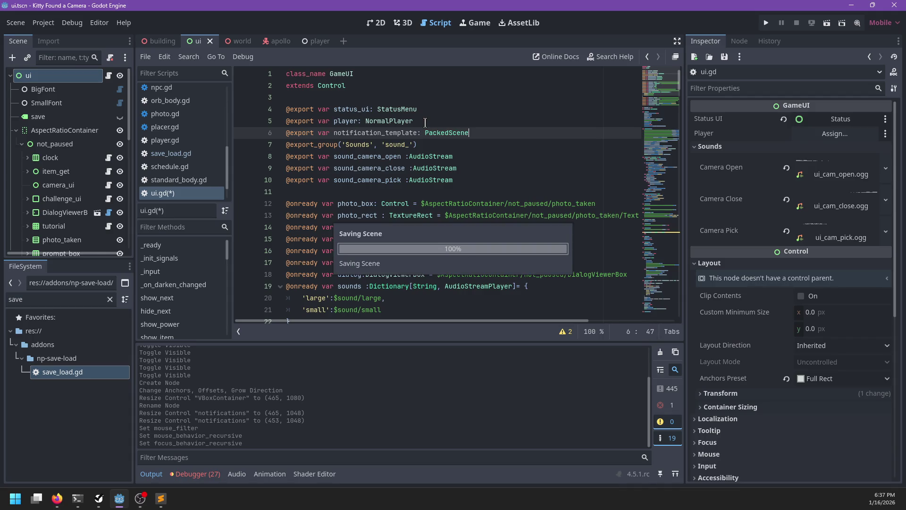
click(110, 299)
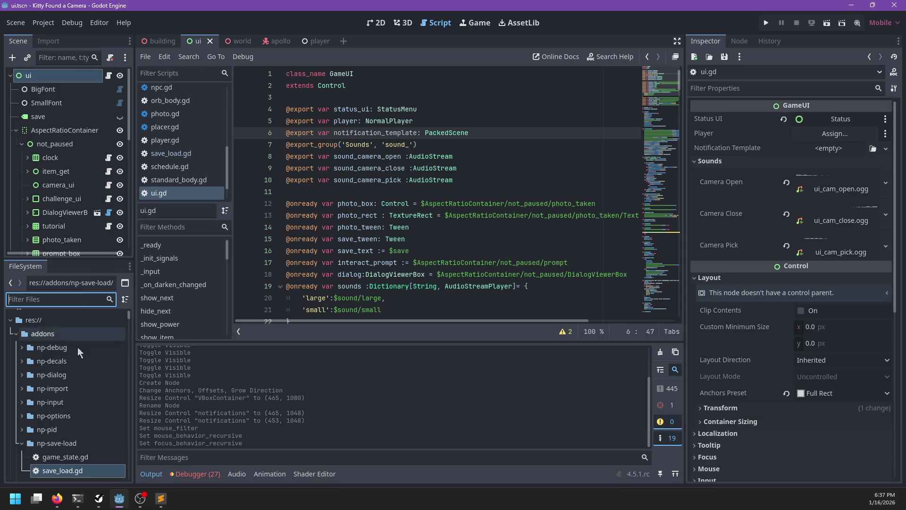
- In the FileSystem dock, collapse addons and briefly expand the npc and shaders folders
click(16, 333)
scroll(19, 405, down, 3)
click(17, 415)
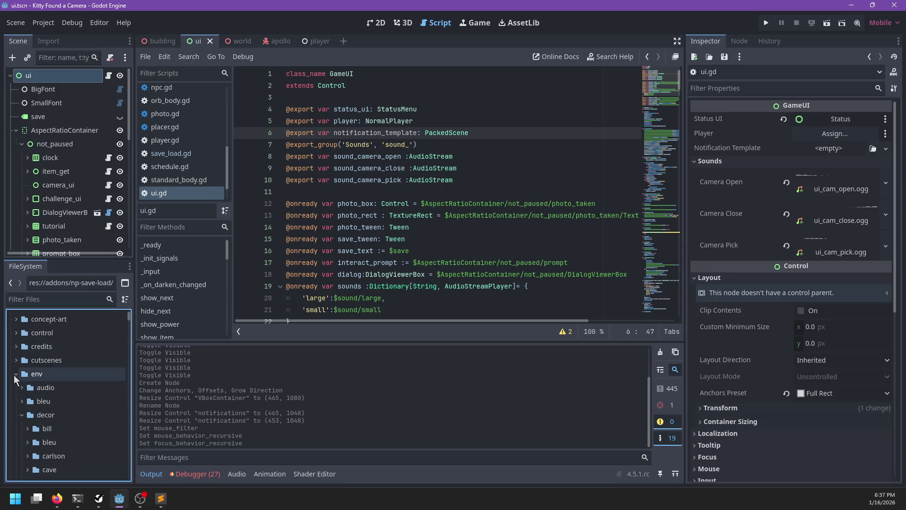
click(17, 415)
scroll(18, 424, down, 2)
click(16, 385)
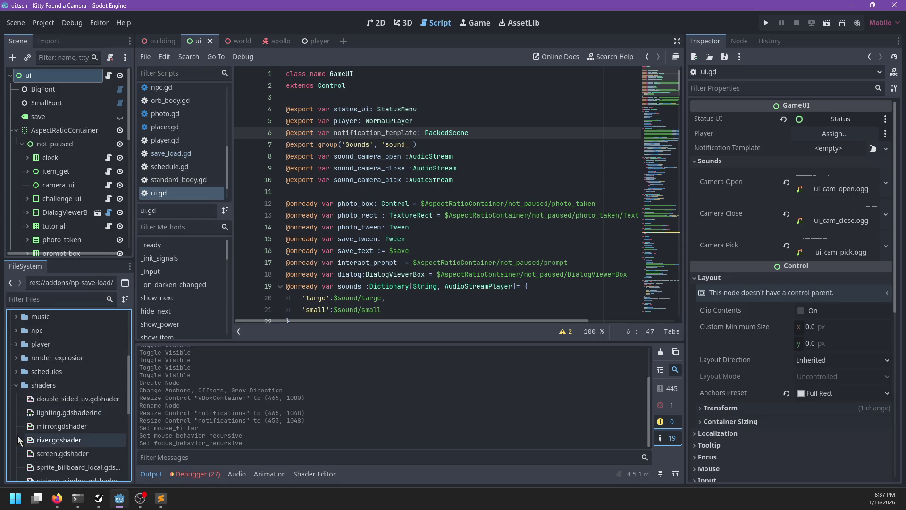
click(16, 385)
scroll(28, 415, down, 2)
- Expand the ui folder, browse its files, and start a new empty scene
click(16, 431)
scroll(38, 424, down, 3)
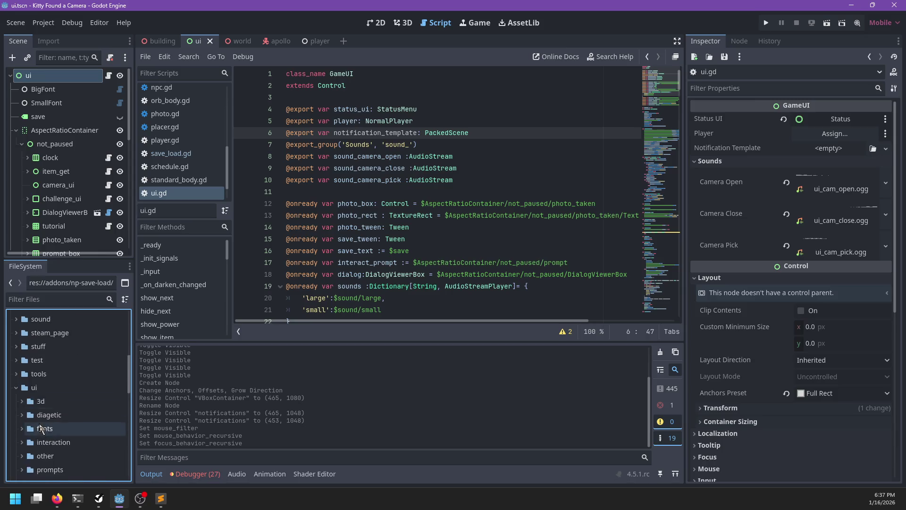
scroll(62, 388, down, 5)
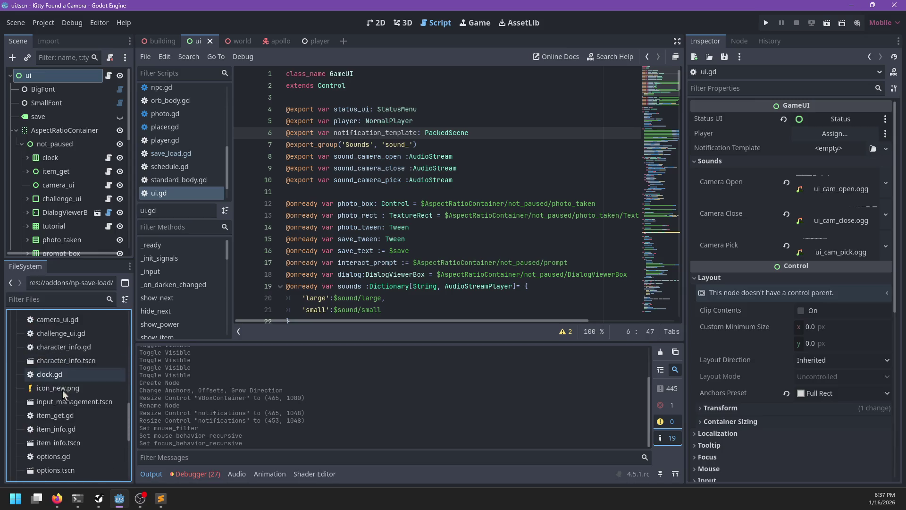
scroll(64, 392, down, 2)
scroll(59, 384, up, 8)
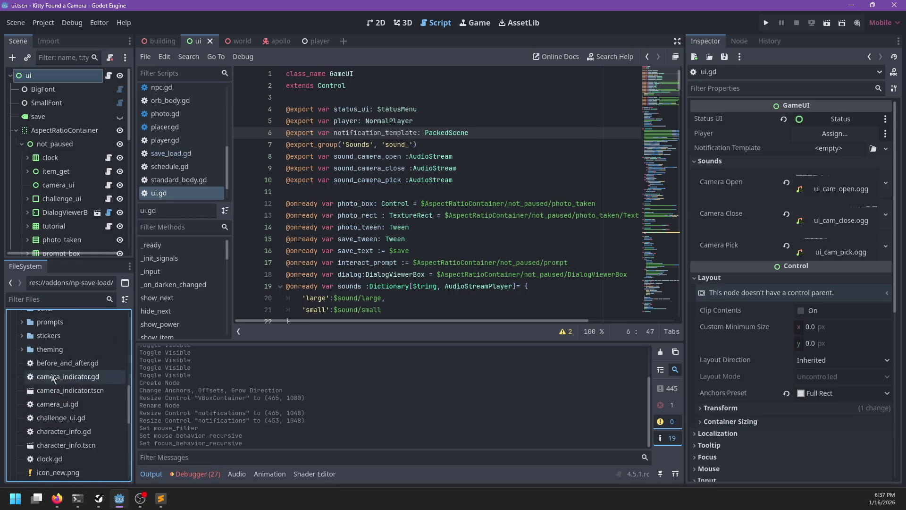
key(ctrl+n)
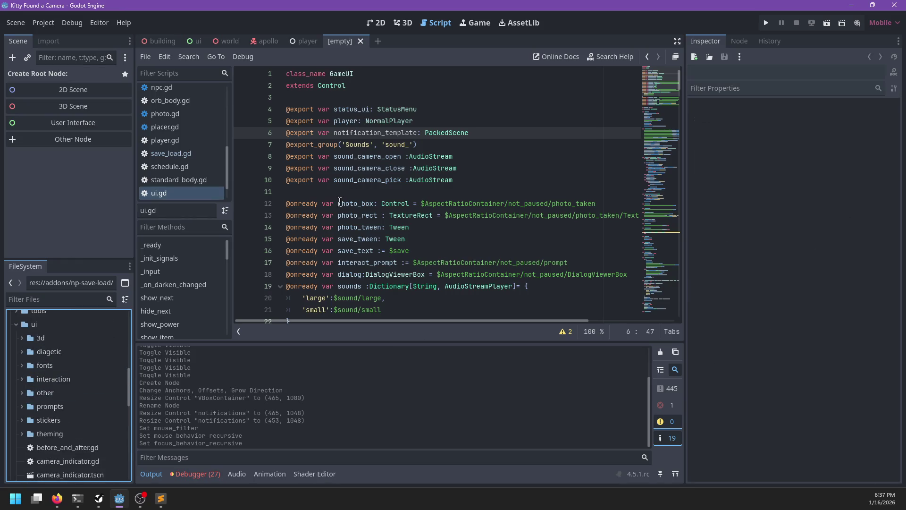
- Create a Control root for the new scene and change its type to PanelContainer
click(73, 122)
right_click(78, 77)
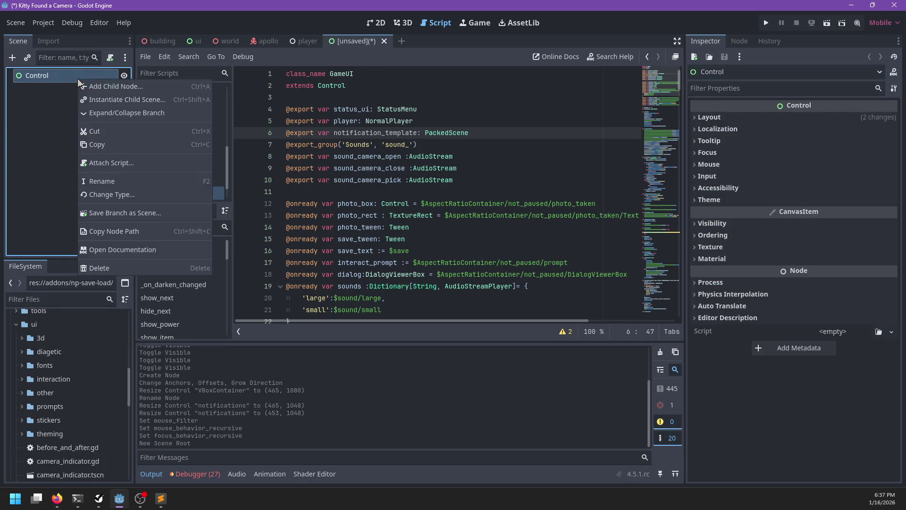
click(119, 197)
text(Panl)
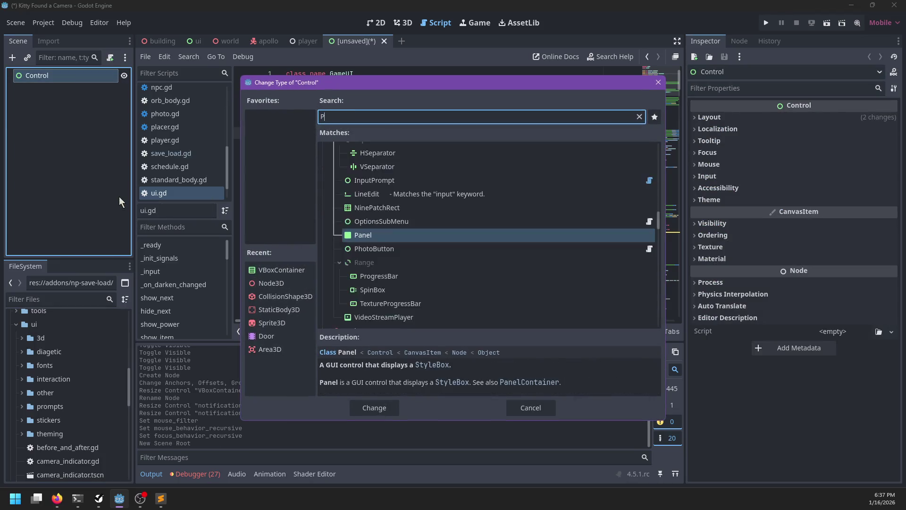
key(BackSpace)
text(elCon)
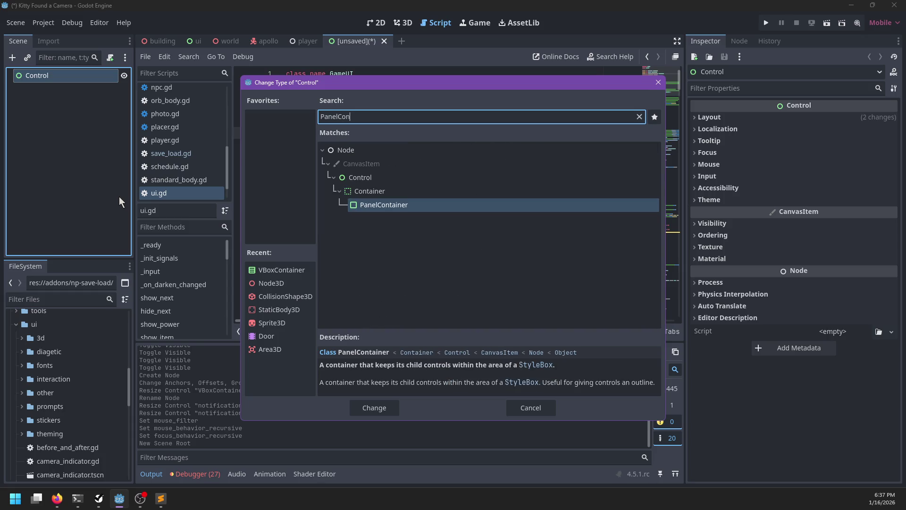
key(Return)
- Filter files for 'theme' and try assigning default_theme.theme to the new panel
click(376, 22)
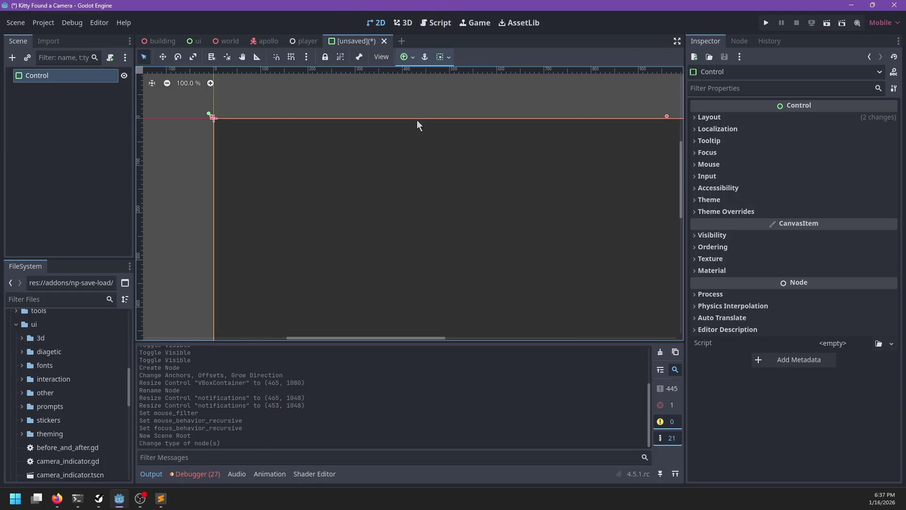
scroll(375, 173, down, 4)
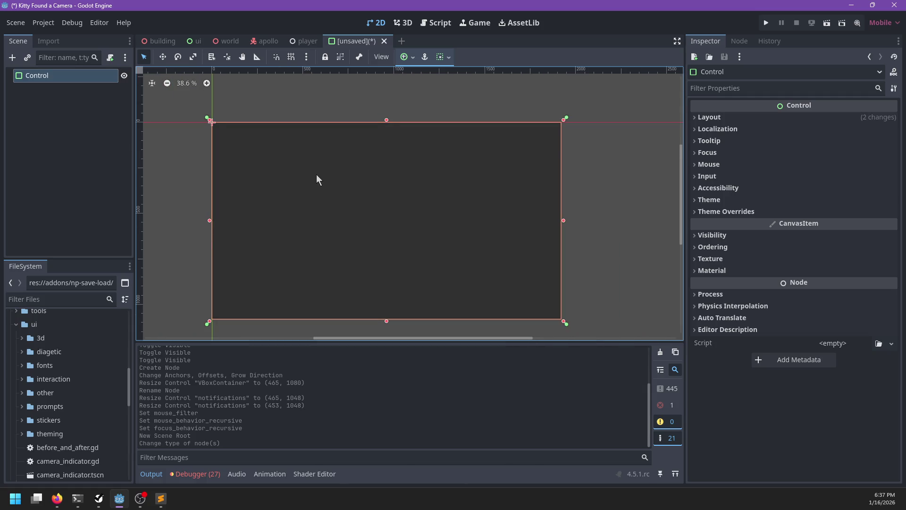
click(62, 299)
text(theme)
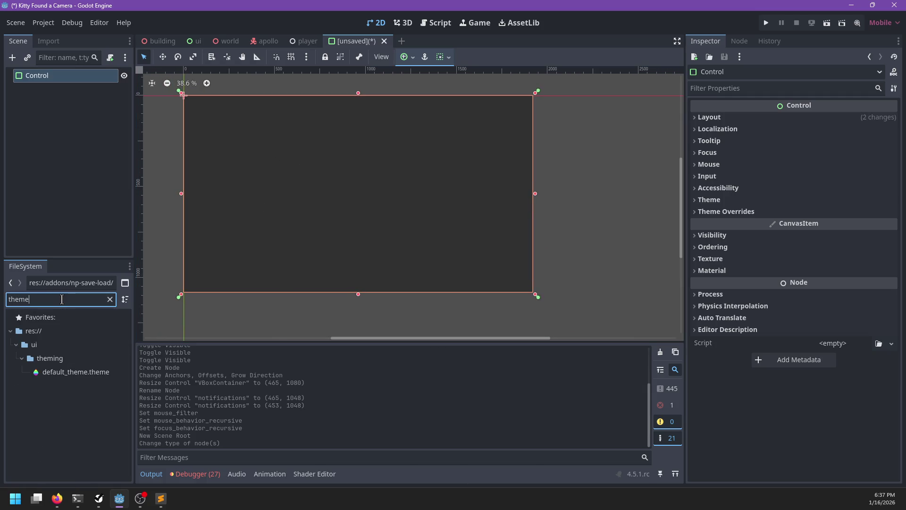
click(756, 119)
mouse_move(88, 372)
mouse_down()
mouse_move(763, 328)
mouse_move(741, 293)
mouse_move(727, 310)
mouse_up()
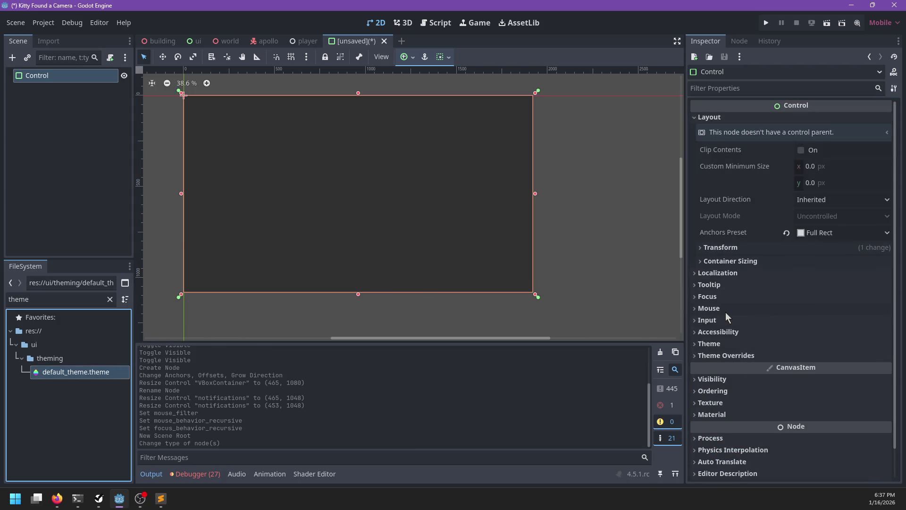
- Filter the FileSystem for 'info' and open character_info.tscn showing the Old Guy card
double_click(42, 300)
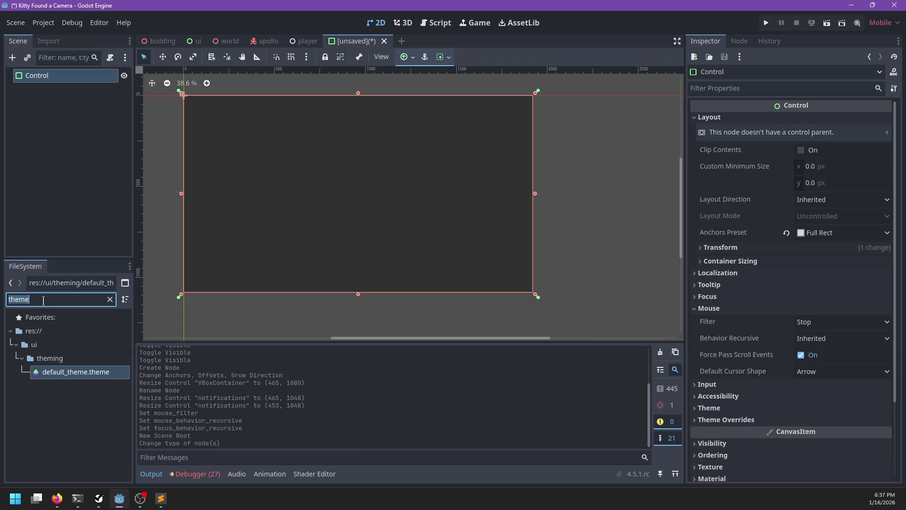
key(BackSpace)
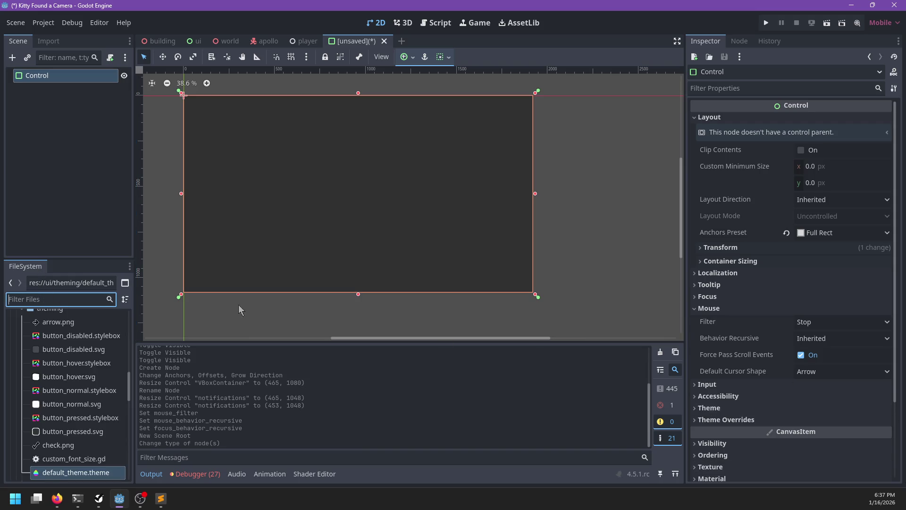
text(info)
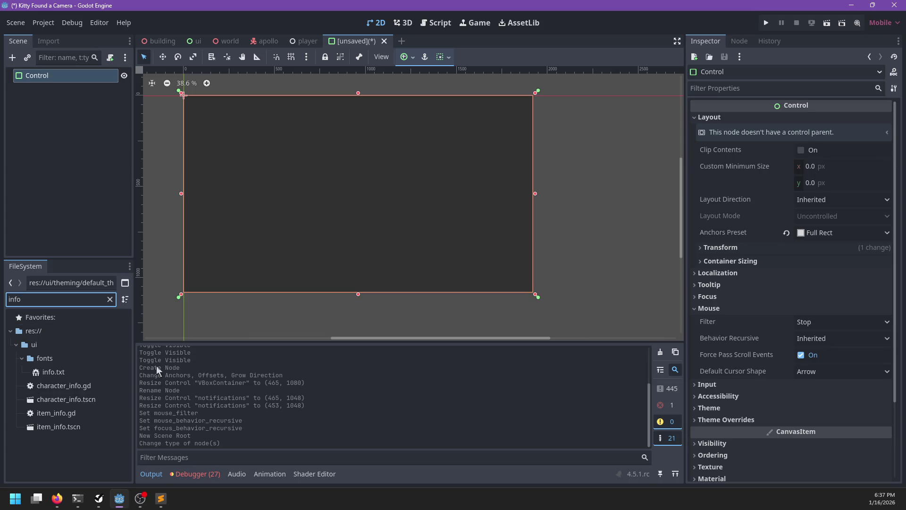
double_click(75, 400)
scroll(324, 214, up, 2)
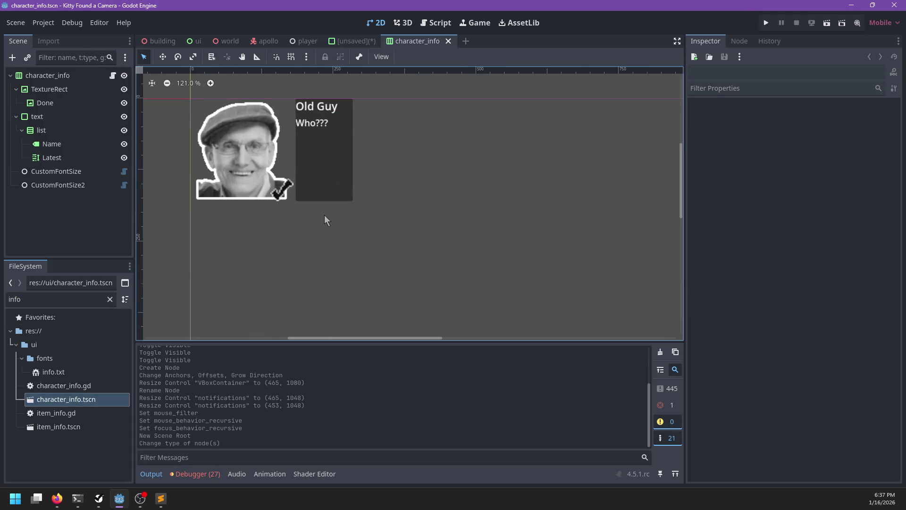
- Open character_info's CharacterStatusBar script, then close the unsaved scratch scene tab
click(69, 77)
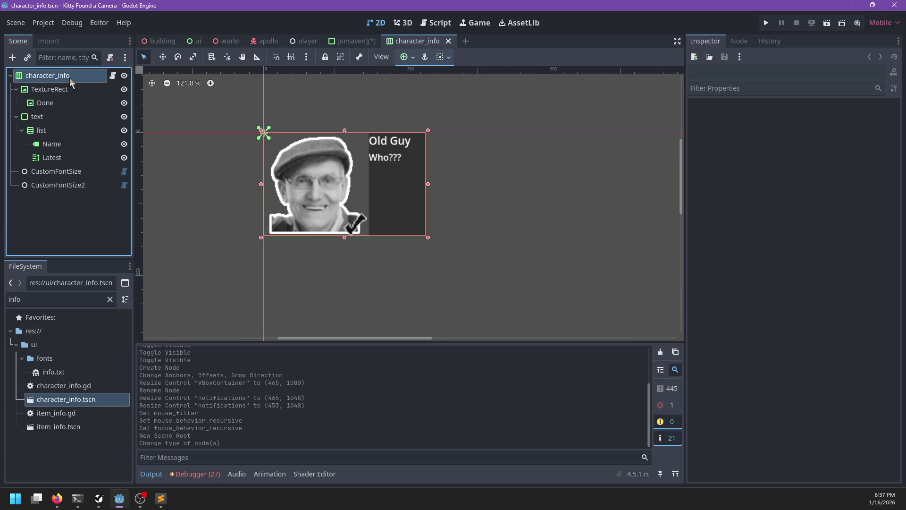
click(113, 75)
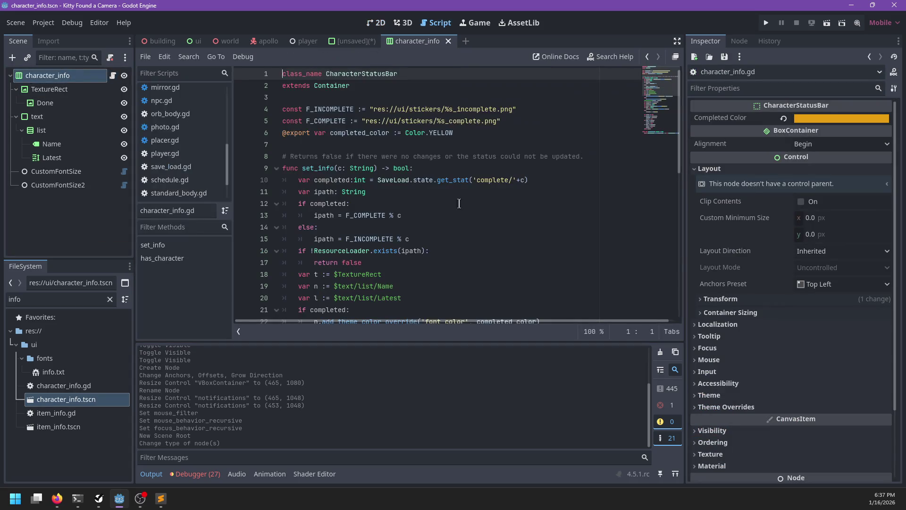
click(344, 43)
click(384, 41)
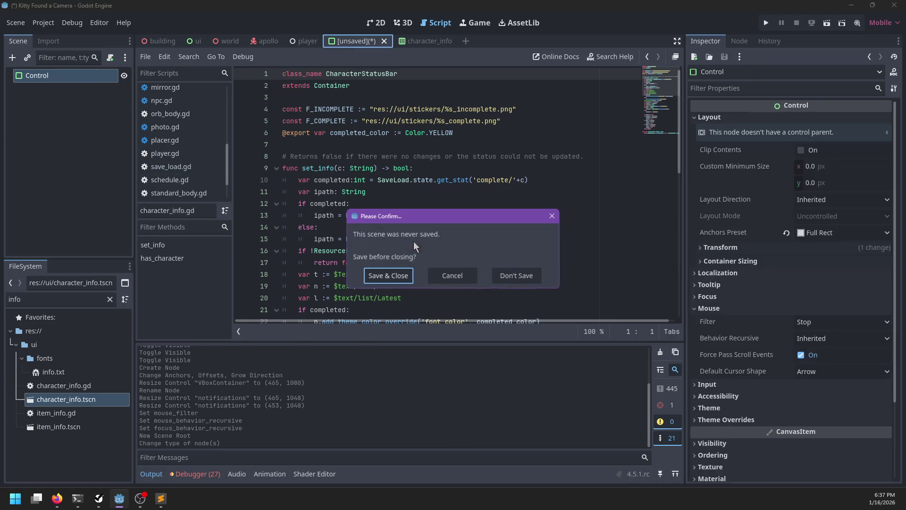
- Discard the scratch scene, set ui's Notification Template to character_info.tscn, and reopen character_info.tscn
click(496, 279)
click(194, 41)
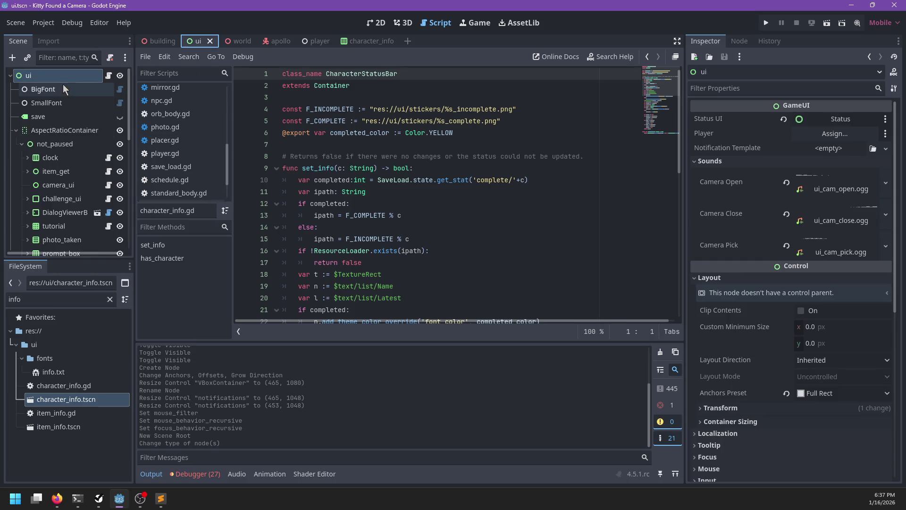
drag(66, 399, 826, 156)
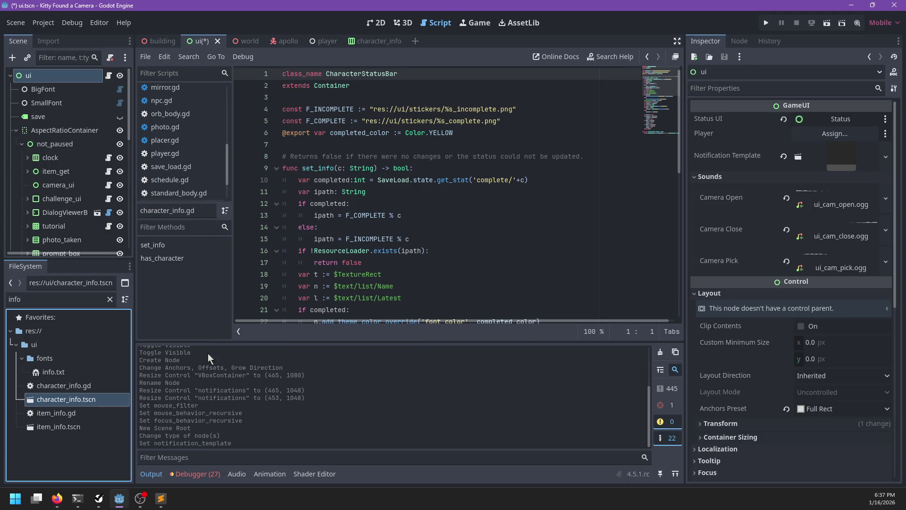
double_click(85, 400)
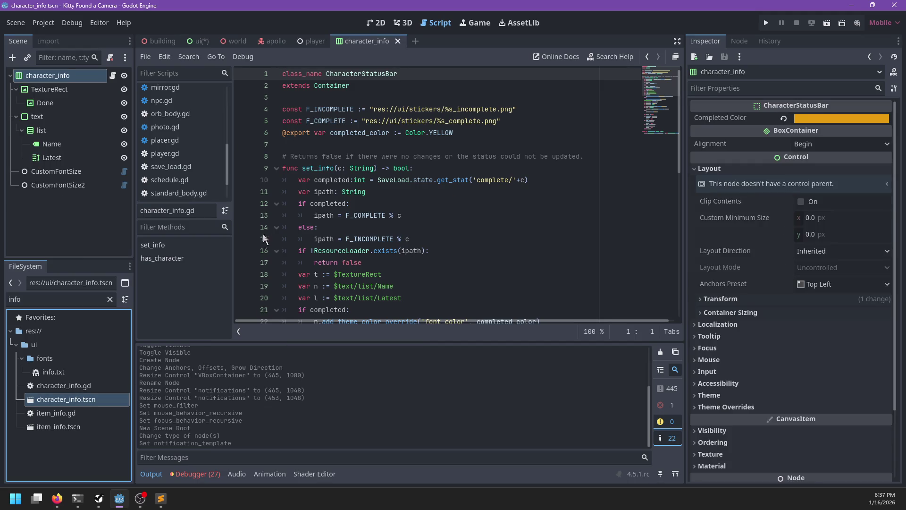
scroll(383, 189, down, 5)
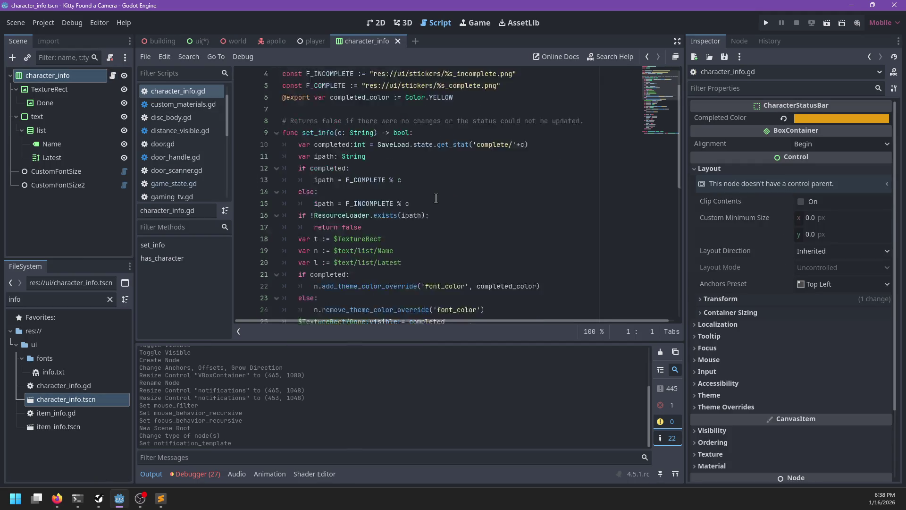
scroll(479, 183, up, 3)
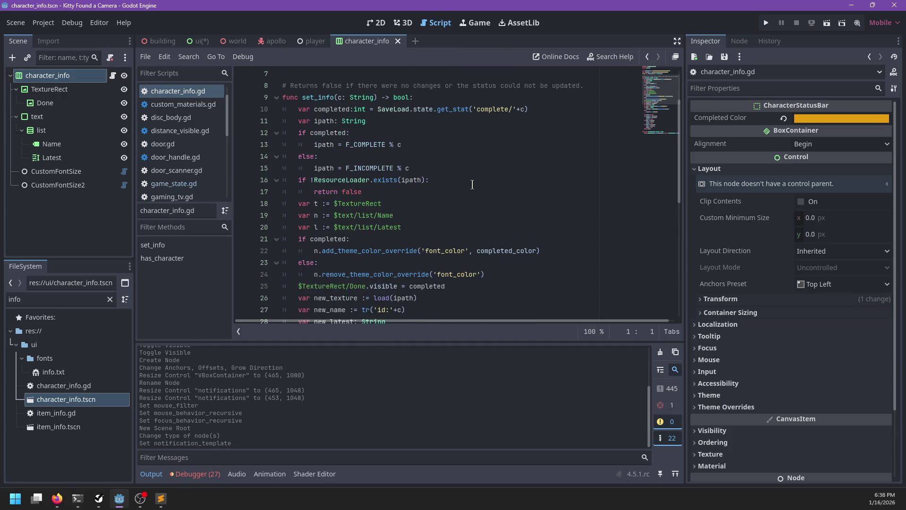
- Read through character_info.gd's set_info and has_character functions, then return to the ui scene
scroll(456, 195, up, 2)
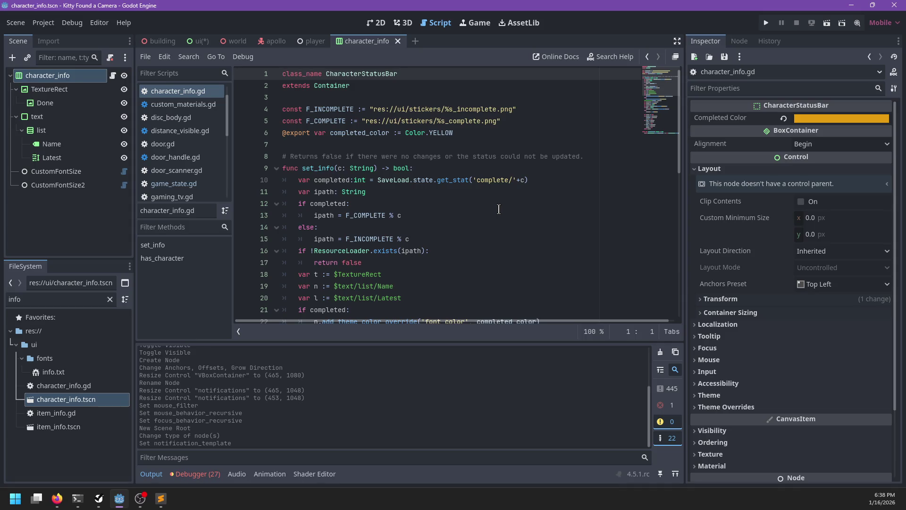
scroll(510, 208, down, 6)
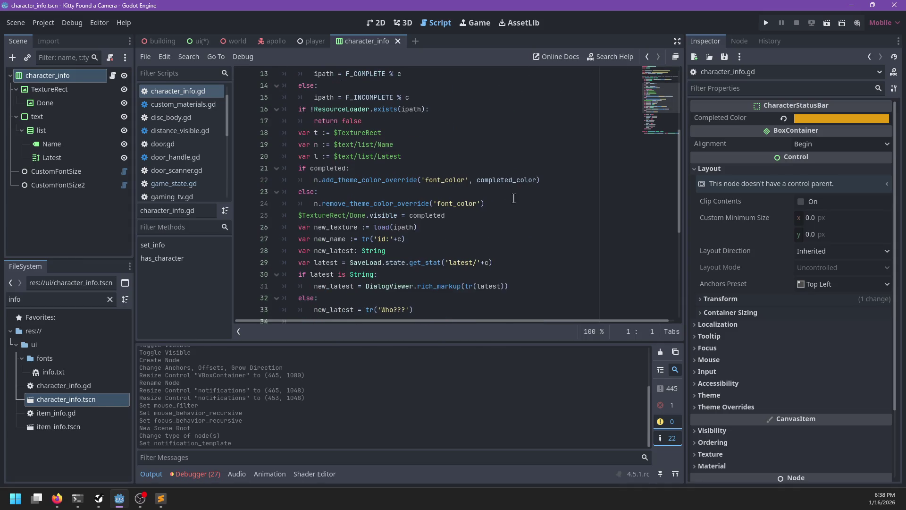
scroll(521, 197, down, 4)
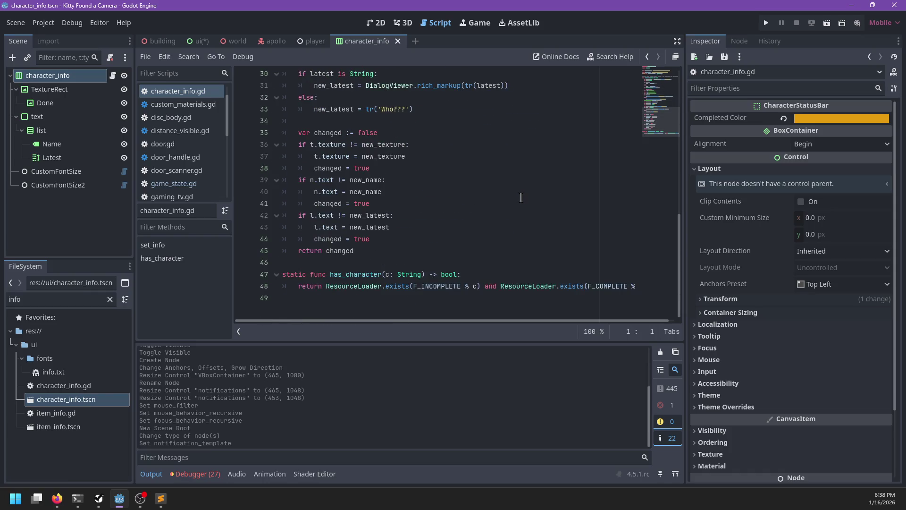
scroll(521, 197, up, 3)
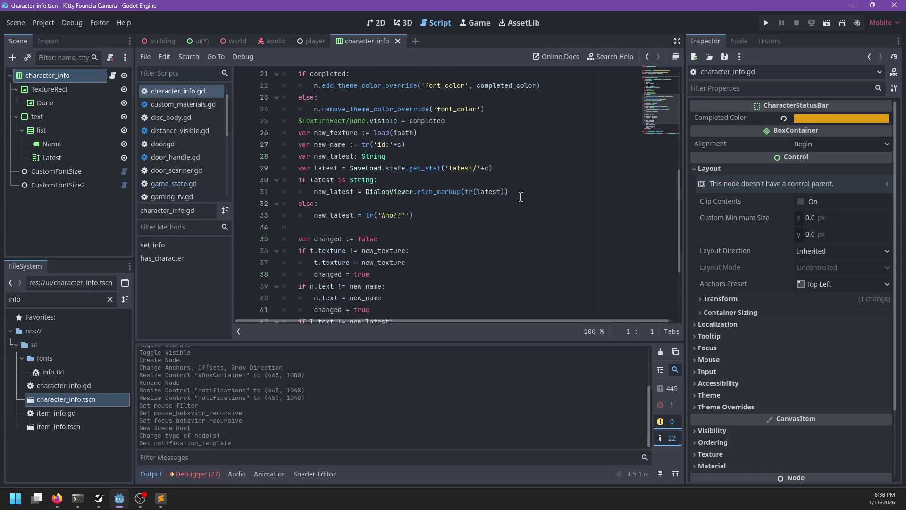
scroll(521, 197, up, 3)
scroll(521, 197, up, 3)
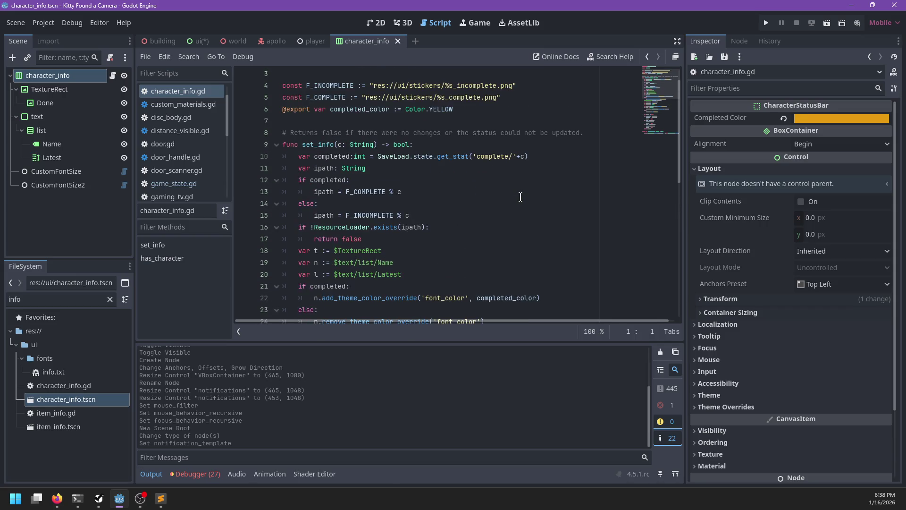
click(202, 41)
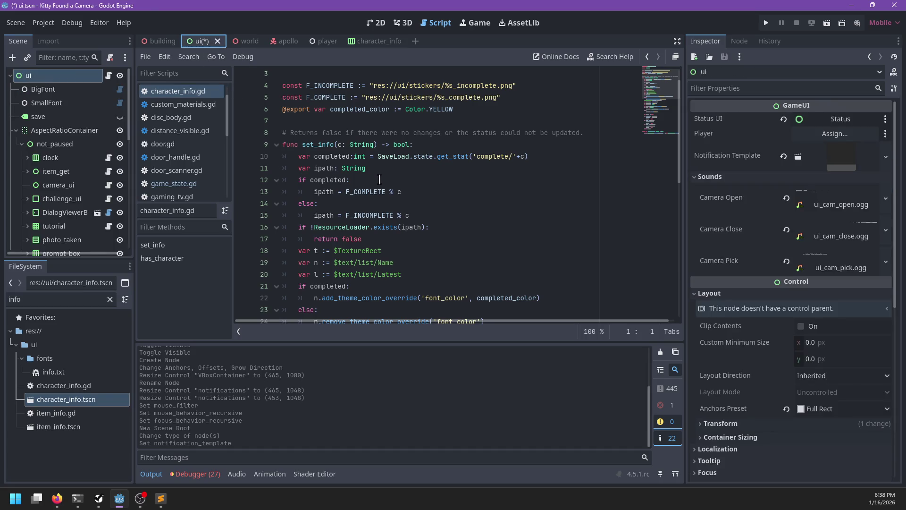
- Save the ui scene and collapse its not_paused and pause branches in the scene tree
key(ctrl+s)
click(402, 21)
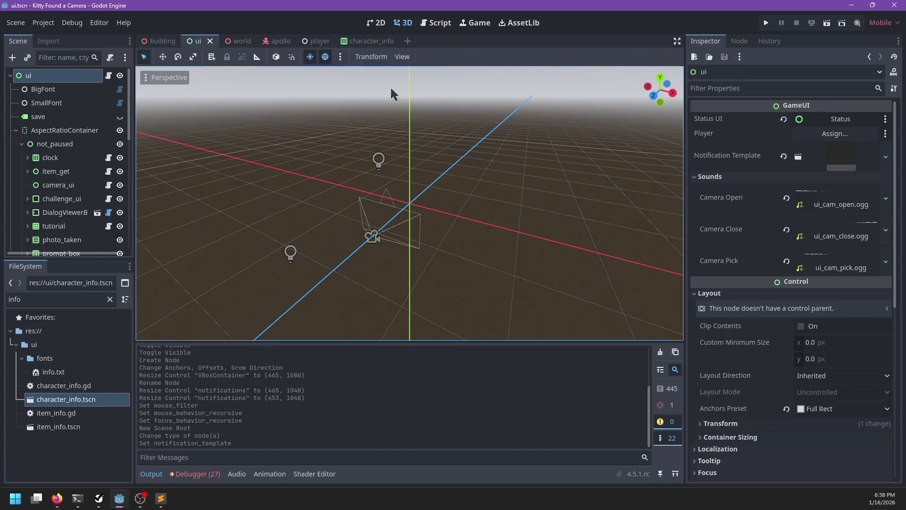
click(364, 41)
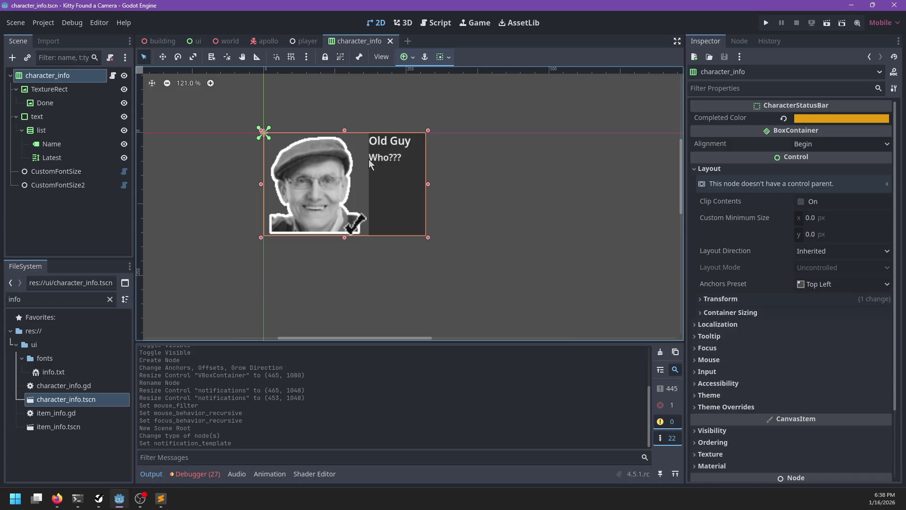
click(194, 41)
scroll(450, 196, down, 4)
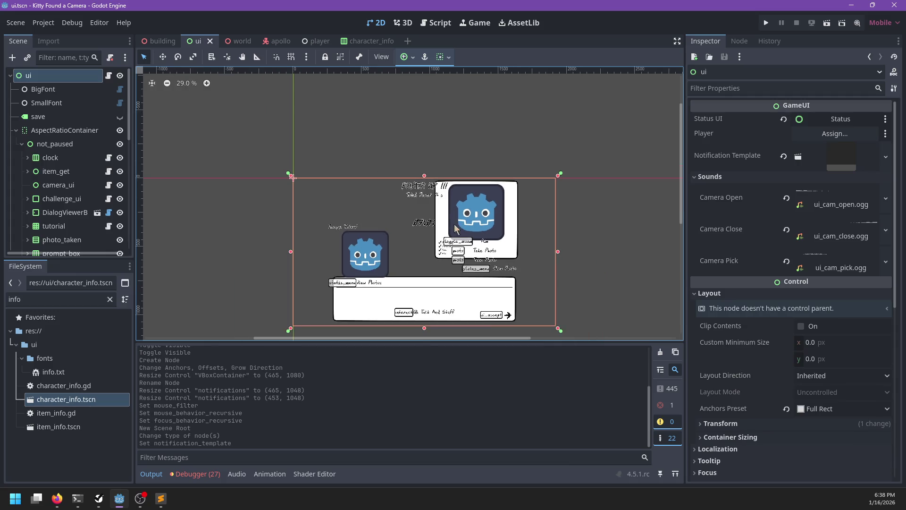
scroll(418, 237, up, 3)
scroll(80, 184, down, 5)
scroll(80, 184, up, 4)
scroll(80, 184, up, 2)
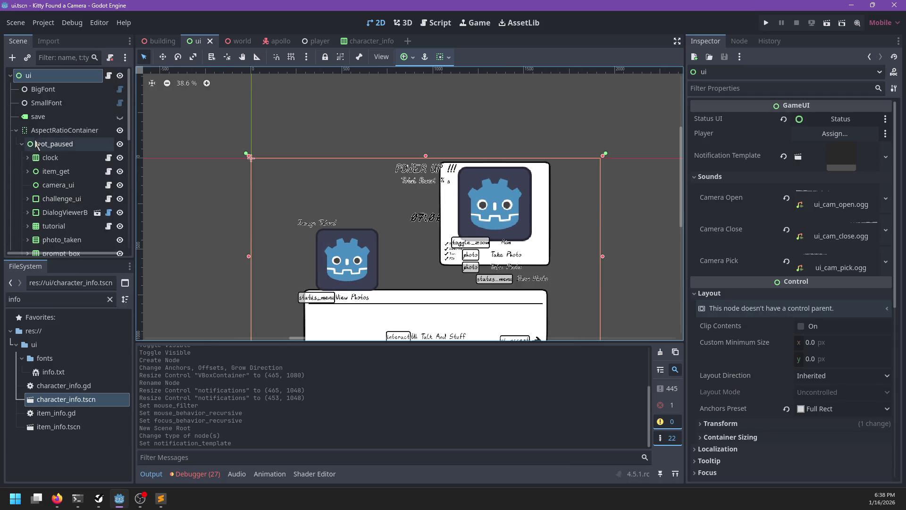
click(21, 144)
click(22, 185)
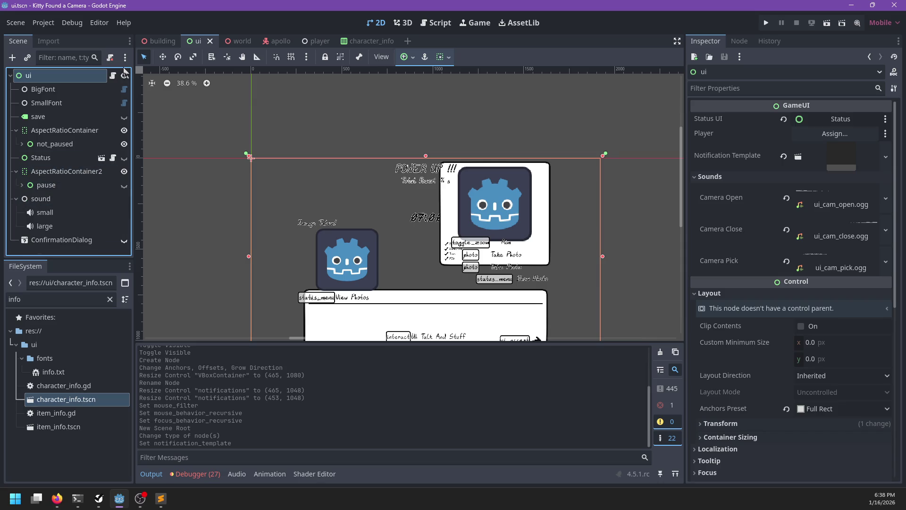
- Open character_info.gd from the character_info root and review its set_info code
click(371, 41)
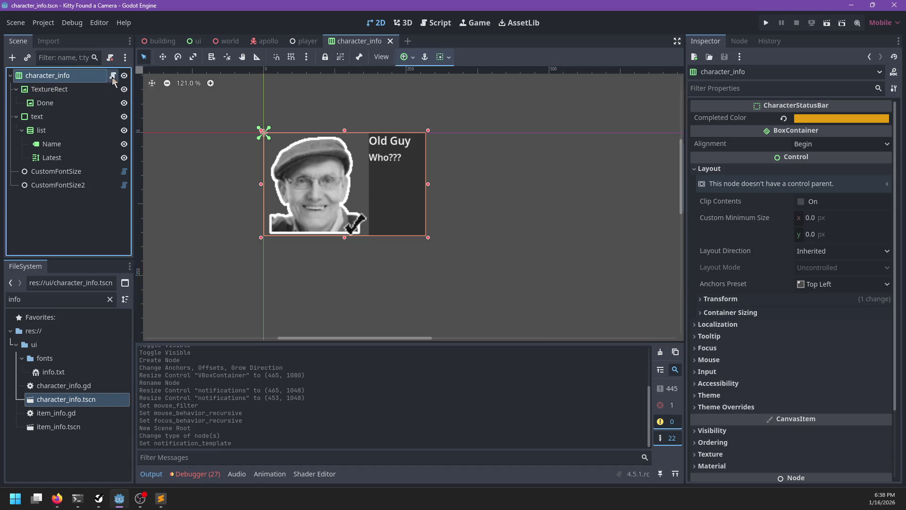
click(112, 76)
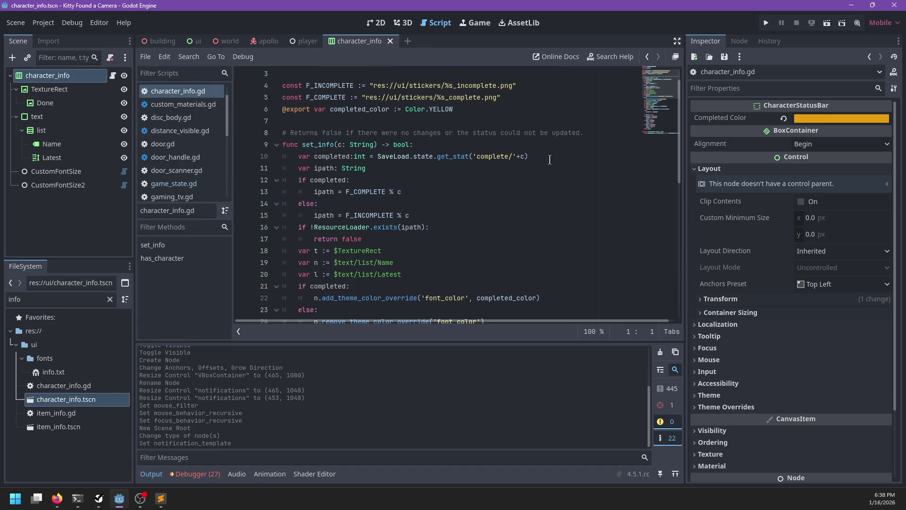
scroll(535, 168, down, 9)
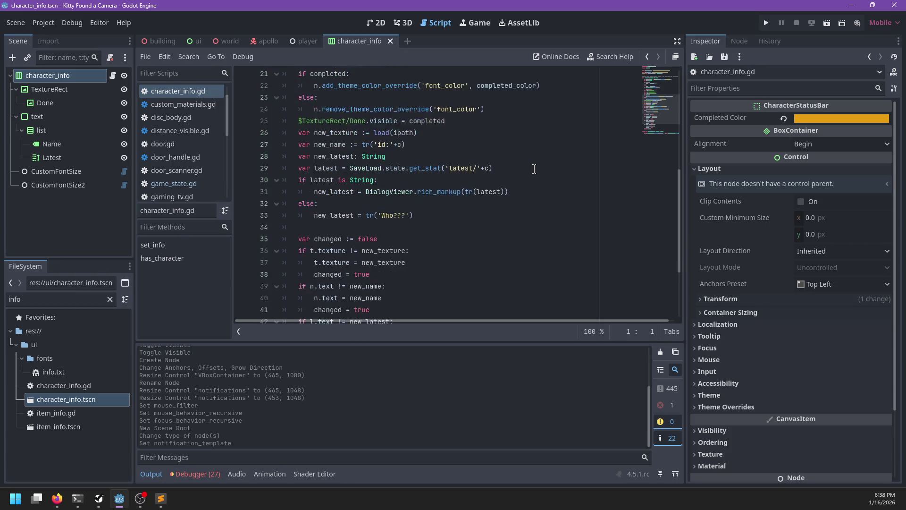
scroll(534, 169, up, 8)
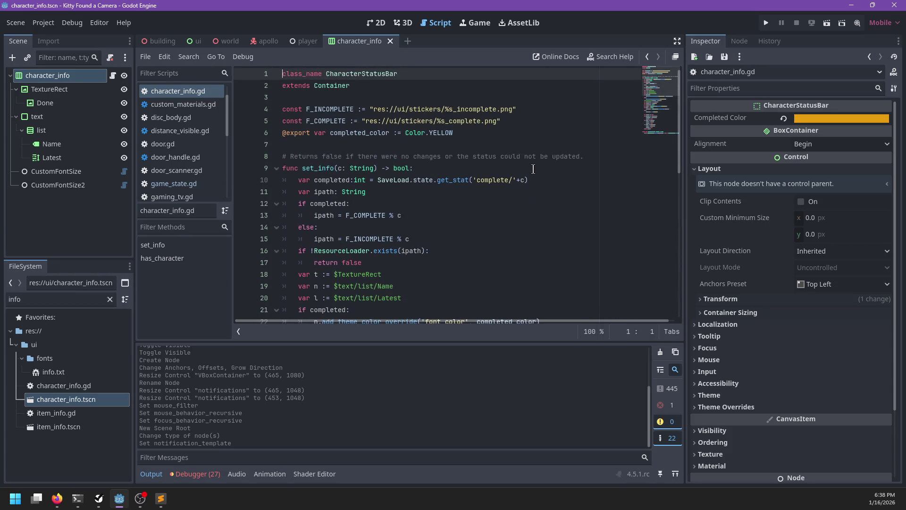
scroll(532, 169, down, 4)
scroll(532, 168, up, 5)
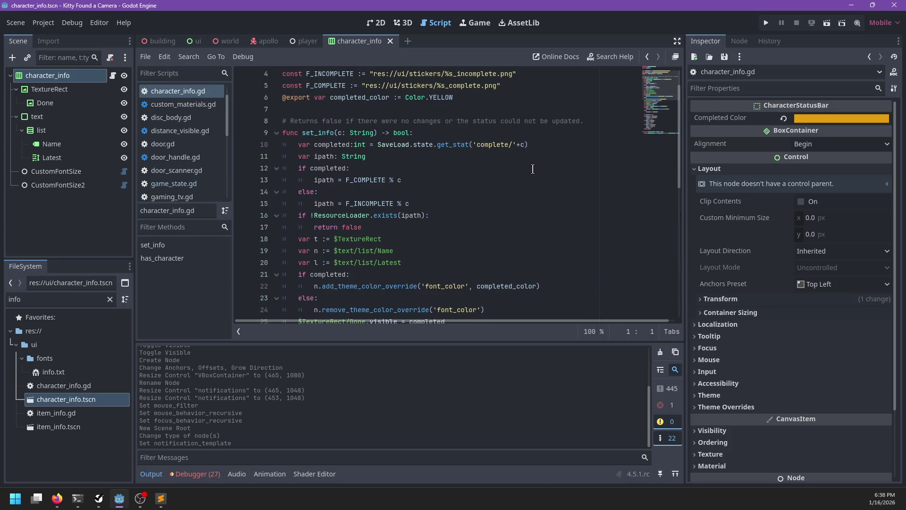
- Find _notify_latest in ui.gd and rename its value parameter to _value
click(236, 43)
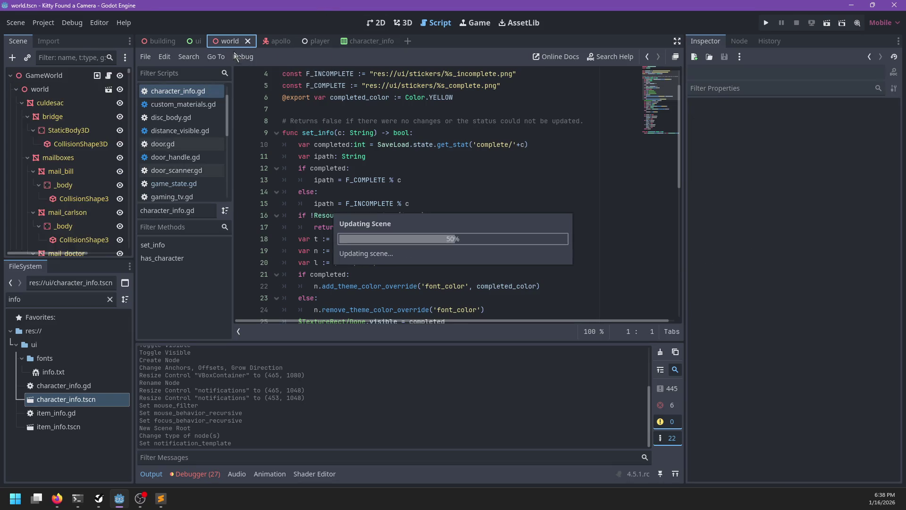
click(192, 41)
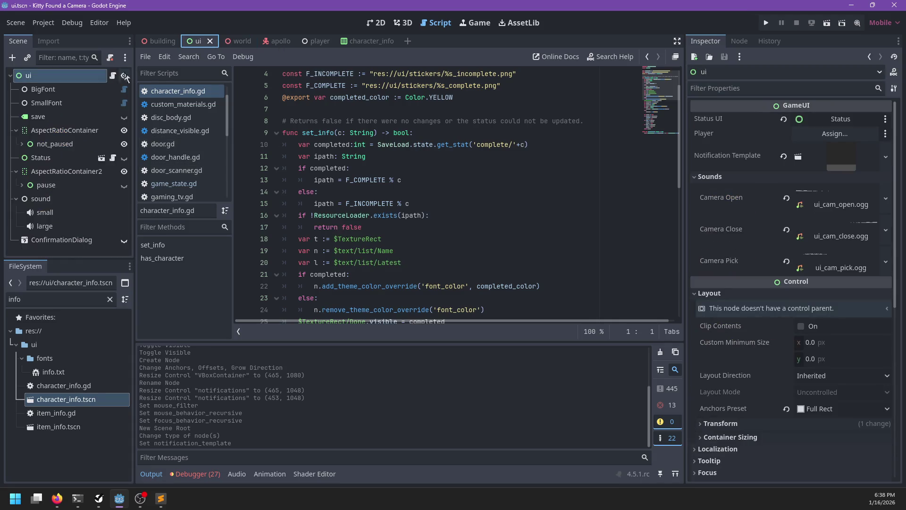
key(ctrl+f)
text(_)
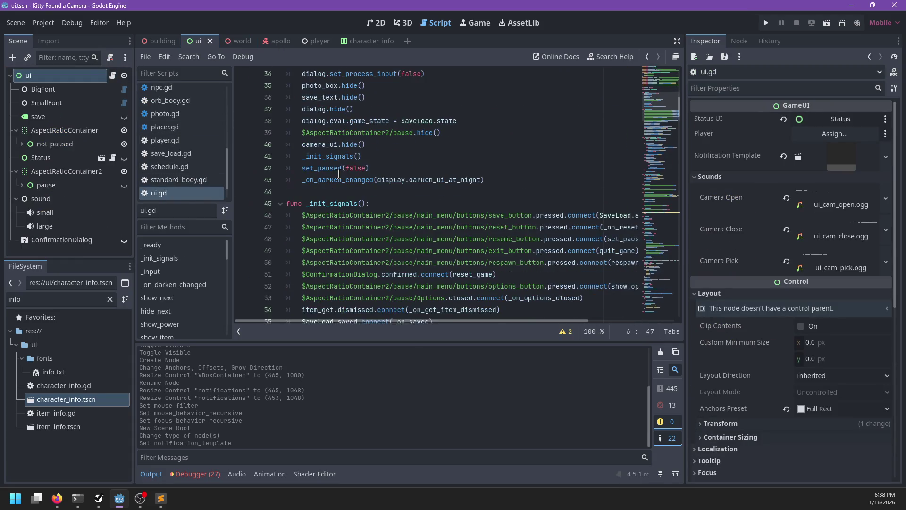
text(notify)
key(Escape)
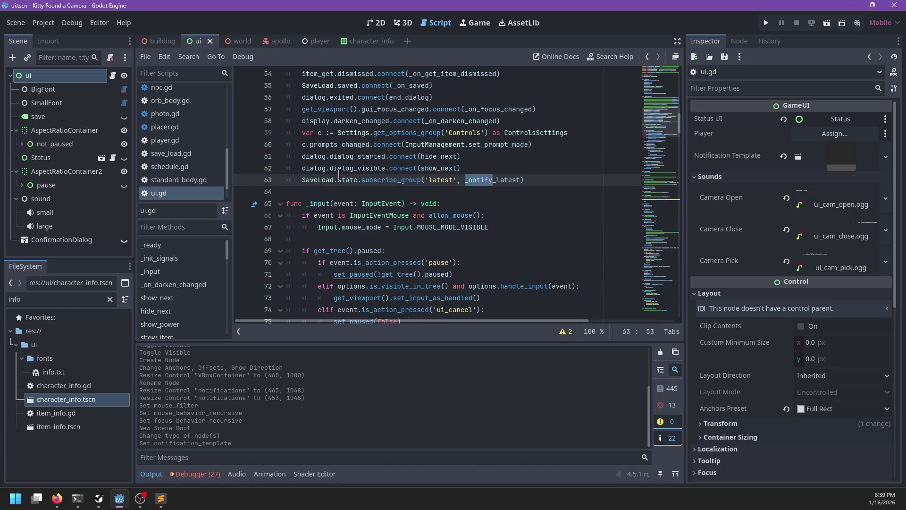
ctrl+click(502, 188)
click(432, 192)
text(_)
key(Down)
- Replace pass with 'var info := notification_template.instantiate()' in _notify_latest
key(BackSpace)
key(BackSpace)
key(BackSpace)
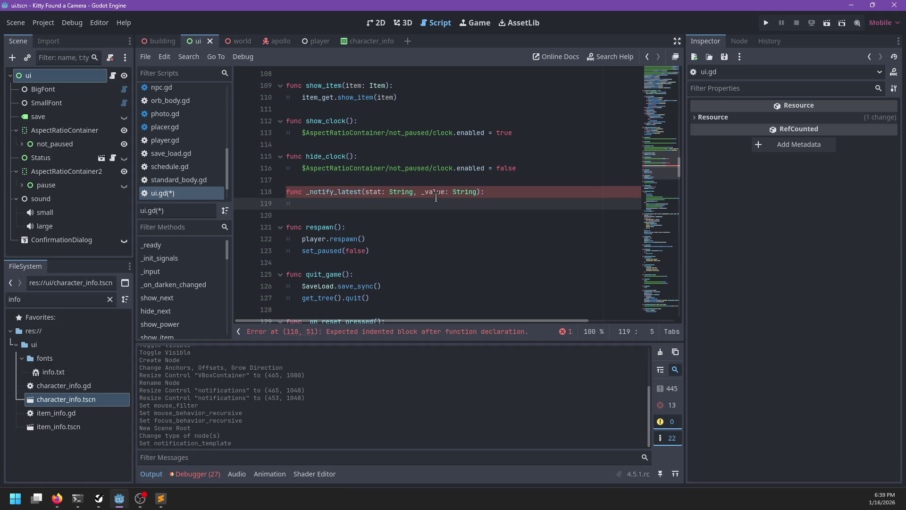
key(BackSpace)
key(BackSpace)
key(BackSpace)
text(var )
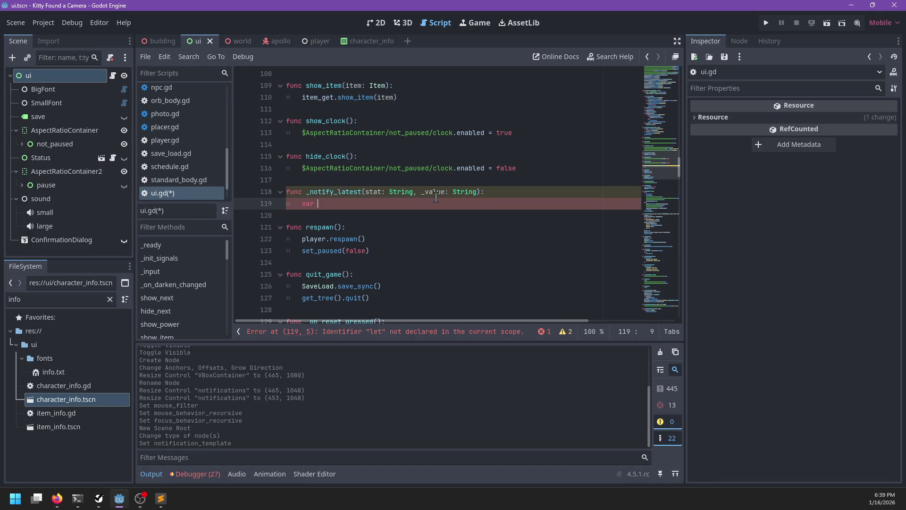
text(info := )
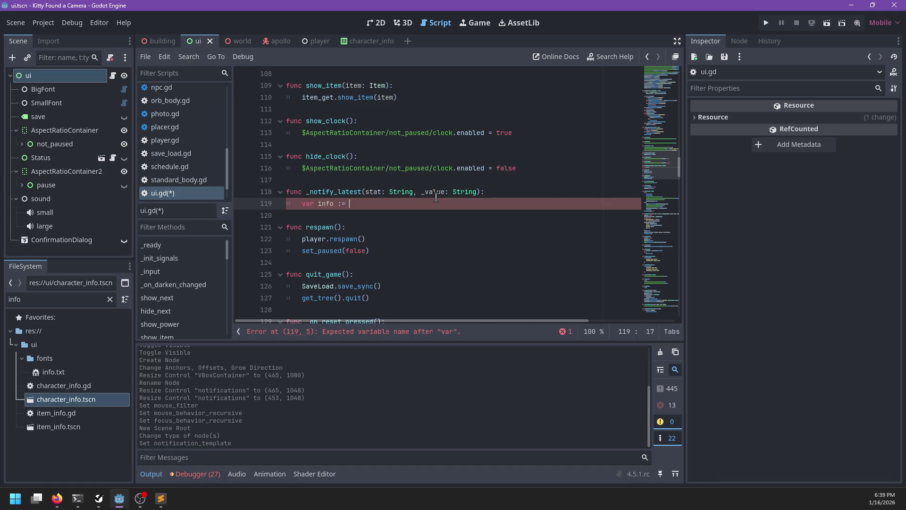
text(notif)
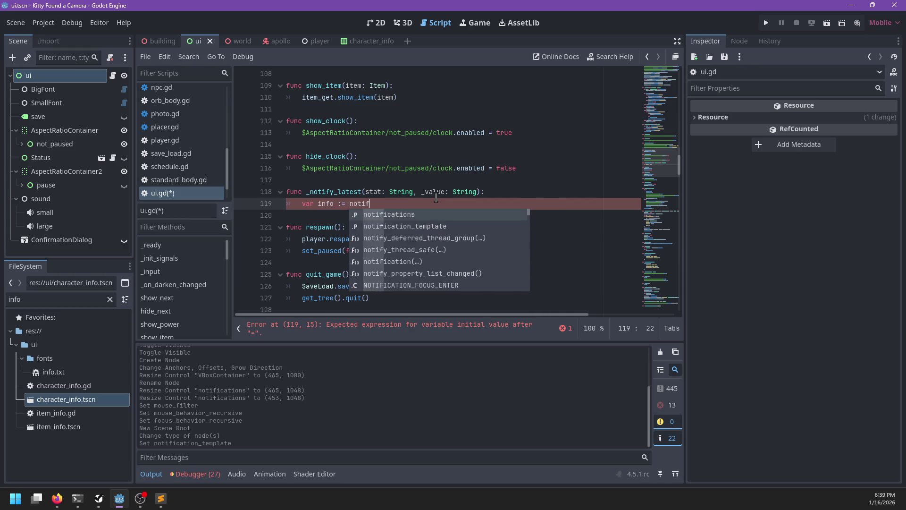
key(Return)
text(.ne)
key(BackSpace)
key(BackSpace)
text(inst)
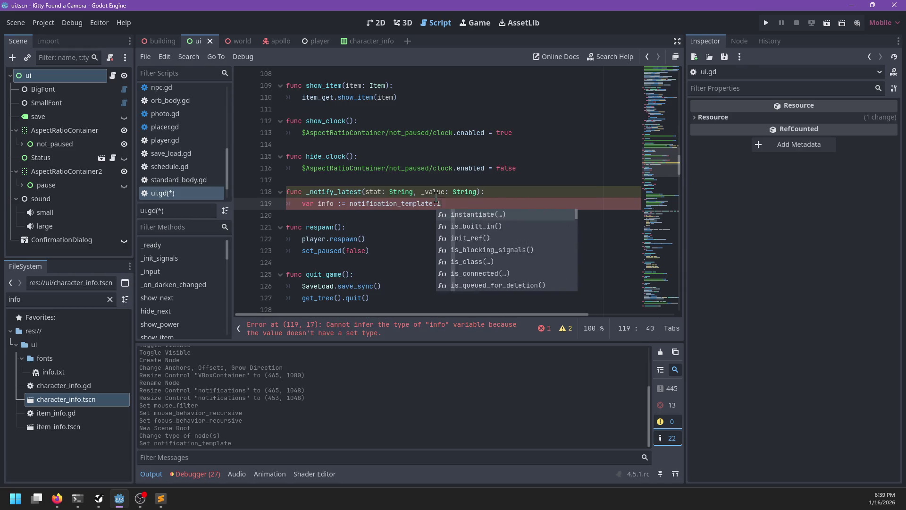
key(Return)
key(Return)
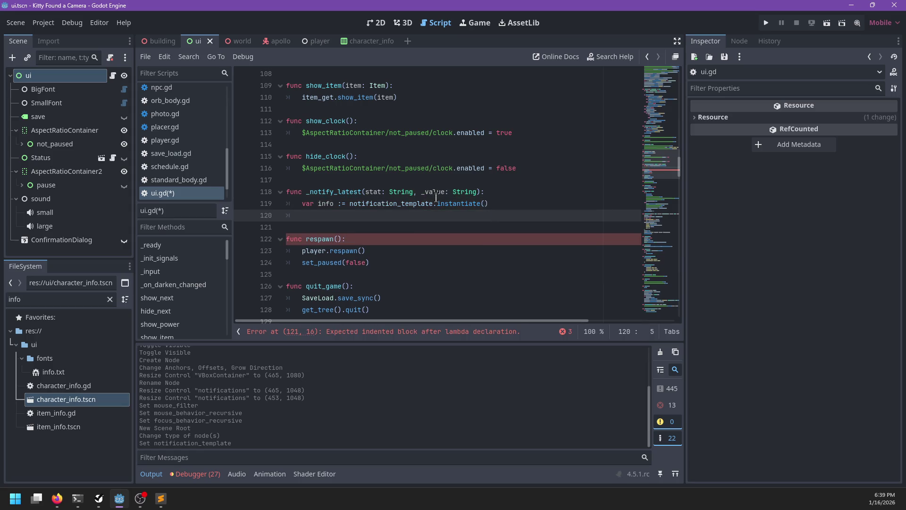
key(Up)
key(ctrl+Right)
key(ctrl+Right)
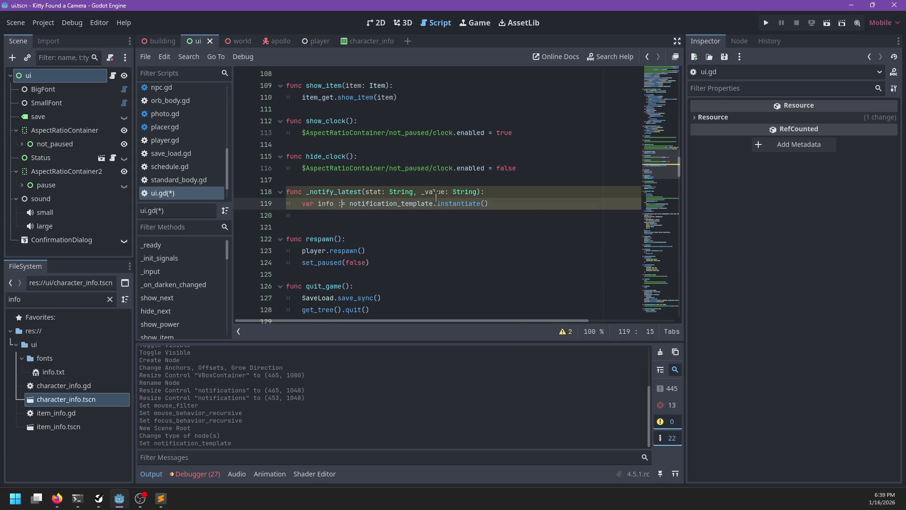
scroll(196, 162, up, 4)
scroll(195, 157, up, 2)
- Copy the CharacterStatusBar class name from character_info.gd and declare info with that type
click(189, 118)
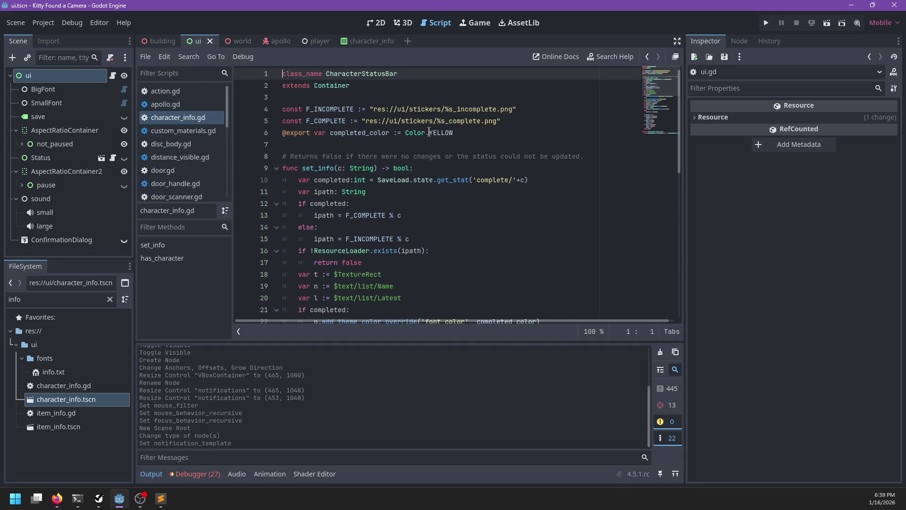
double_click(344, 73)
key(ctrl+c)
scroll(185, 129, down, 8)
click(178, 167)
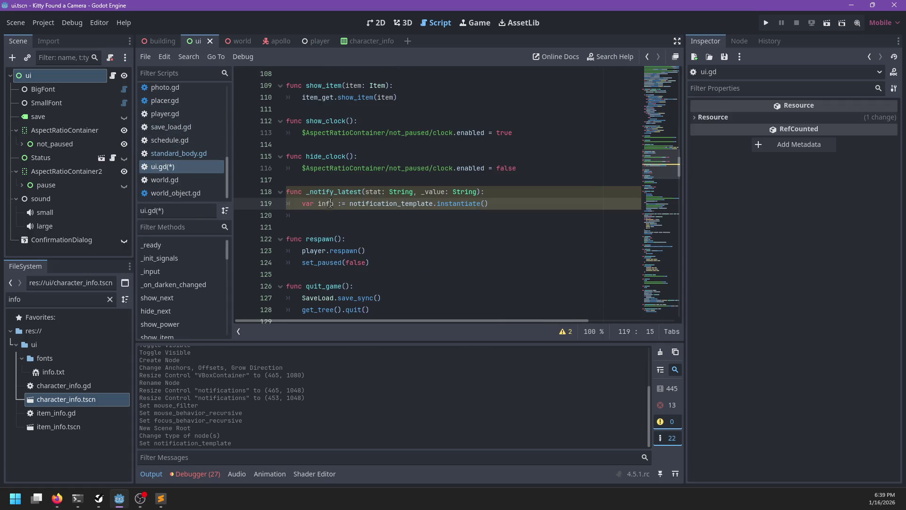
key(ctrl+v)
key(ctrl+Left)
key(ctrl+Left)
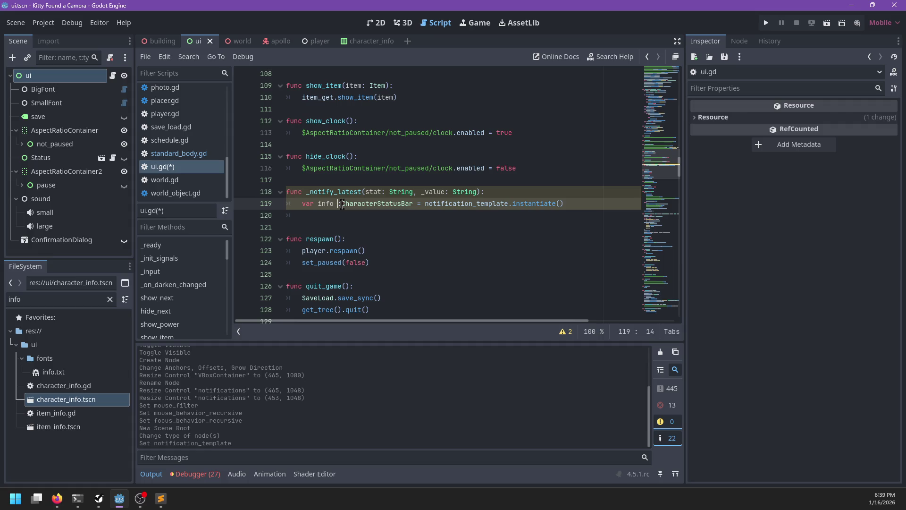
key(BackSpace)
key(Down)
- Add notifications.add_child(info) and info.set_info(stat.split('/')[1]), save, and run the game
text(info.set_info()
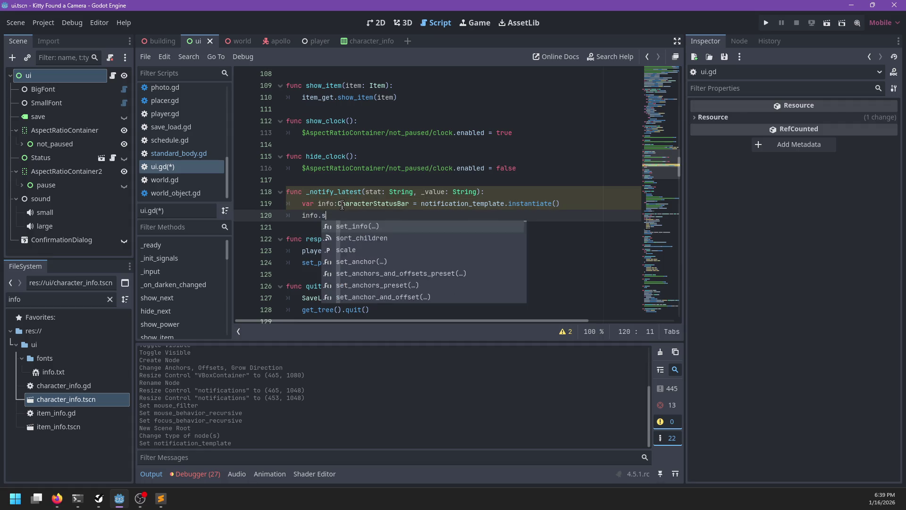
text(stat.split()
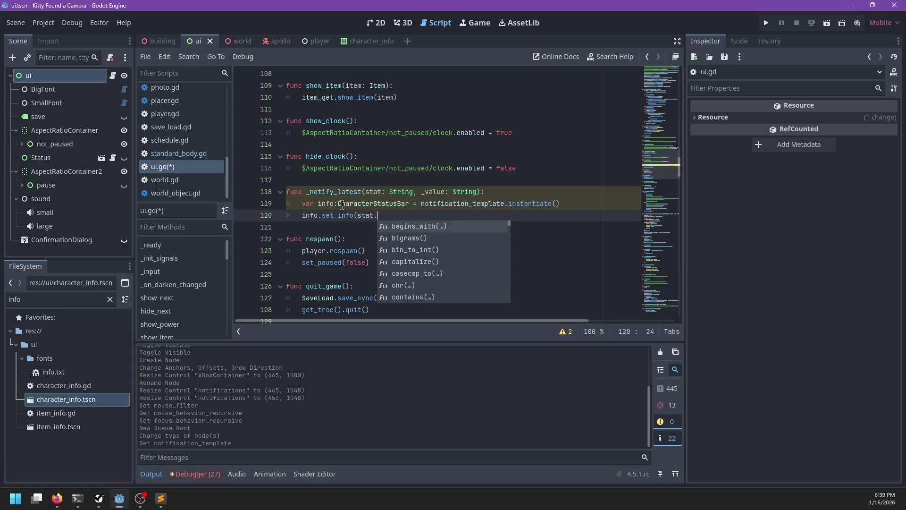
text())
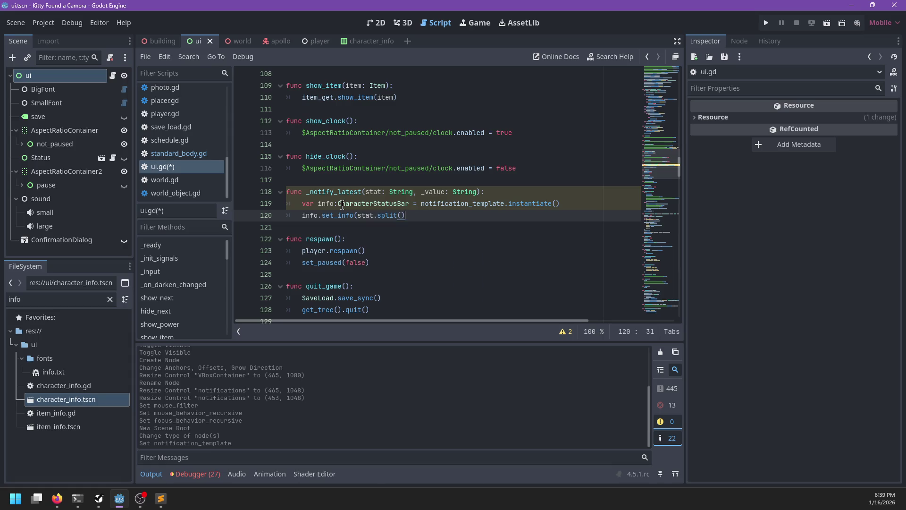
text('\)
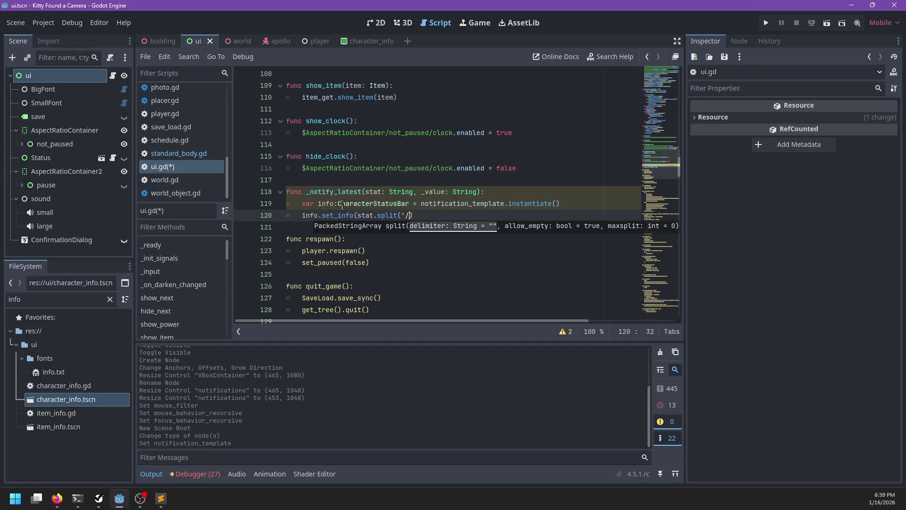
text(')
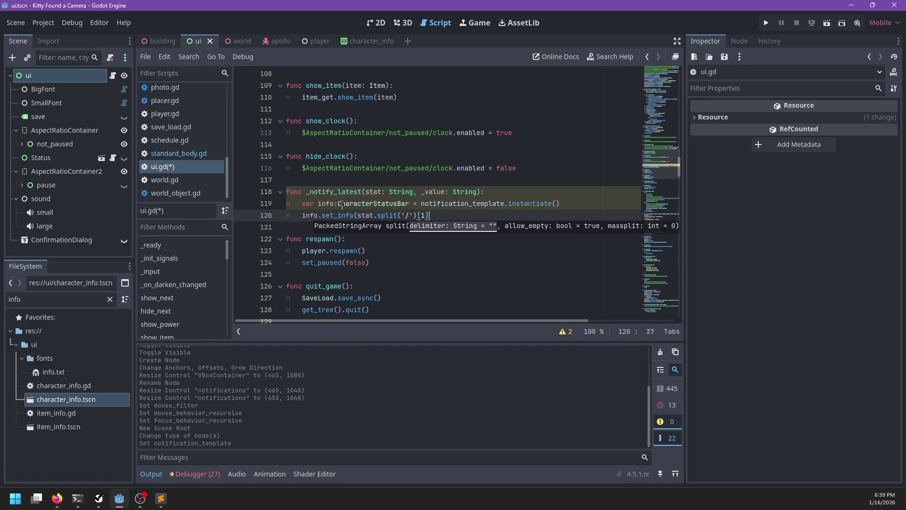
text())
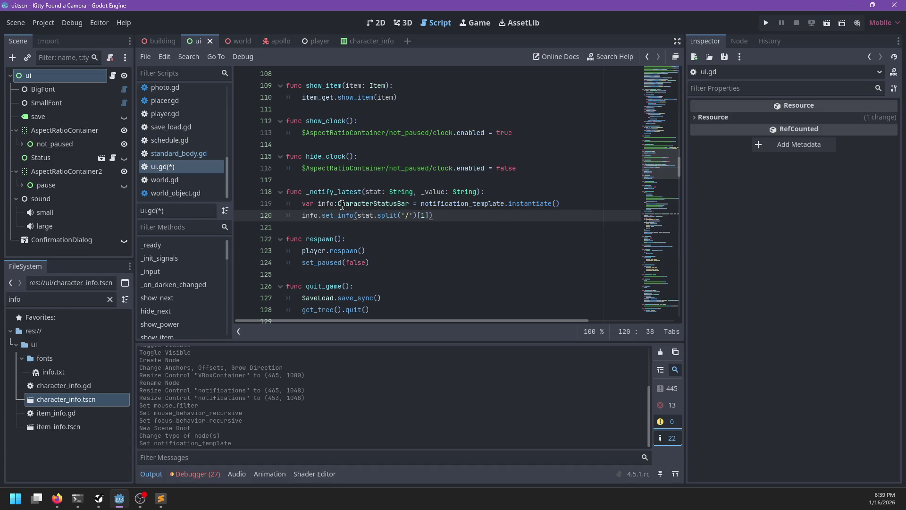
key(ctrl+shift+Return)
key(BackSpace)
text(notifications.)
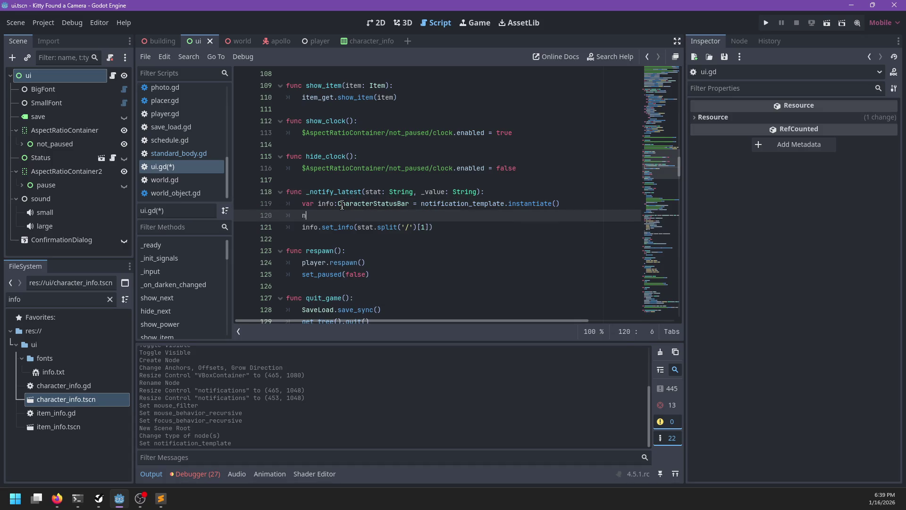
text(add_)
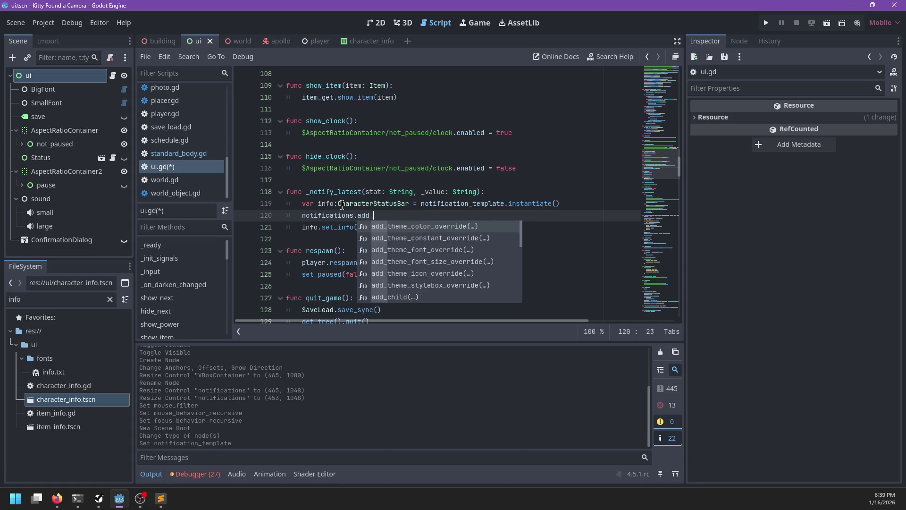
key(Return)
text(info))
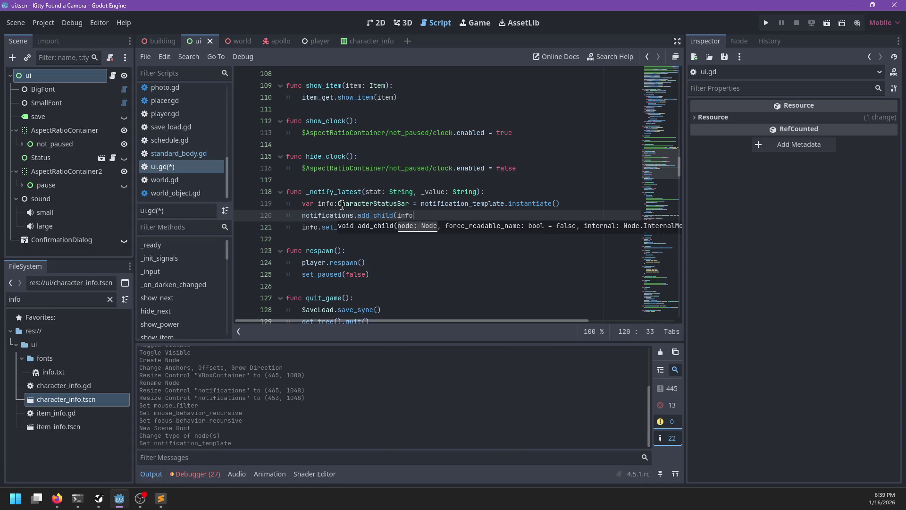
key(ctrl+s)
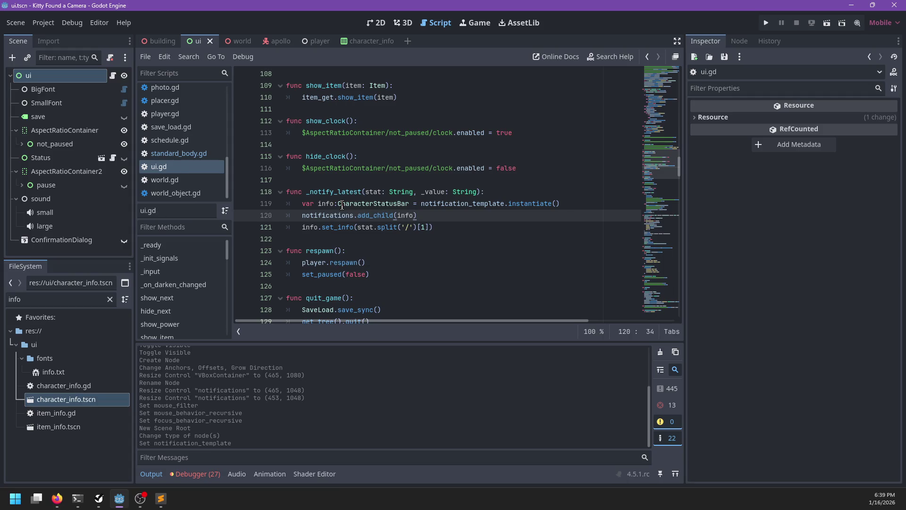
key(F5)
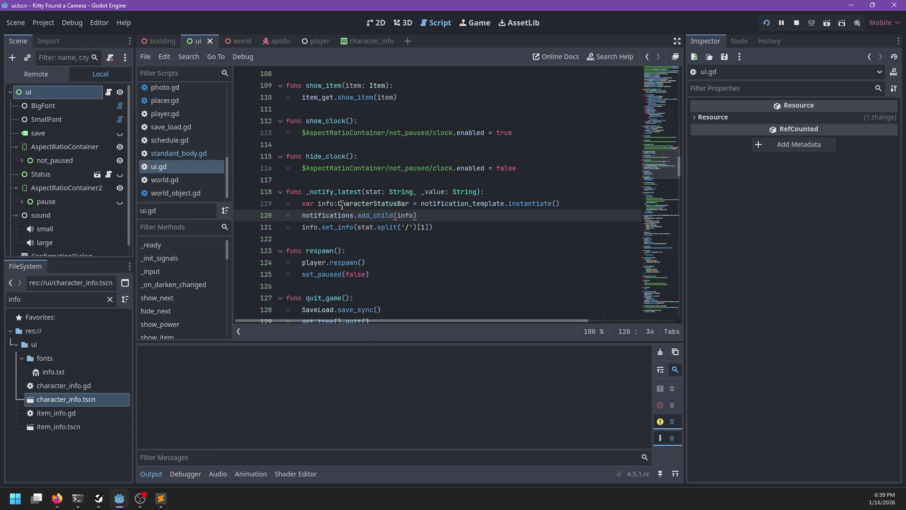
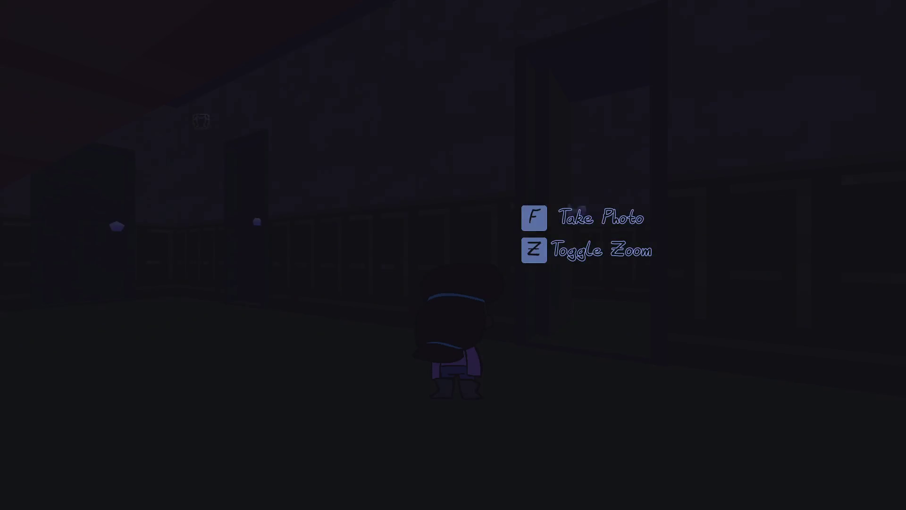
- Start a New Game from the pause menu, confirm the reset, and skip the intro dialogue
key(Escape)
key(Down)
key(Down)
key(Down)
key(Return)
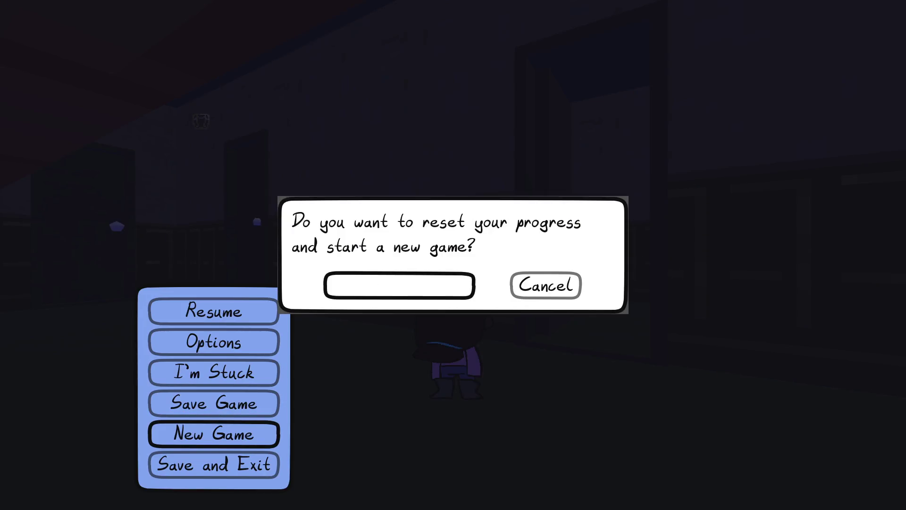
key(Return)
key(Return)
key(Return)
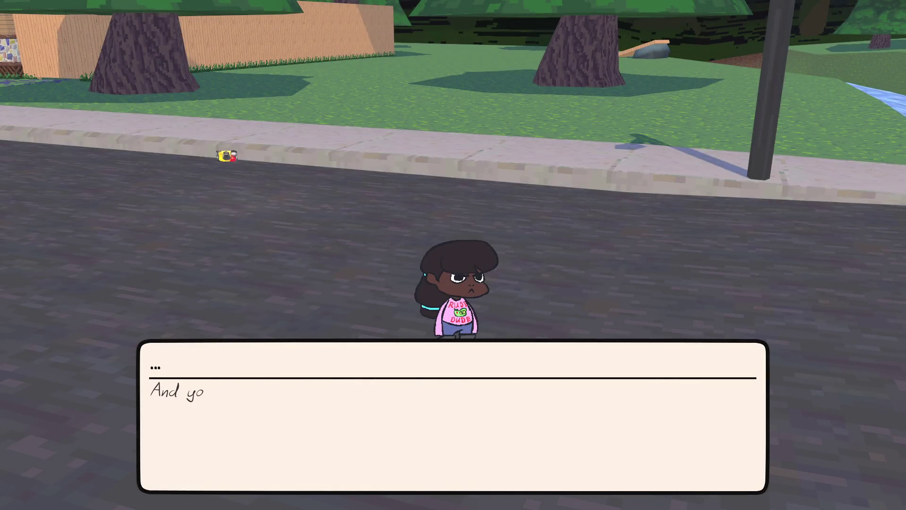
key(Return)
key(Return)
key(Return)
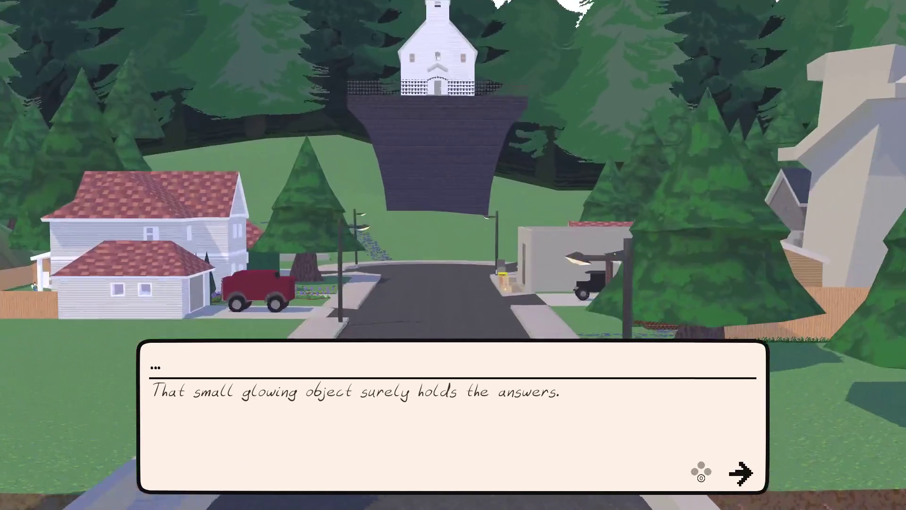
key(Return)
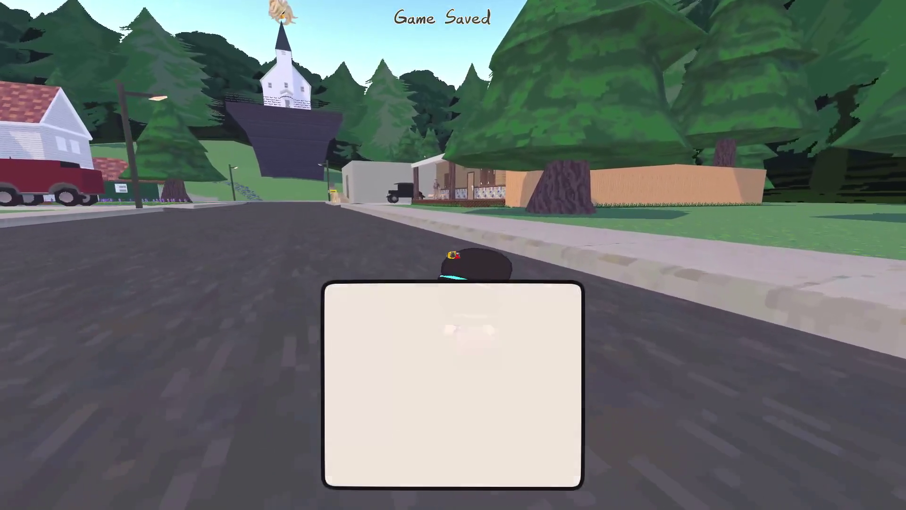
- Walk to the old man on the porch and talk until the 'latest/old_man' key error breaks
key(w)
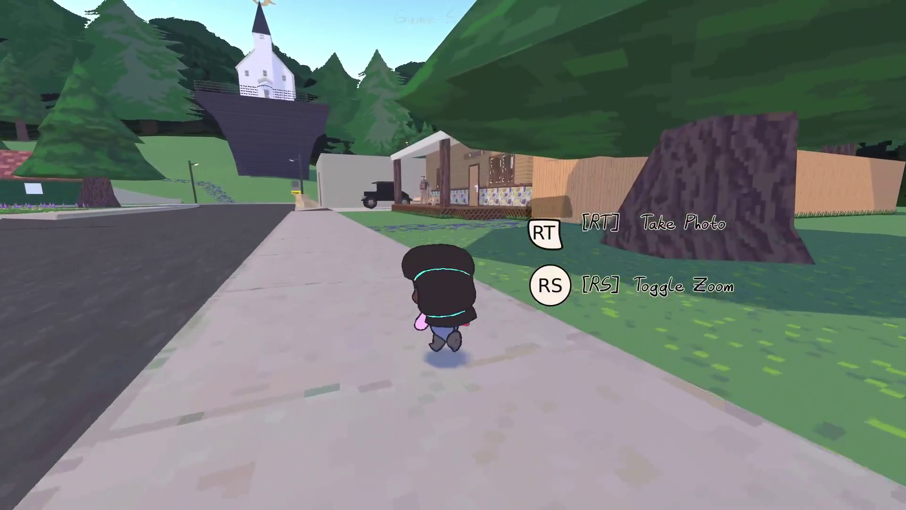
key(w)
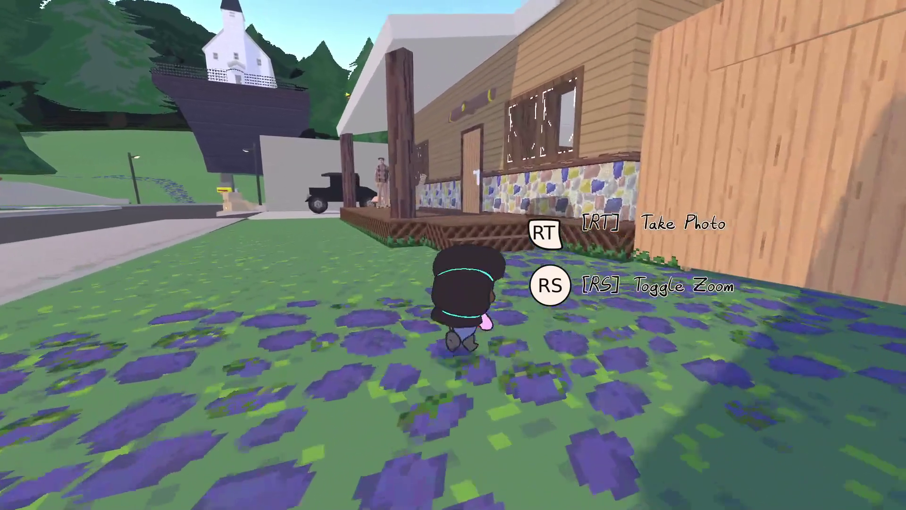
key(w)
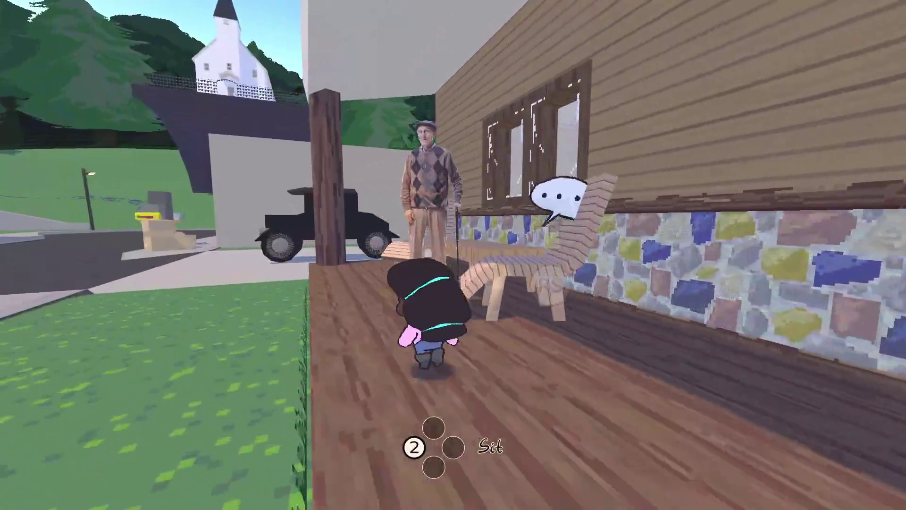
key(w)
key(e)
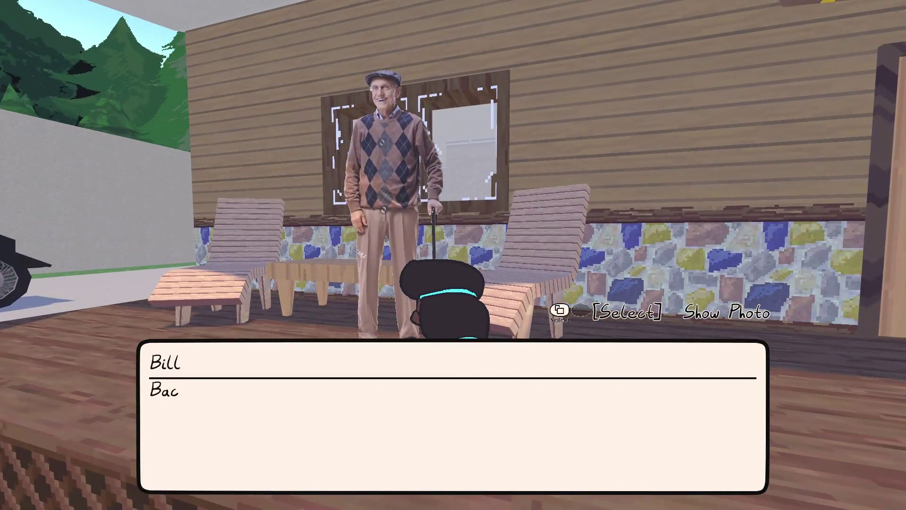
key(e)
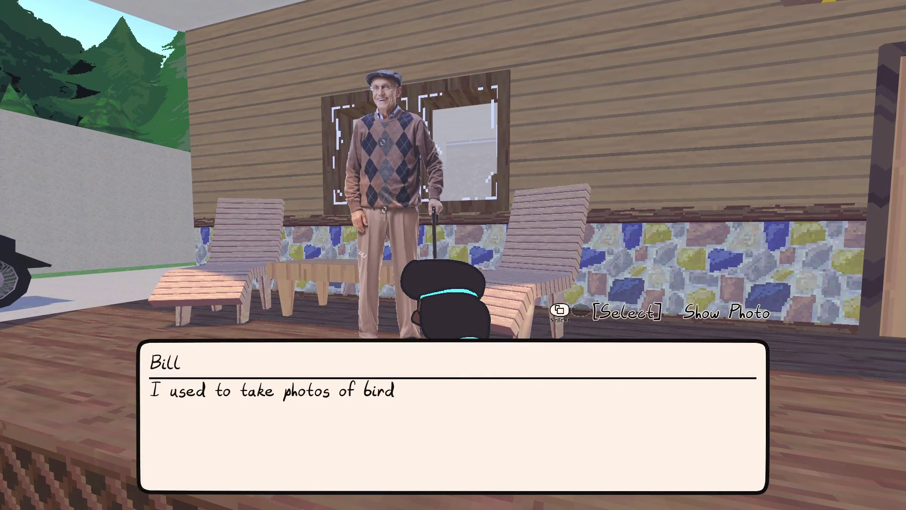
key(e)
key(e)
key(e)
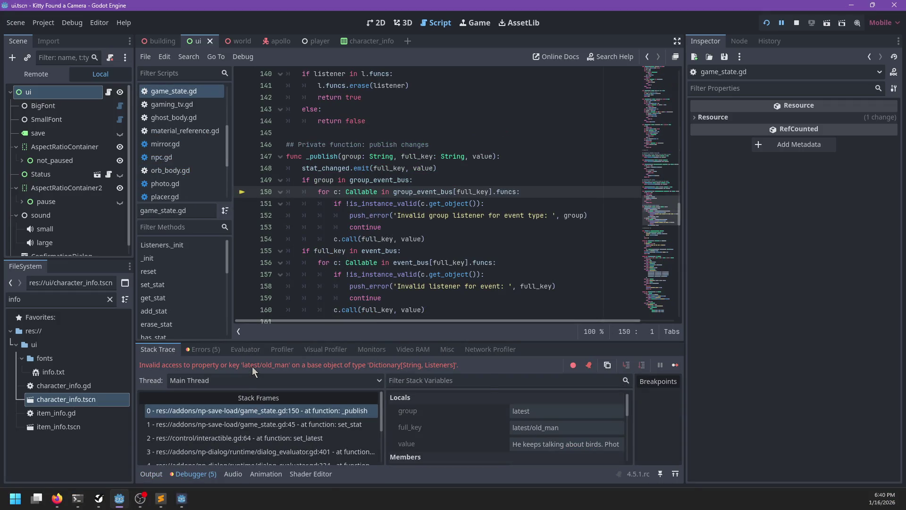
- Replace full_key with group in line 150's group_event_bus lookup, then stop and relaunch the game
double_click(473, 189)
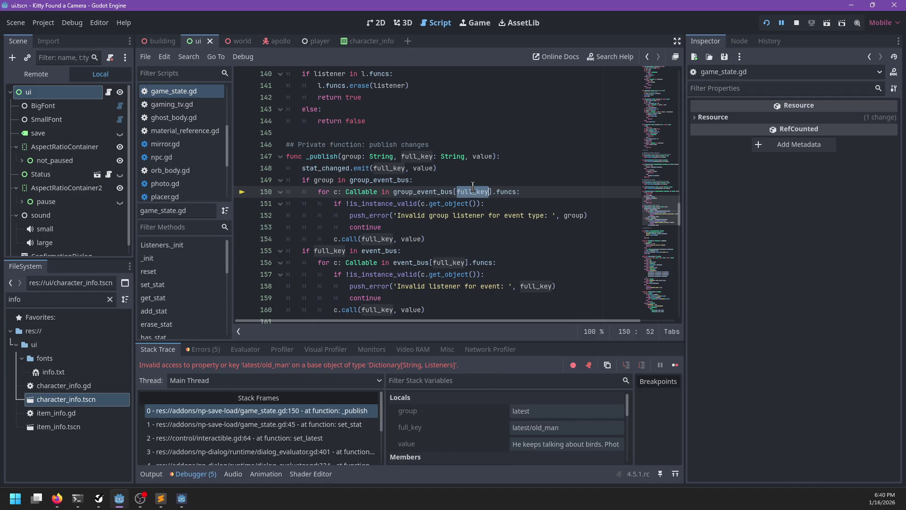
text(group)
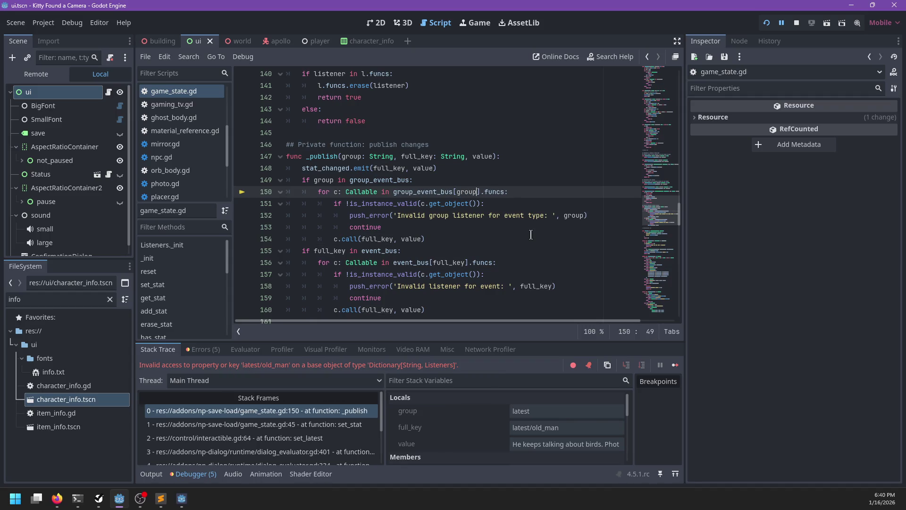
key(F8)
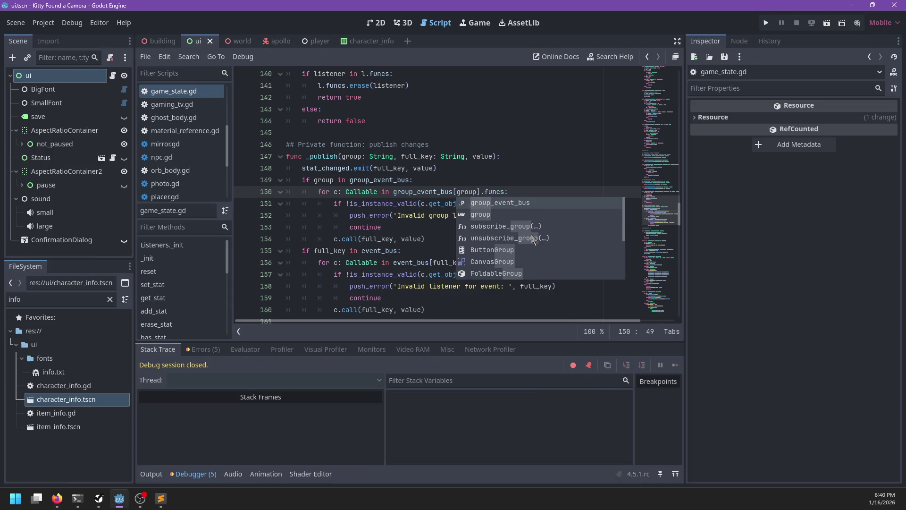
key(F5)
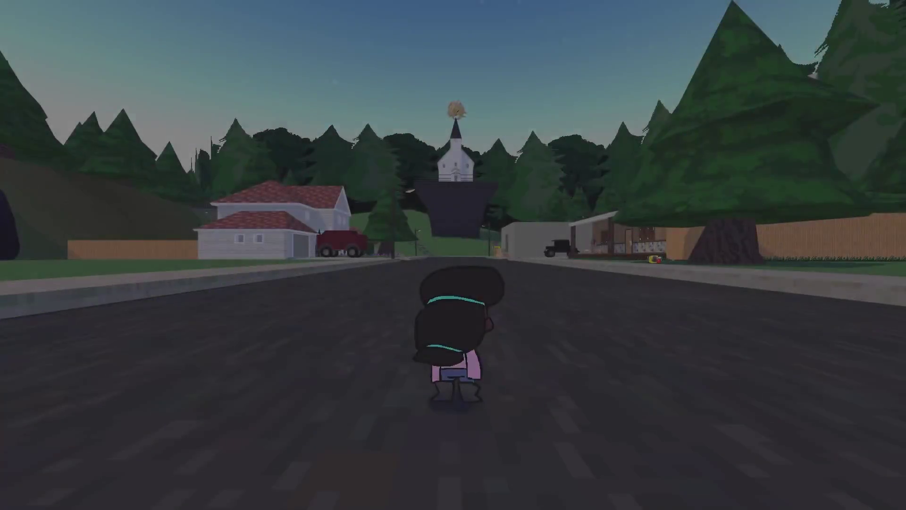
- Pick up the camera and walk across the lawn and porch to the old man
key(w)
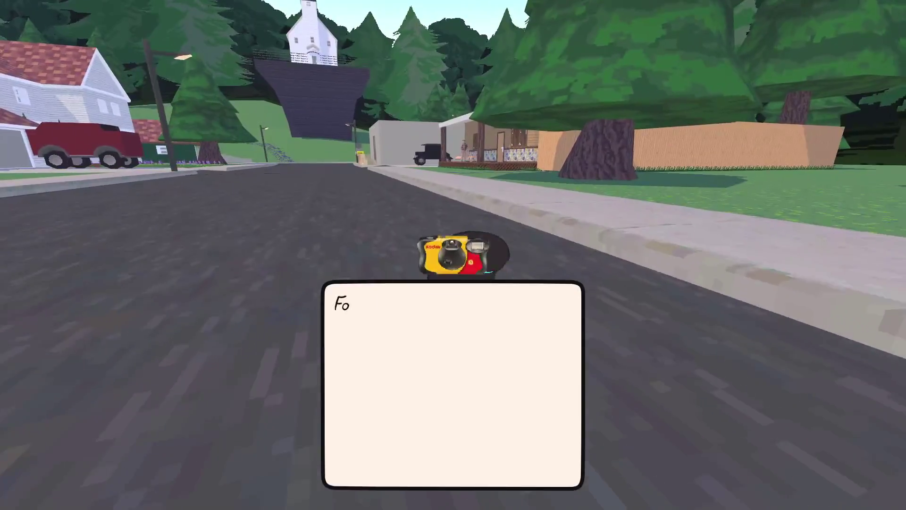
key(w)
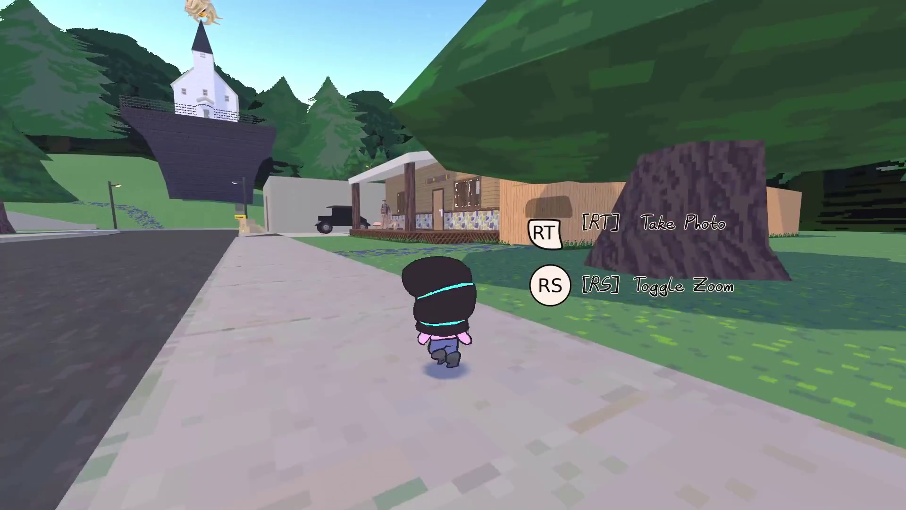
key(w)
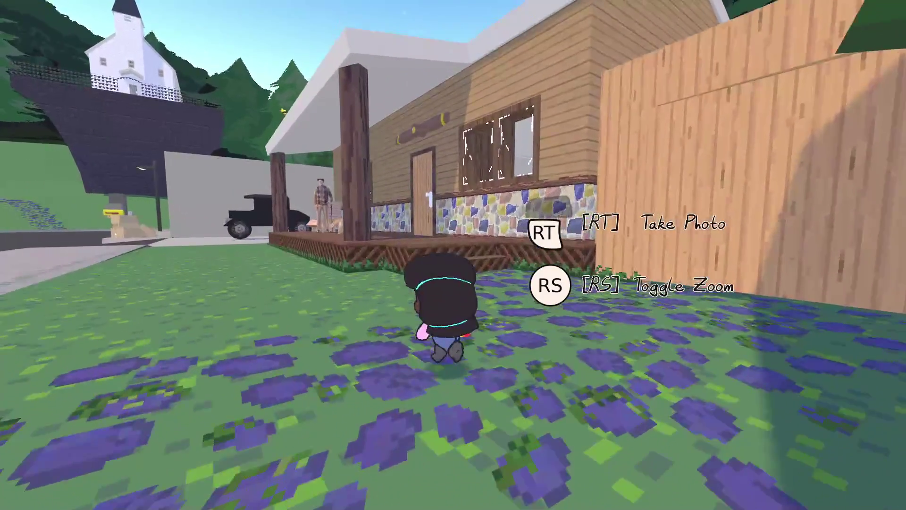
key(w)
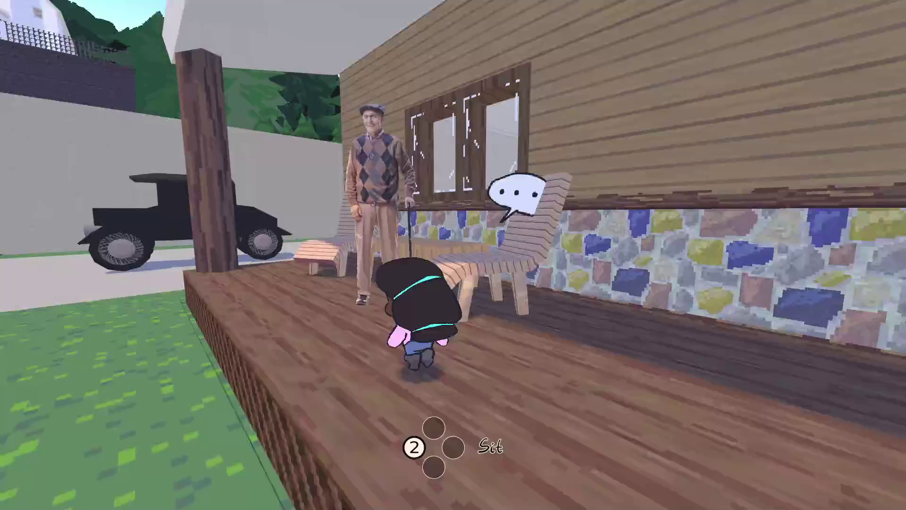
- Talk through the old man's whole conversation error-free, then pause and return to the editor
key(e)
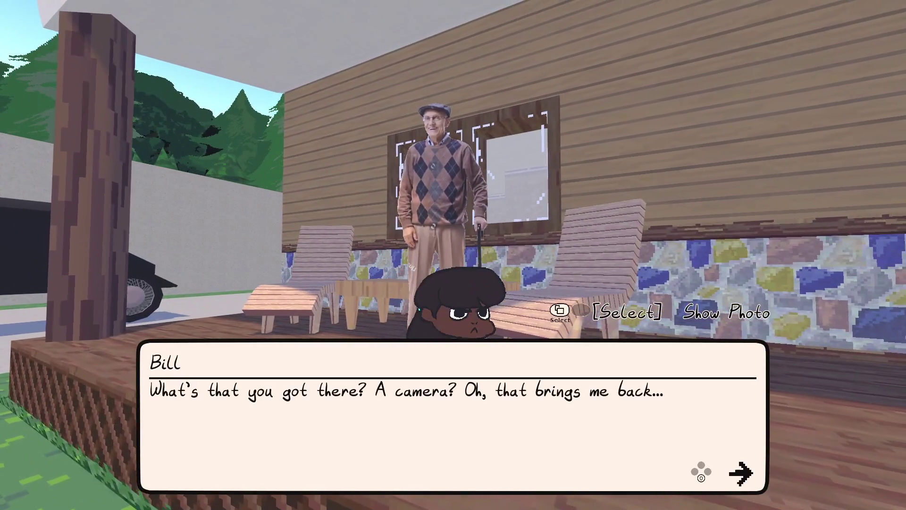
key(e)
key(e)
key(e)
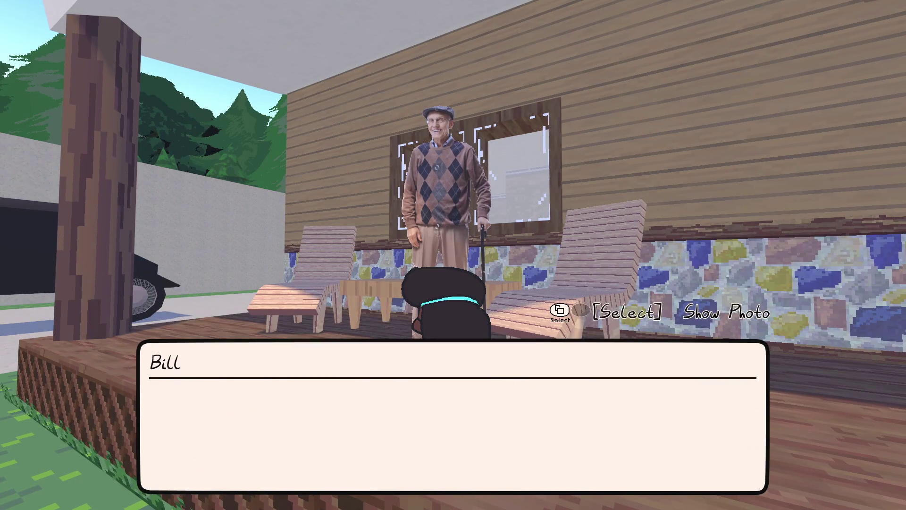
key(e)
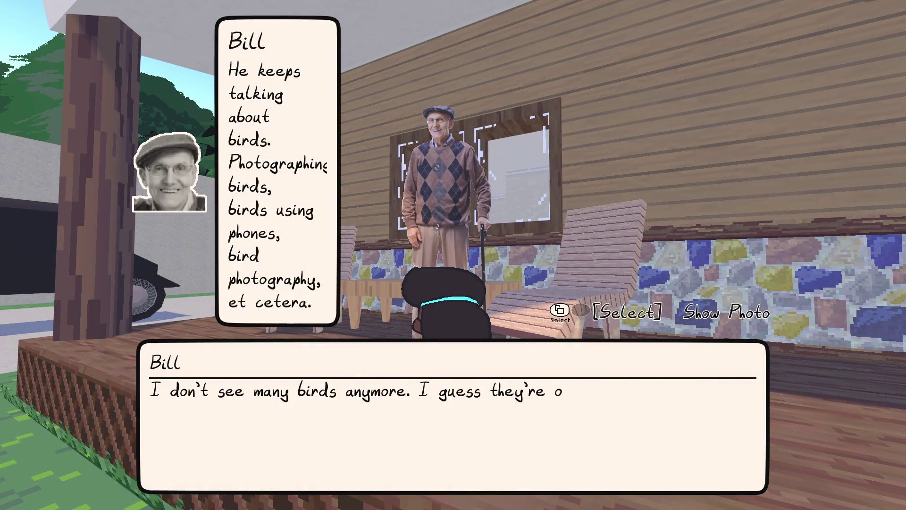
key(e)
key(s)
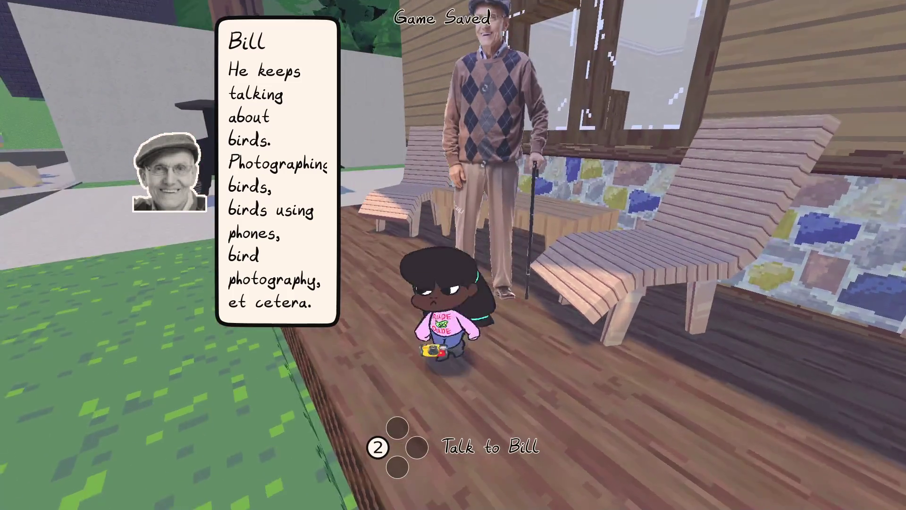
key(Escape)
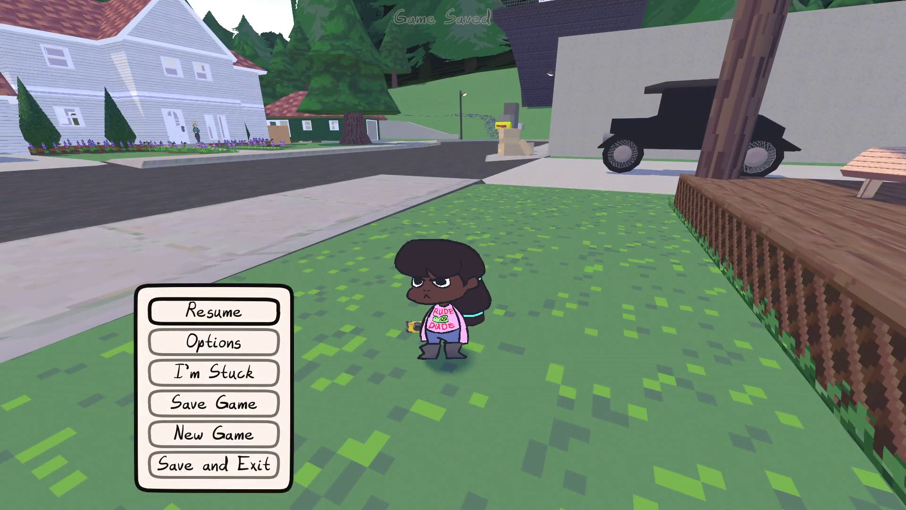
key(alt+Tab)
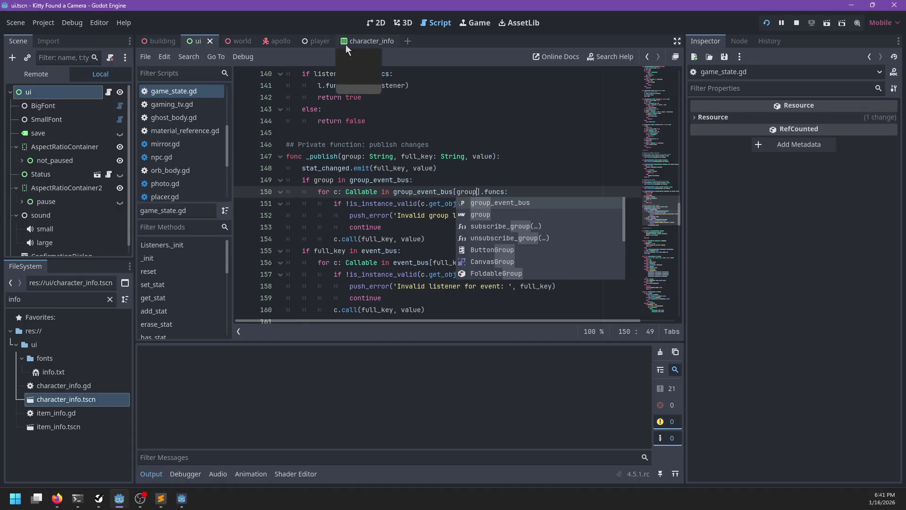
- Save a copy of the scene as notification.tscn in the ui folder
click(372, 42)
double_click(472, 255)
click(368, 389)
key(shift+Home)
text(not)
key(Return)
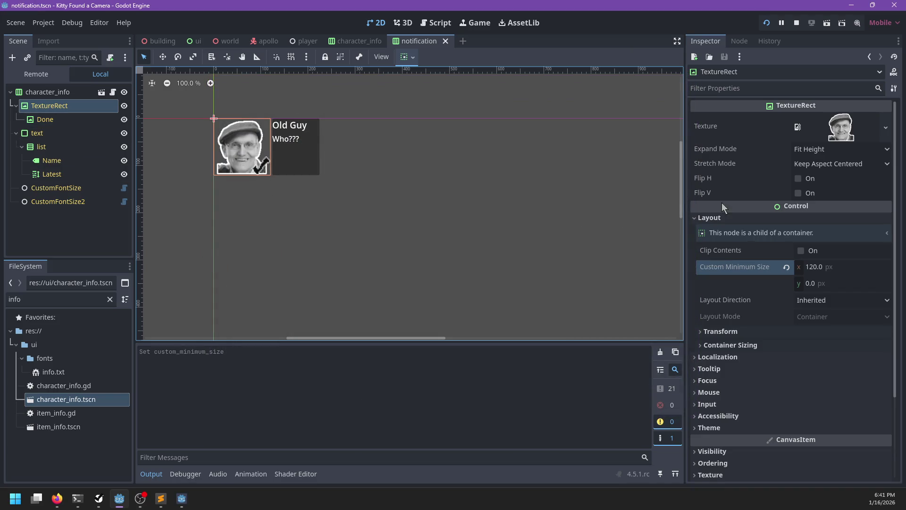
- Set CustomFontSize relative size to 0.8 and CustomFontSize2 to 0.75, then save
click(95, 188)
click(851, 119)
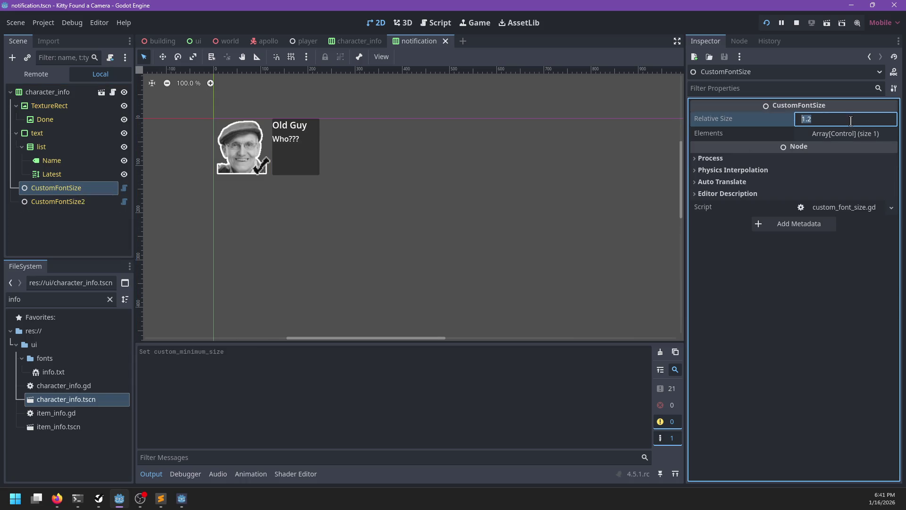
text(1)
key(Return)
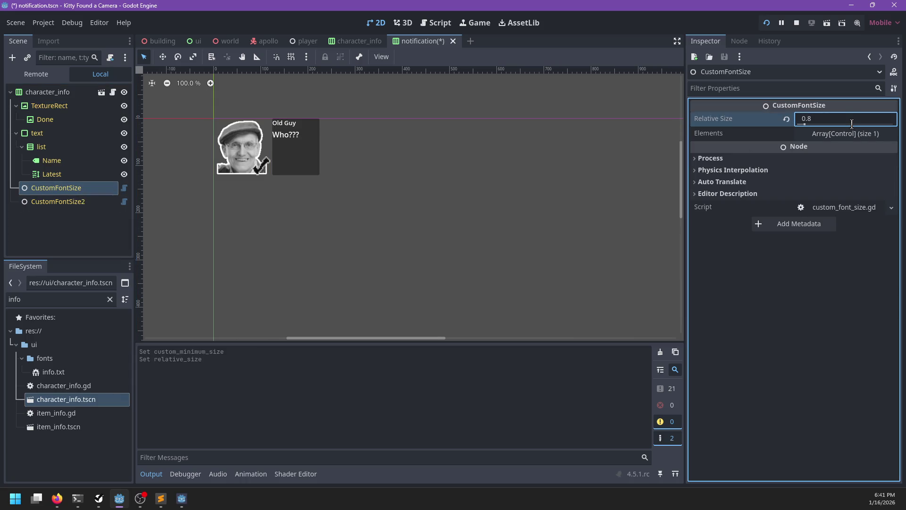
click(70, 202)
click(837, 123)
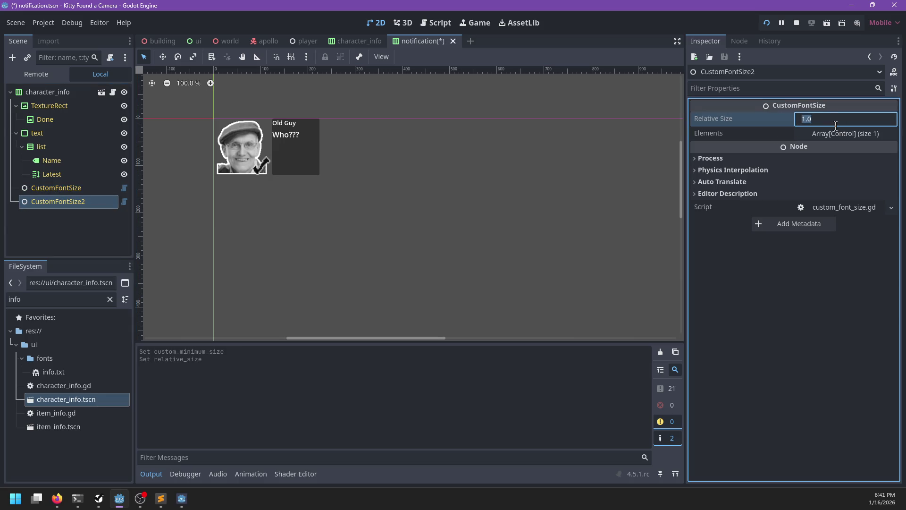
key(Return)
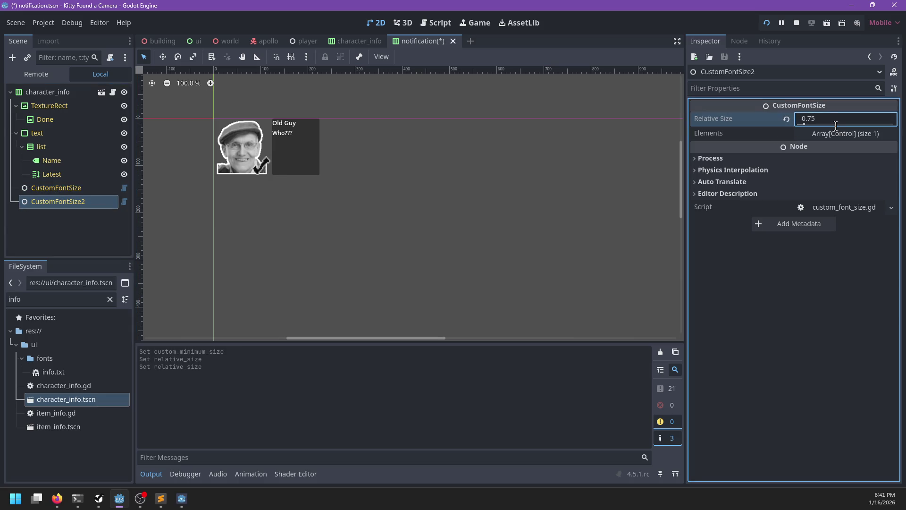
click(56, 187)
key(ctrl+s)
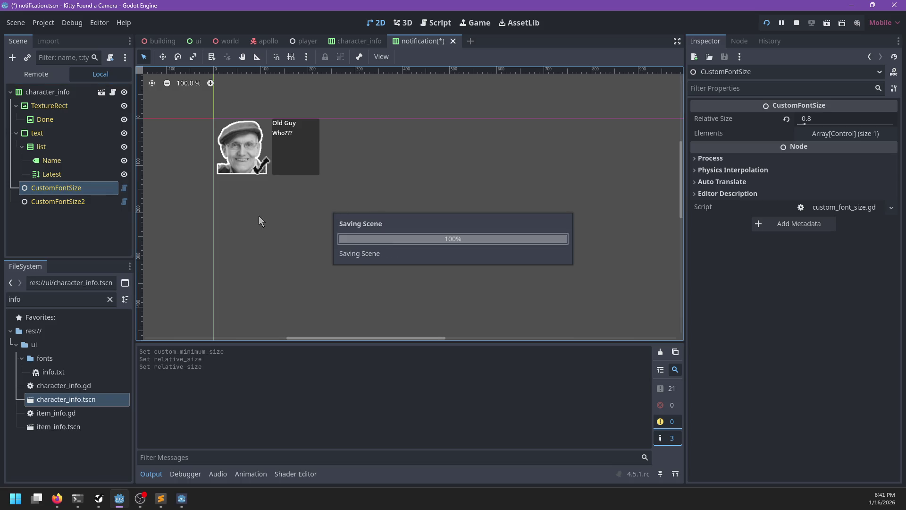
- Collapse the text node, select the root, and switch to the character_info scene
click(17, 133)
click(51, 137)
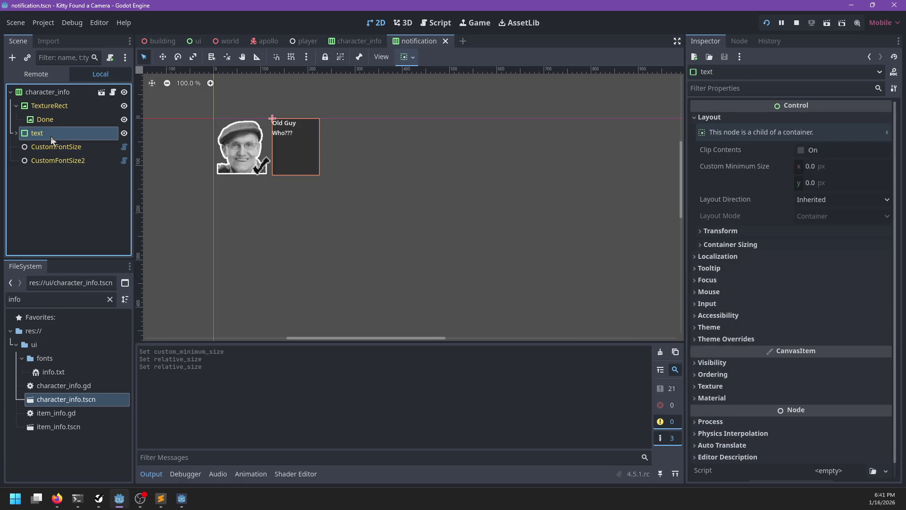
click(61, 93)
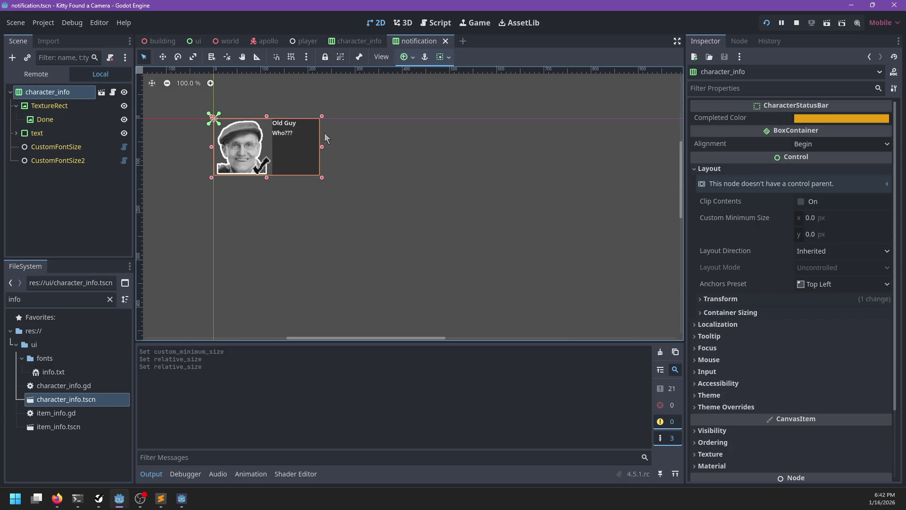
click(355, 42)
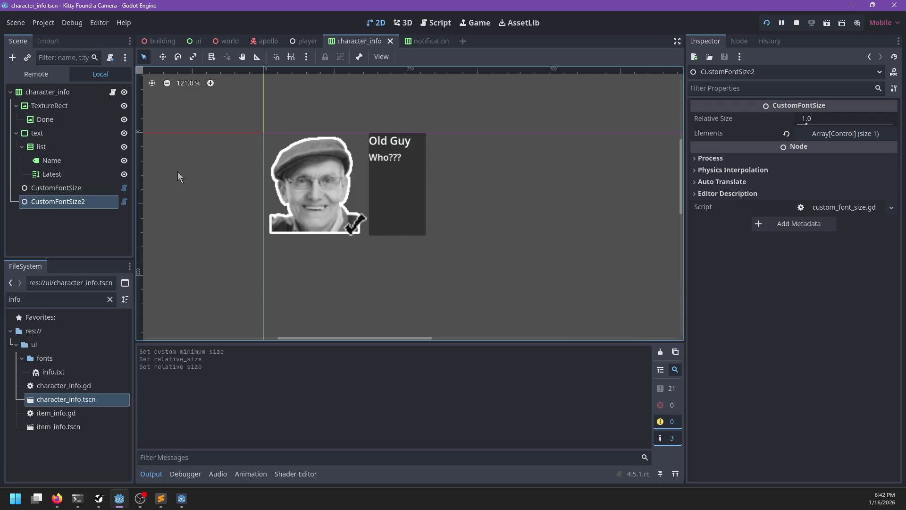
- In the ui scene, move the notifications box directly under not_paused
click(195, 42)
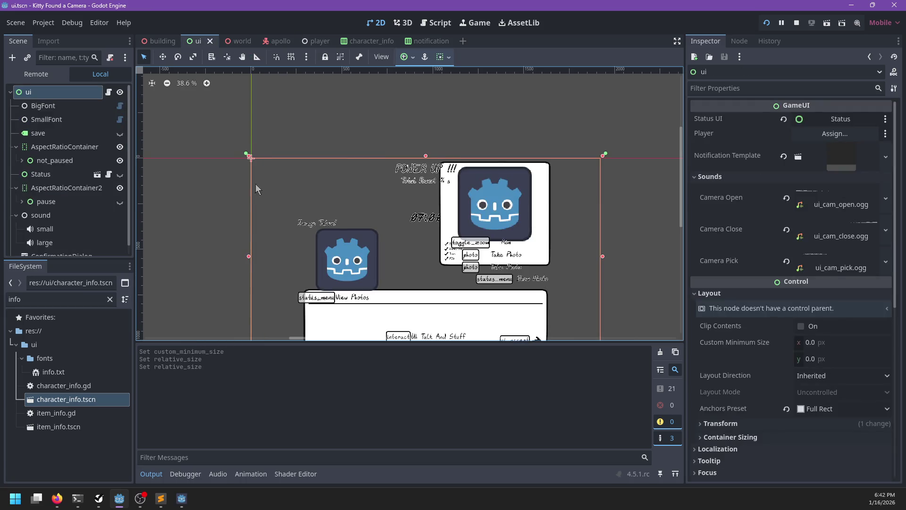
scroll(255, 185, down, 2)
scroll(71, 169, down, 1)
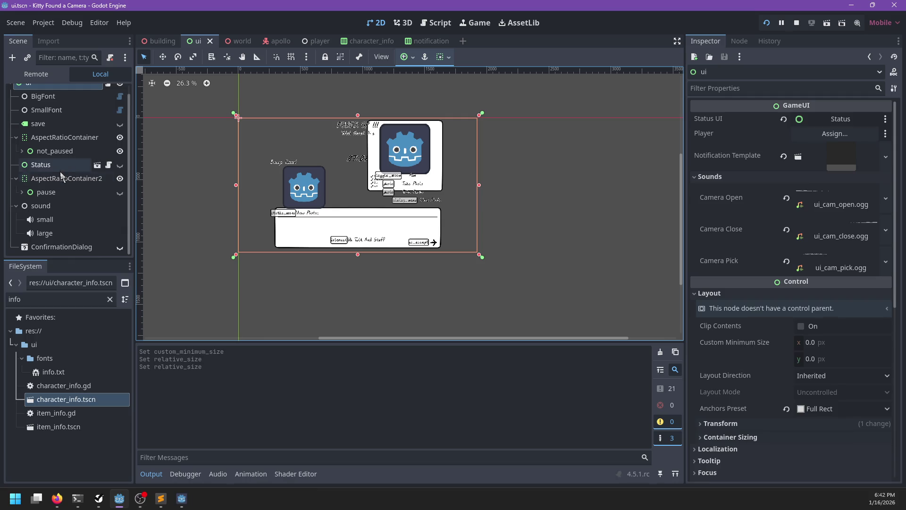
scroll(62, 175, up, 1)
scroll(200, 152, up, 1)
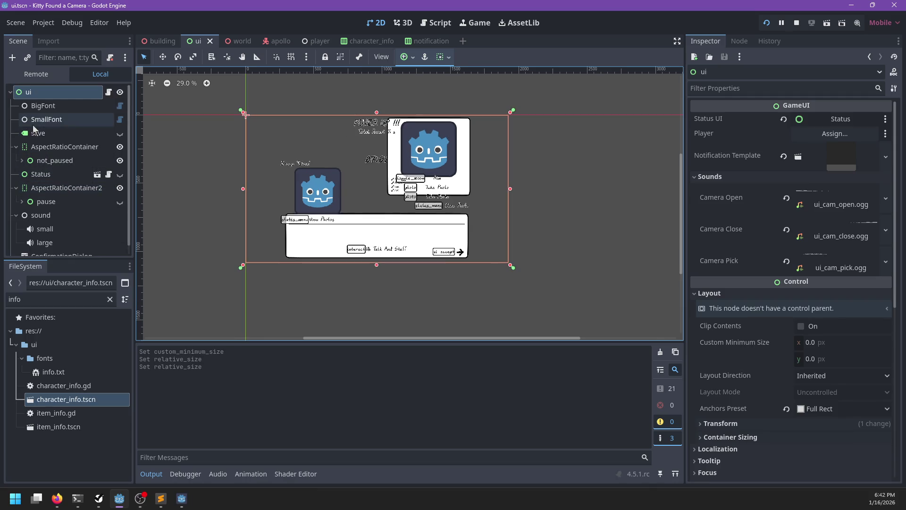
click(33, 162)
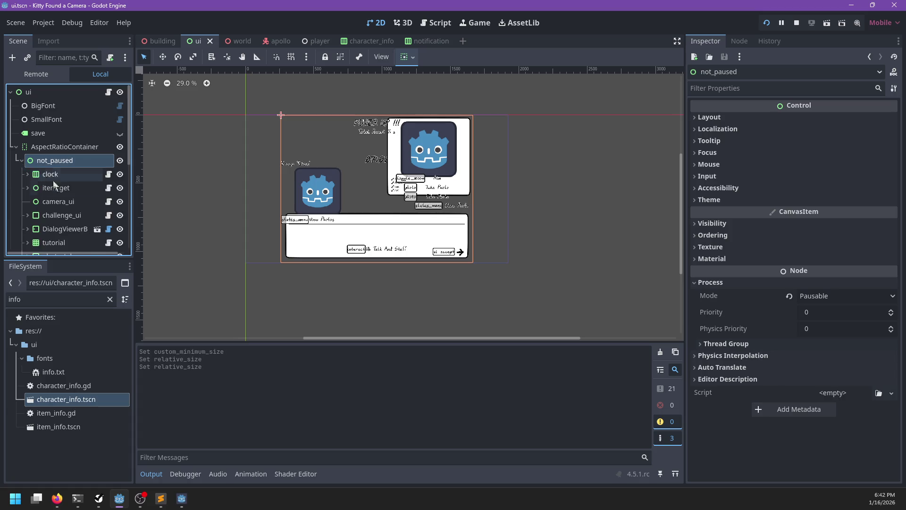
scroll(54, 183, down, 4)
click(66, 223)
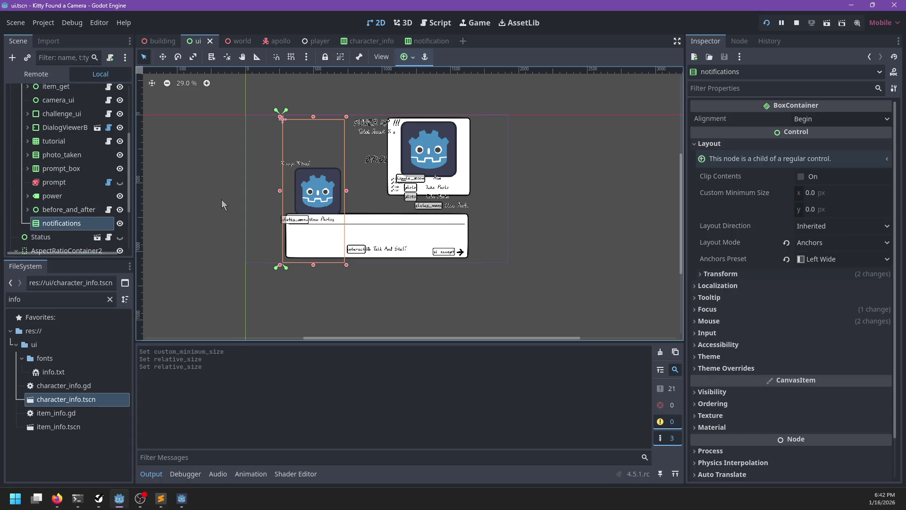
mouse_move(66, 223)
mouse_down()
mouse_move(80, 229)
mouse_move(71, 142)
mouse_move(71, 154)
mouse_up()
scroll(358, 189, up, 1)
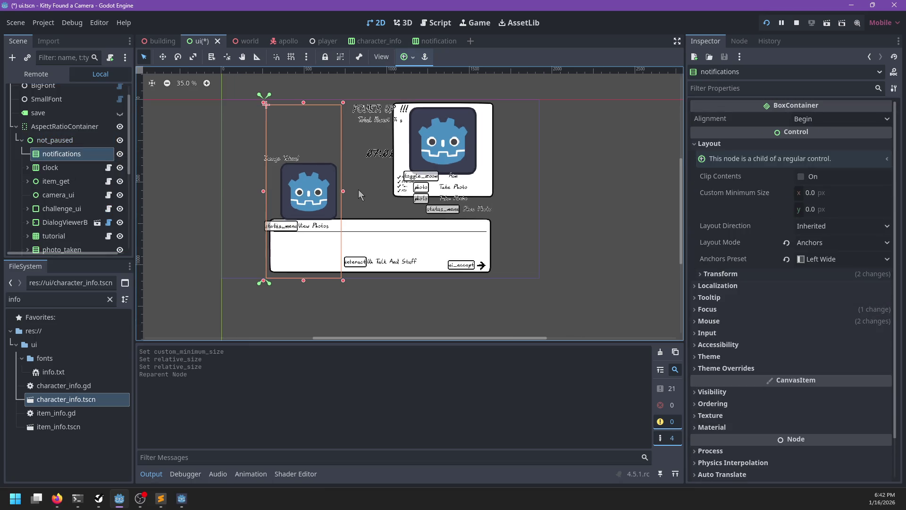
- Widen the notifications box slightly, shift its anchor, and save the ui scene
mouse_move(343, 191)
mouse_down()
mouse_move(394, 192)
mouse_move(358, 192)
mouse_up()
drag(264, 97, 360, 101)
key(ctrl+s)
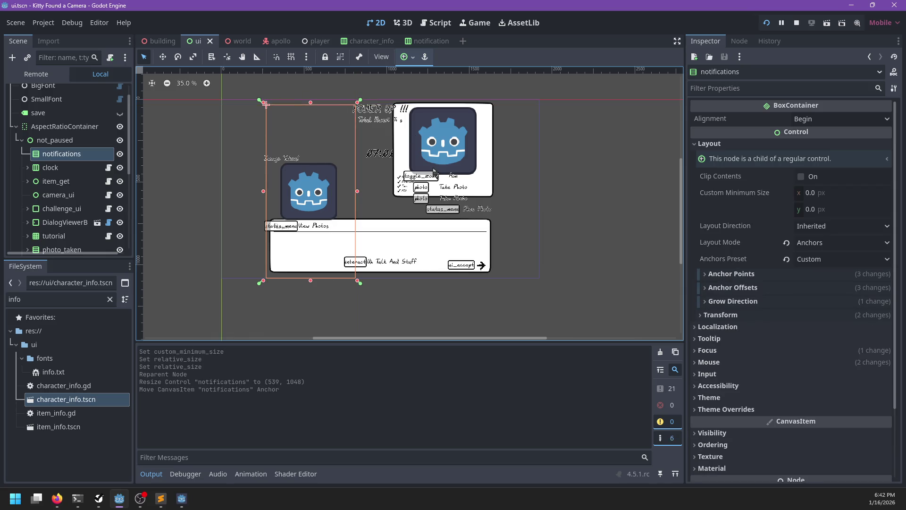
- Add a ScrollContainer under not_paused and name it notifications
right_click(71, 154)
click(131, 272)
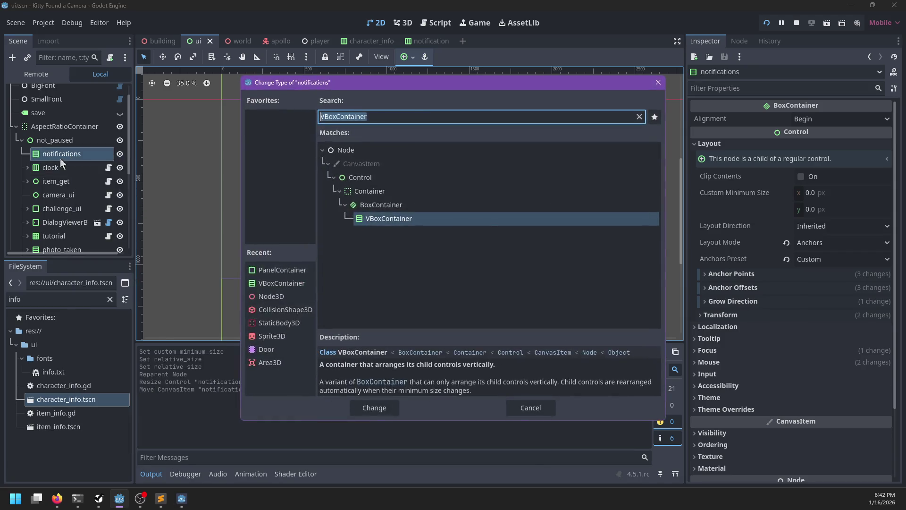
key(Escape)
click(67, 141)
key(ctrl+a)
text(Scroll)
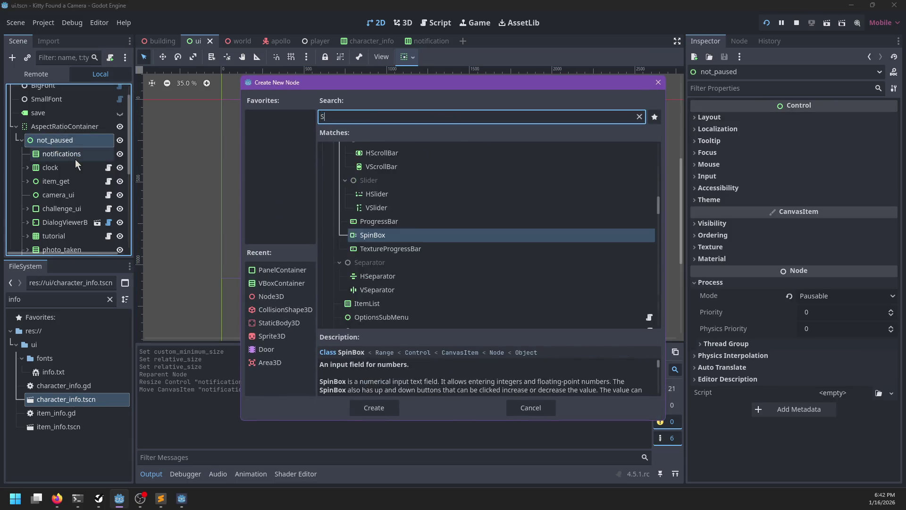
key(Down)
key(Down)
key(Down)
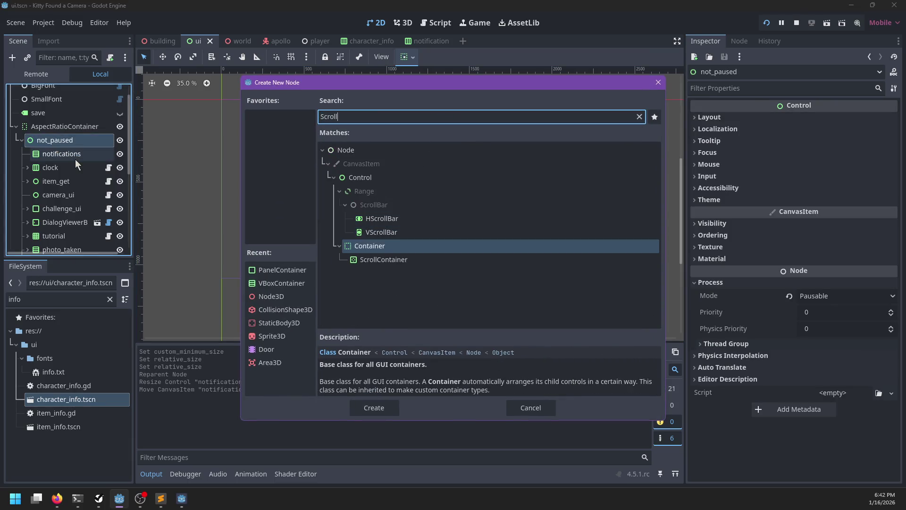
key(Return)
drag(72, 244, 78, 171)
double_click(85, 174)
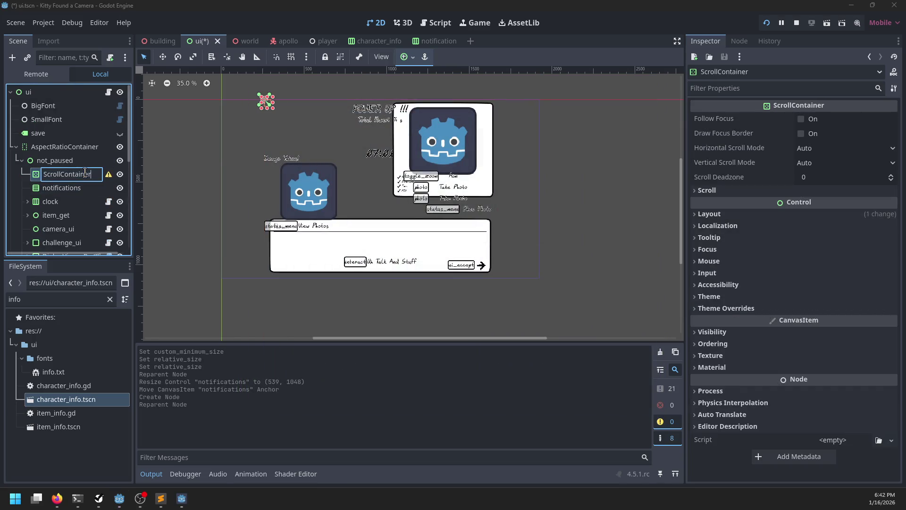
text(ions)
key(Return)
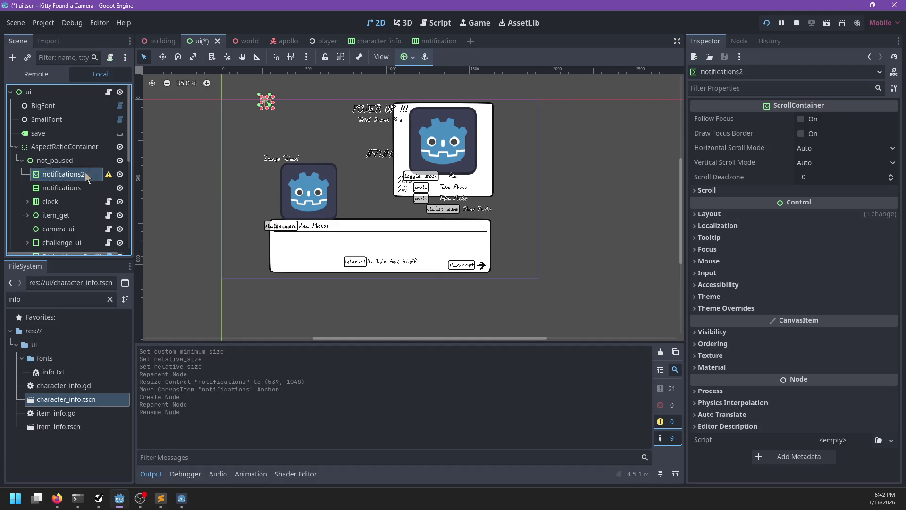
- Move the box inside the container, rename it list, save, and enlarge the container
drag(67, 188, 82, 174)
double_click(104, 175)
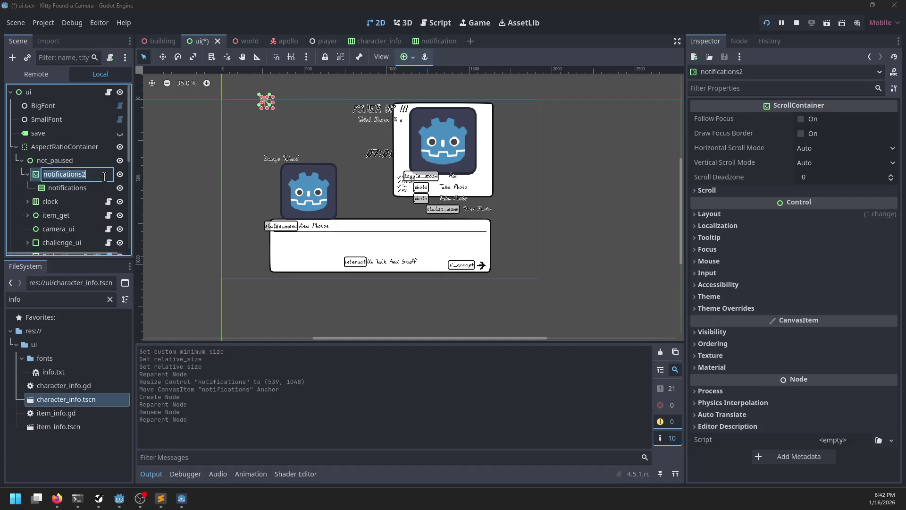
key(BackSpace)
key(Return)
double_click(91, 186)
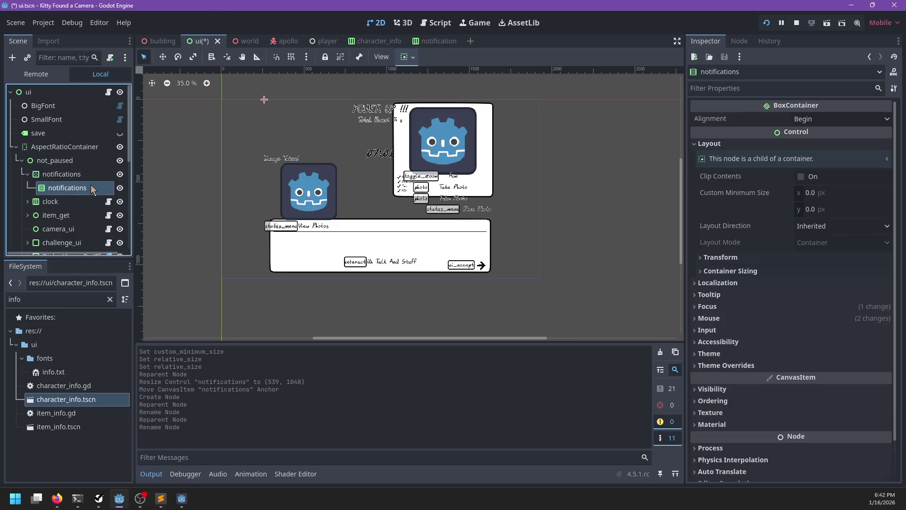
text(list)
key(Return)
key(ctrl+s)
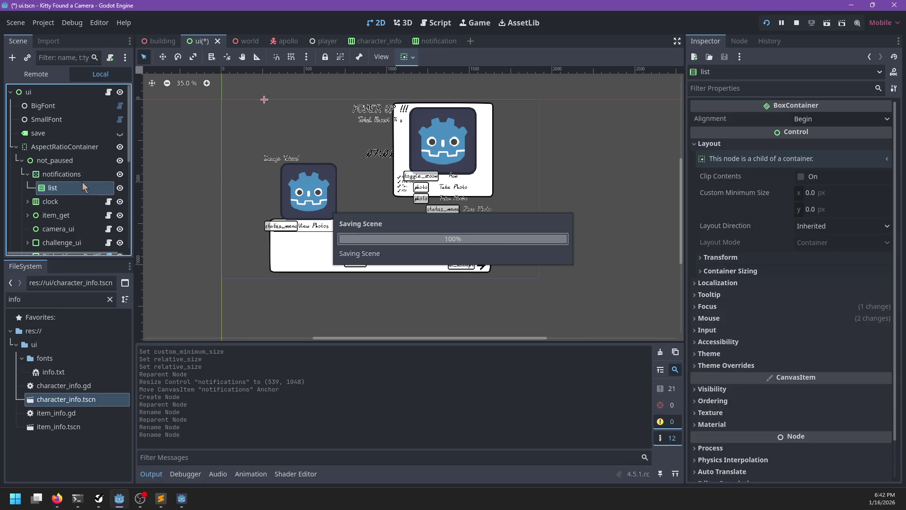
click(78, 175)
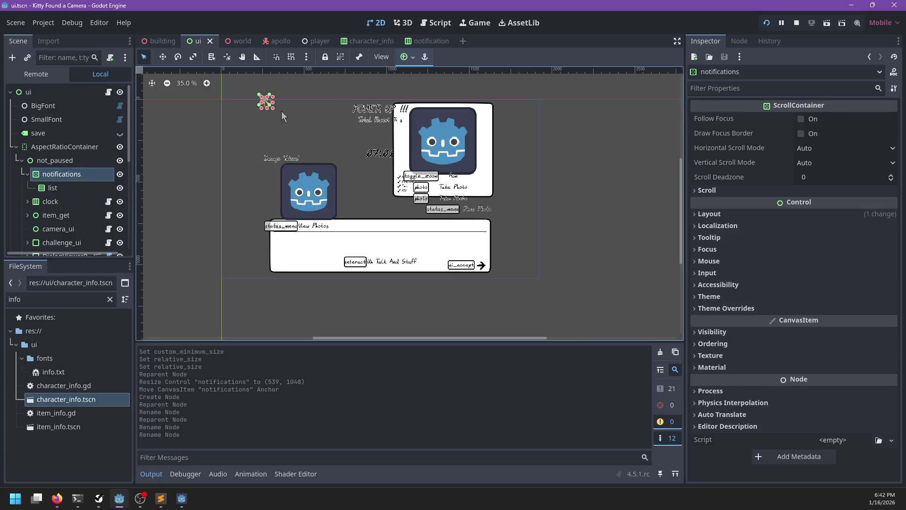
mouse_move(274, 109)
mouse_down()
mouse_move(334, 202)
mouse_move(325, 190)
mouse_up()
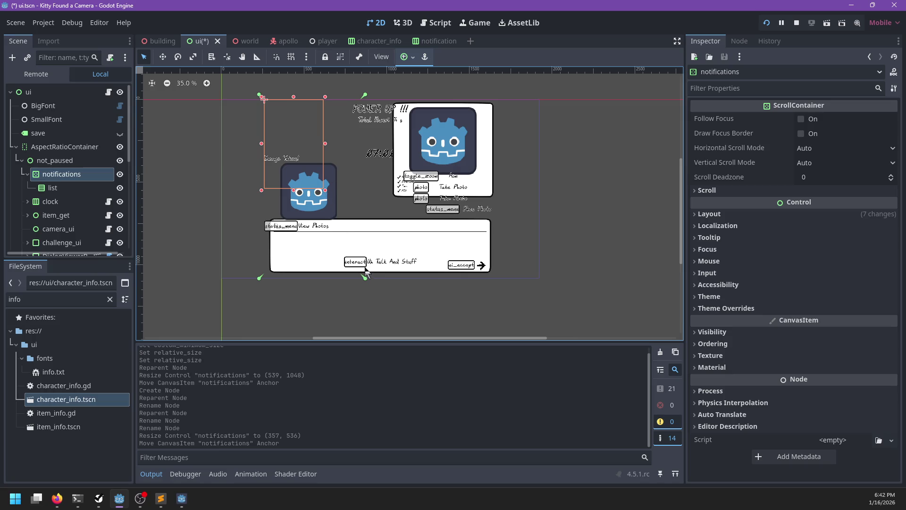
- Resize the notifications container to cover the left column
click(364, 97)
drag(364, 277, 366, 283)
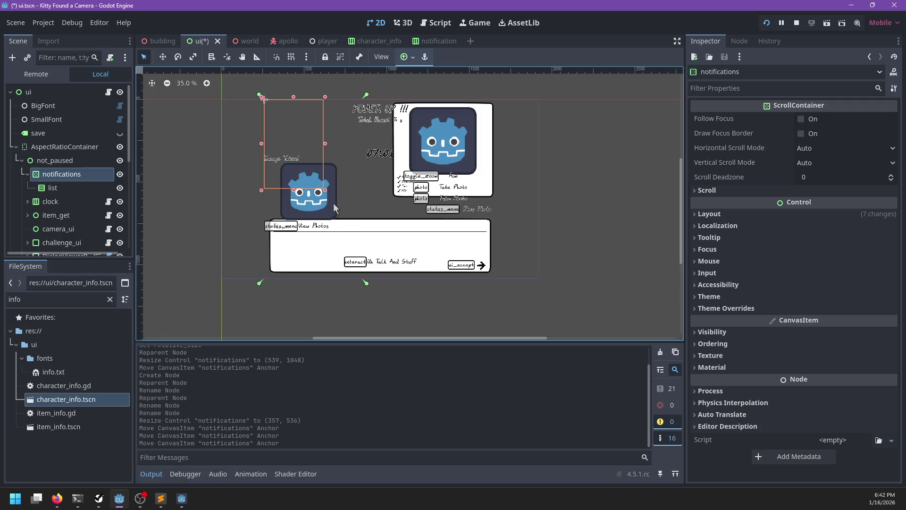
drag(326, 192, 364, 280)
- Set the container's anchor offsets to 12, 12, -12, -12 and save the ui scene
click(734, 215)
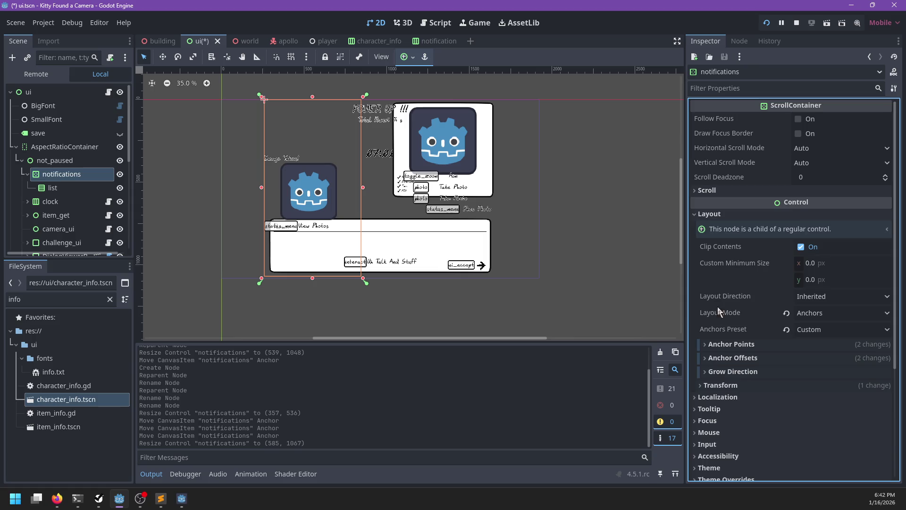
click(739, 359)
click(792, 404)
click(791, 421)
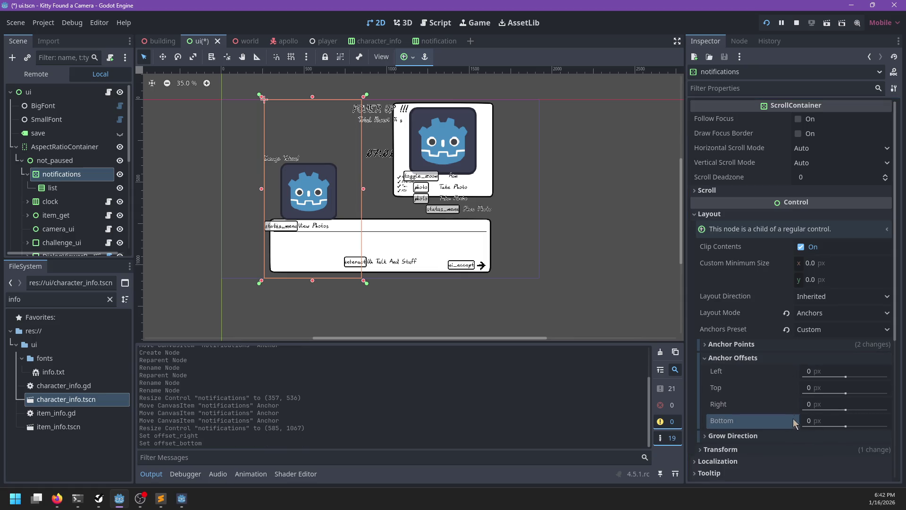
click(823, 371)
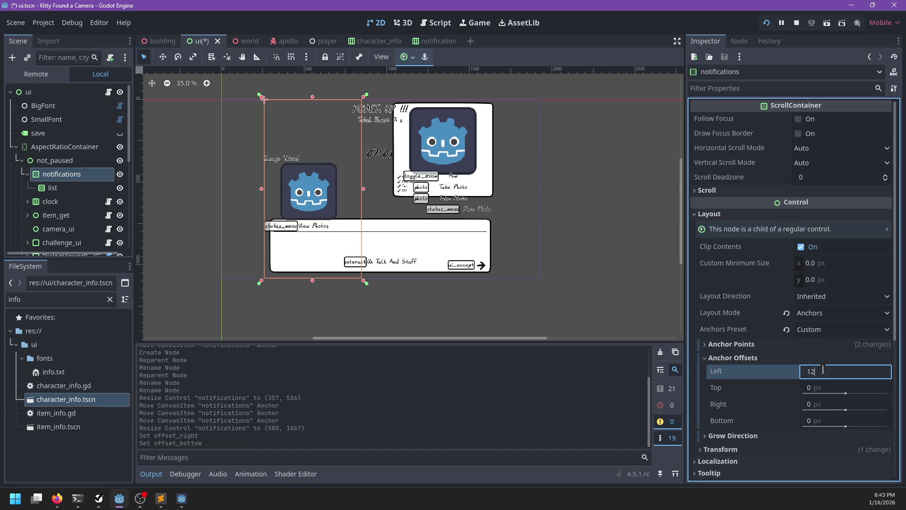
key(Tab)
key(Tab)
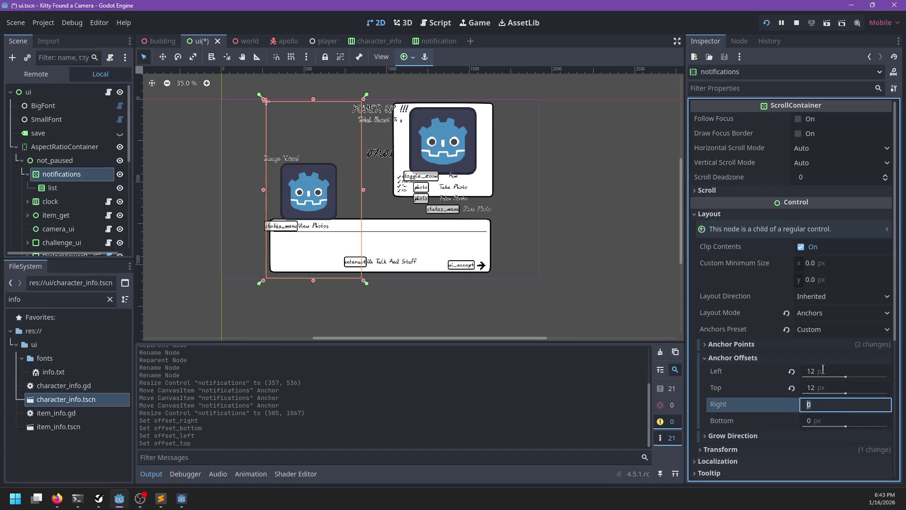
key(Tab)
key(Return)
key(ctrl+s)
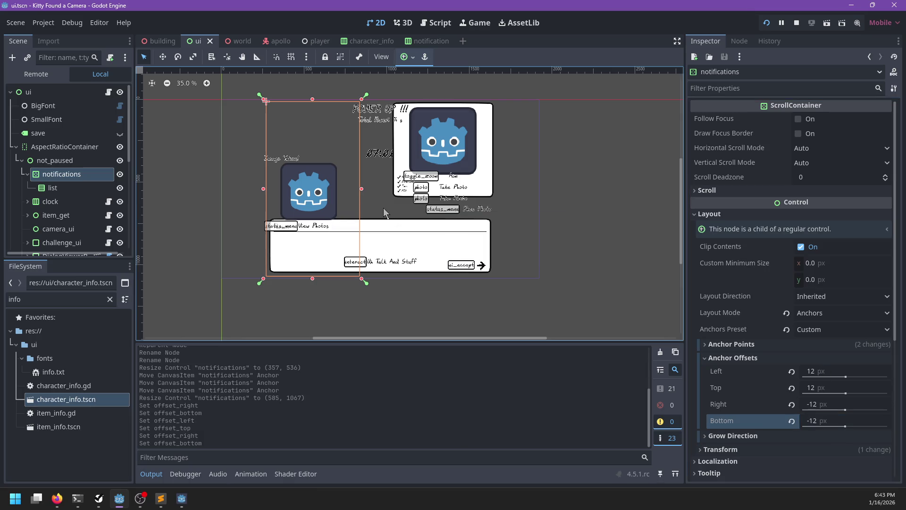
click(108, 92)
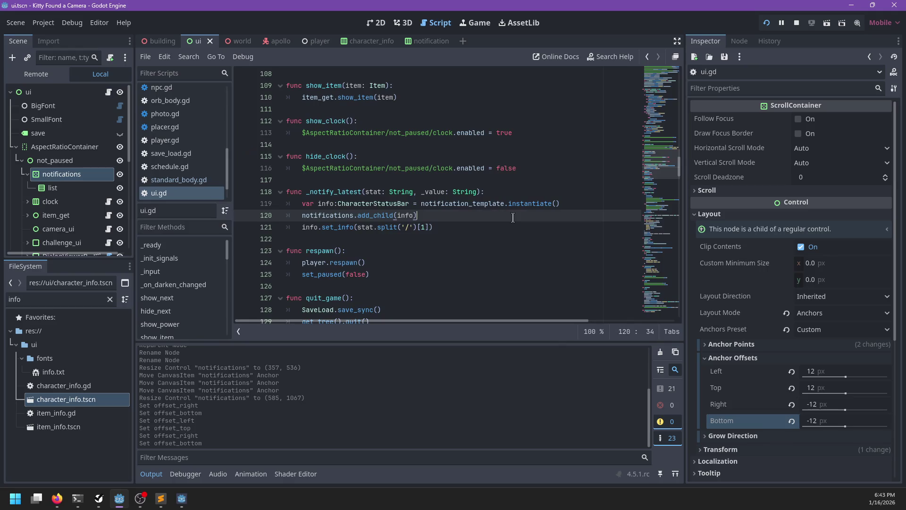
- Point ui.gd's notifications variable at the notifications/list path and save the script
key(ctrl+f)
text(notificatio)
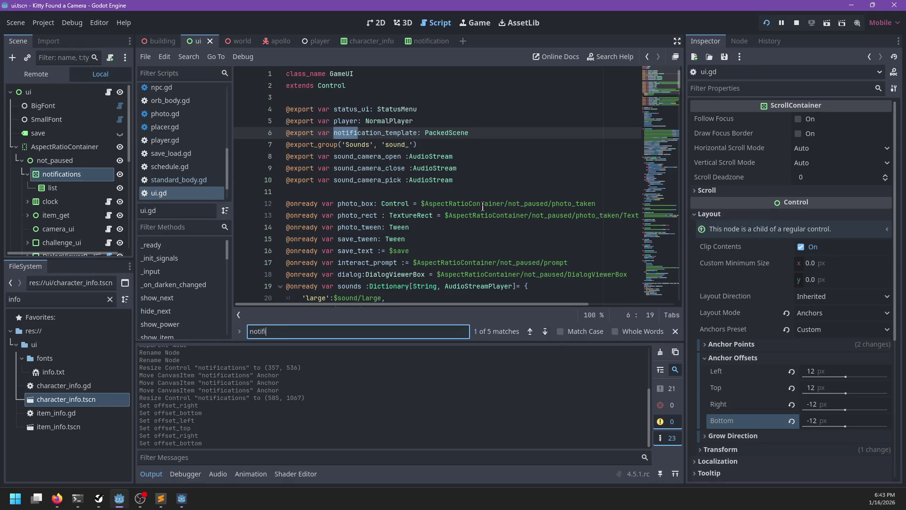
text(ns)
key(Escape)
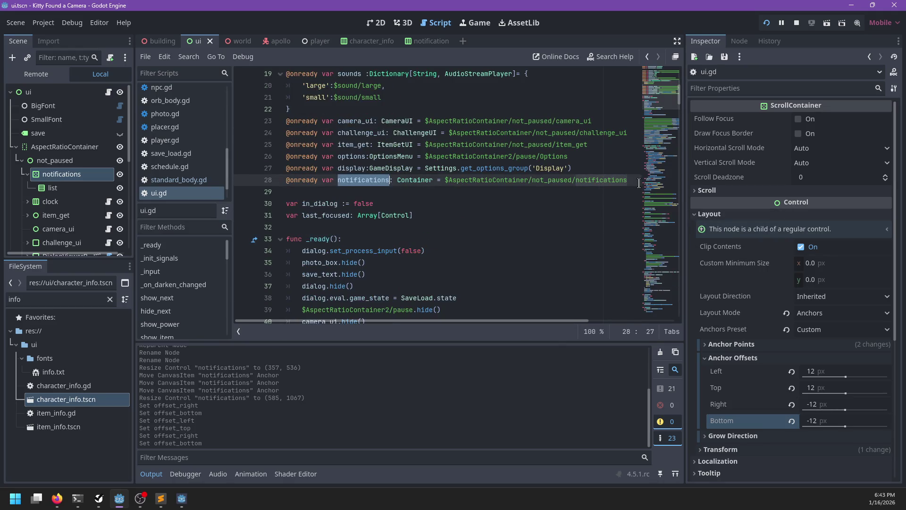
click(639, 184)
text(/list)
key(ctrl+s)
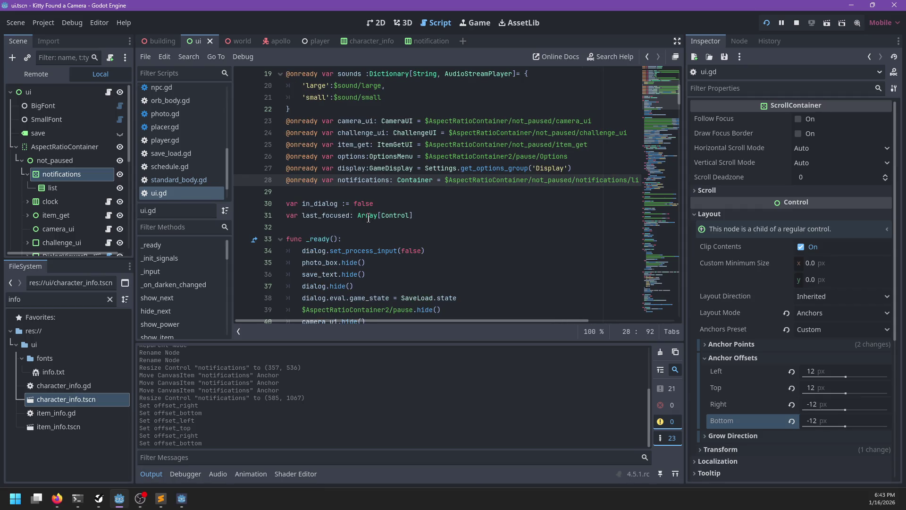
- Set the ui root's Notification Template to notification.tscn, save, and run the game
click(52, 92)
click(110, 299)
scroll(79, 441, down, 5)
mouse_move(61, 400)
mouse_down()
mouse_move(764, 222)
mouse_move(840, 156)
mouse_up()
key(ctrl+s)
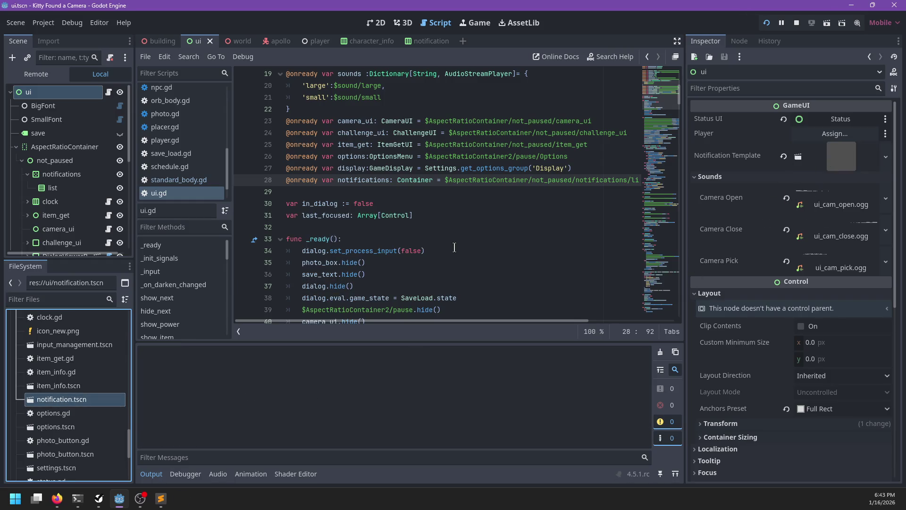
key(F5)
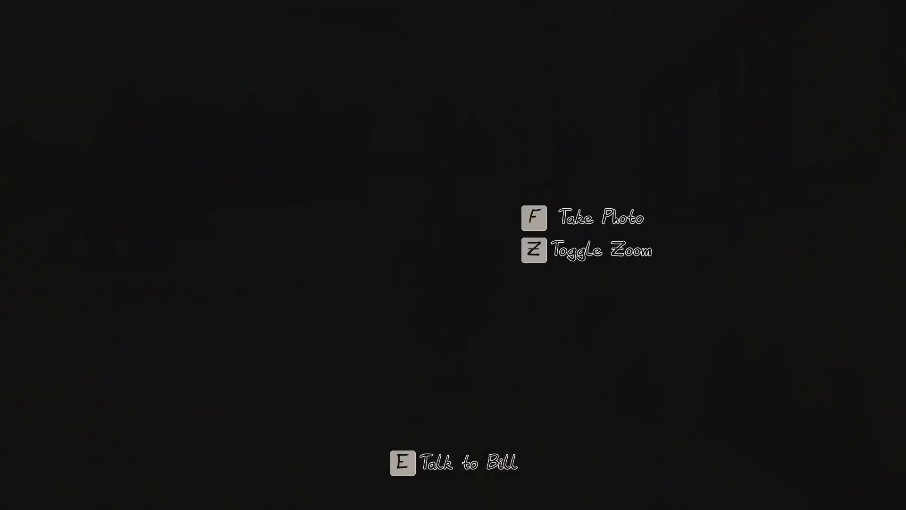
- Choose the old man's top reply, then start a New Game from the pause menu
key(e)
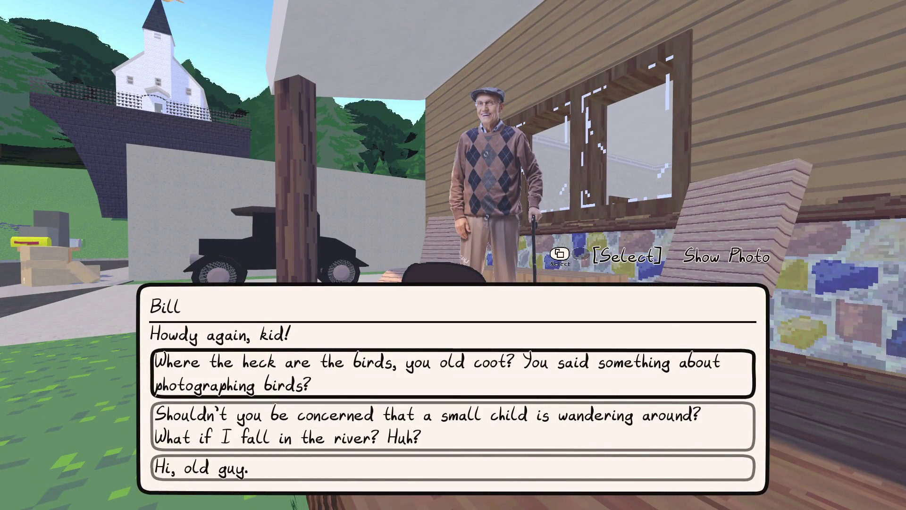
key(Return)
key(Escape)
key(Down)
key(Down)
key(Down)
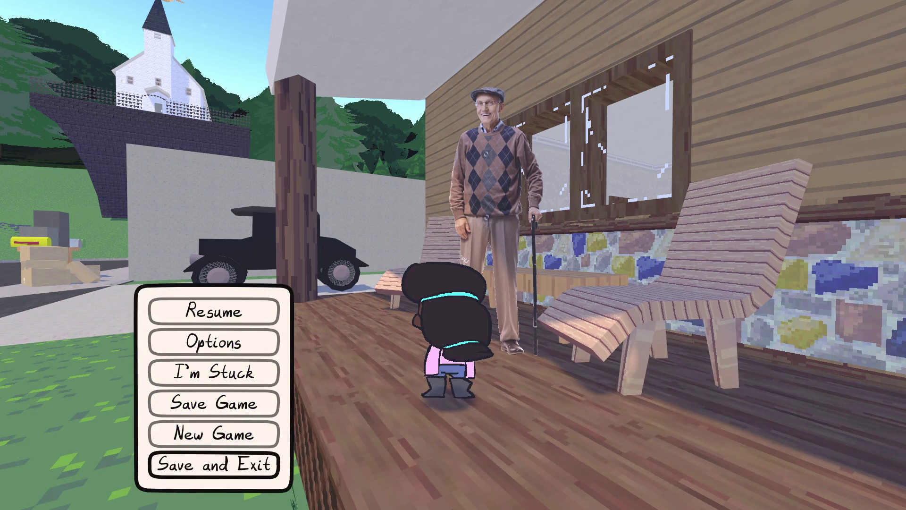
key(Up)
key(Return)
key(Return)
key(Return)
- Skip the intro, walk to the old man on the porch, talk to him, then return to the editor
key(Return)
key(Return)
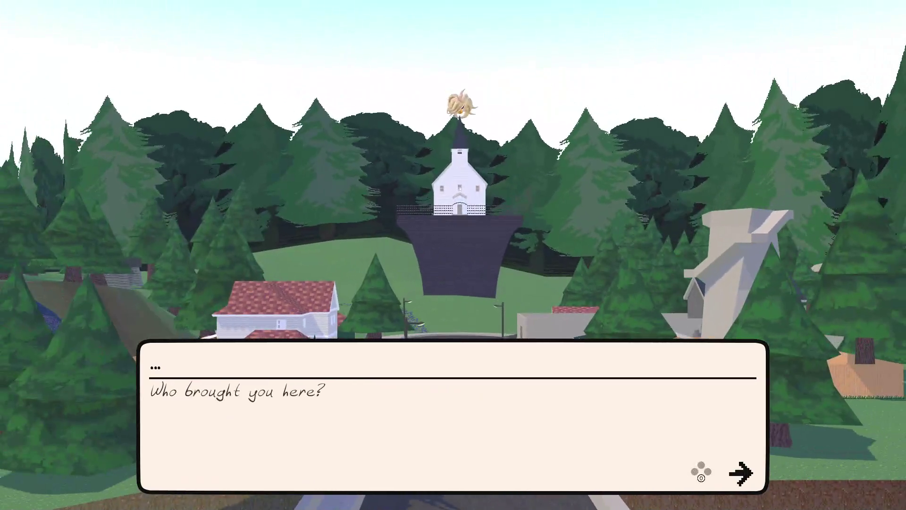
key(Return)
key(Return)
key(w)
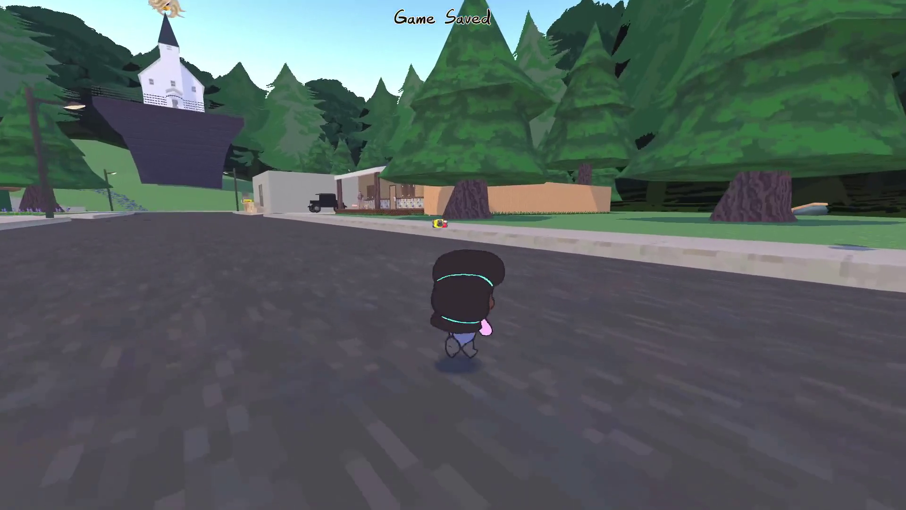
key(Return)
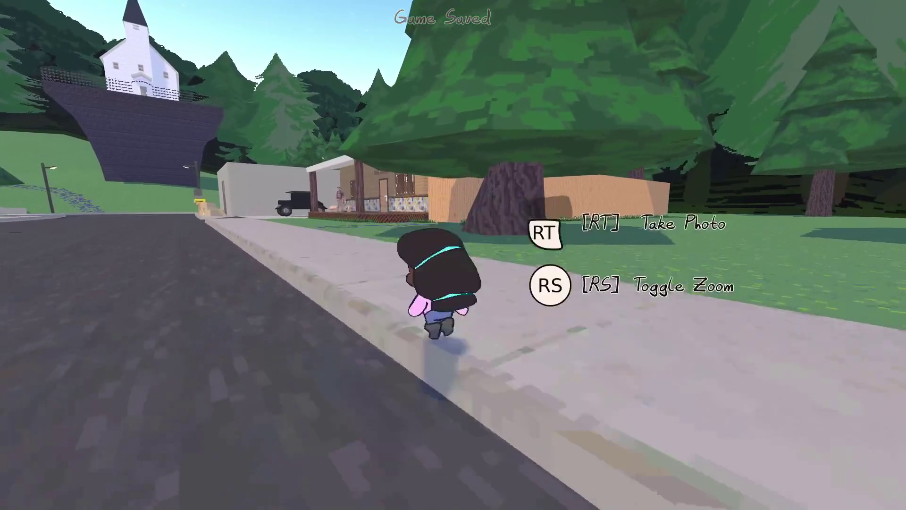
key(d)
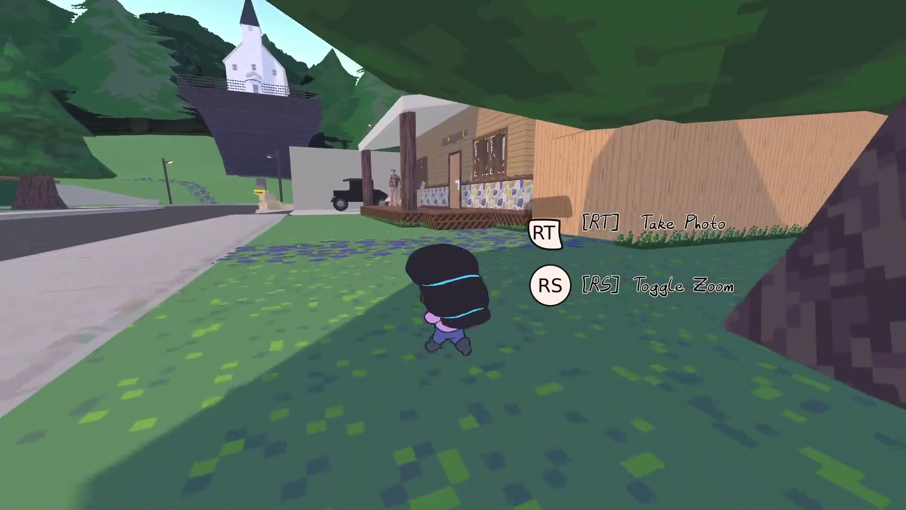
key(w)
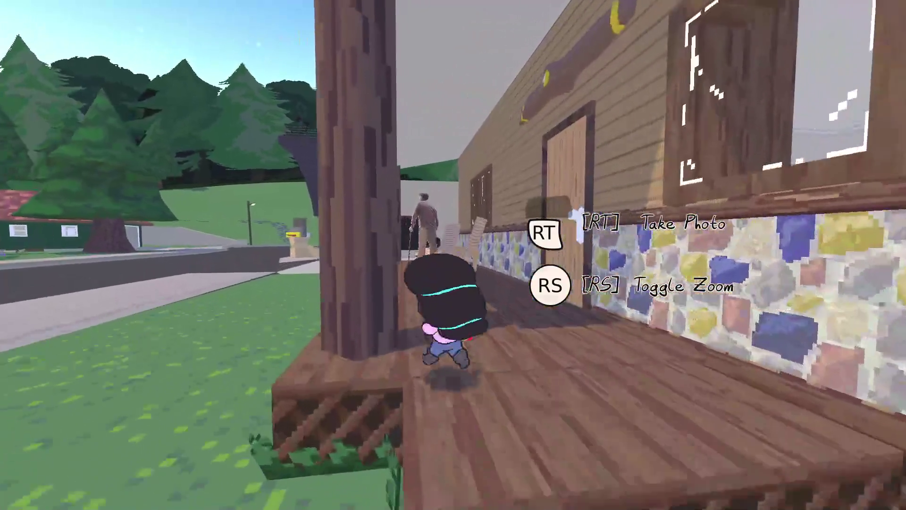
key(w)
key(e)
key(Return)
key(Return)
key(Return)
key(Return)
key(Return)
key(Return)
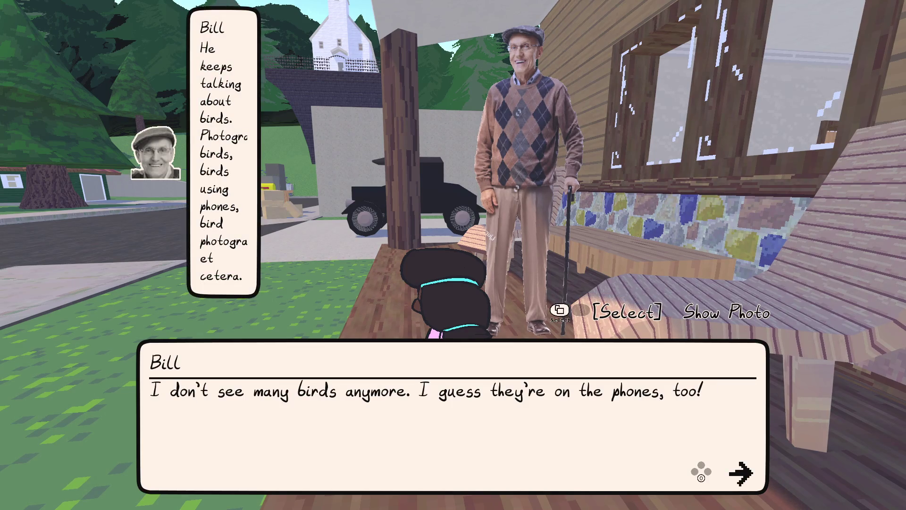
key(alt+Tab)
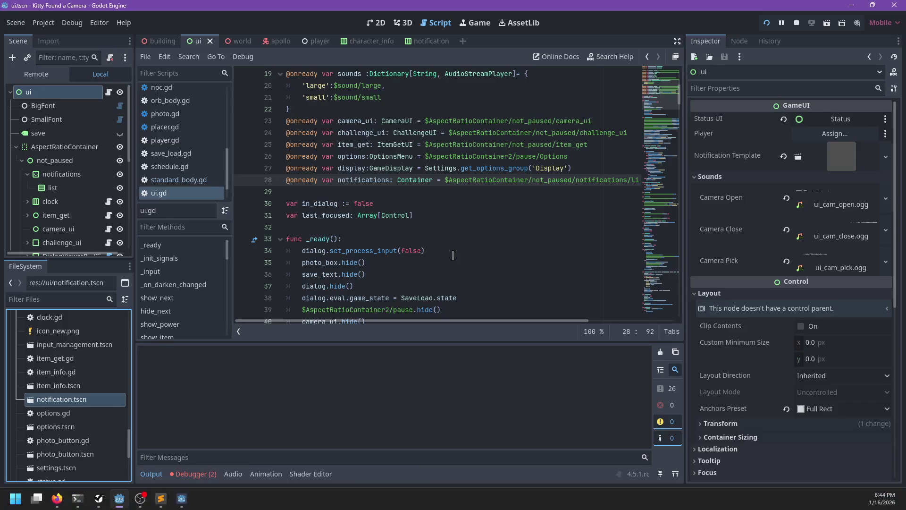
- Open character_info and try Horizontal Expand under Container Sizing, then undo it
key(alt+Tab)
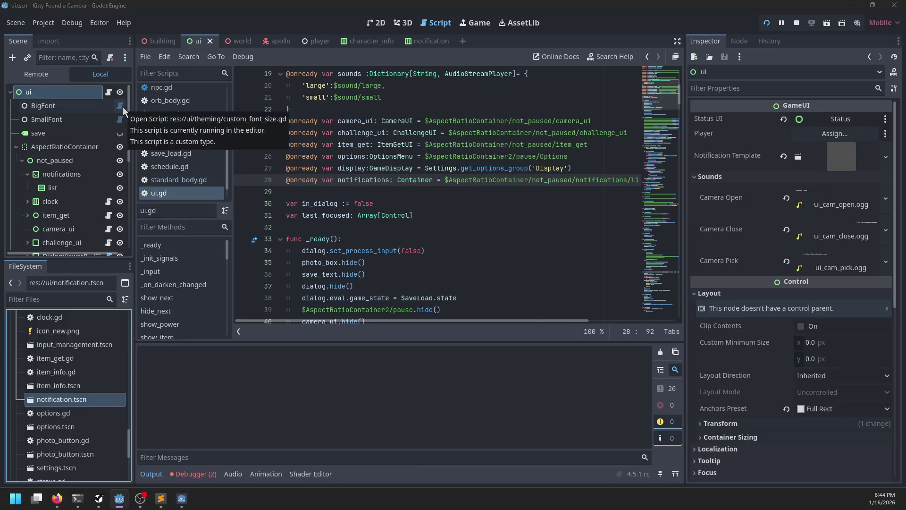
key(alt+Tab)
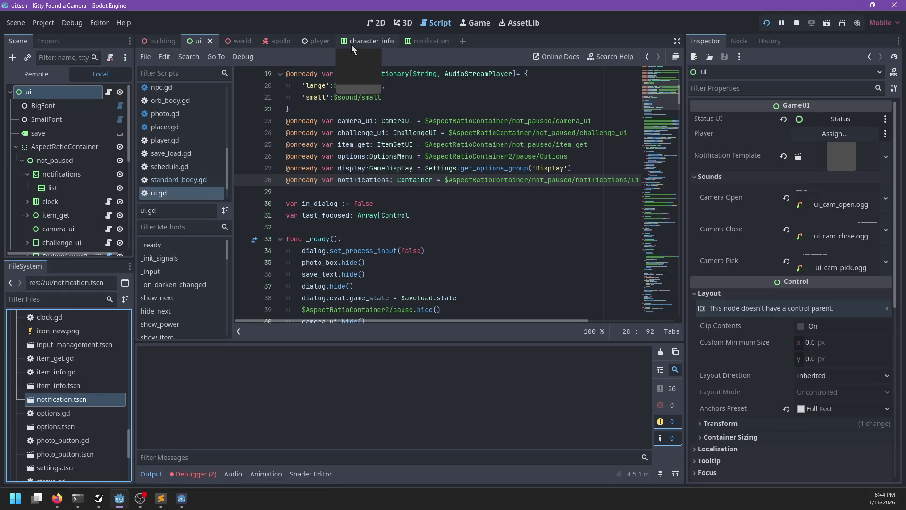
click(352, 44)
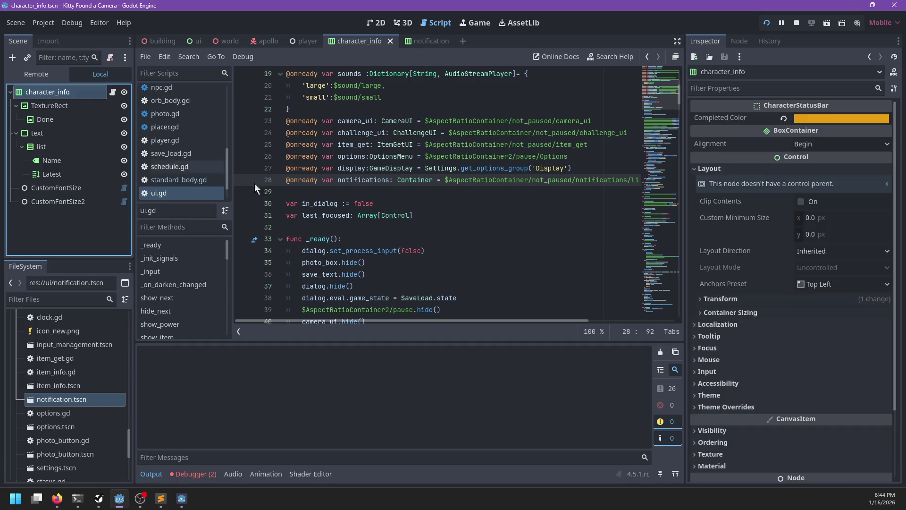
scroll(771, 285, down, 2)
click(732, 252)
click(733, 252)
click(730, 264)
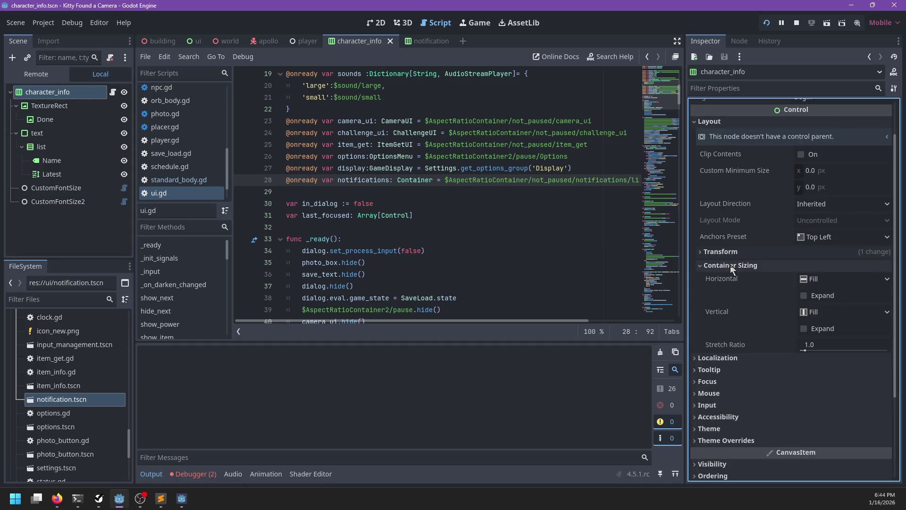
click(806, 298)
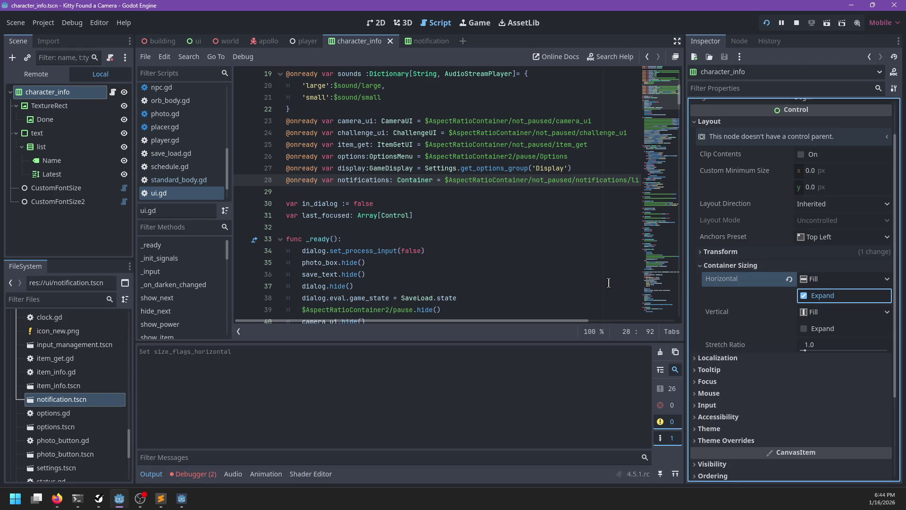
click(804, 295)
- Enable Horizontal Expand on the notification scene's root and save it
click(431, 42)
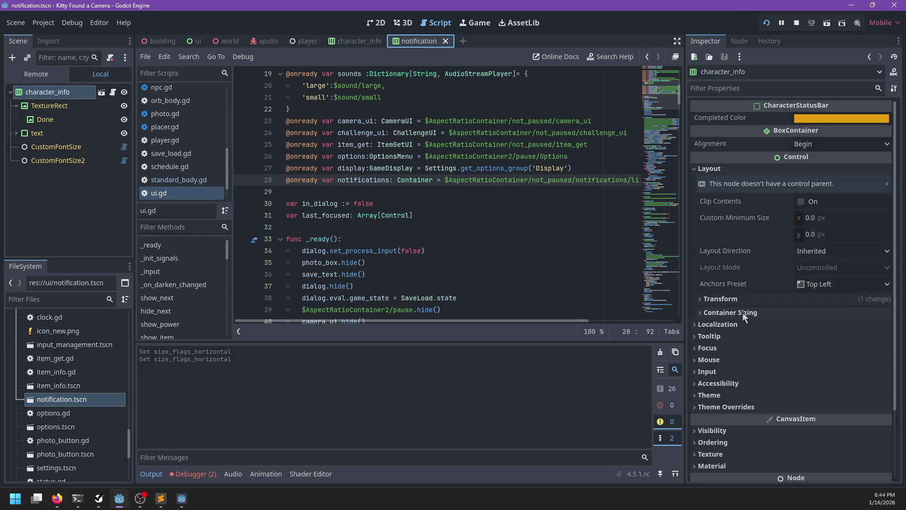
click(734, 312)
click(804, 342)
key(ctrl+s)
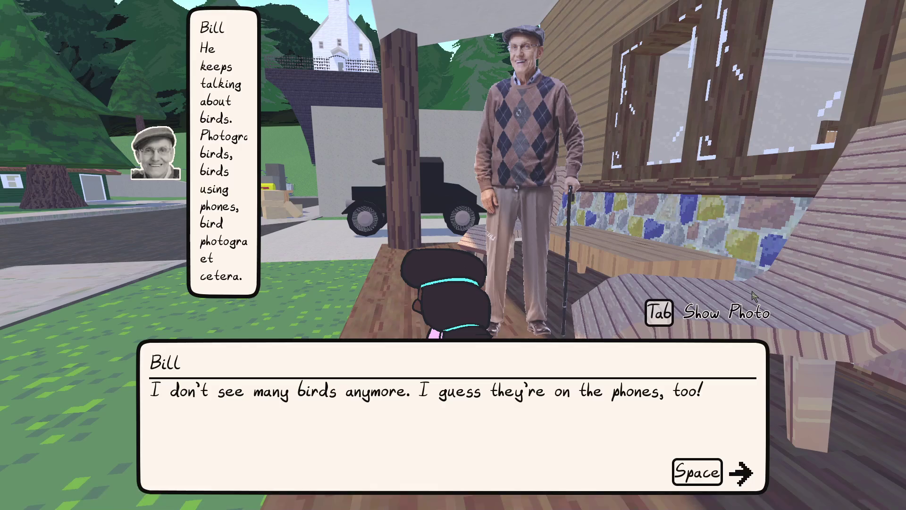
- Close the game, relaunch and close it again, then reopen the character_info scene
key(alt+F4)
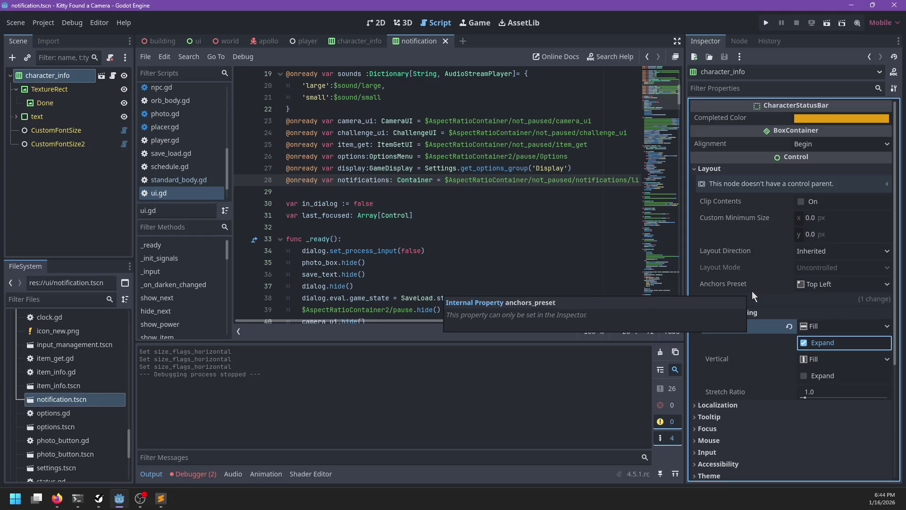
key(F5)
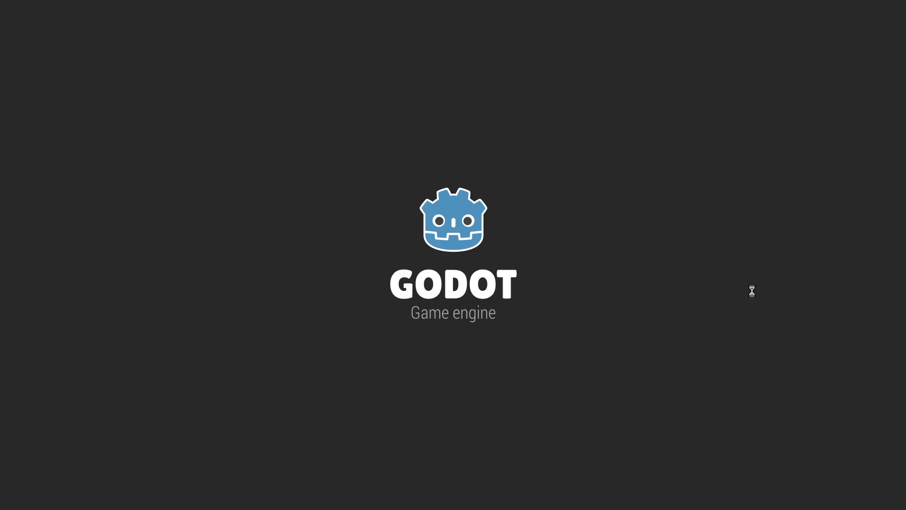
key(alt+F4)
click(355, 43)
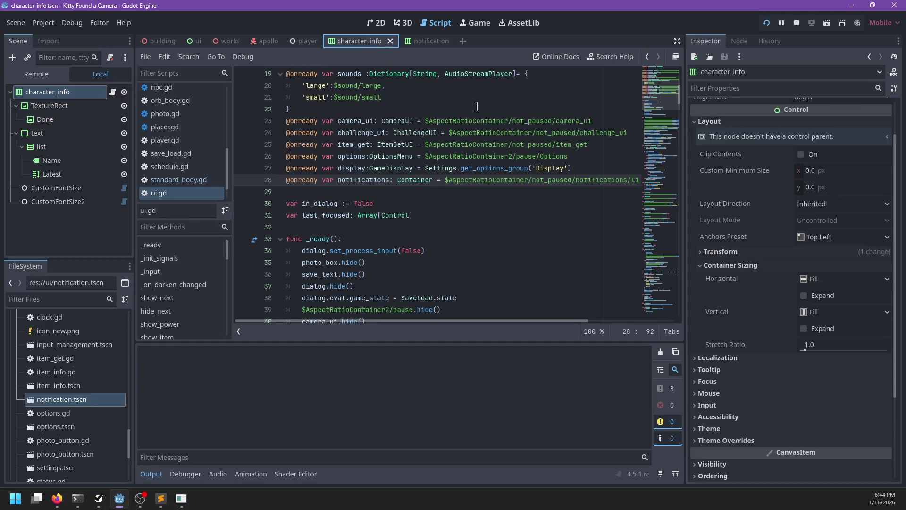
- Make the ui scene's notifications list expand horizontally and vertically, then save and run the game
click(194, 42)
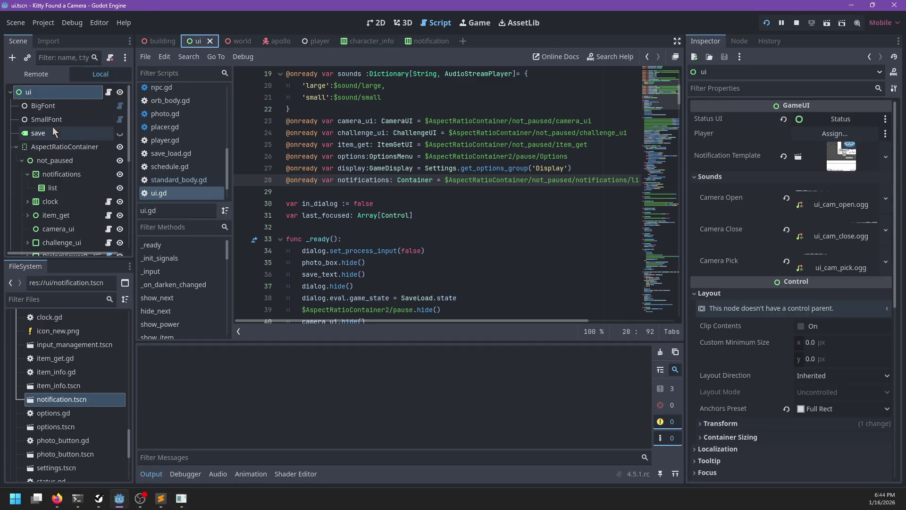
scroll(56, 169, down, 5)
click(59, 86)
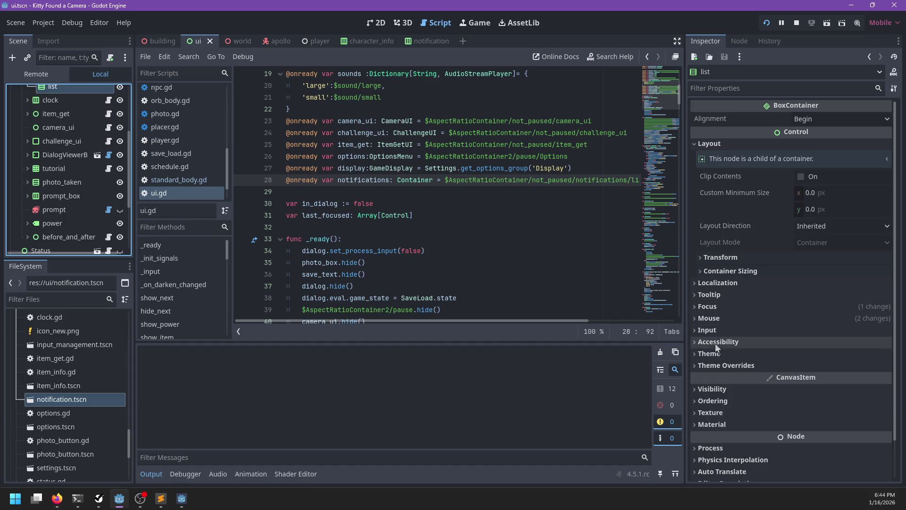
click(713, 271)
click(803, 301)
click(803, 333)
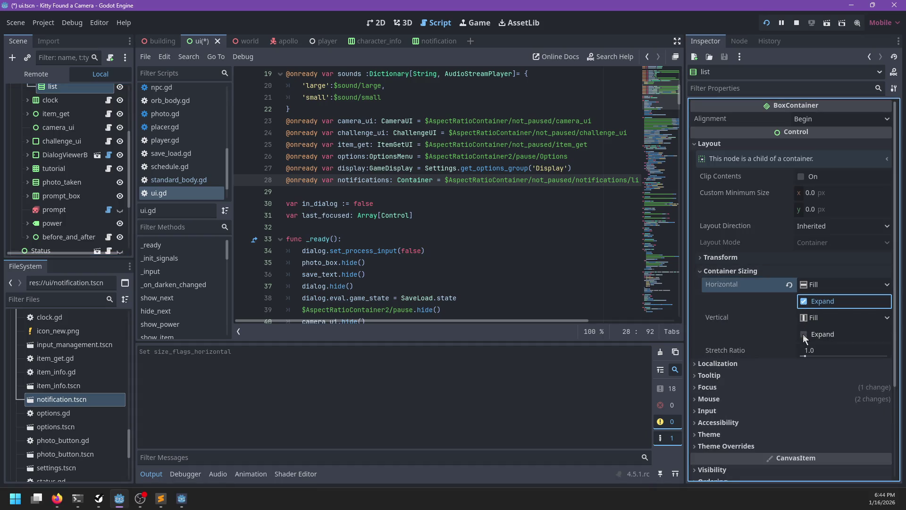
key(F5)
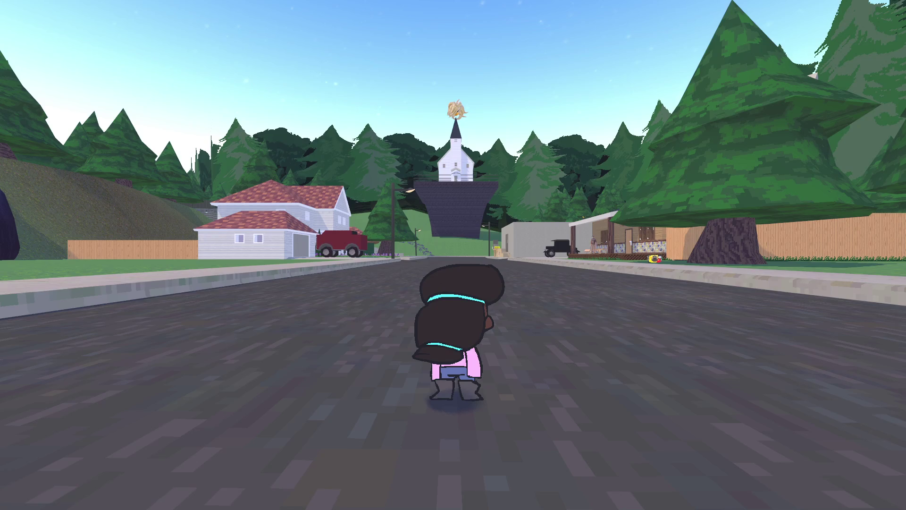
- Pick up the old camera on the sidewalk and walk up onto the porch
key(d)
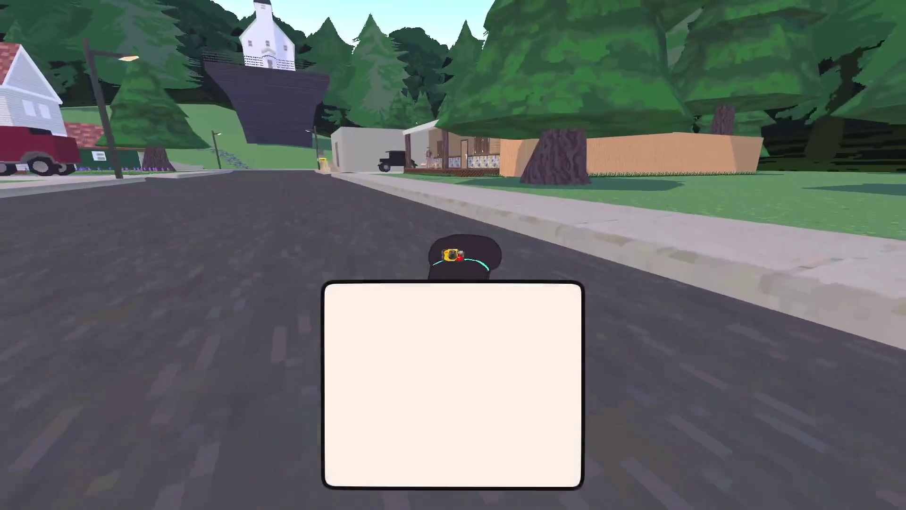
key(Return)
key(w)
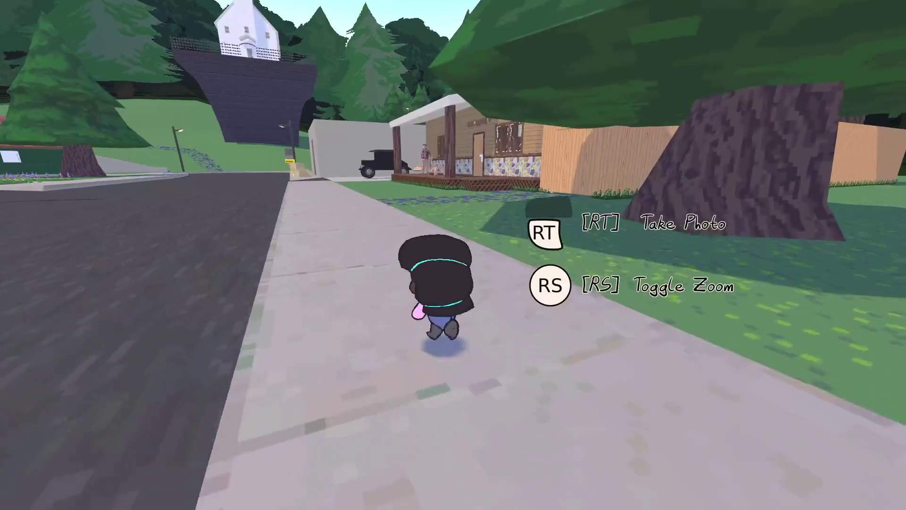
key(d)
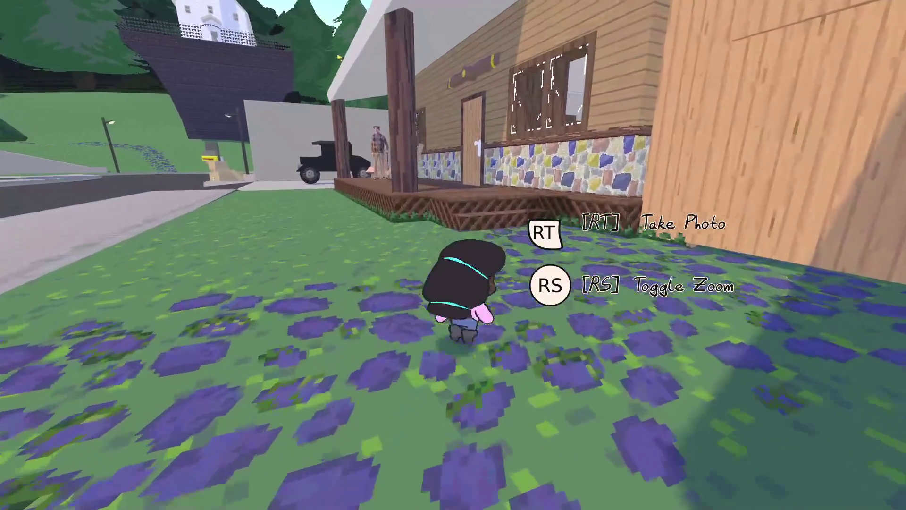
key(w)
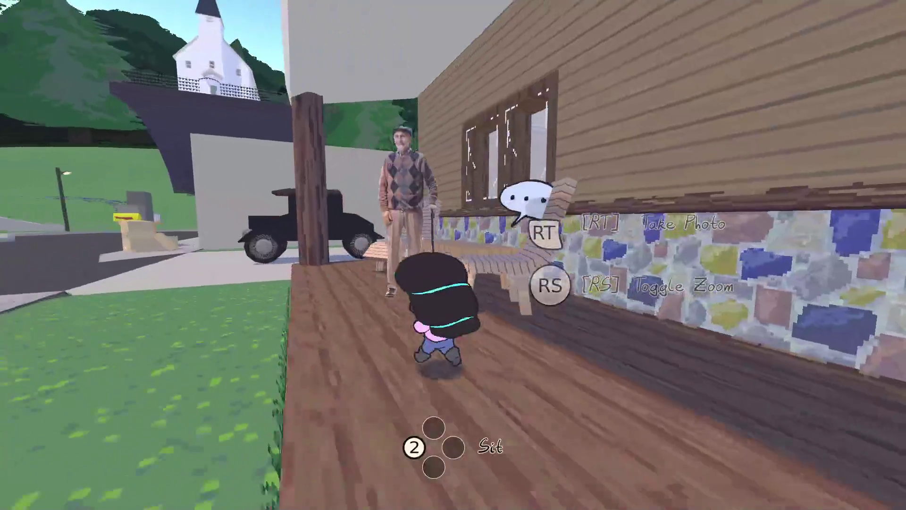
- Talk through the old man's dialogue, walk away, and stop the game with F8
key(e)
key(space)
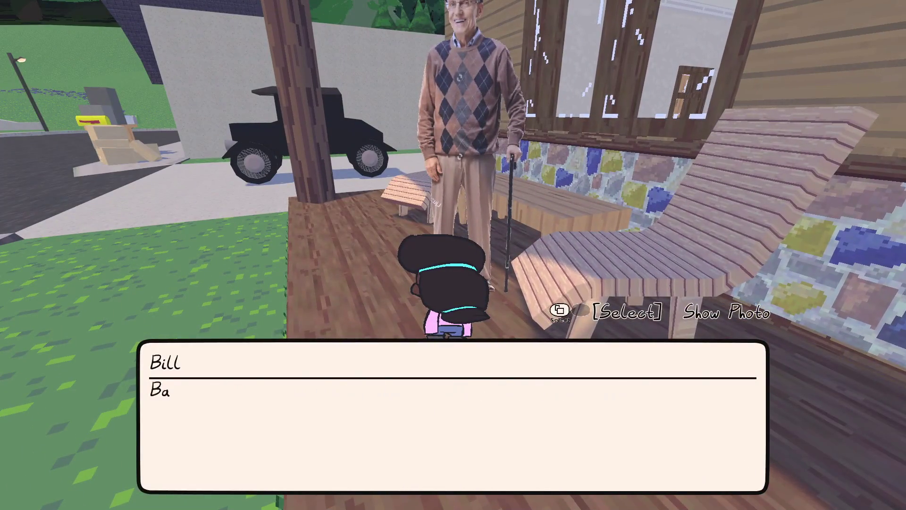
key(space)
key(space)
key(space)
key(space)
key(space)
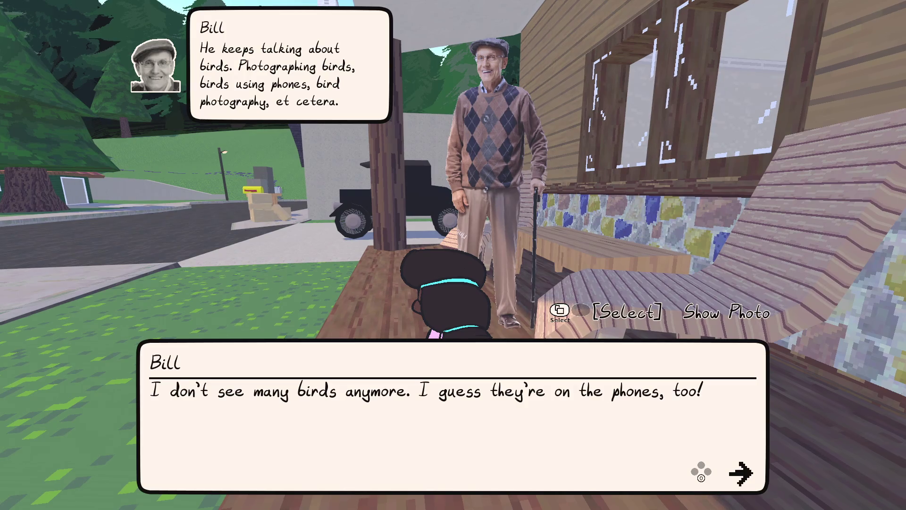
key(space)
key(s)
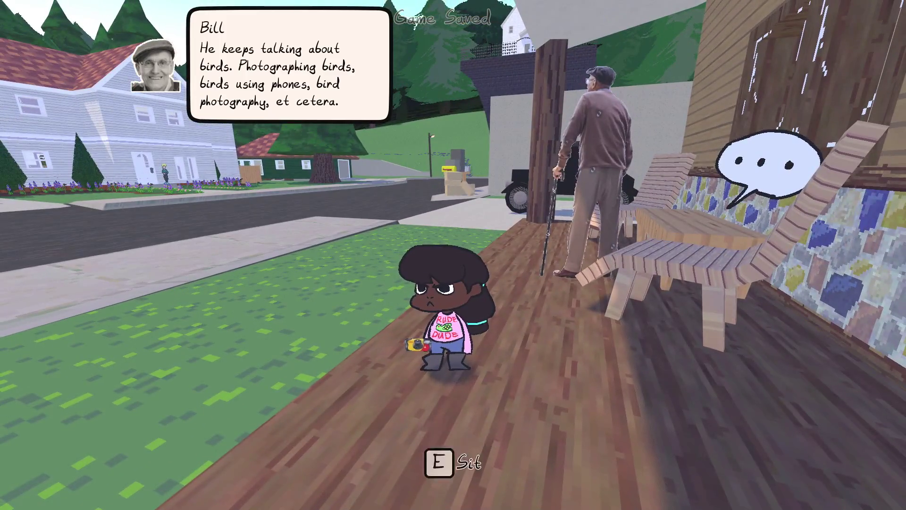
key(F8)
scroll(51, 96, up, 1)
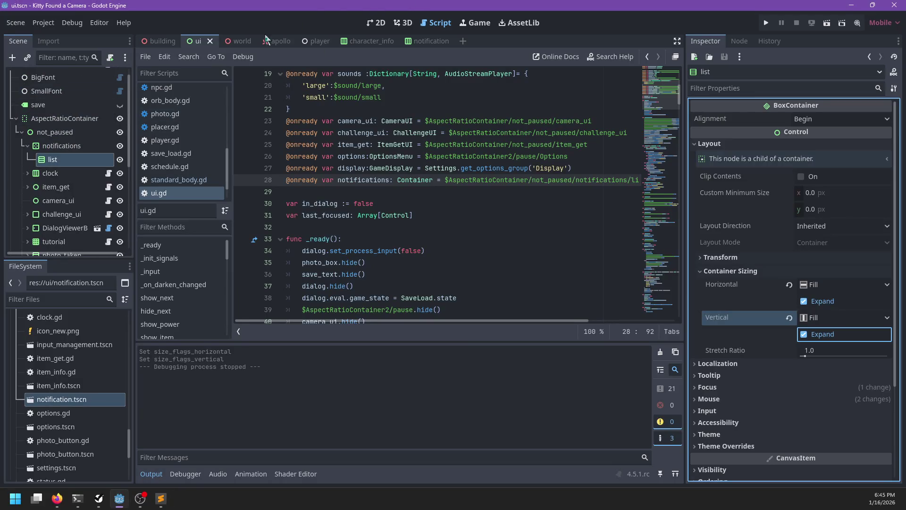
- Look through the character_info, notification and world scenes in the 2D view
click(378, 41)
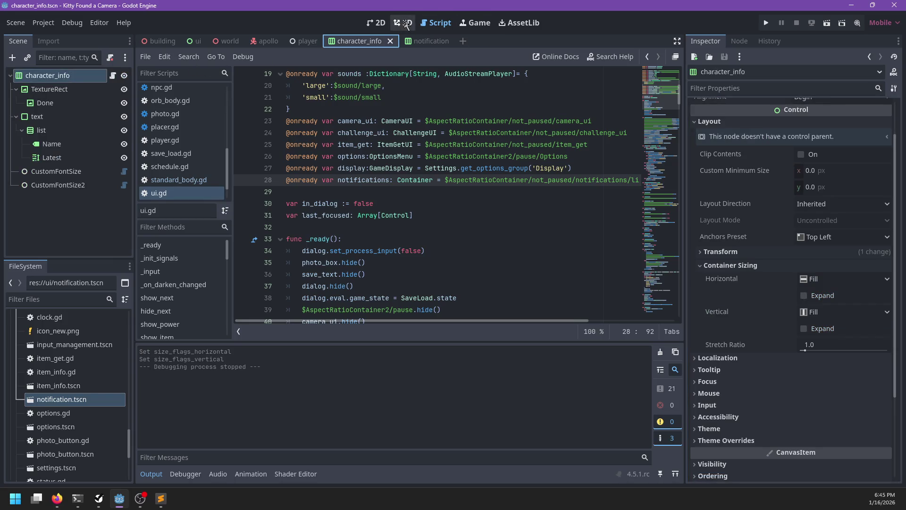
click(406, 25)
click(376, 25)
click(419, 41)
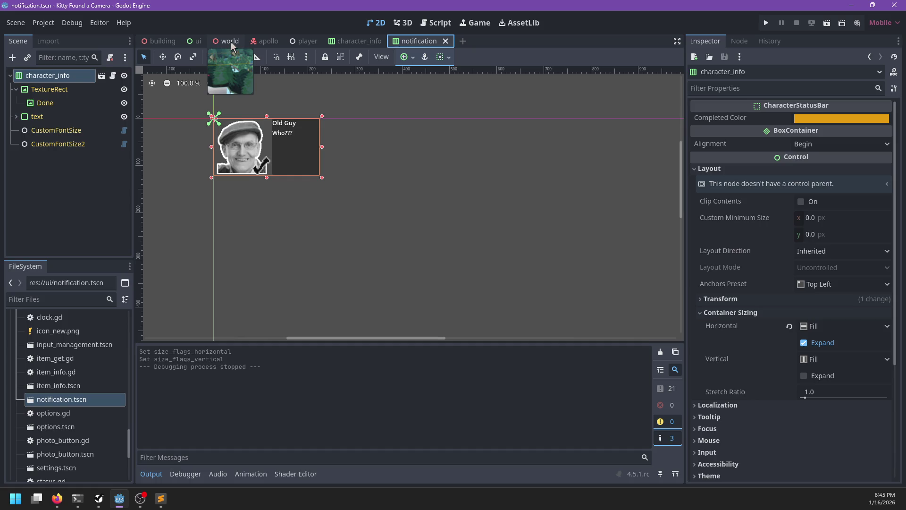
click(231, 42)
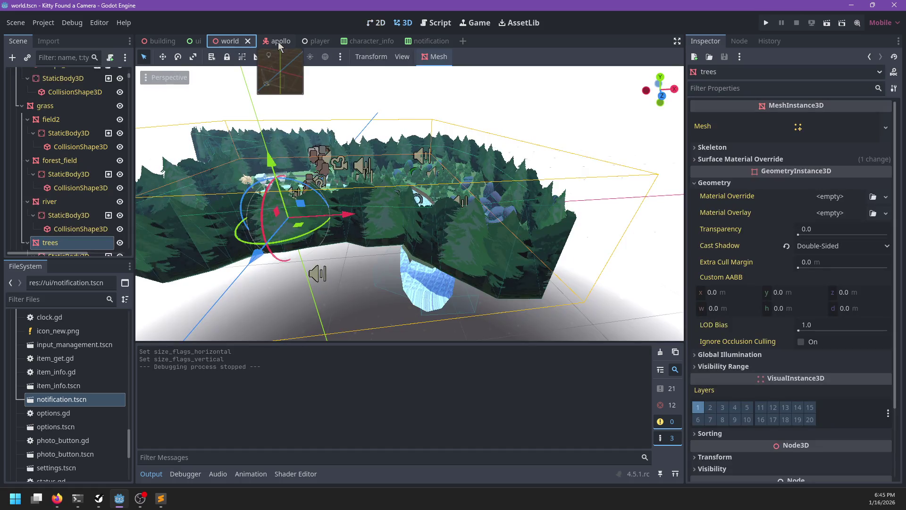
- Open the player scene's script, switch to ui.gd, and start a search
click(317, 42)
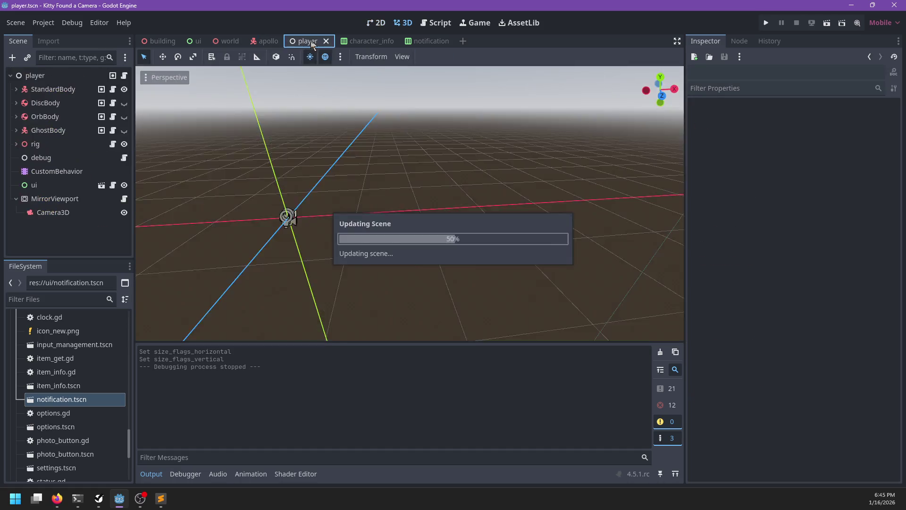
click(125, 76)
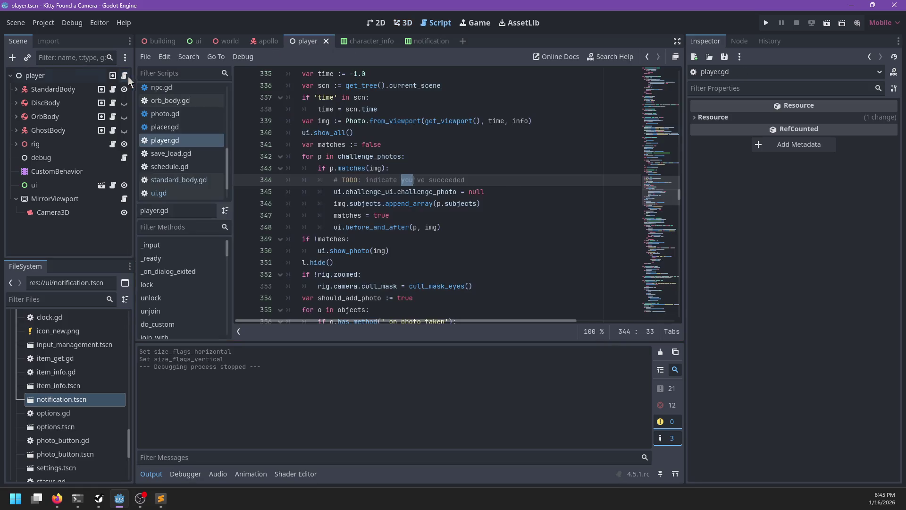
click(185, 186)
click(185, 188)
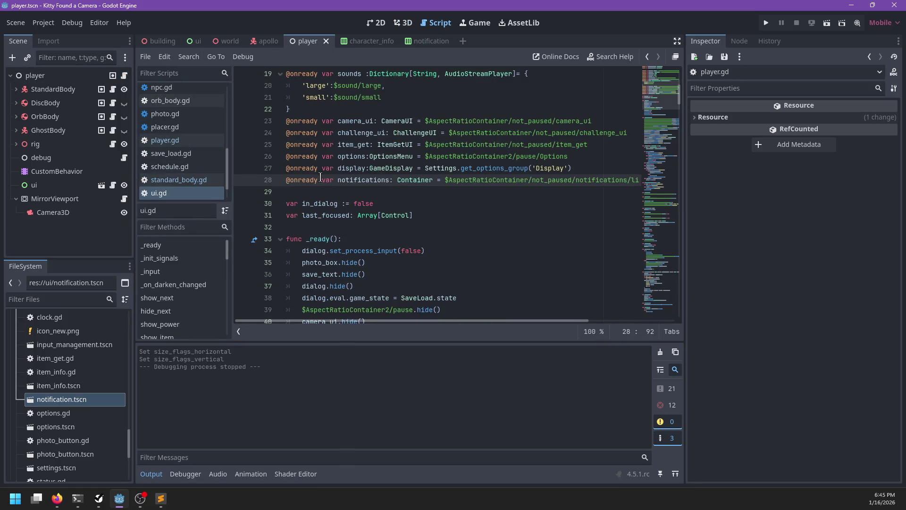
key(ctrl+f)
- Find _notify_latest and add 'var t := info.create_tween()' after line 121
text(notify)
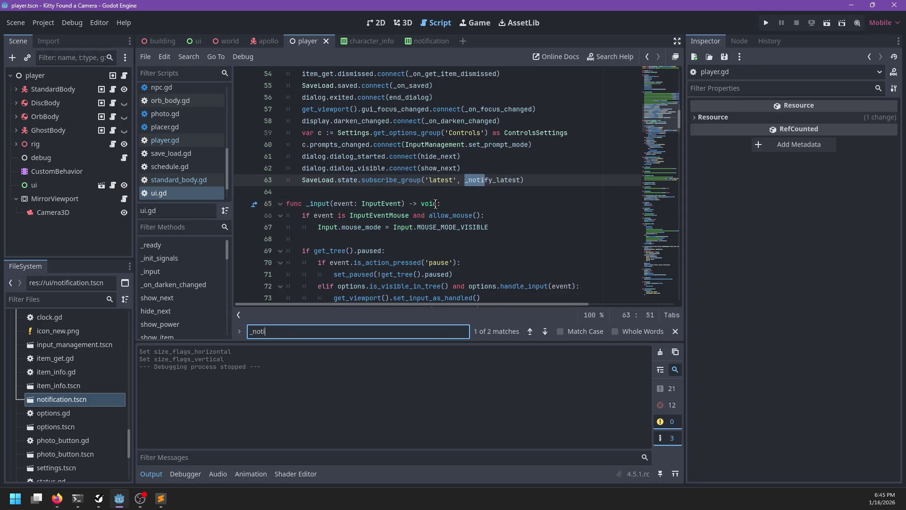
key(Escape)
ctrl+click(480, 188)
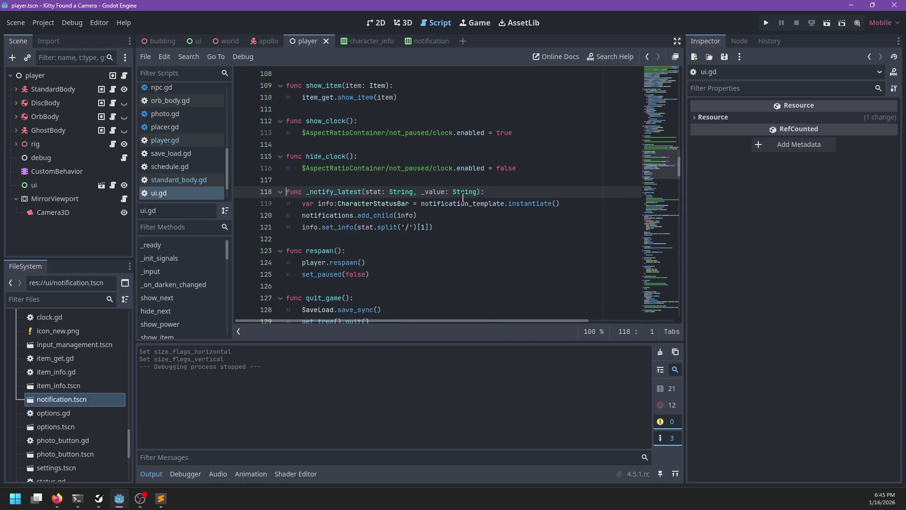
click(462, 191)
key(Return)
text(var t := info.)
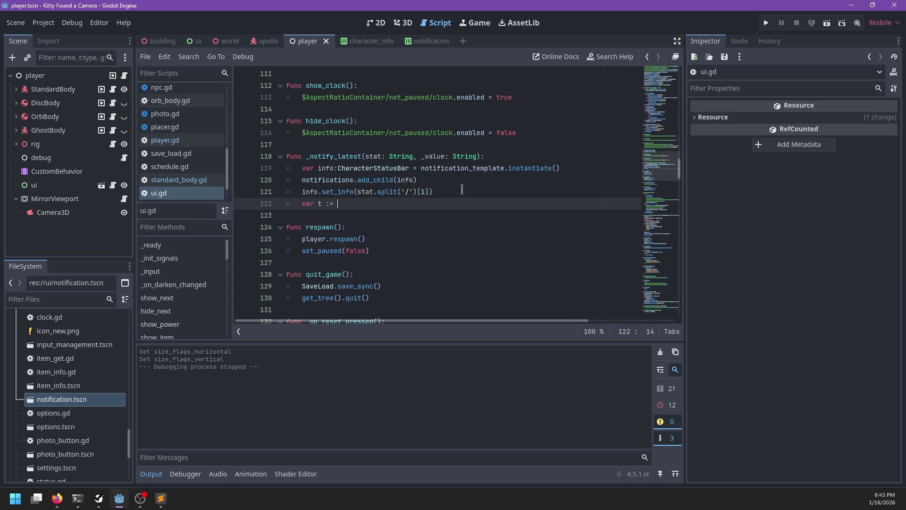
text(create)
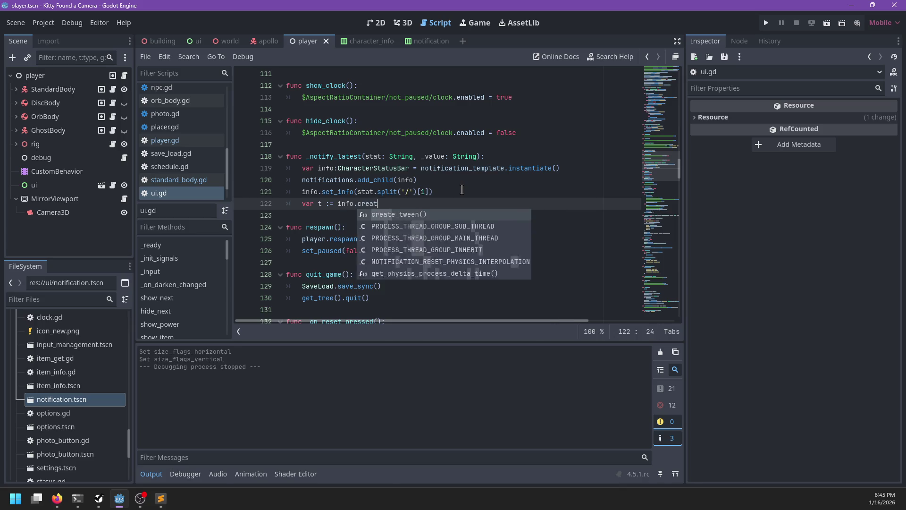
key(Return)
key(Return)
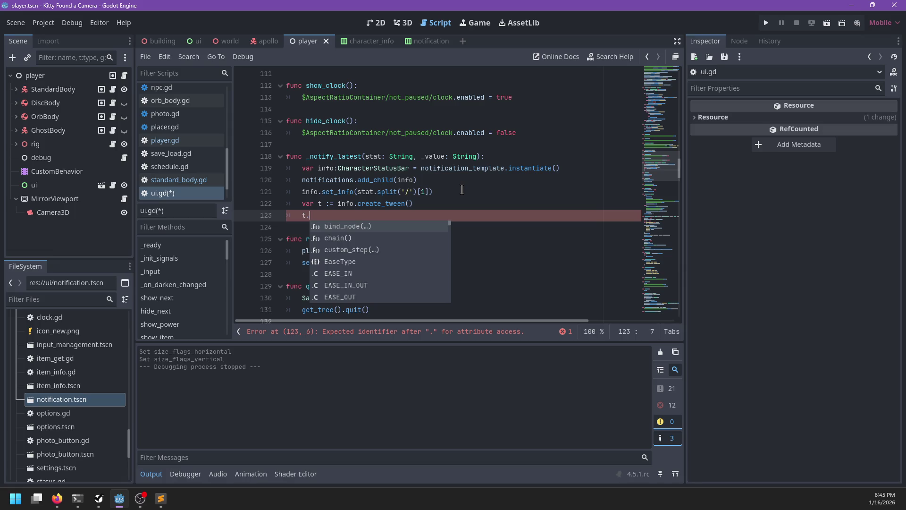
- Begin a t.tween_property call on the info node's 'modulate' property
text(dela)
key(BackSpace)
key(BackSpace)
key(BackSpace)
text(q)
key(BackSpace)
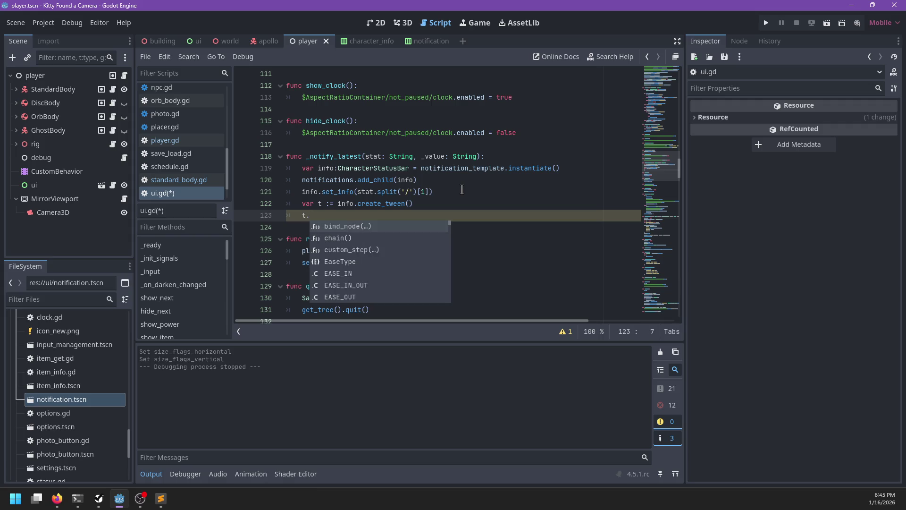
text(tween_pro)
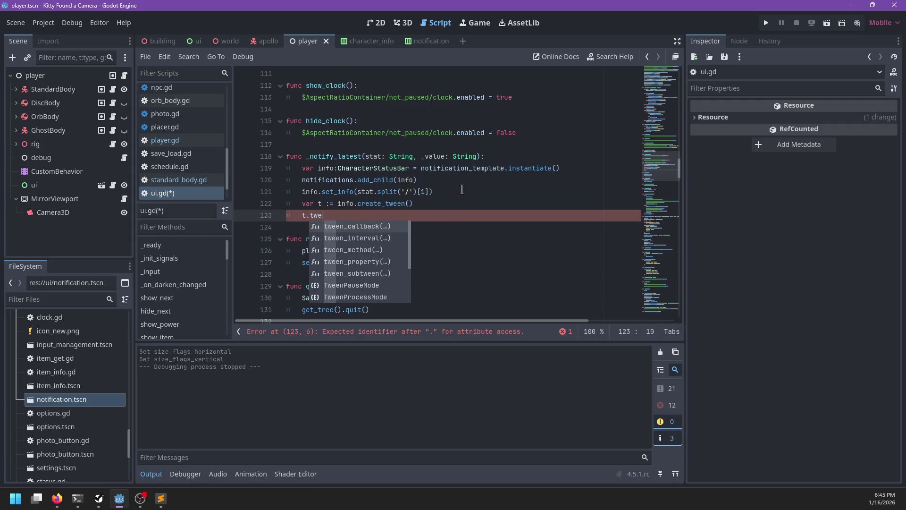
key(Return)
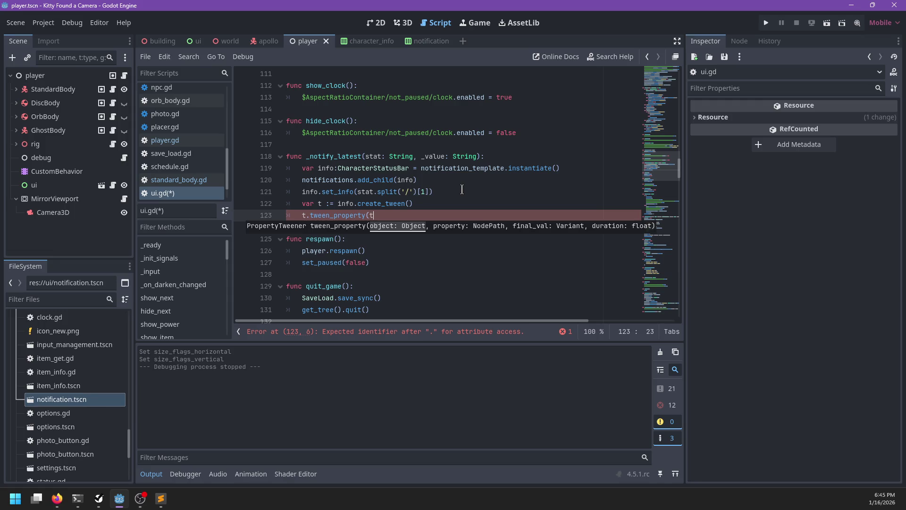
text(, 'mo)
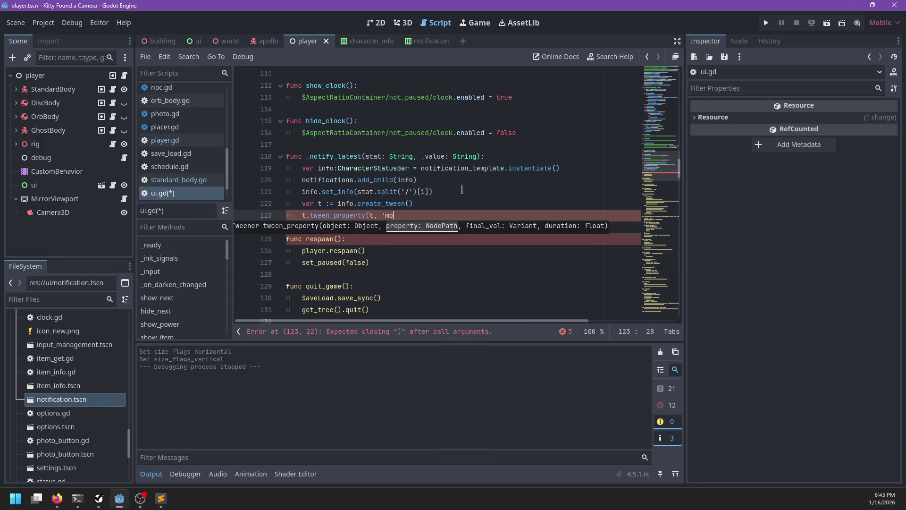
key(BackSpace)
key(BackSpace)
key(BackSpace)
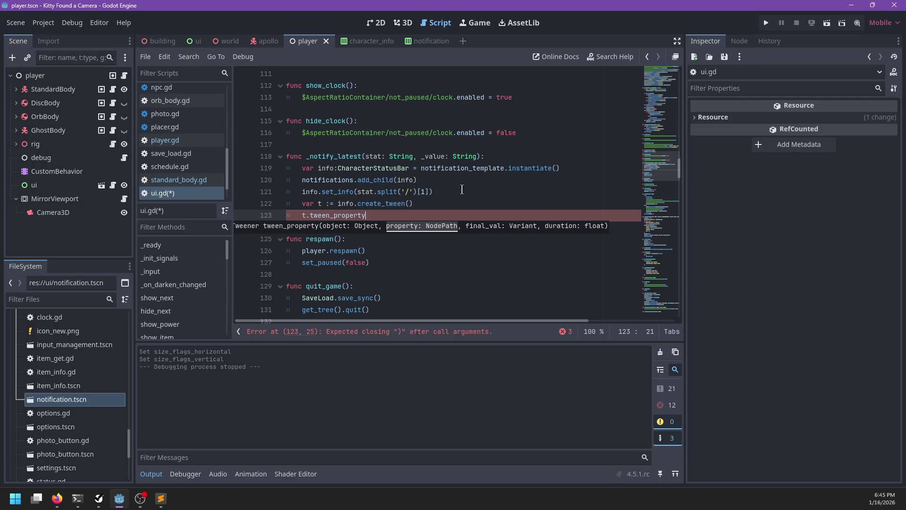
text((info,)
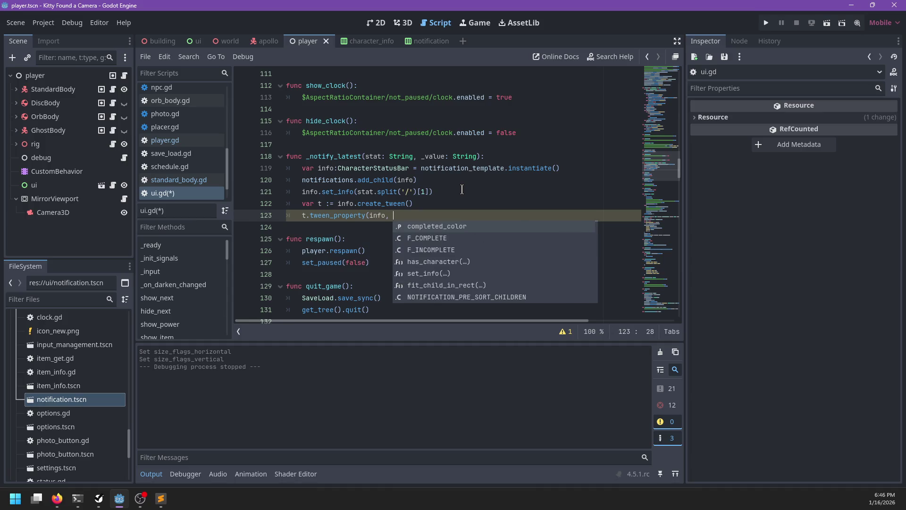
key(BackSpace)
text(, 'mod)
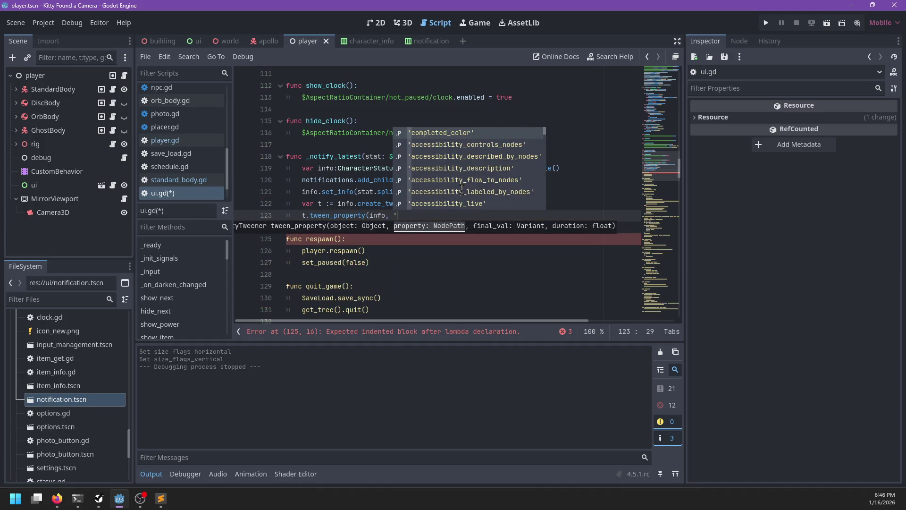
key(Return)
- Finish the tween fading to Color.TRANSPARENT with set_delay(4)
key(ctrl+z)
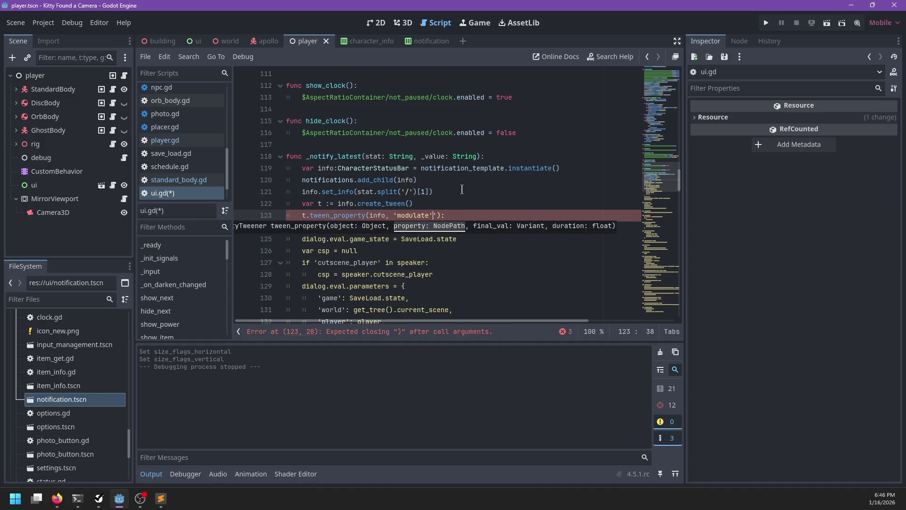
text(ulate', )
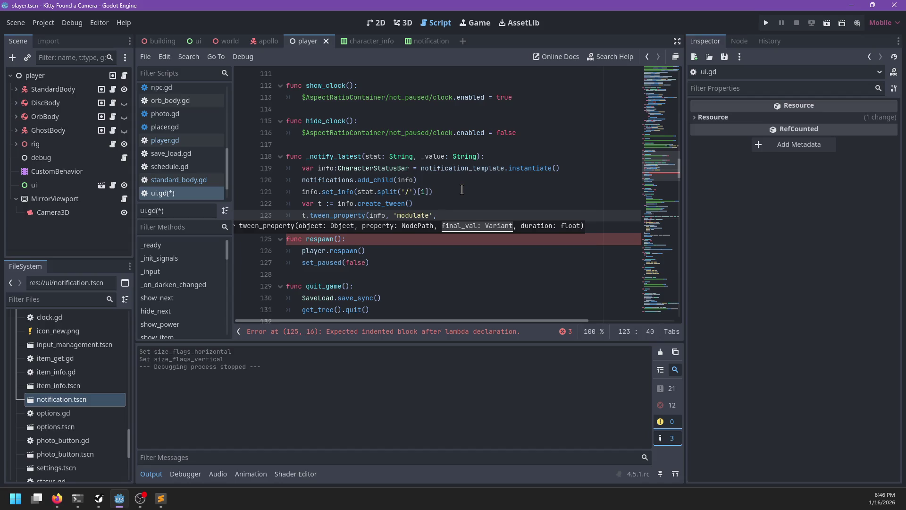
text(CO)
key(BackSpace)
text(olor.TRA)
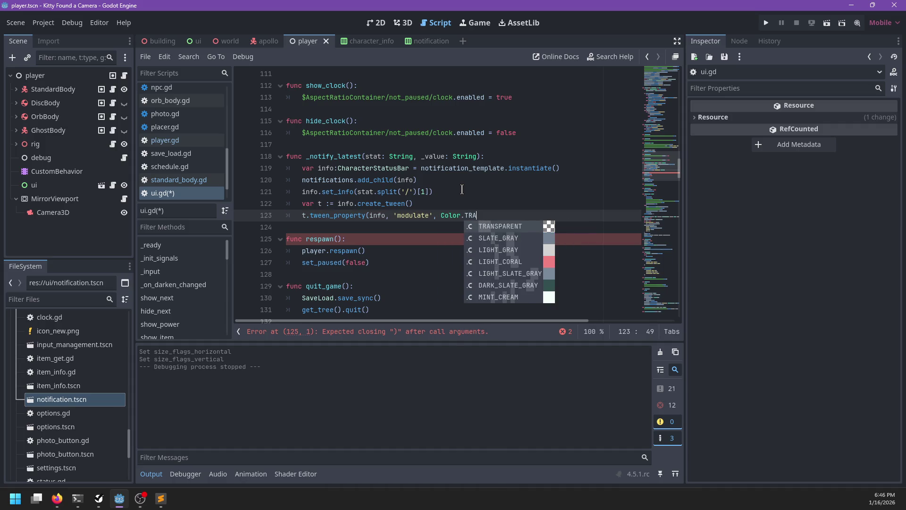
key(Return)
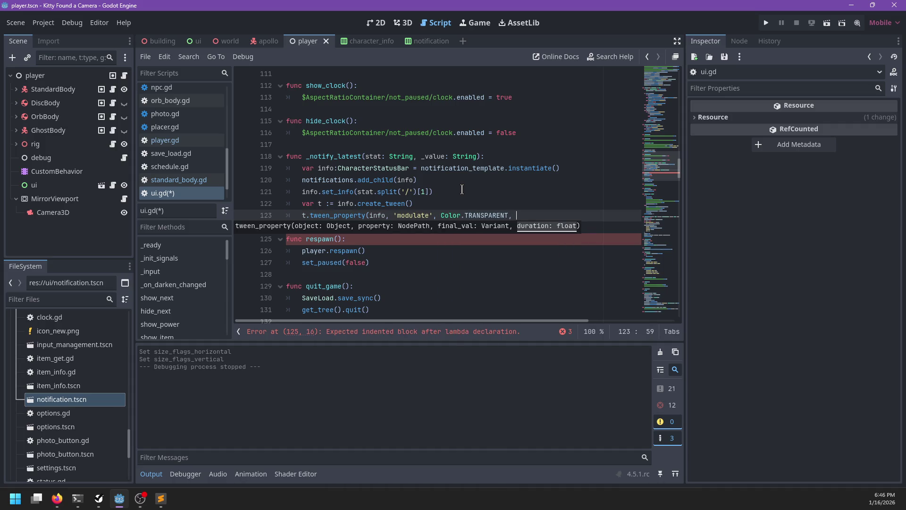
text().)
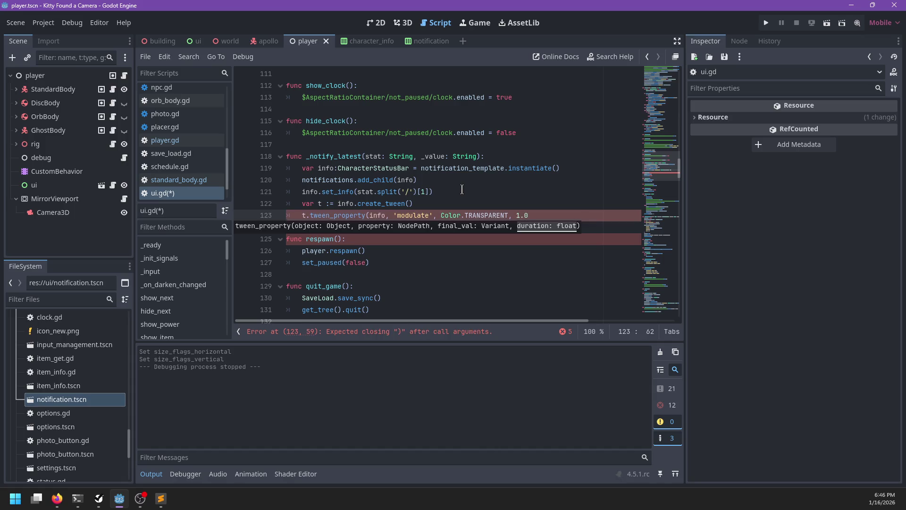
text(set_)
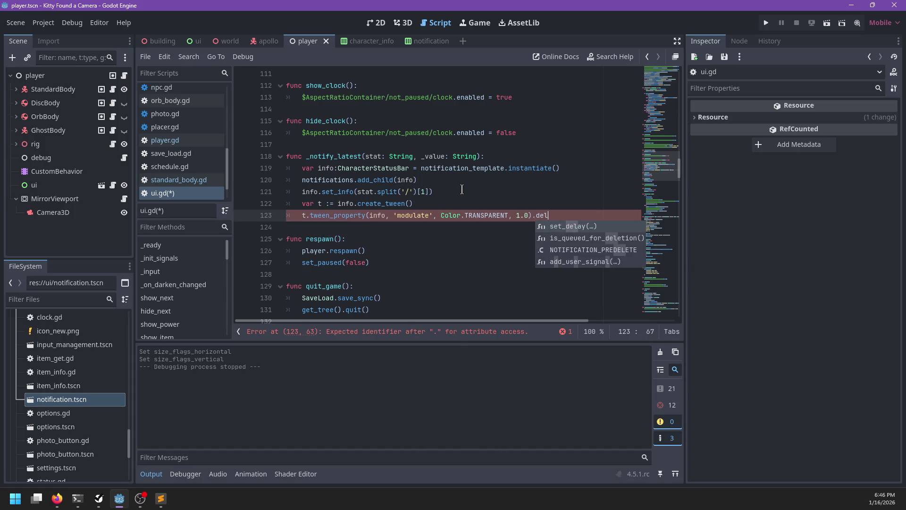
key(Return)
text(3))
key(Left)
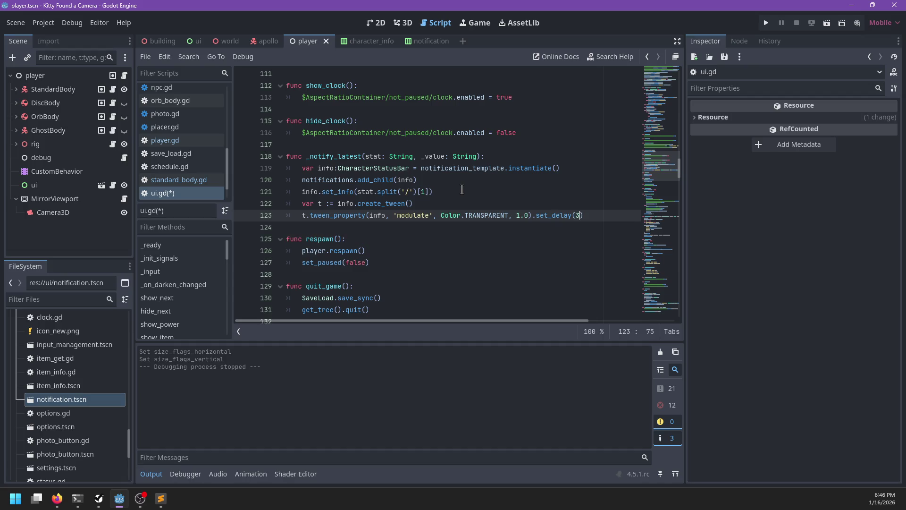
key(BackSpace)
text(4)
key(Return)
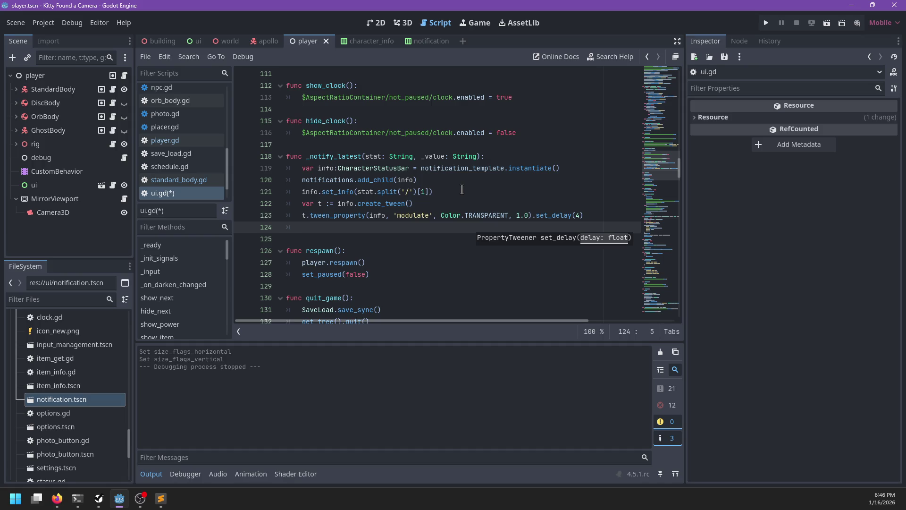
- Add t.tween_callback(info.queue_free) and save the script
text(t.)
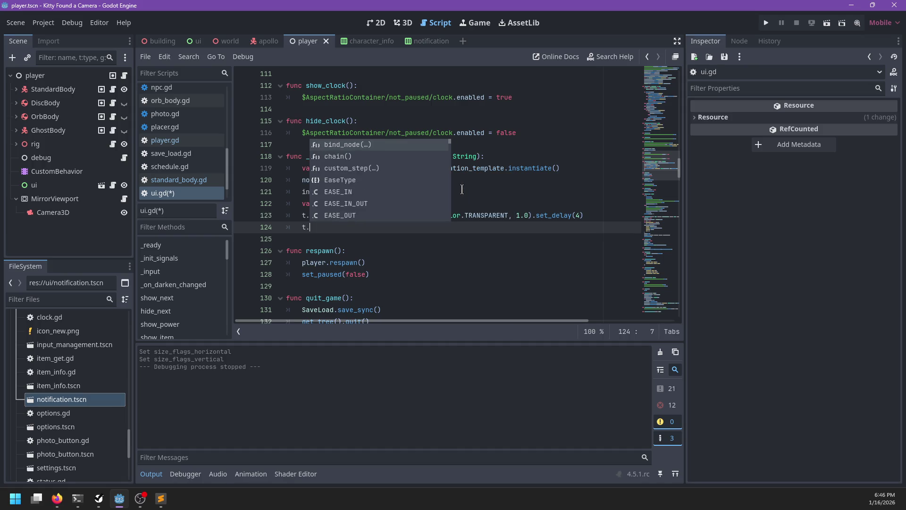
text(call)
key(Down)
key(Down)
key(Down)
key(Return)
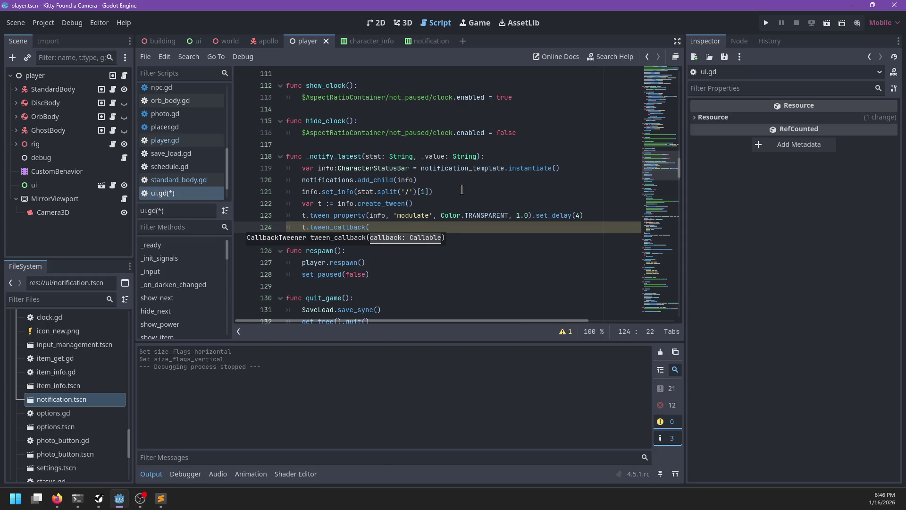
text(info.queue)
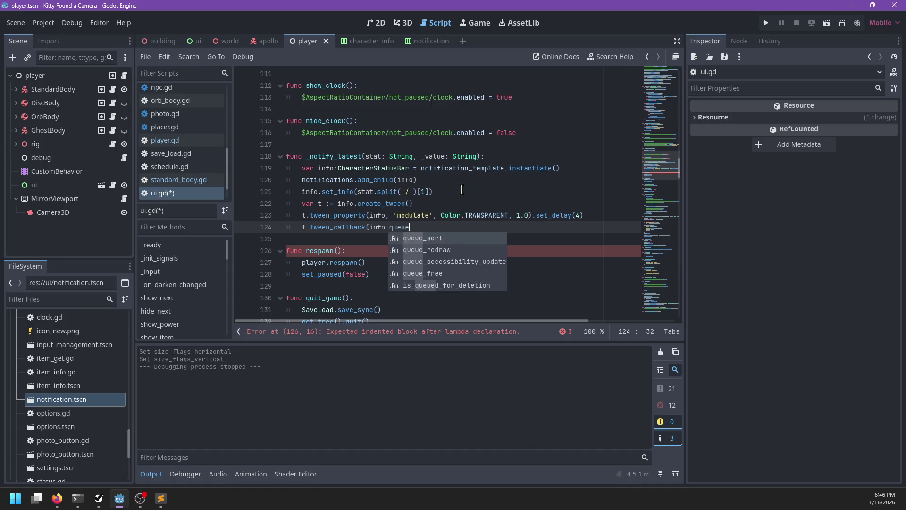
key(Down)
key(Down)
key(Down)
key(Return)
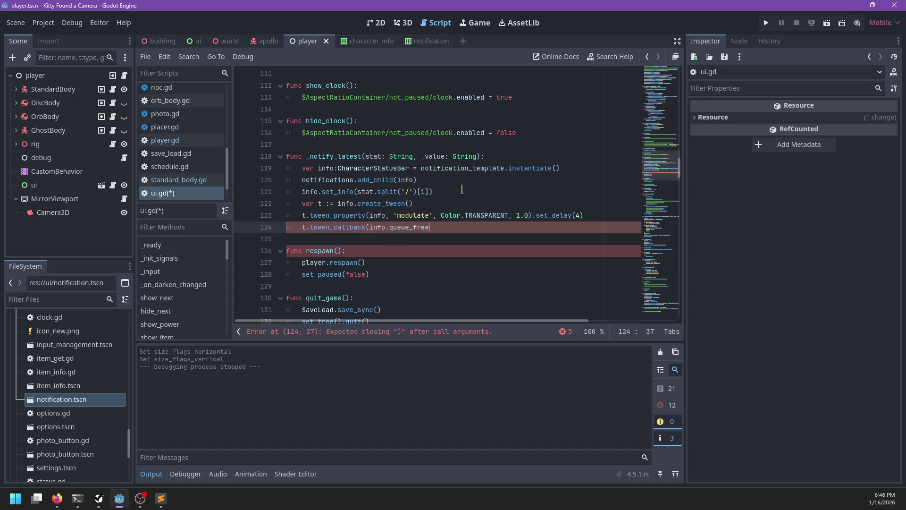
key(ctrl+s)
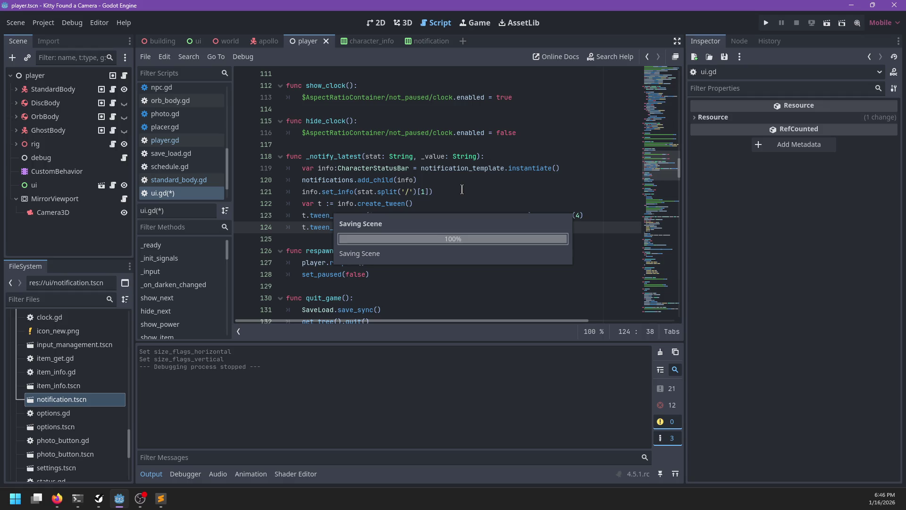
- Add a line that starts the tween, then save and launch the game
key(Return)
text(pl)
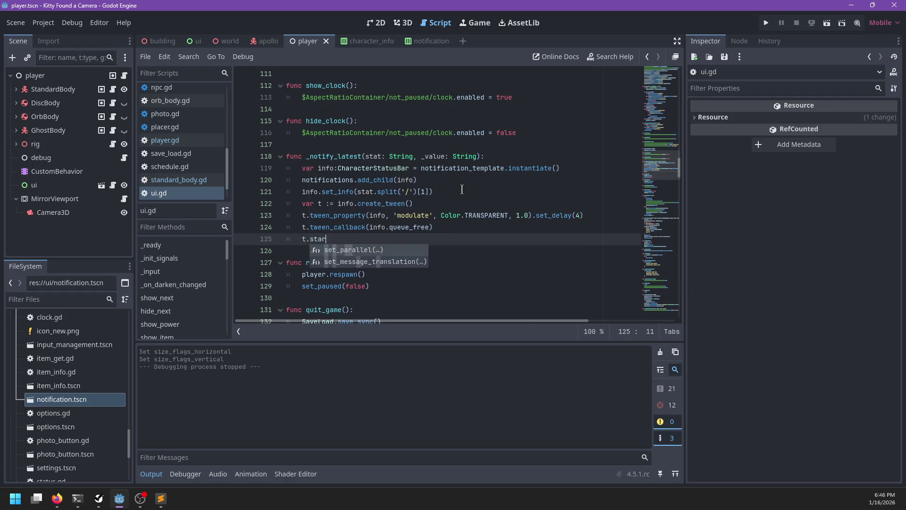
key(Return)
key(F5)
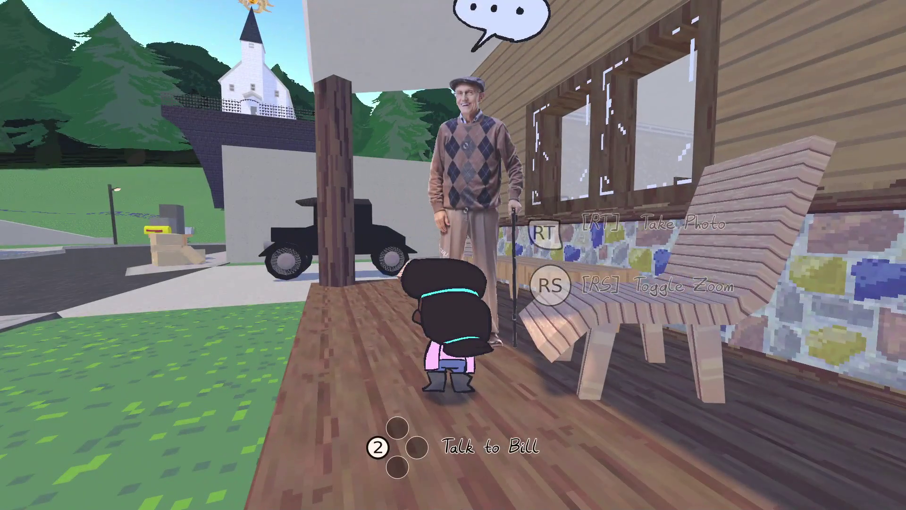
- Ask Bill about the birds, then take a selfie in front of his house
key(e)
key(e)
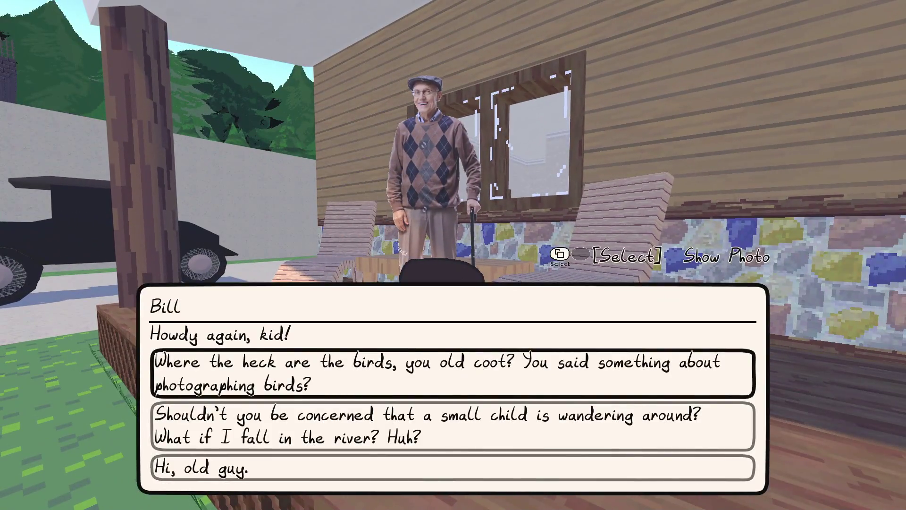
key(e)
key(e)
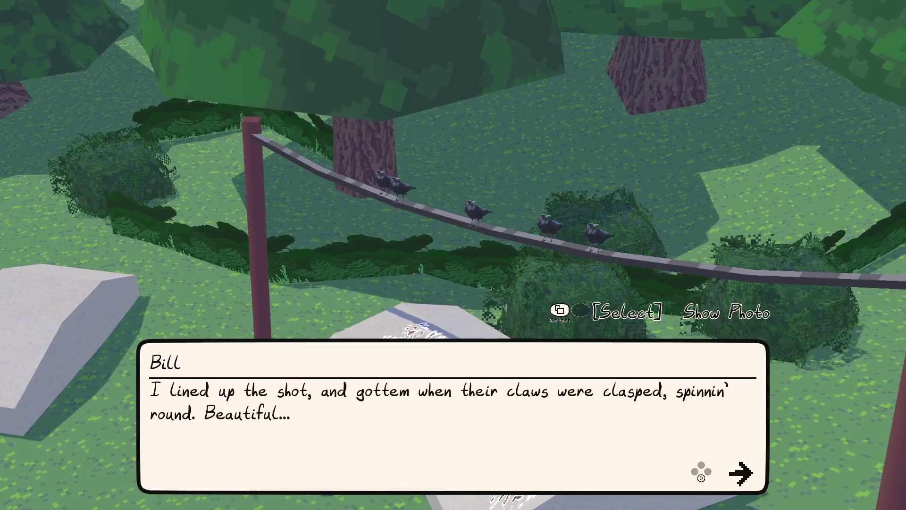
key(e)
key(e)
key(a)
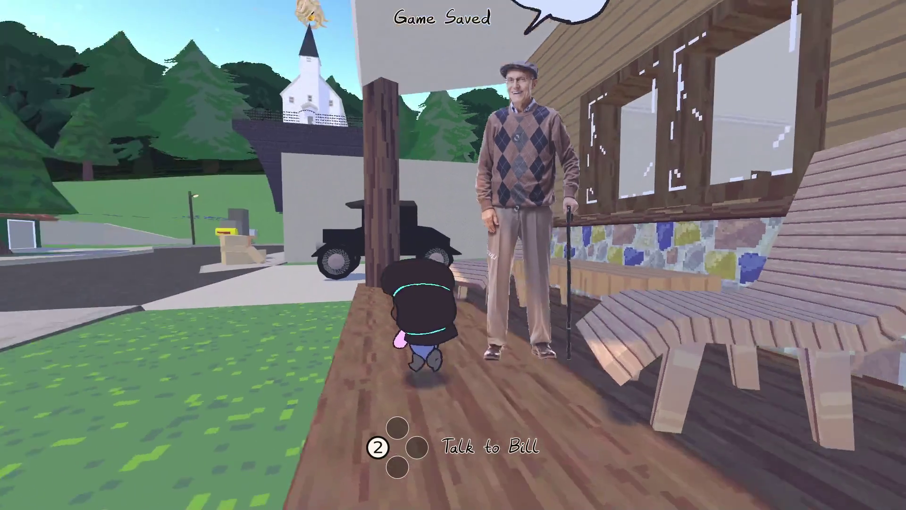
key(f)
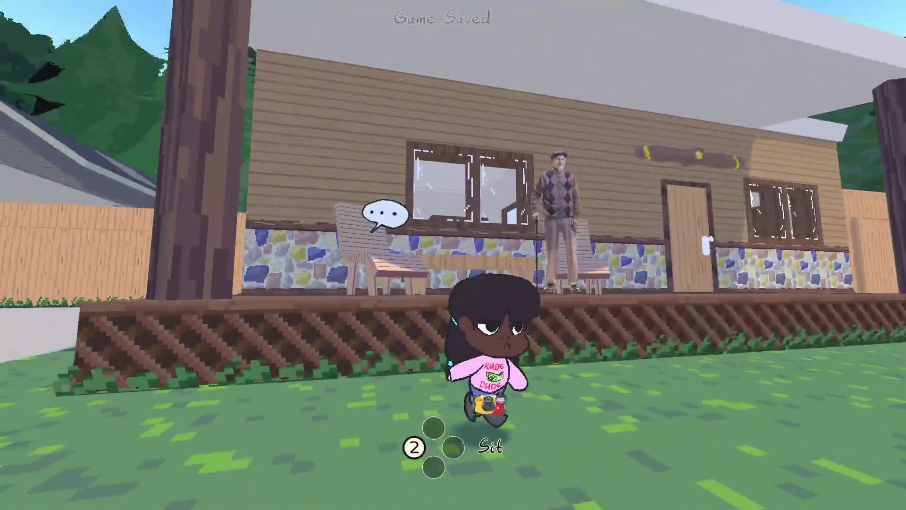
key(w)
key(w)
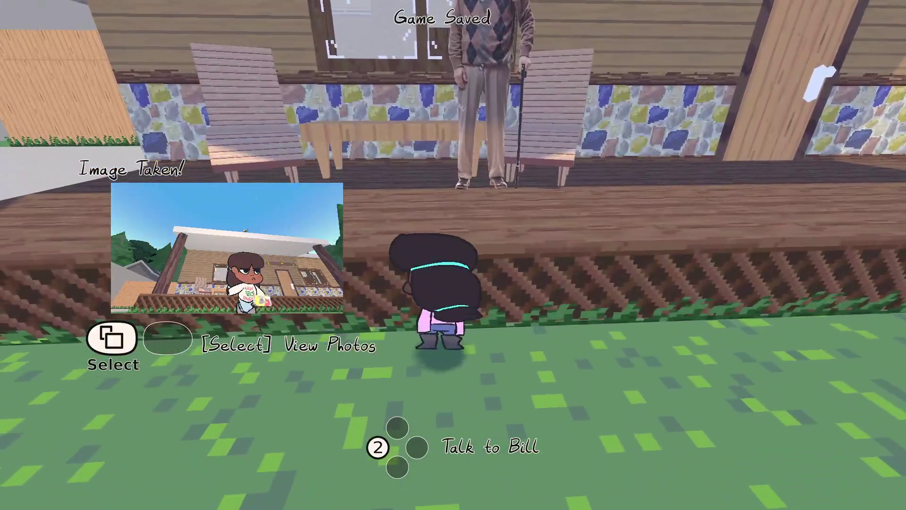
- Show Bill the selfie and advance his dialogue until he hands over a photo
key(e)
key(Tab)
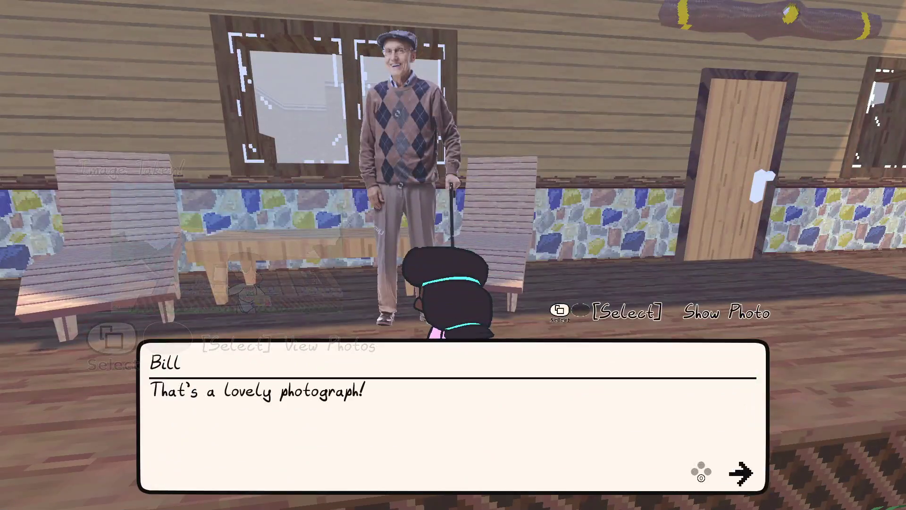
key(e)
key(e)
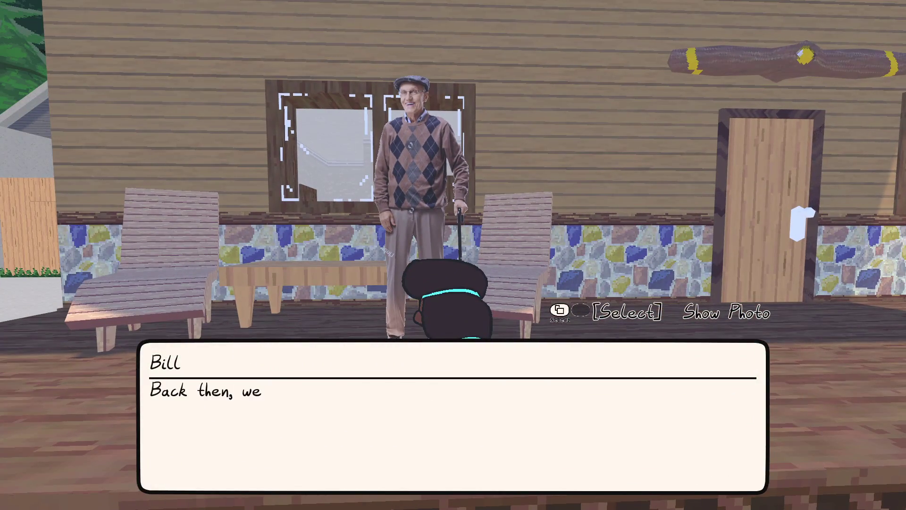
key(e)
key(e)
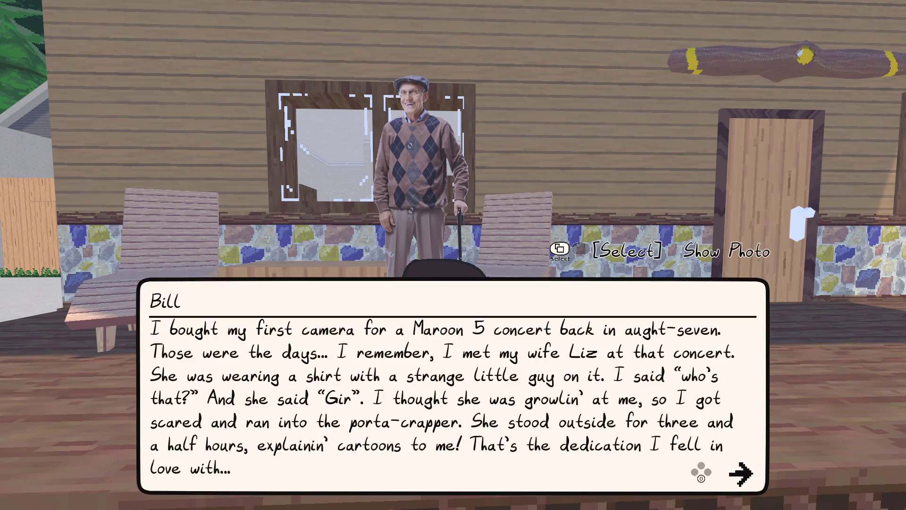
key(e)
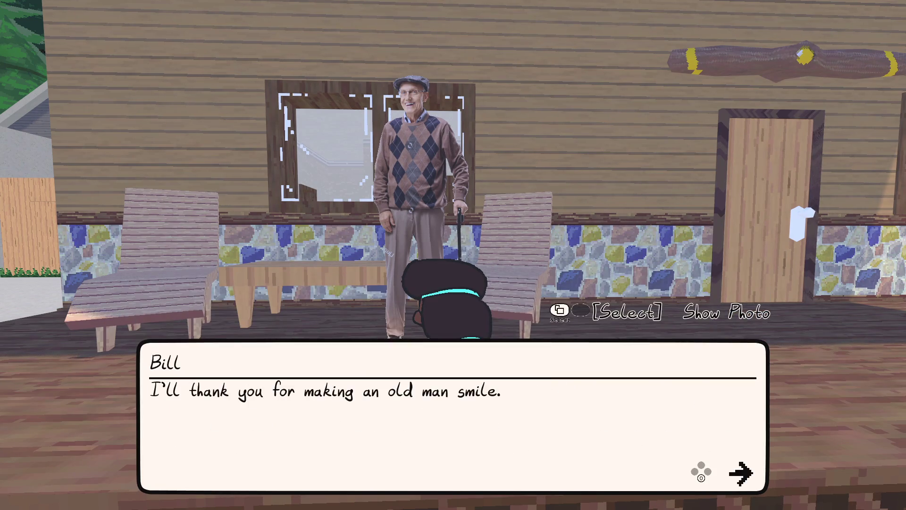
key(e)
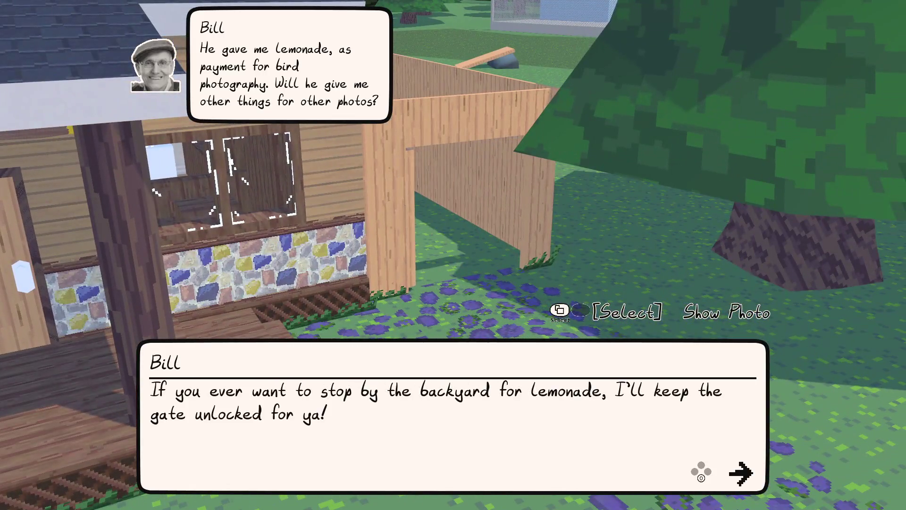
key(e)
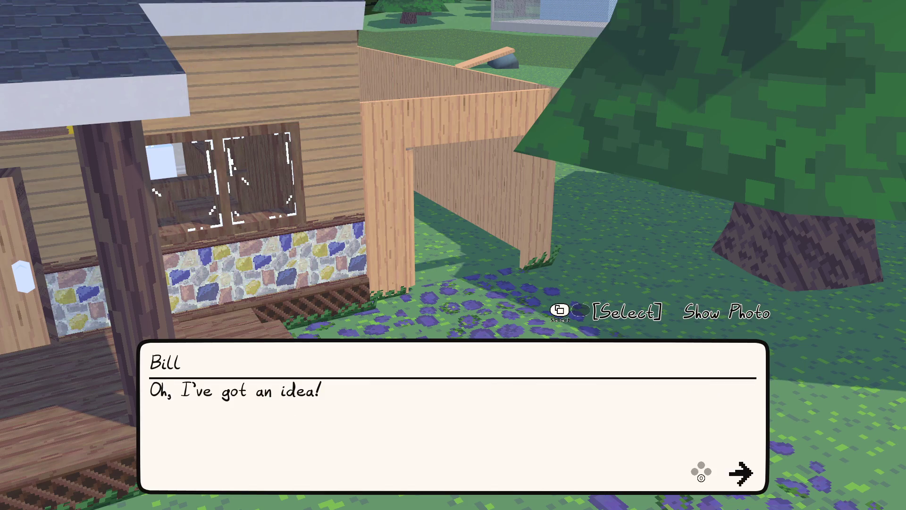
key(e)
key(e)
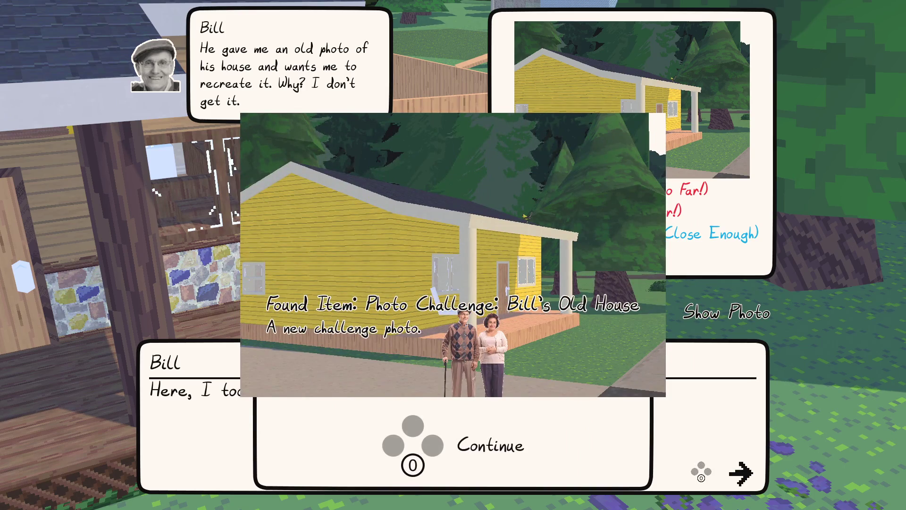
- Close Bill's conversation and climb onto the boxes by the yellow mailbox
key(e)
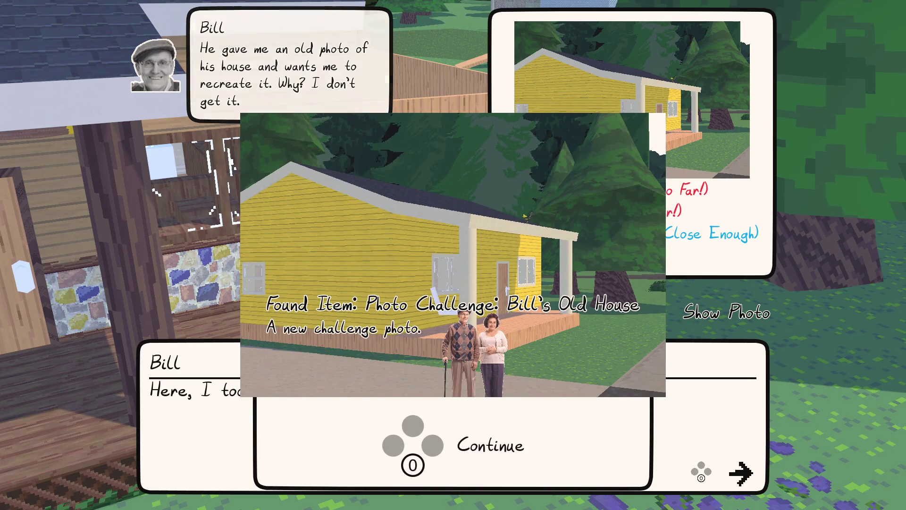
key(e)
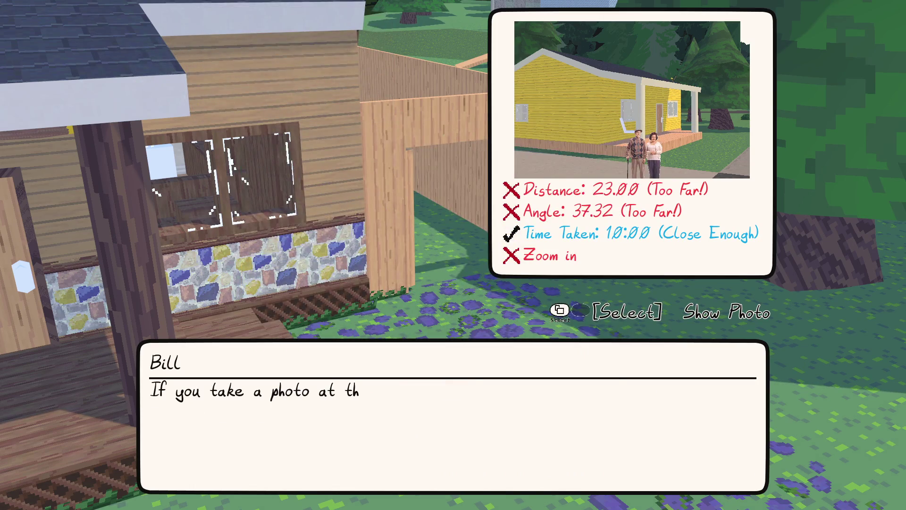
key(e)
key(e)
key(w)
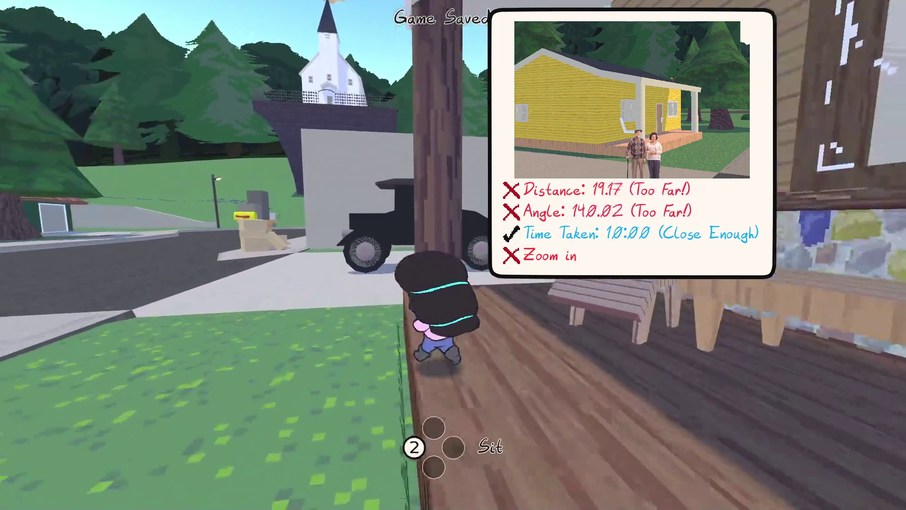
key(w)
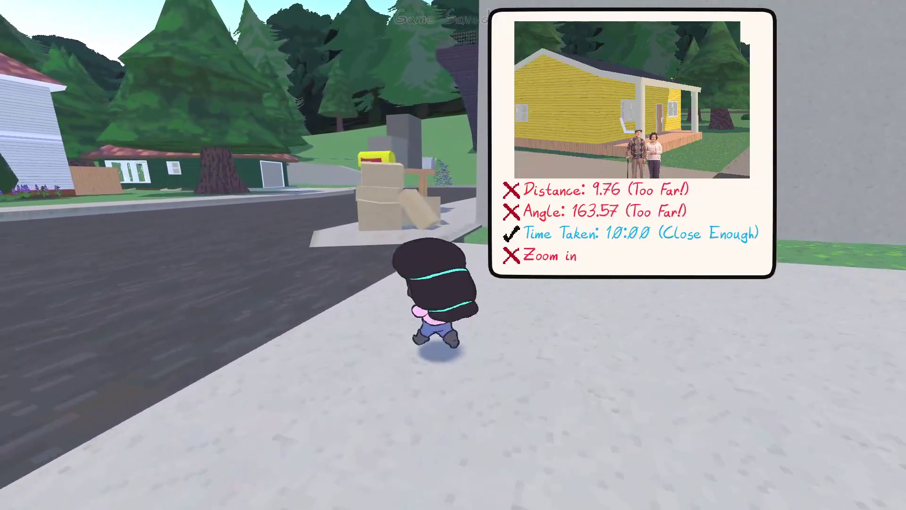
key(w)
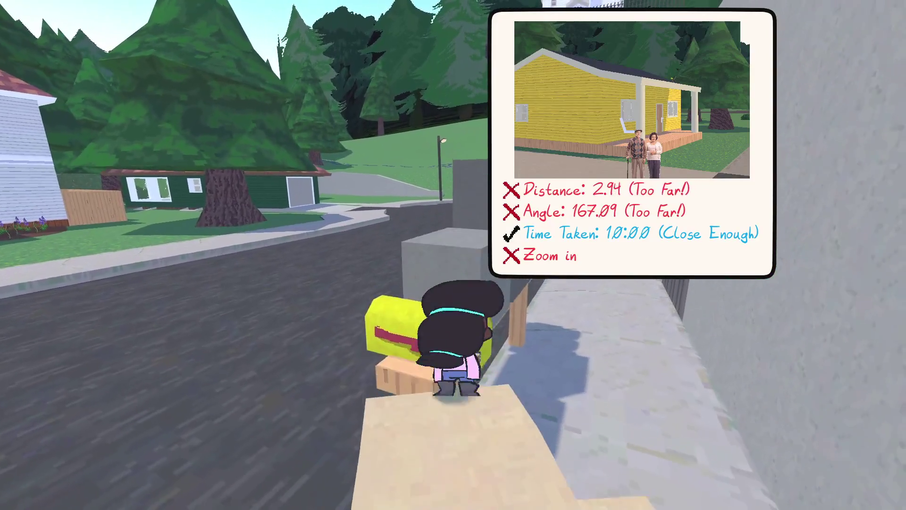
- In first-person camera view, move and tilt to match the reference shot of Bill's porch
key(c)
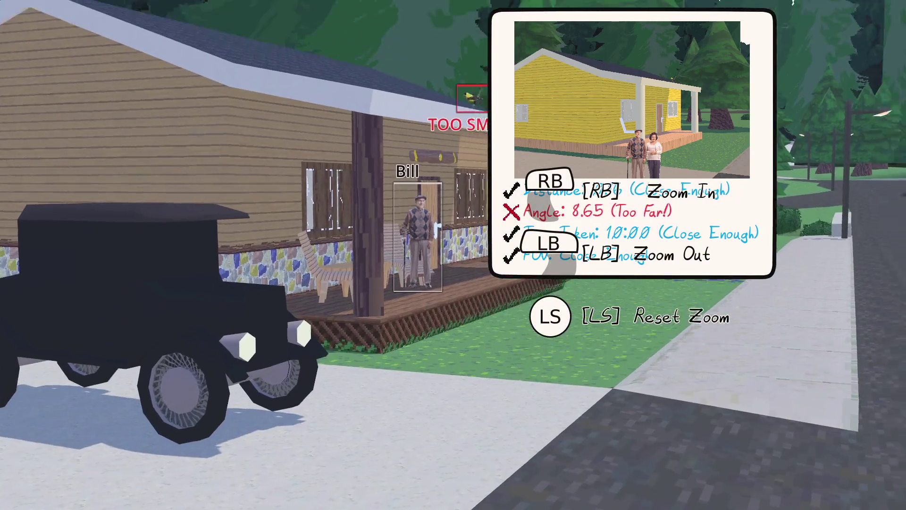
mouse_move(453, 255)
key(s)
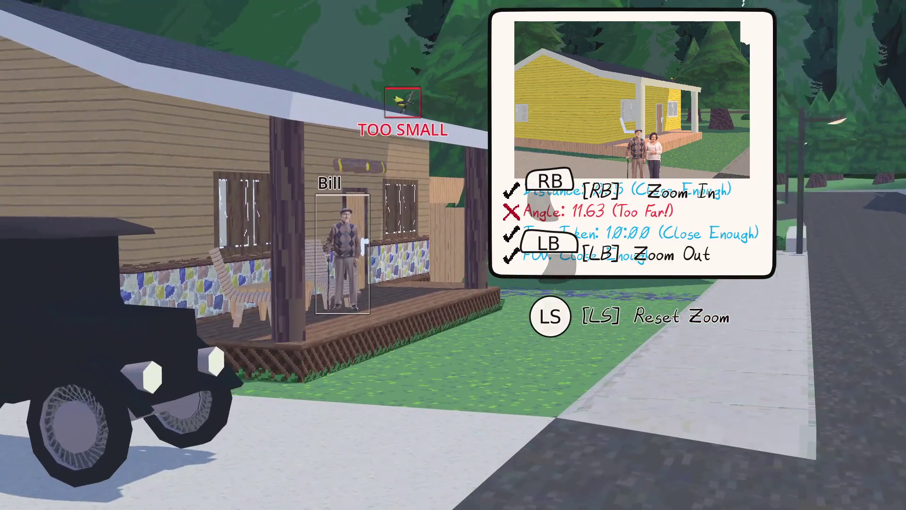
key(a)
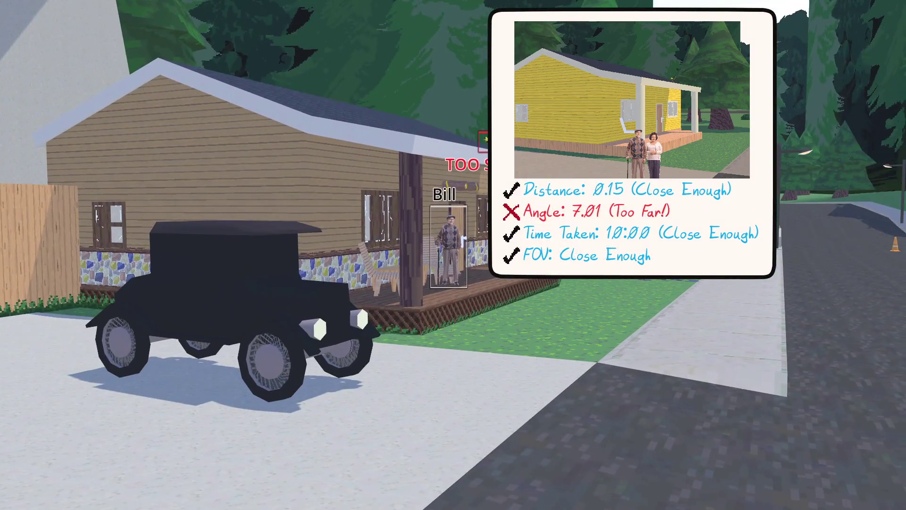
key(d)
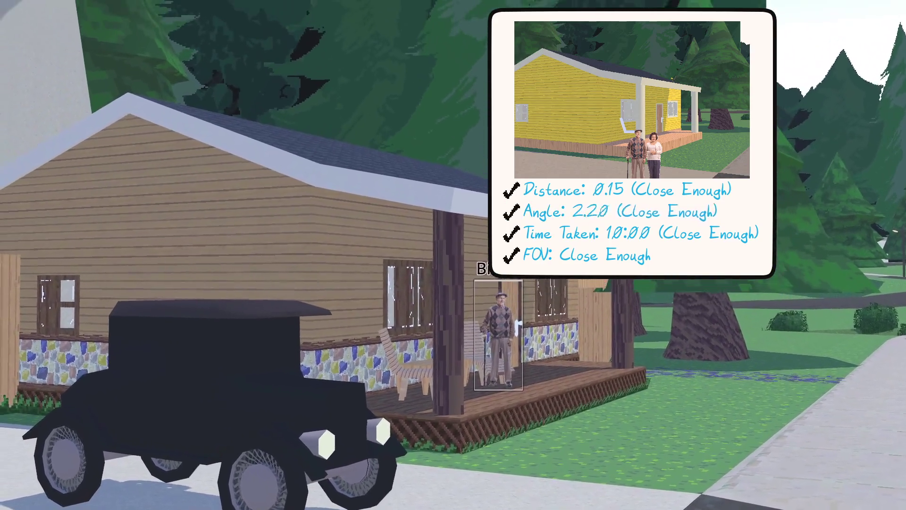
key(Up)
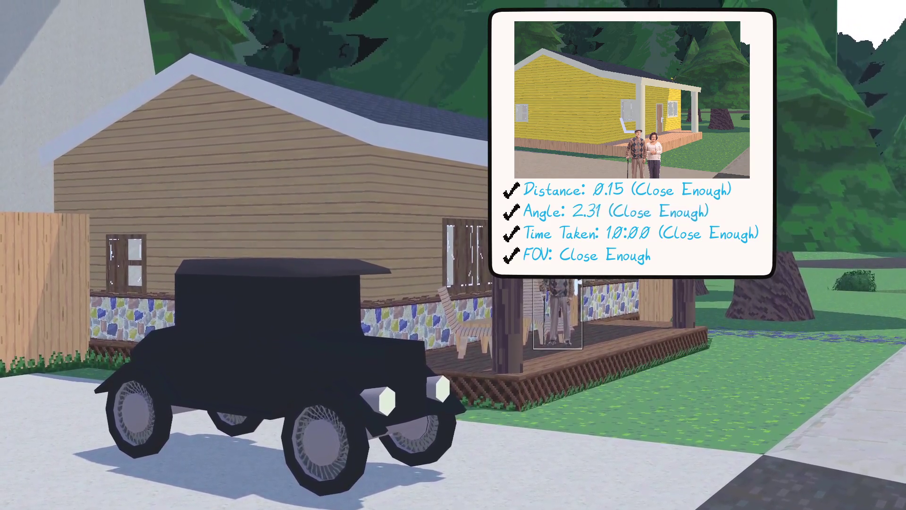
key(Up)
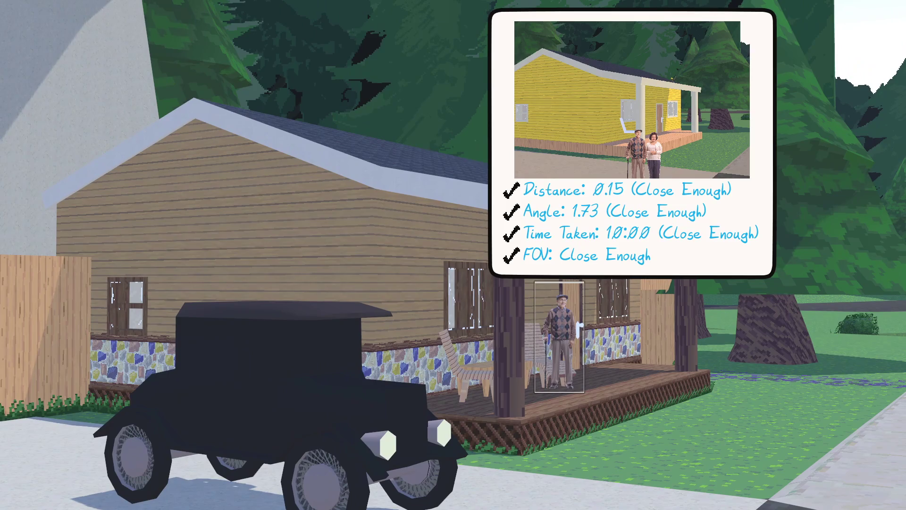
key(Down)
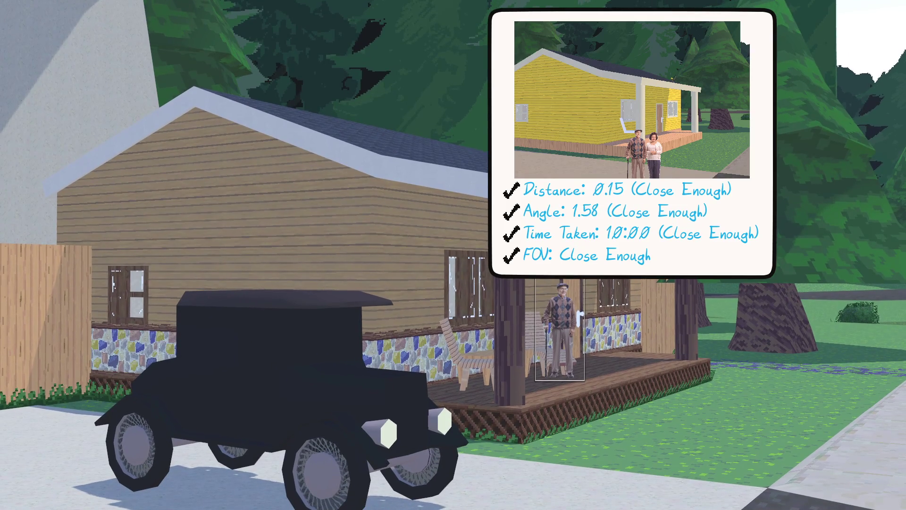
key(Right)
key(Down)
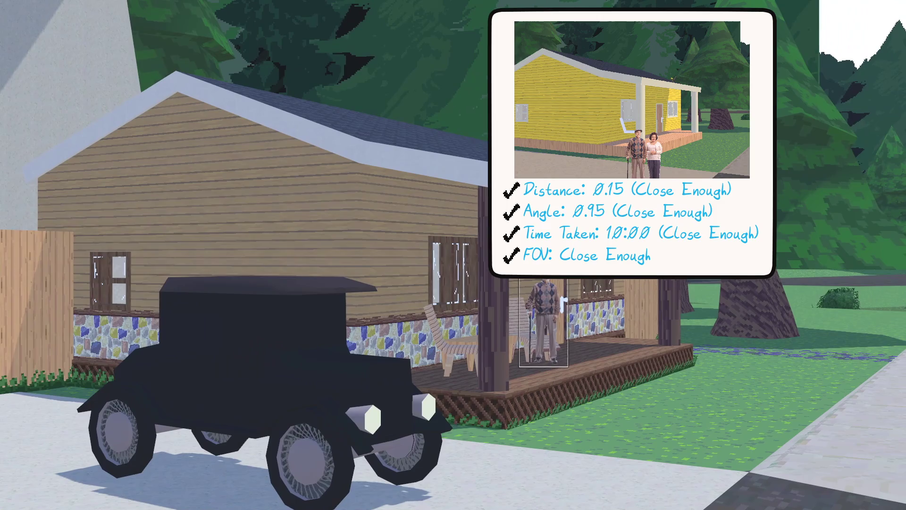
key(Up)
key(Up)
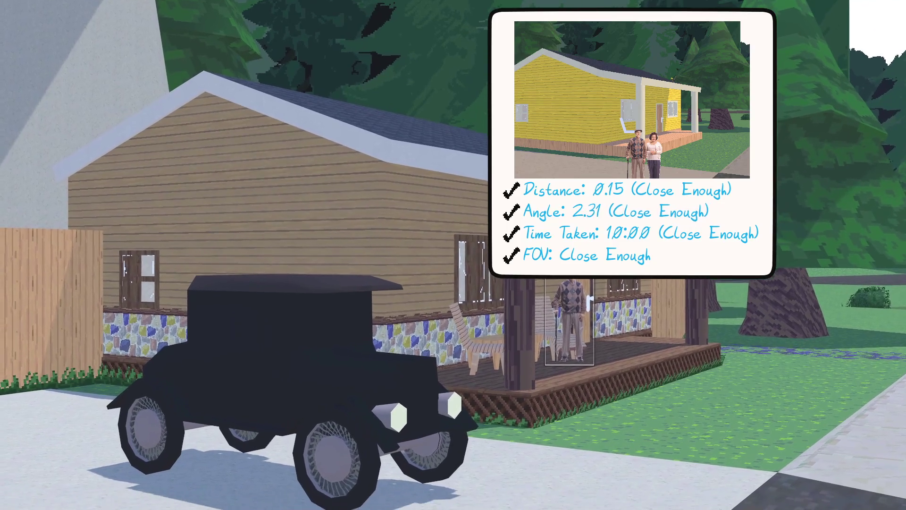
- Take the challenge photo, snap another, and dismiss the result cards
click(453, 255)
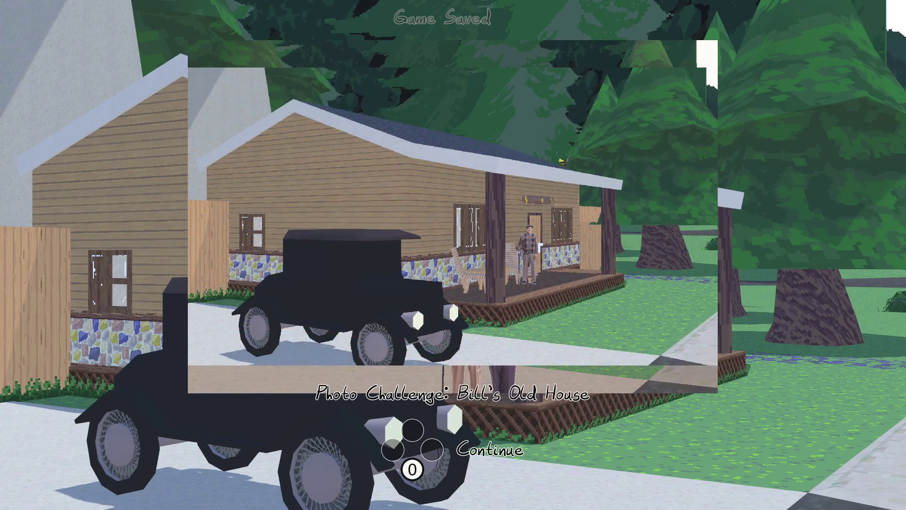
key(Return)
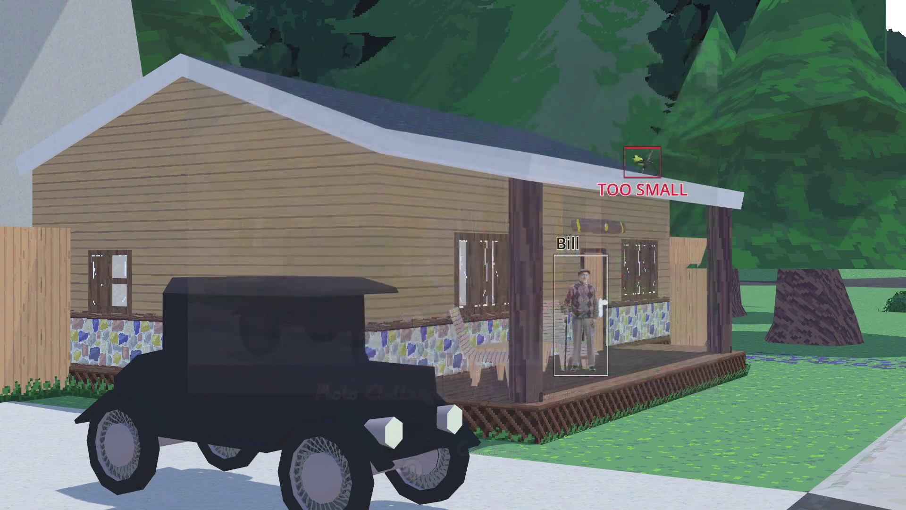
key(space)
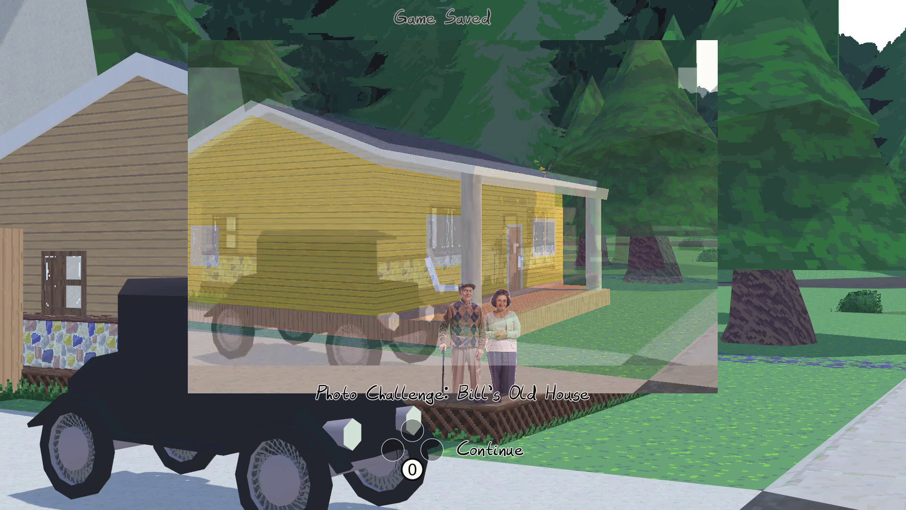
key(Return)
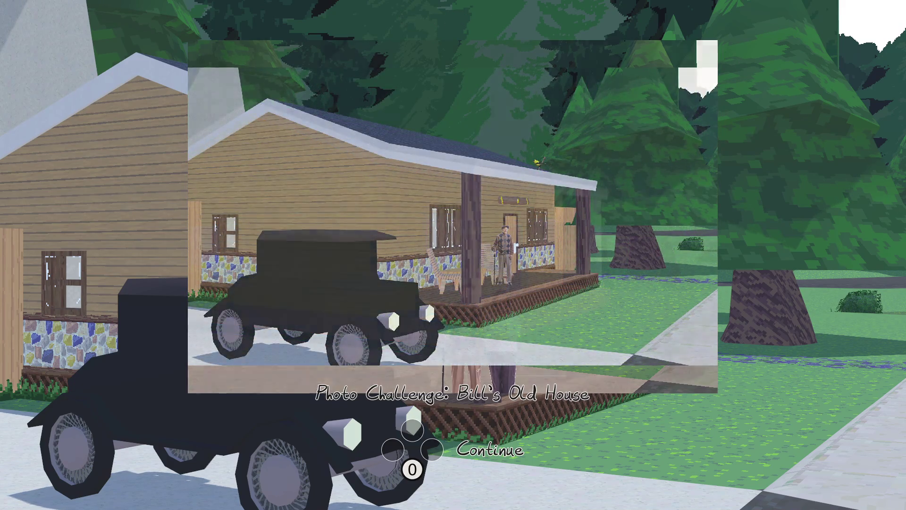
- Walk up to Bill and show him the photo to receive the Colorful Car Keys
key(w)
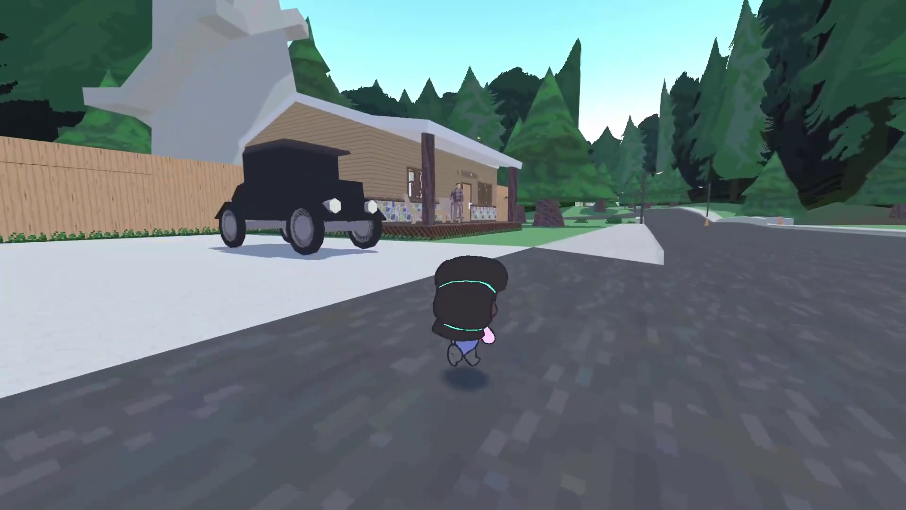
key(w)
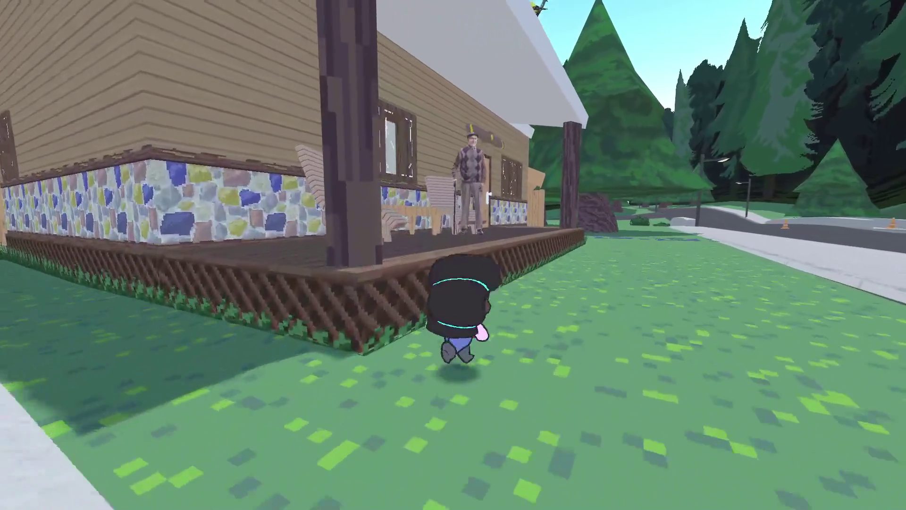
key(2)
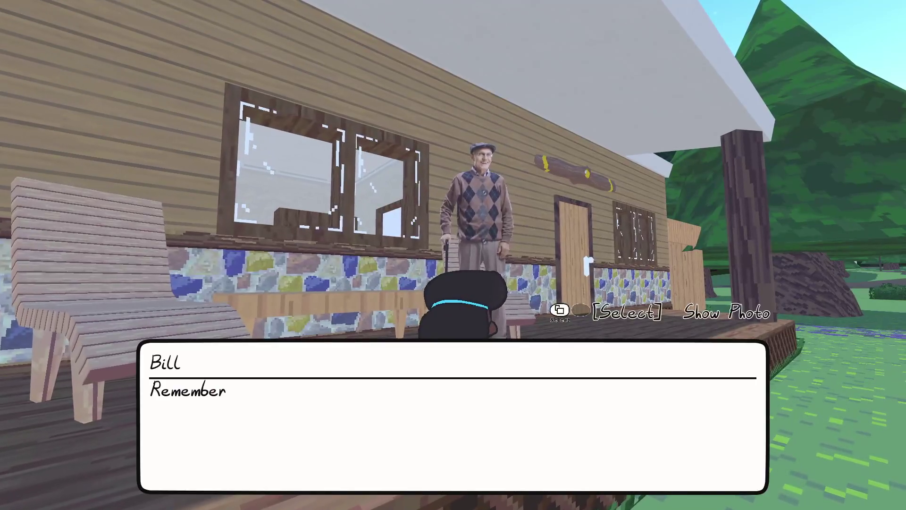
key(Return)
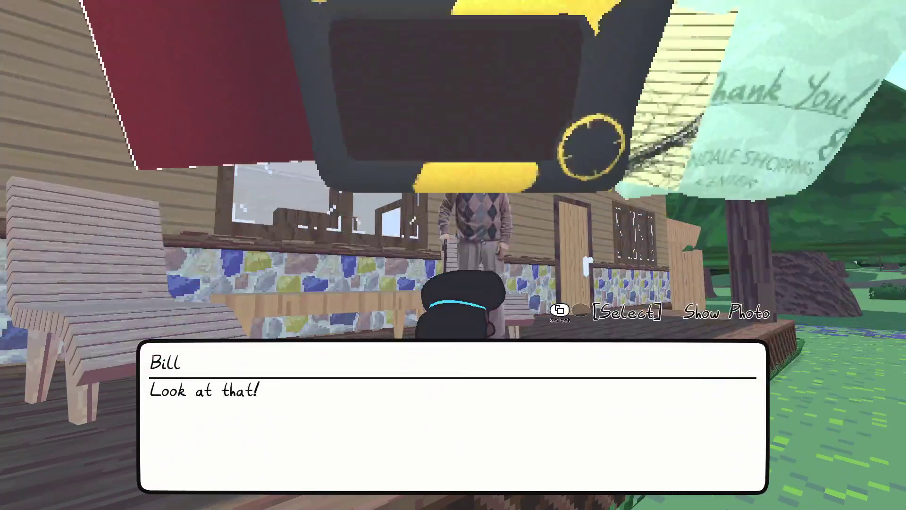
key(Return)
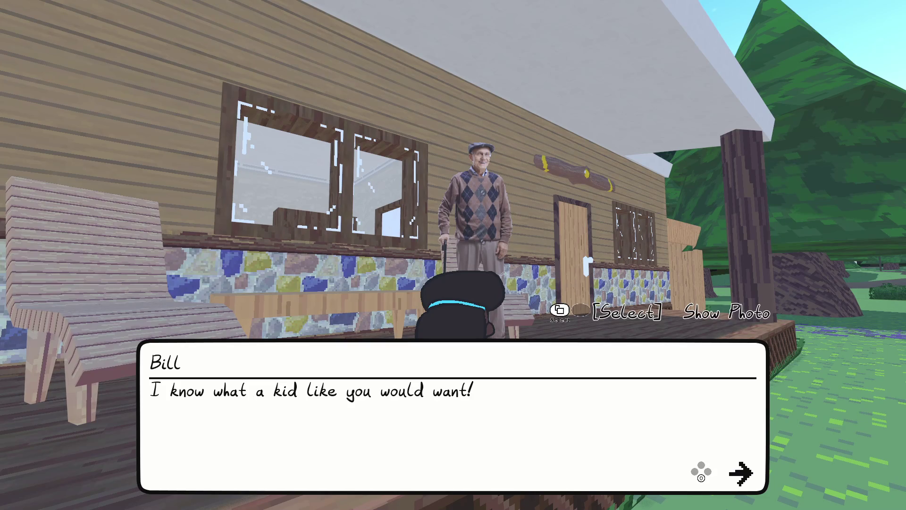
key(Return)
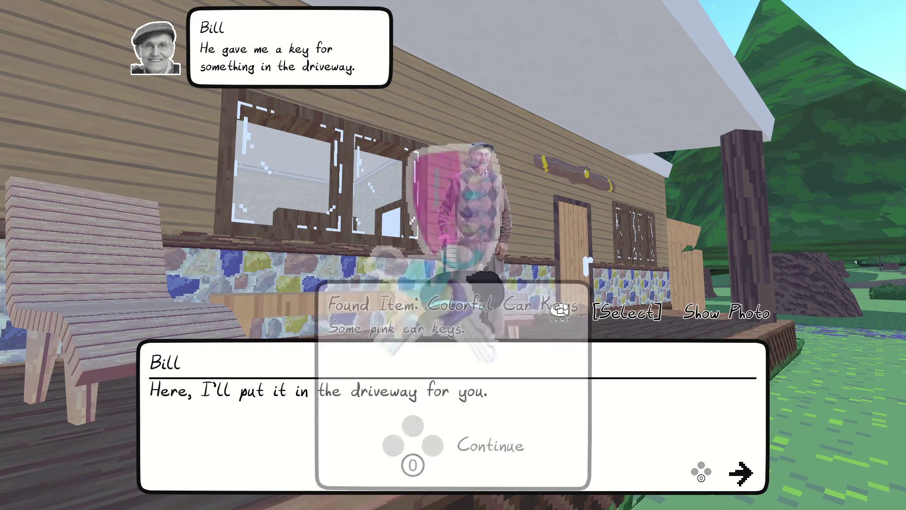
- Walk around the driveway, lawn and porch, then choose Save and Exit from the pause menu
key(a)
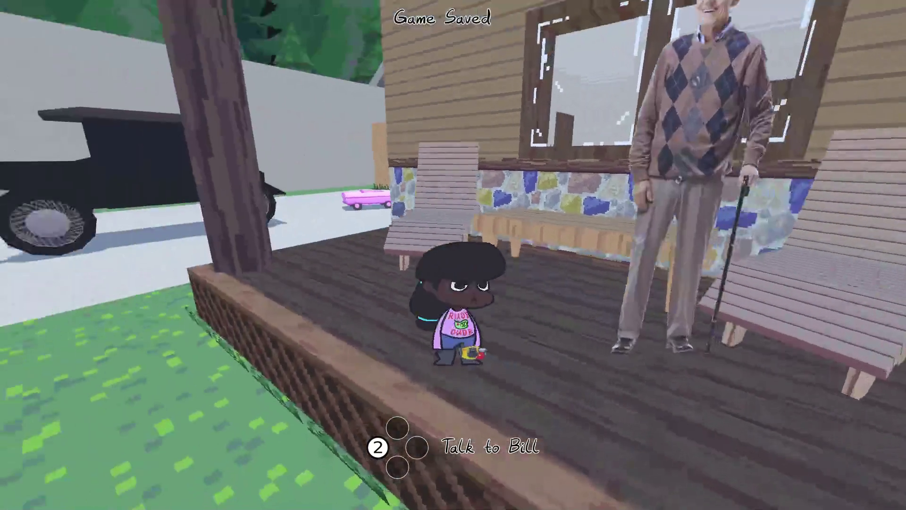
key(w)
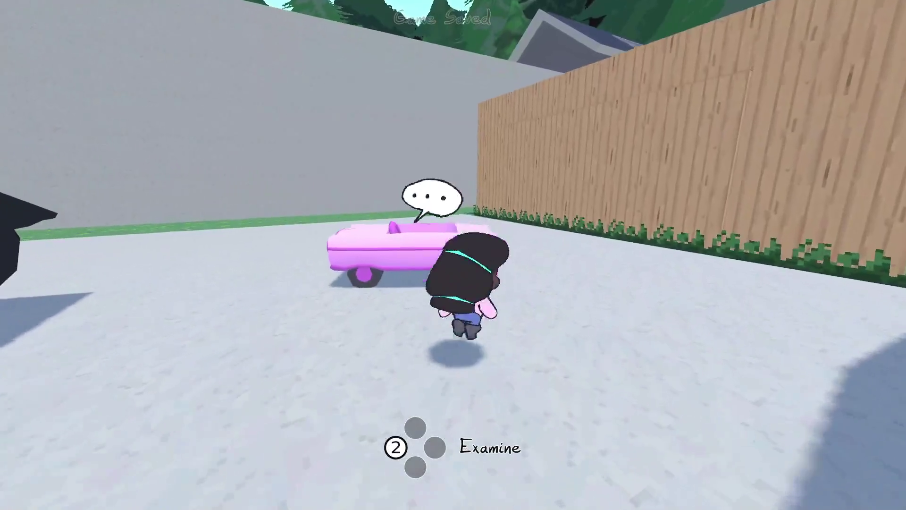
key(w)
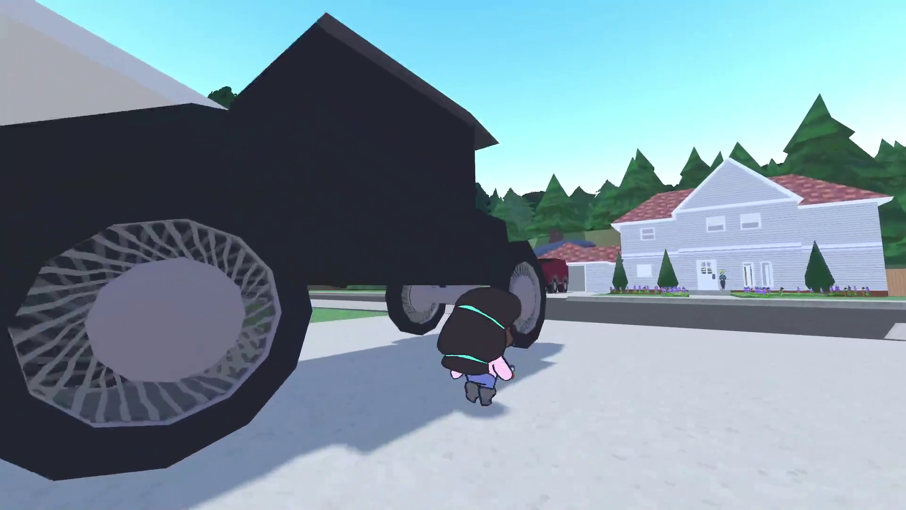
key(w)
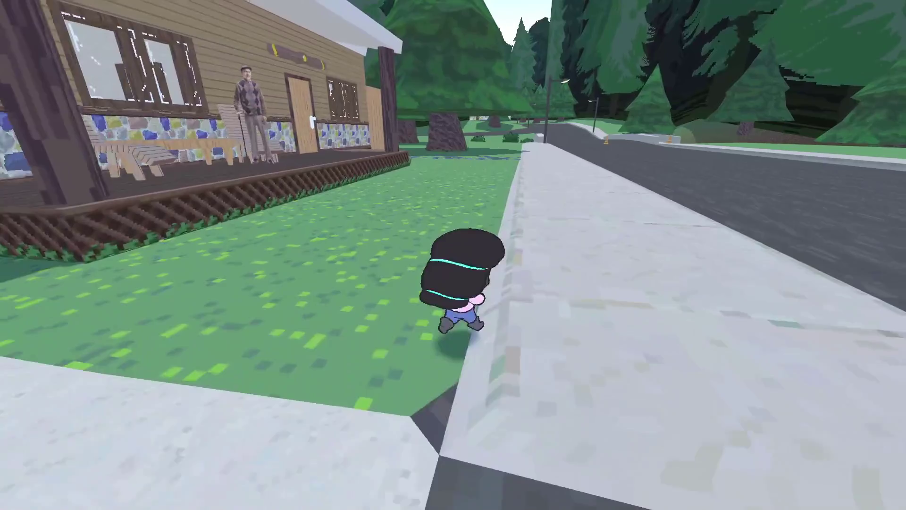
key(w)
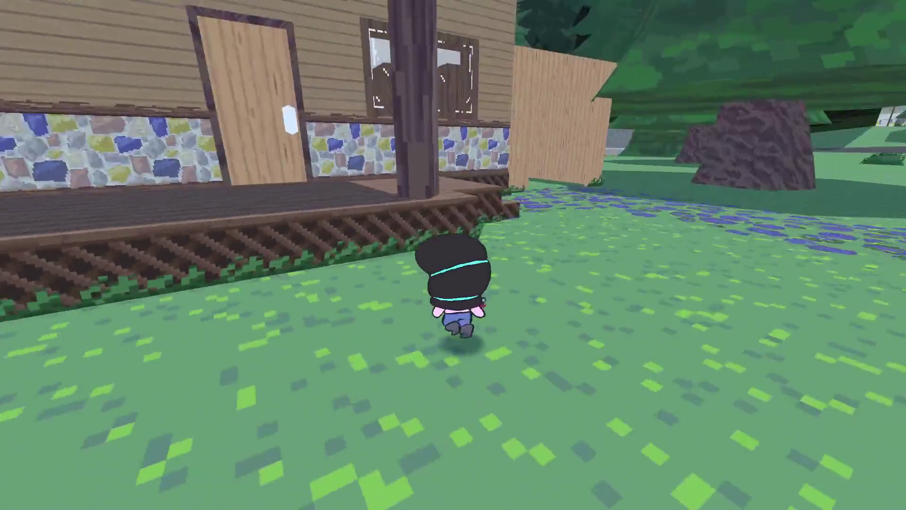
key(w)
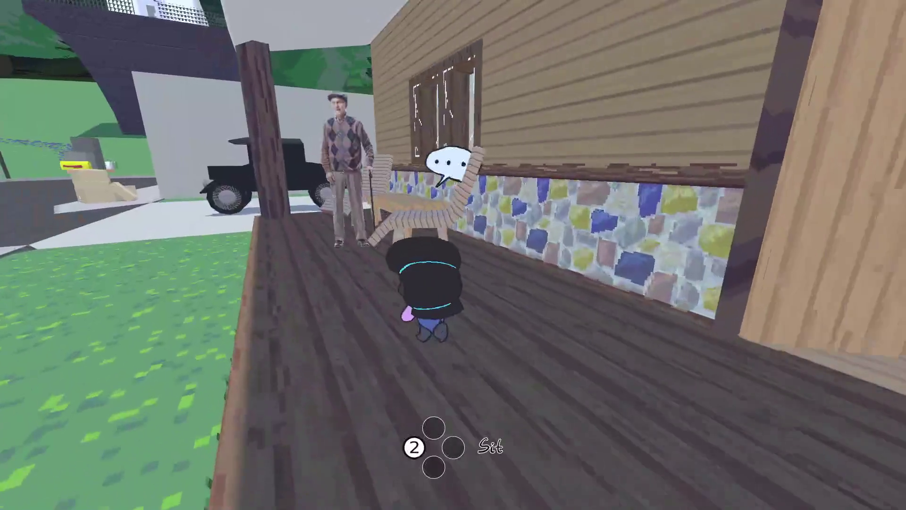
key(w)
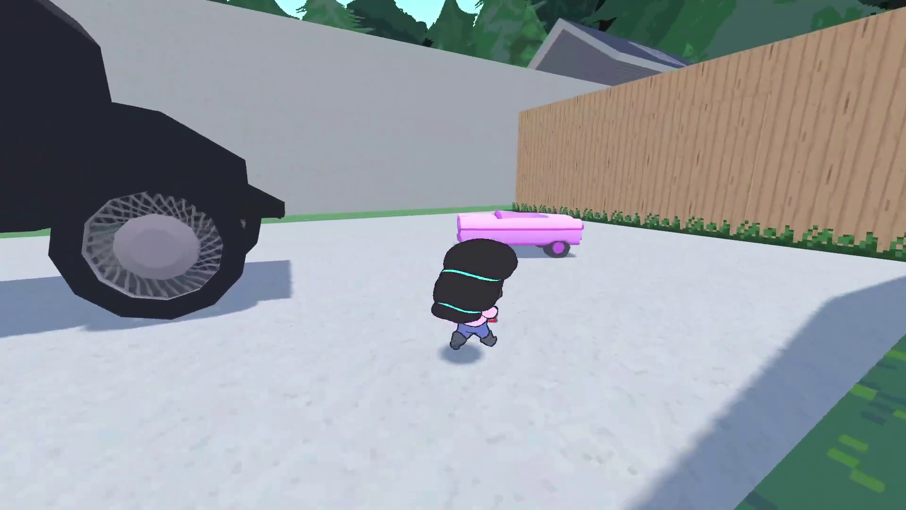
key(w)
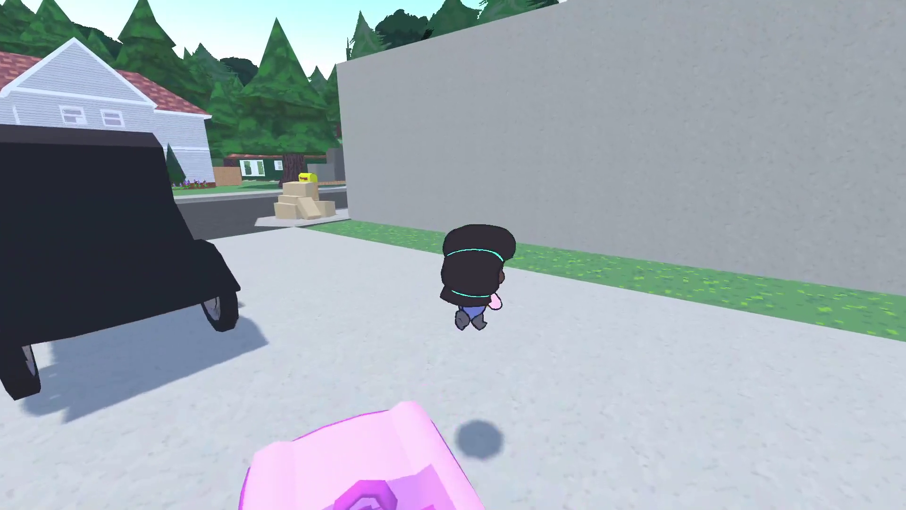
key(Escape)
key(Down)
key(Down)
key(Down)
key(Down)
key(Down)
key(Return)
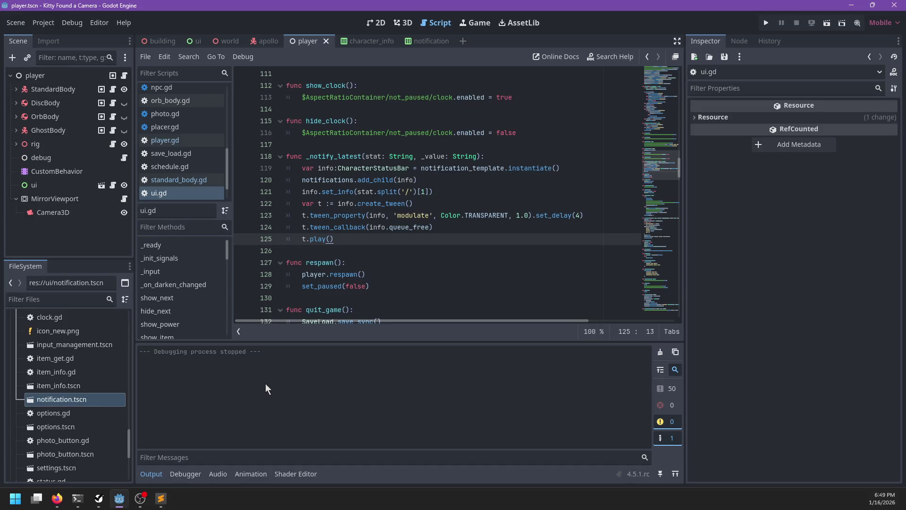
- In NP-ToDo, mark 'Toast-style notifications' completed and clear the journal prompt subtask's status
click(118, 503)
click(118, 503)
click(436, 273)
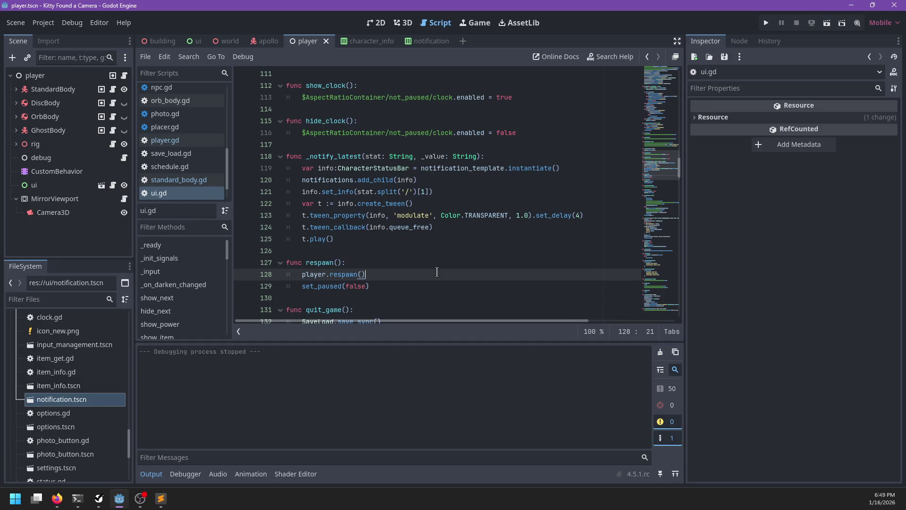
click(98, 498)
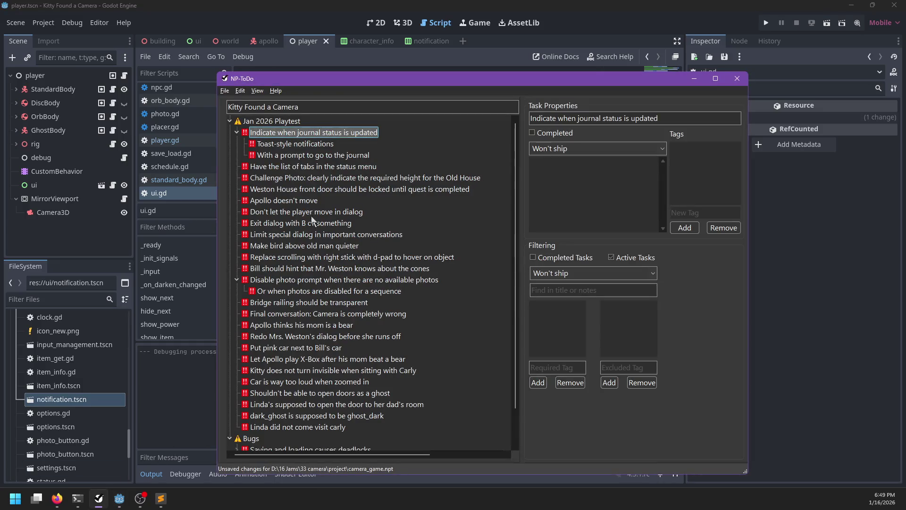
click(288, 144)
key(space)
click(286, 144)
key(ctrl+s)
- Back in Godot, show the notification scene in the 2D view
key(alt+Tab)
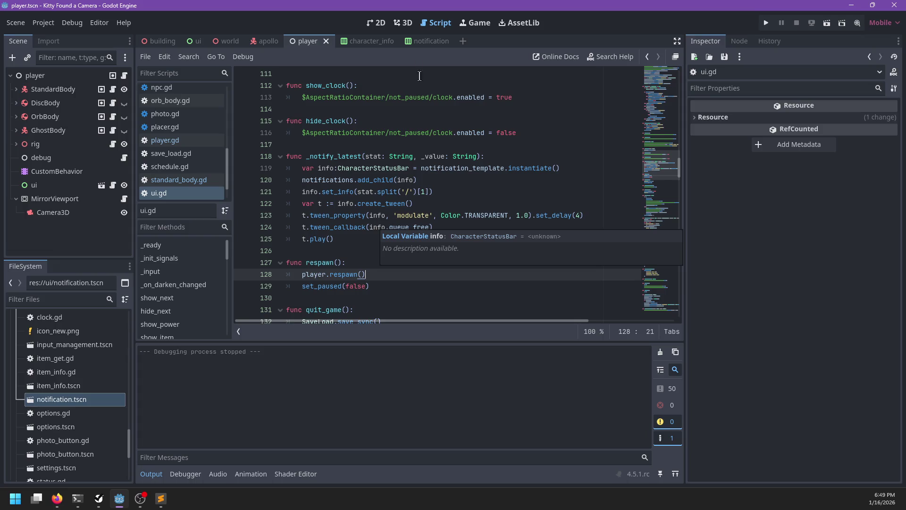
click(415, 41)
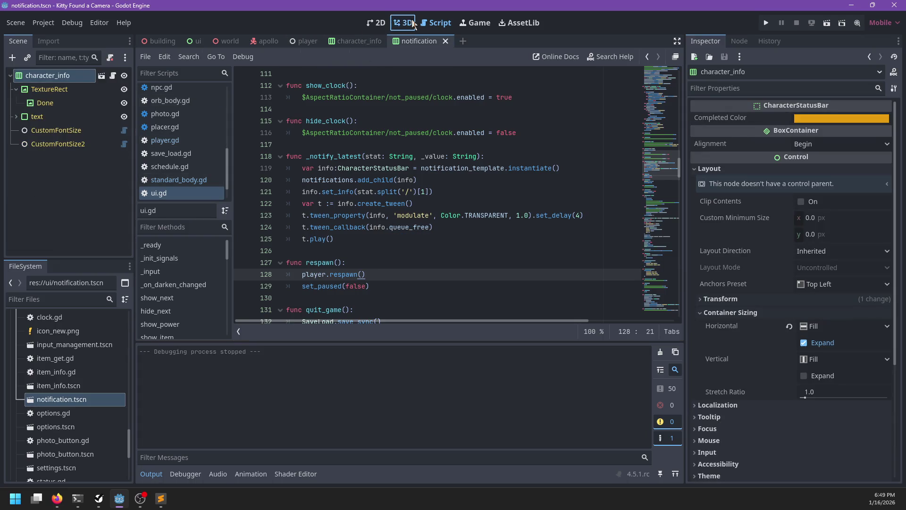
click(406, 23)
click(377, 22)
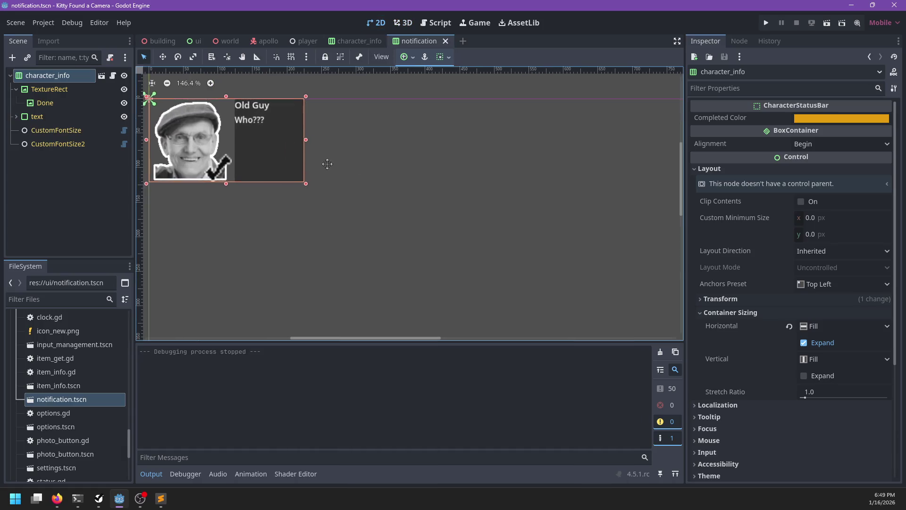
- Inspect the text, CustomFontSize and CustomFontSize2 nodes in the notification scene tree
key(ctrl+a)
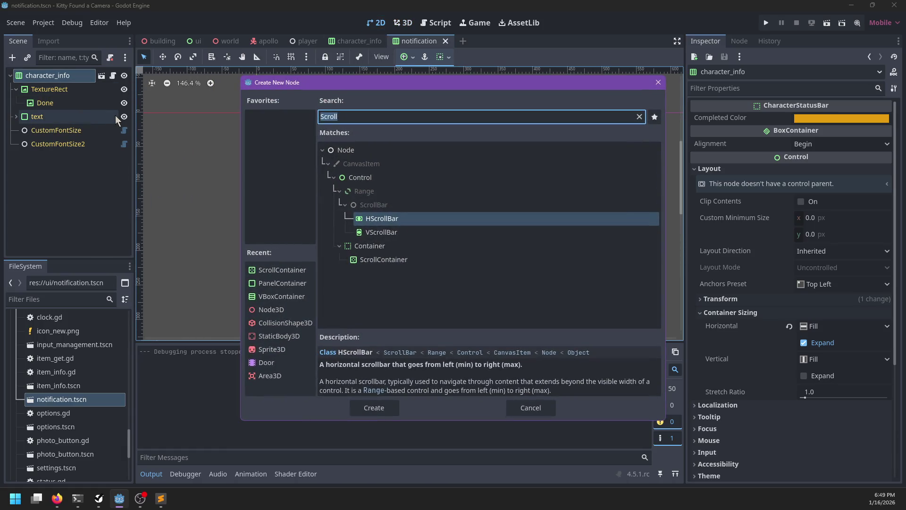
key(Escape)
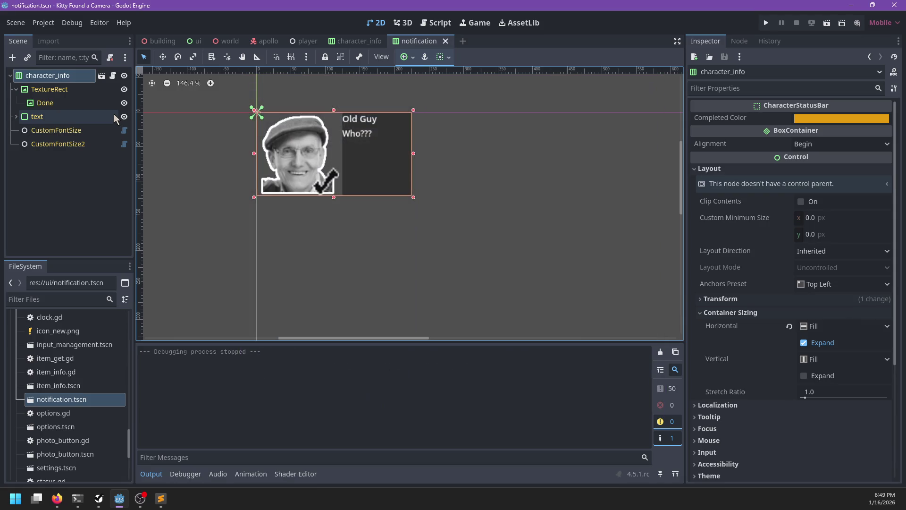
click(16, 89)
click(38, 103)
click(39, 117)
click(47, 134)
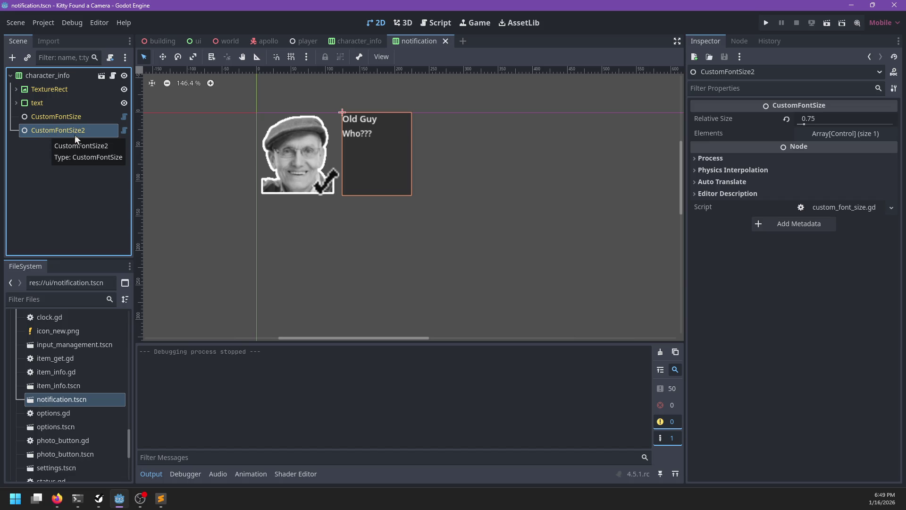
click(16, 103)
click(24, 118)
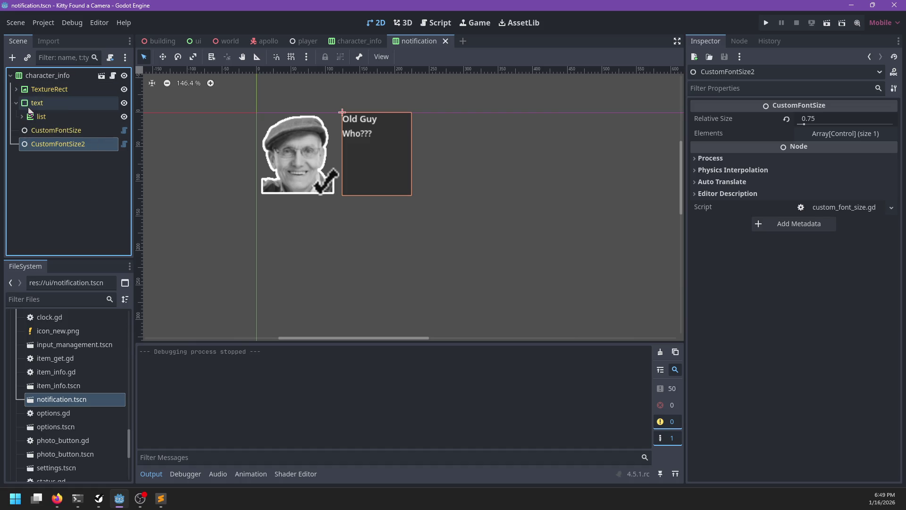
- Add an HBoxContainer as a child of the list node, below Name and Latest
click(36, 102)
click(22, 117)
click(50, 131)
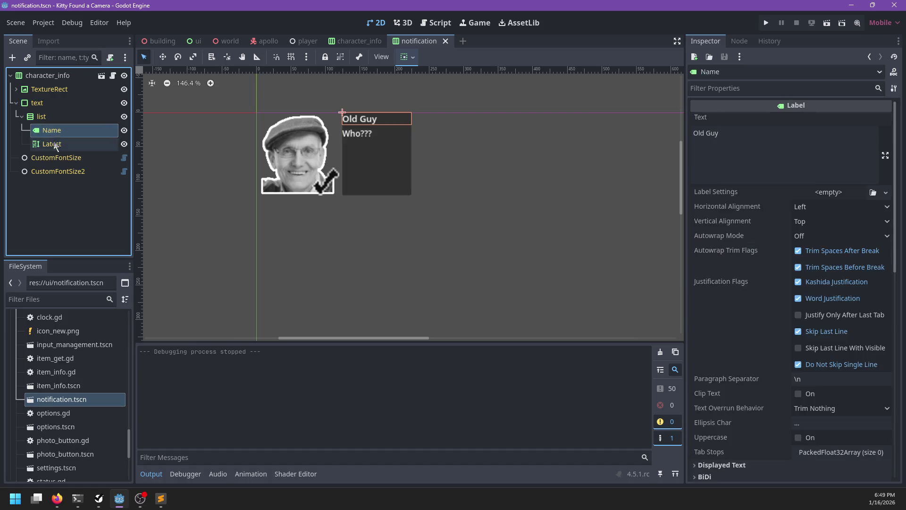
click(52, 144)
click(49, 116)
key(ctrl+a)
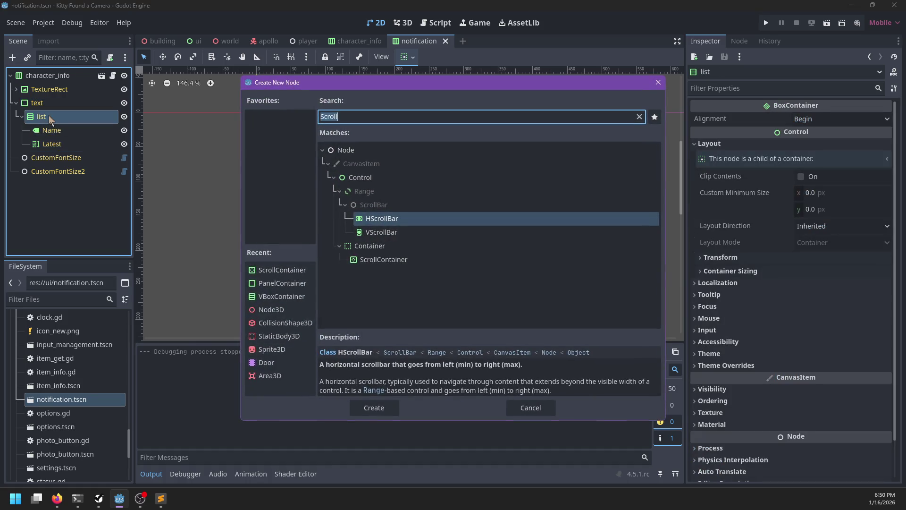
text(hbox)
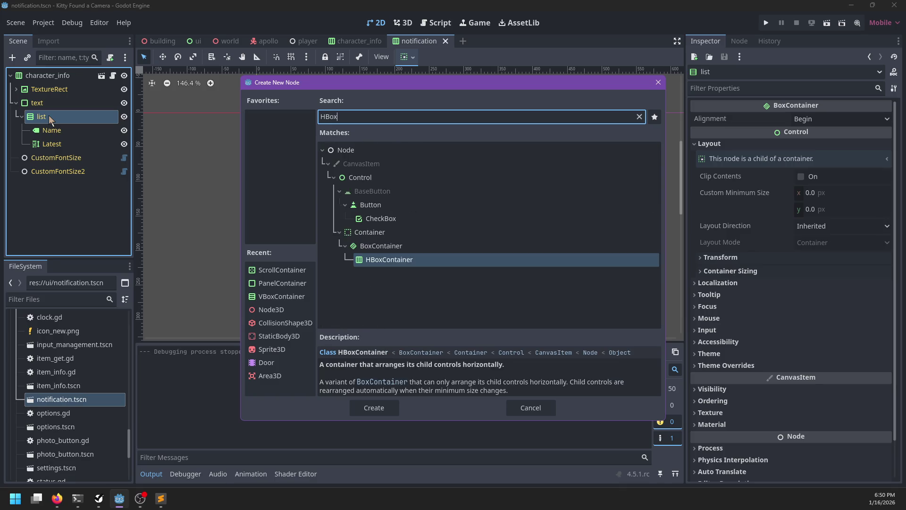
key(Return)
click(48, 300)
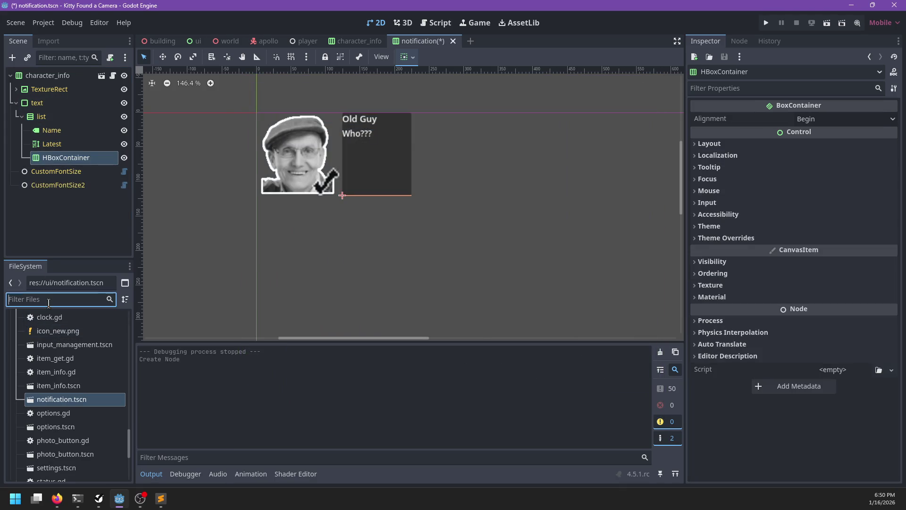
- Instance input_prompt.tscn under HBoxContainer, tick Small, and begin entering the action 'status'
text(prompt)
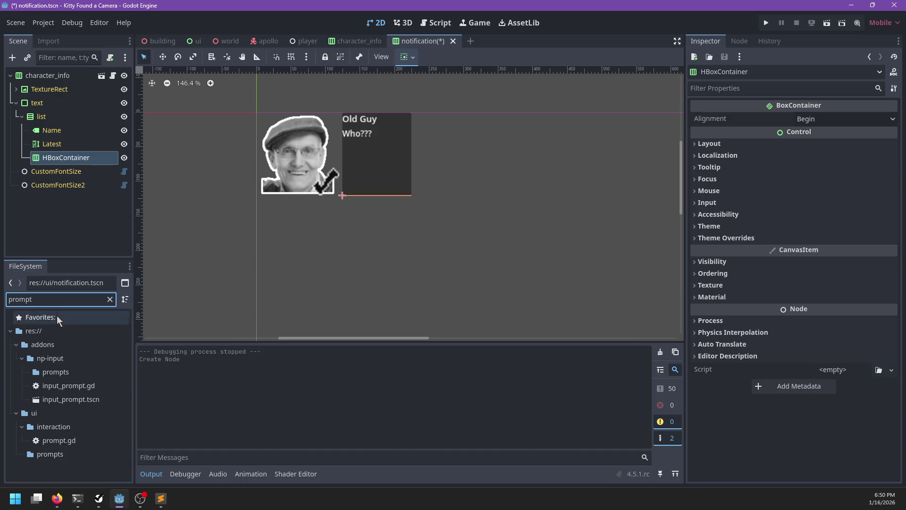
mouse_move(57, 407)
mouse_down()
mouse_move(125, 168)
mouse_move(97, 162)
mouse_move(107, 160)
mouse_up()
click(801, 148)
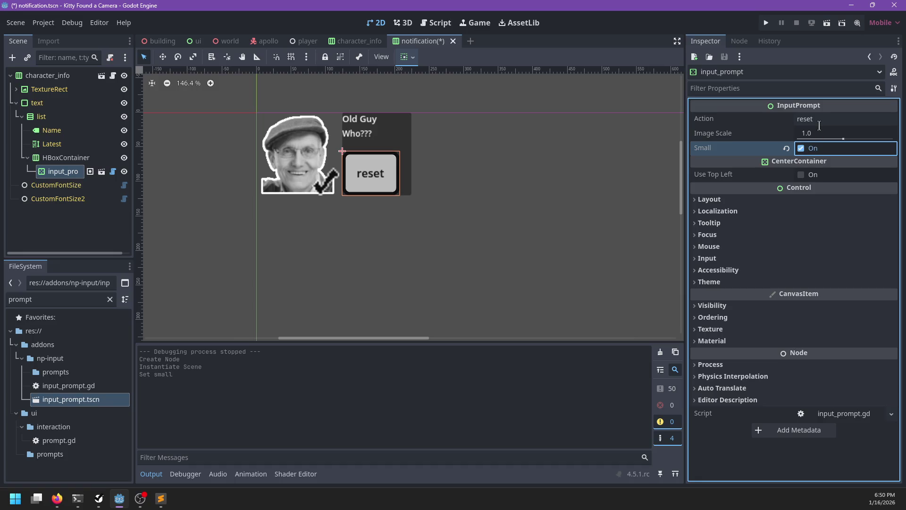
click(821, 119)
text(status)
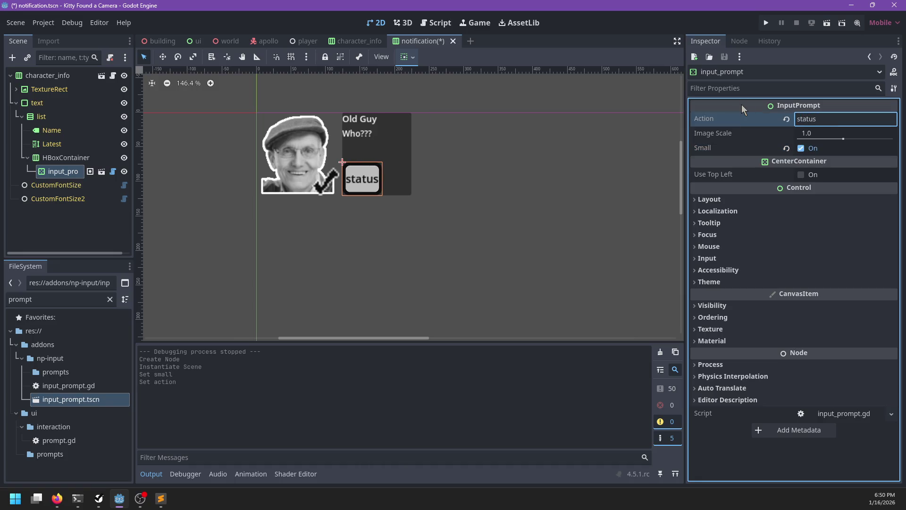
- Look up the status-related actions in the Project Settings Input Map
click(43, 23)
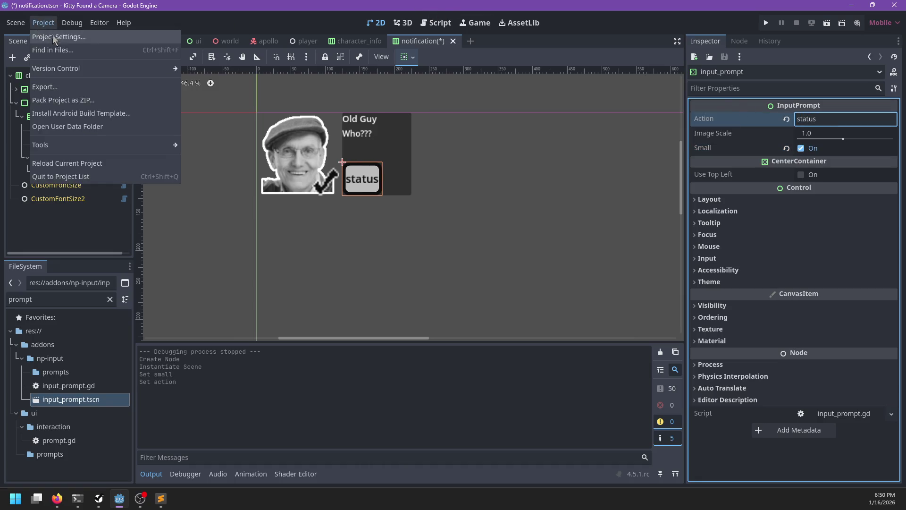
click(52, 35)
click(230, 100)
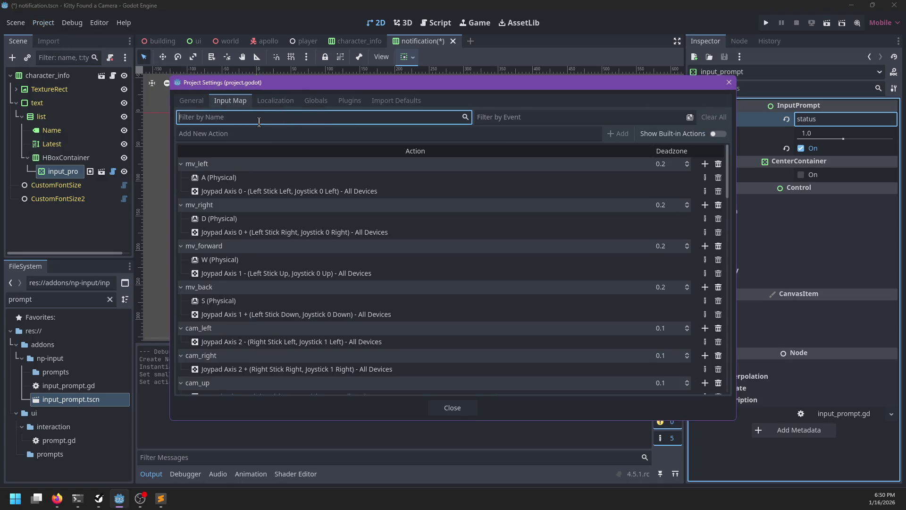
text(status)
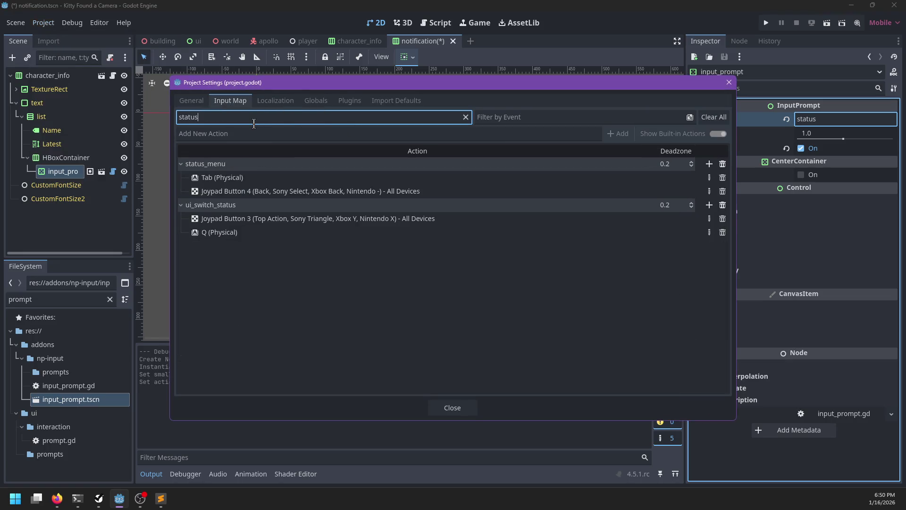
key(ctrl+a)
key(BackSpace)
click(835, 121)
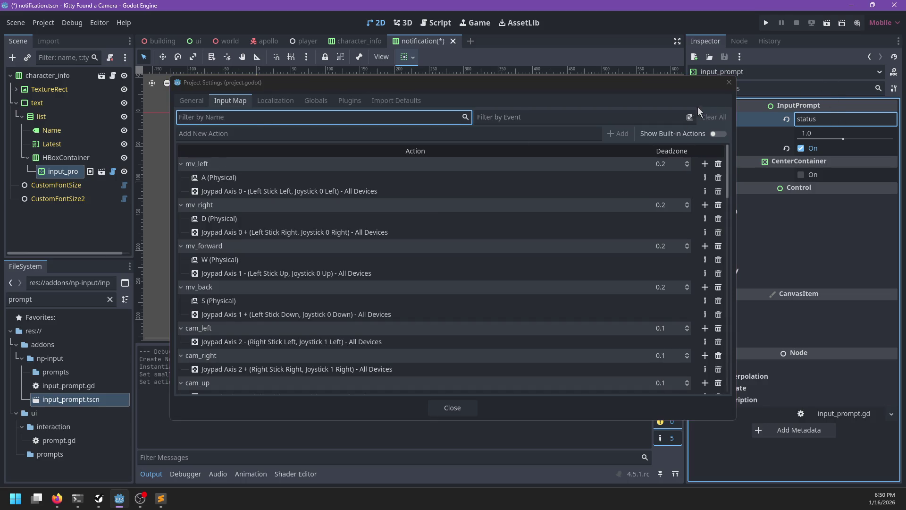
click(729, 82)
- Finish setting the input prompt's Action to status_menu
text(_me)
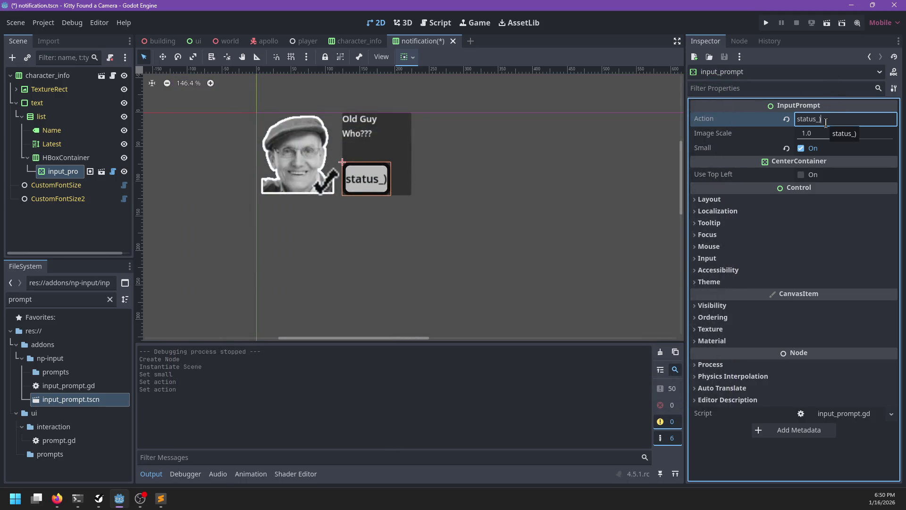
key(BackSpace)
text(enu)
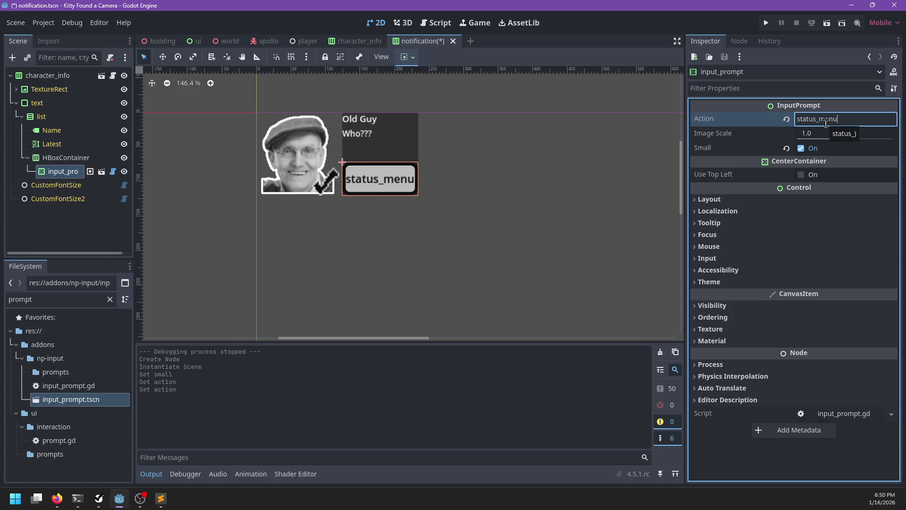
click(75, 160)
key(ctrl+a)
- Add a Label under HBoxContainer with the text 'Check Journal'
text(Label)
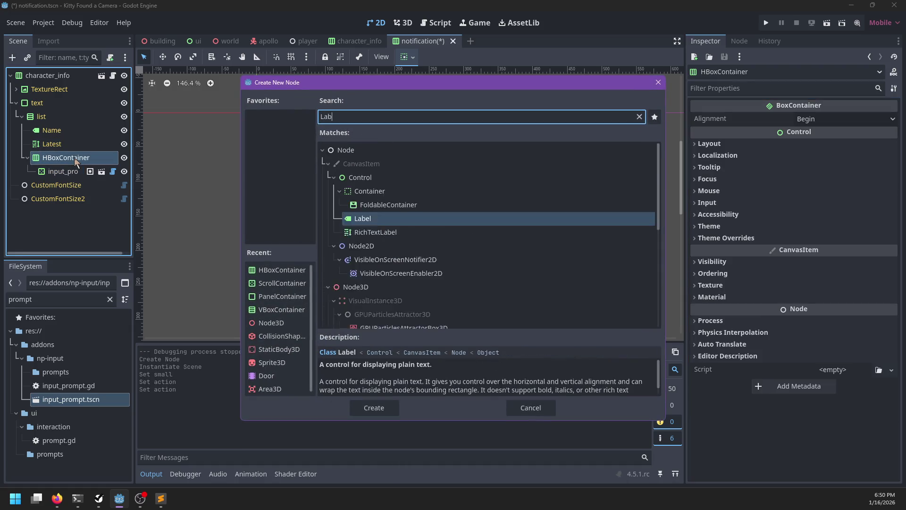
key(Return)
click(754, 149)
text(Check Journ)
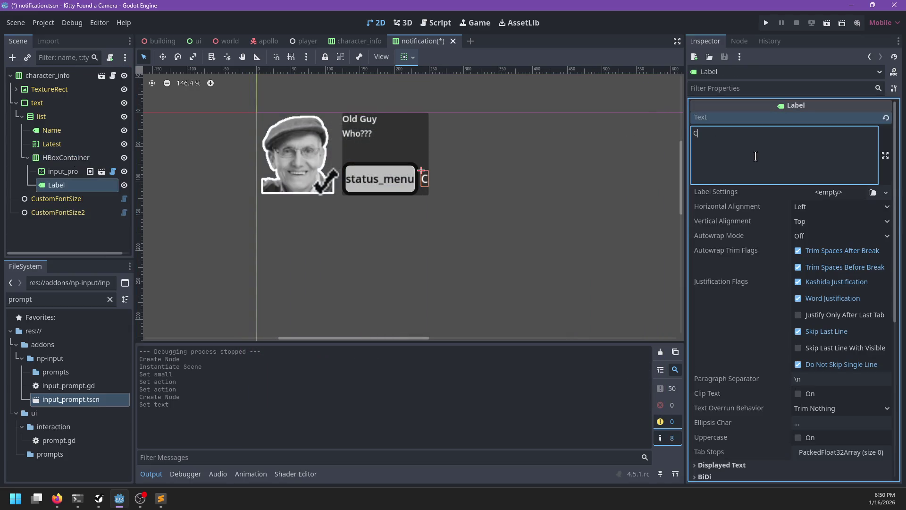
text(al)
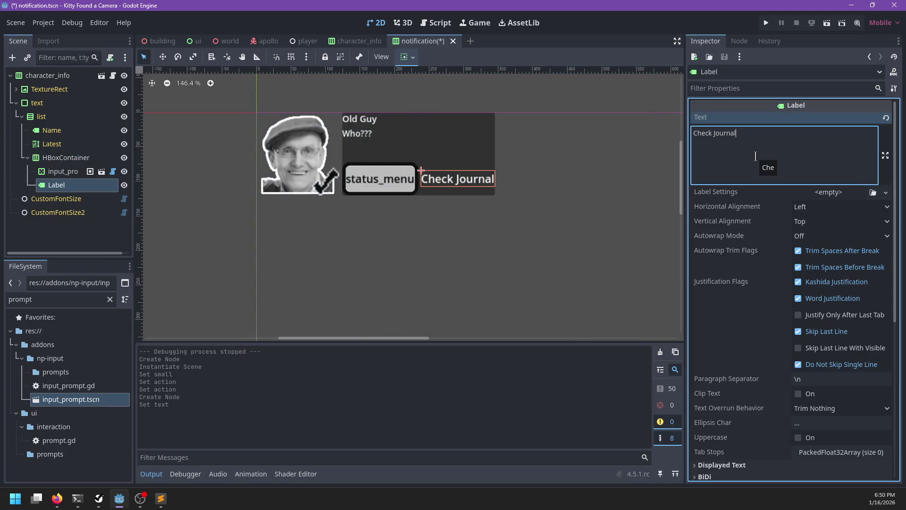
click(67, 174)
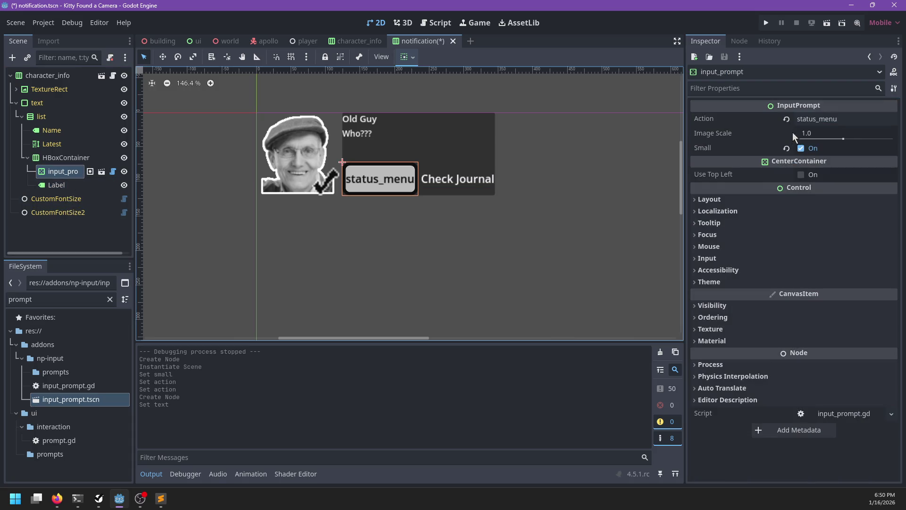
click(827, 134)
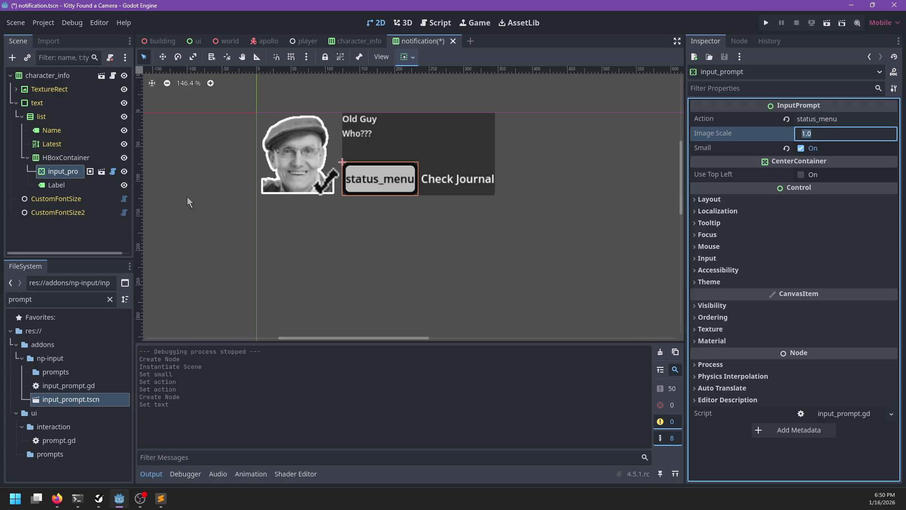
- Add the Check Journal label as a second CustomFontSize2 element, save, and run the game
click(71, 213)
click(60, 185)
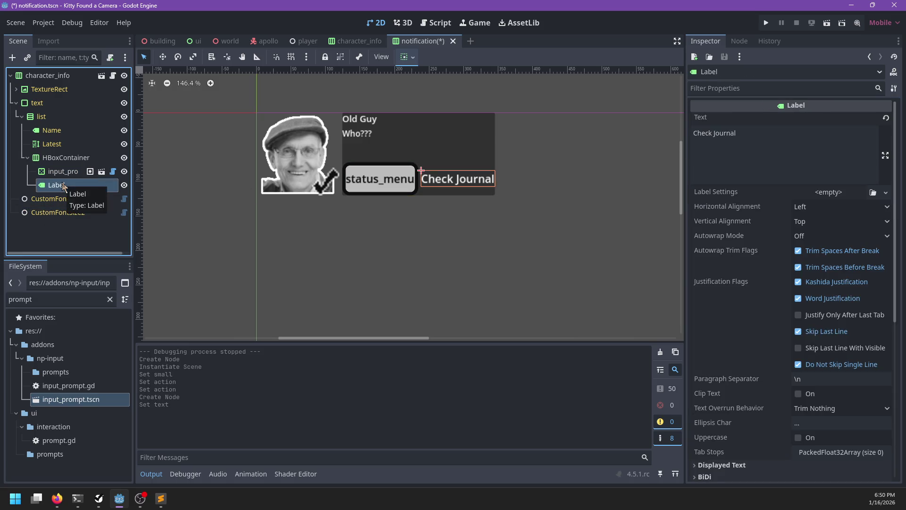
click(63, 212)
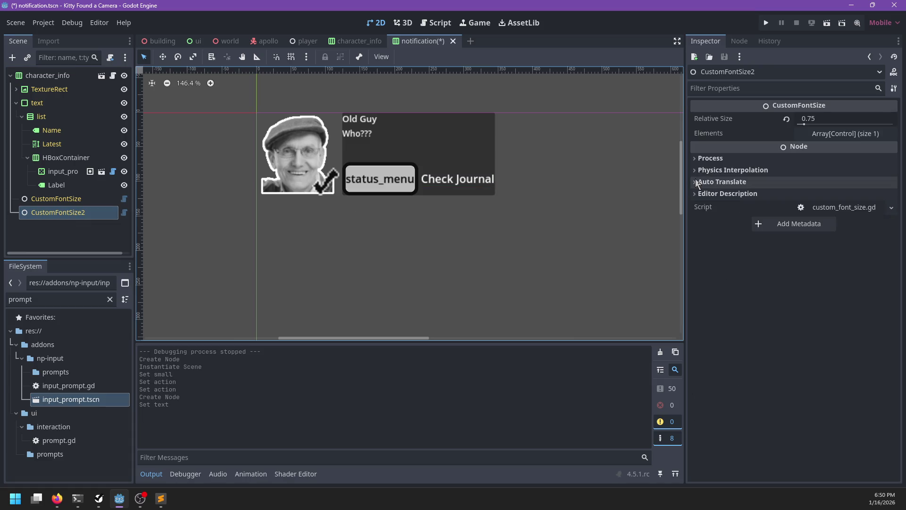
click(845, 133)
click(889, 148)
drag(97, 186, 831, 183)
key(ctrl+s)
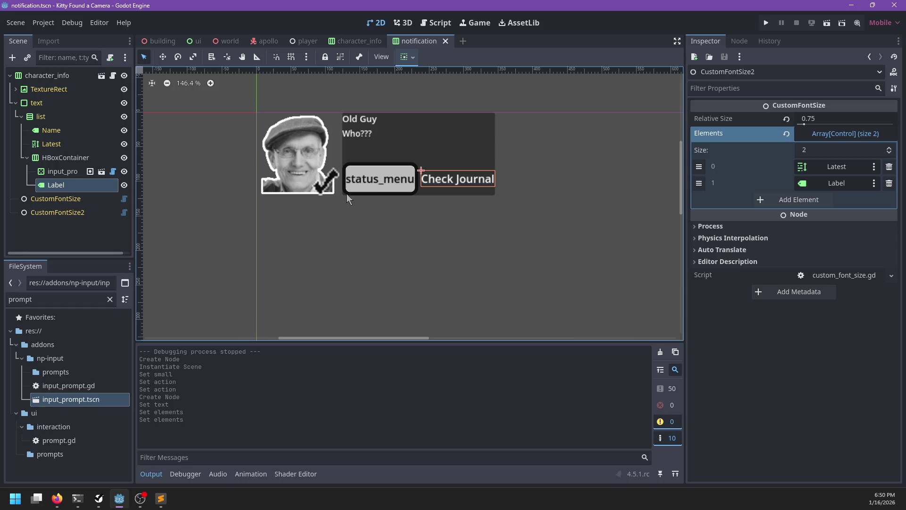
key(F5)
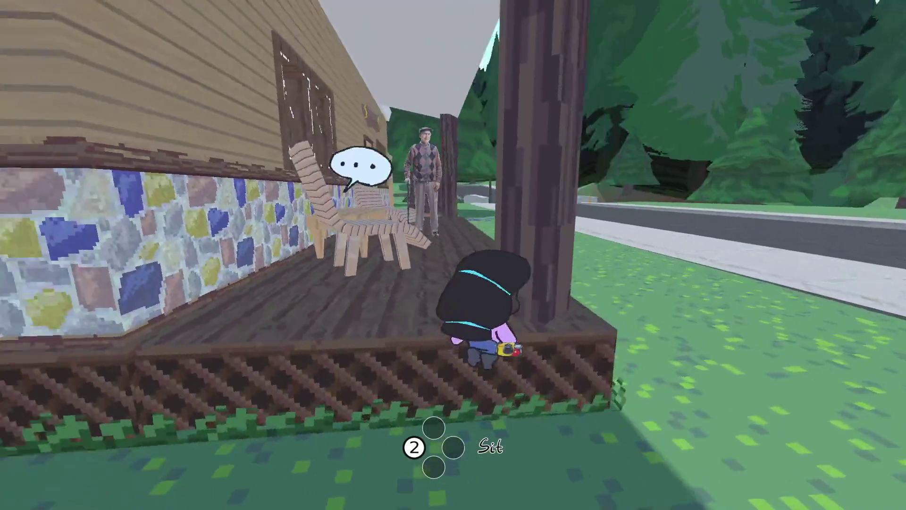
- Talk to Bill to see the notification, stop the game, and save the scene
key(2)
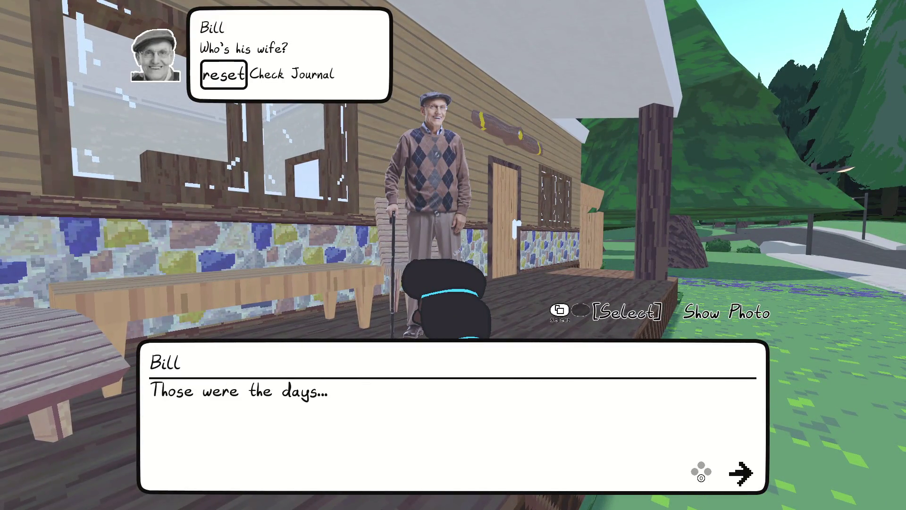
key(Return)
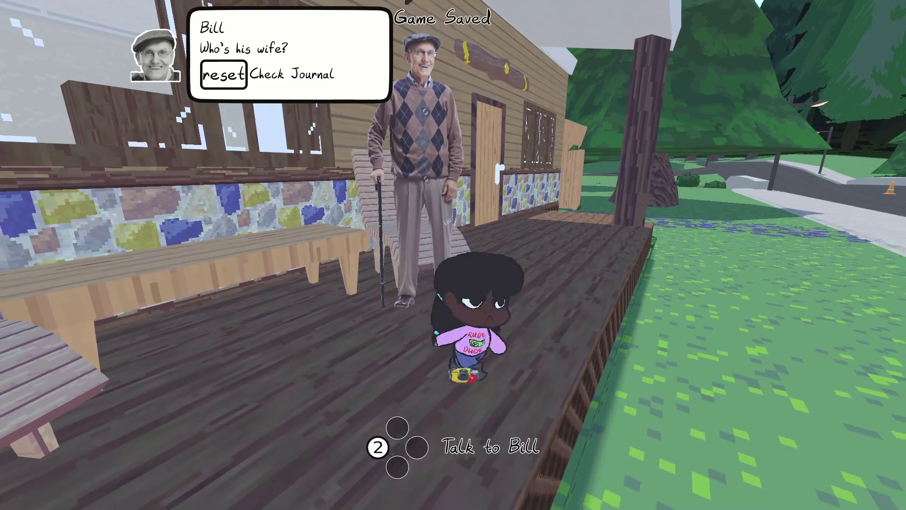
key(Escape)
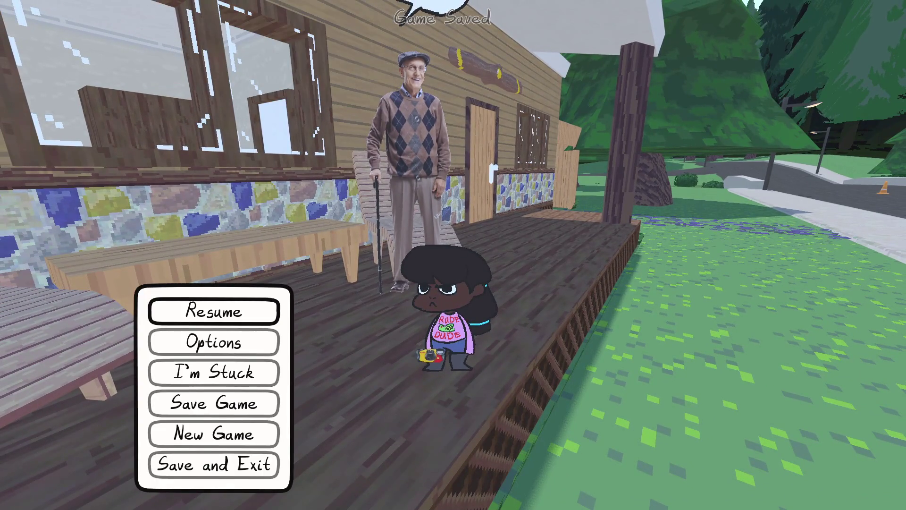
key(F8)
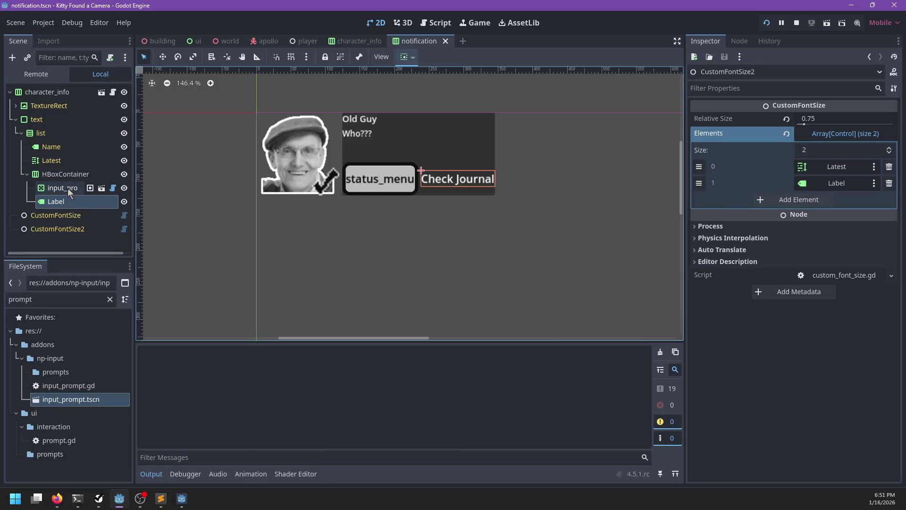
click(68, 189)
click(860, 115)
key(ctrl+s)
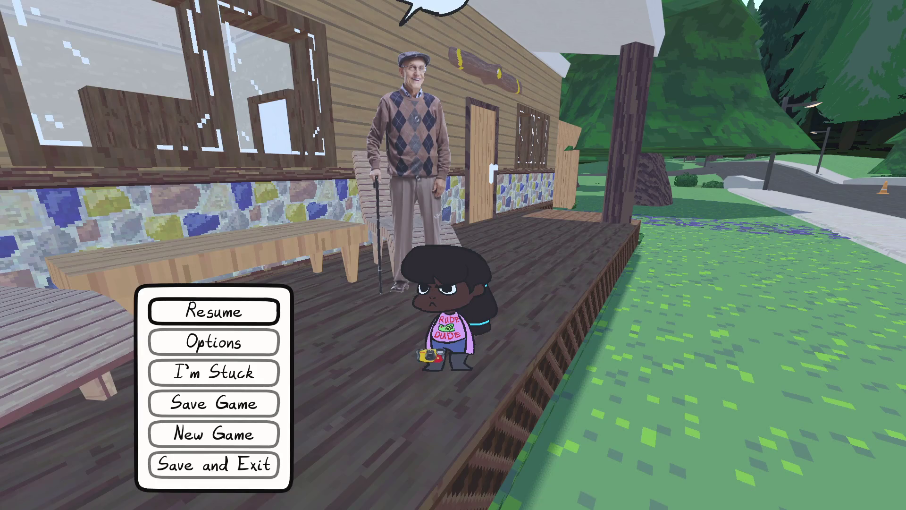
- Talk to Bill again, save and exit, relaunch, advance his dialogue, then stop
key(Escape)
key(e)
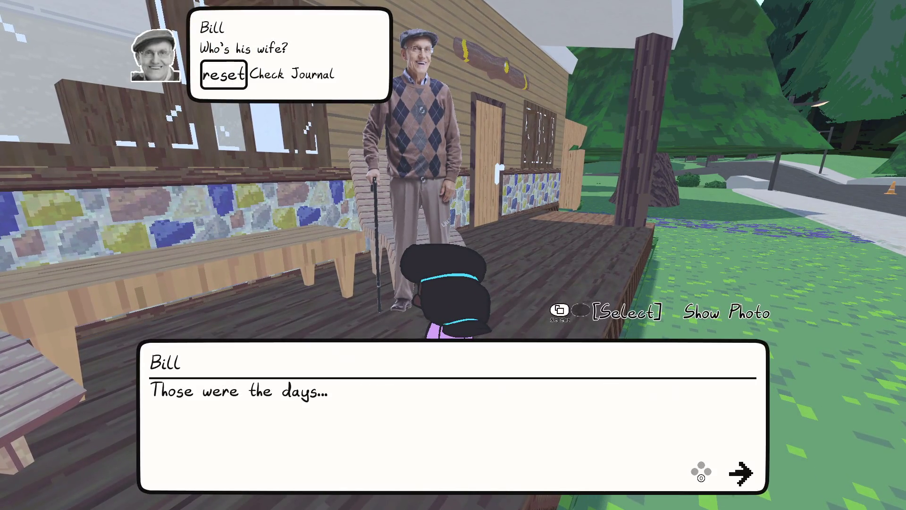
key(e)
key(Escape)
key(Down)
key(Down)
key(Down)
key(Return)
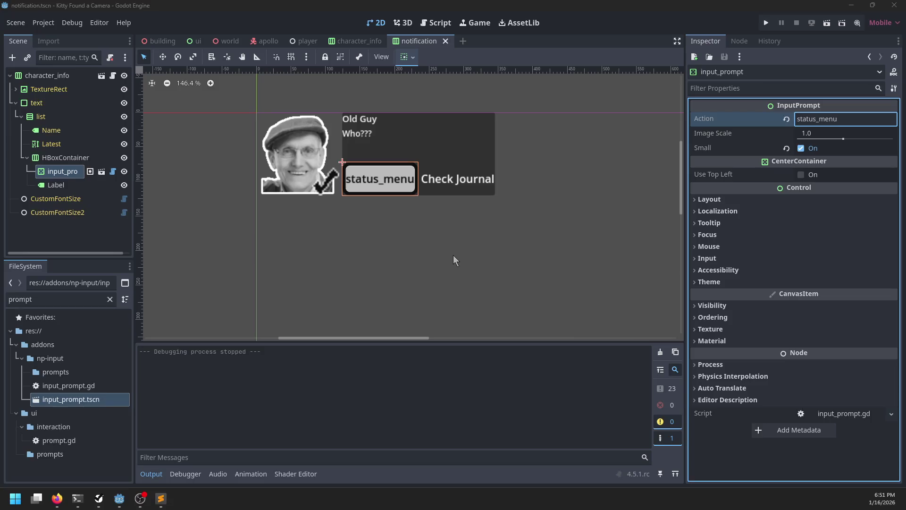
key(F5)
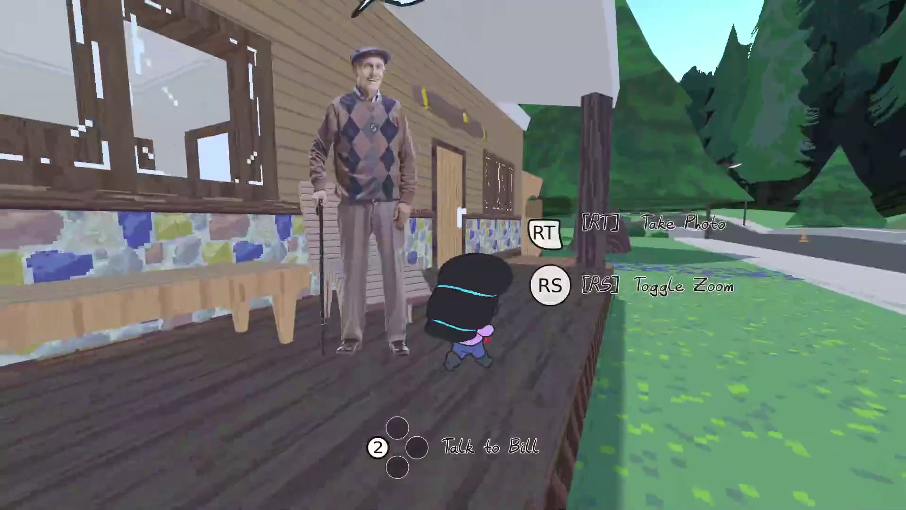
key(Return)
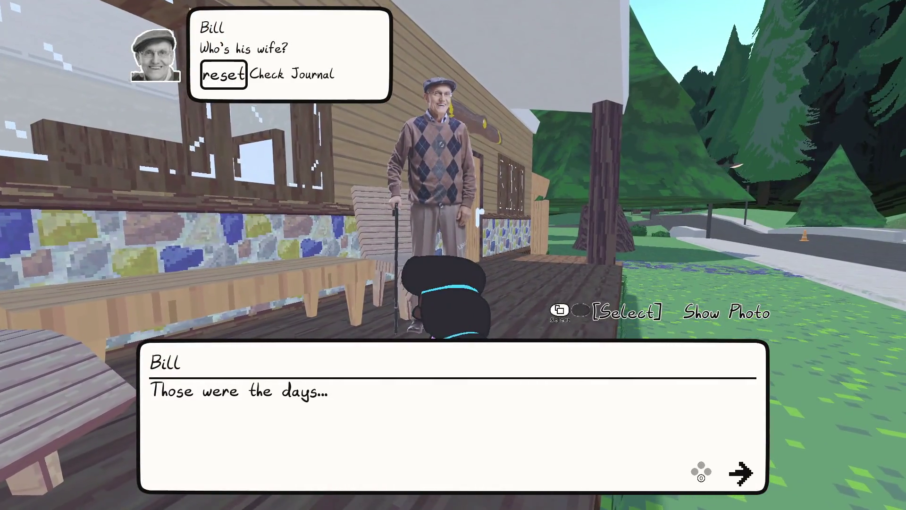
key(F8)
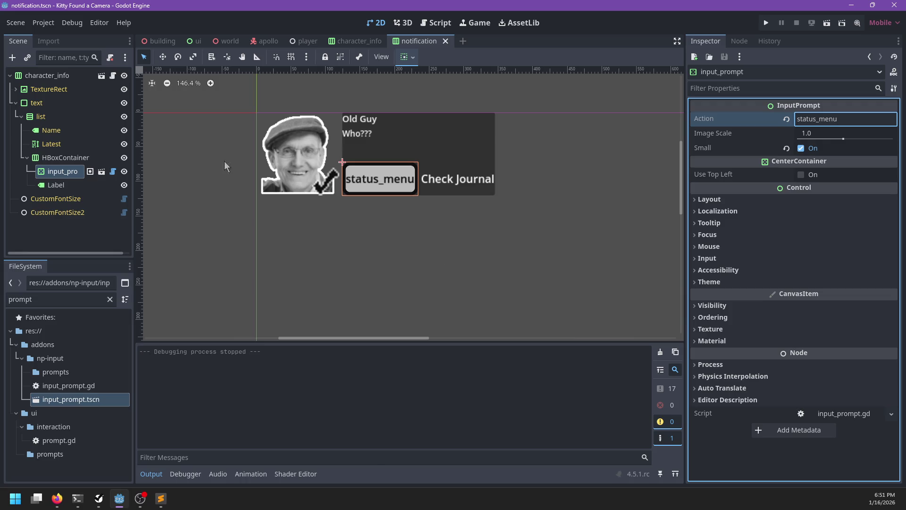
- Dismiss the Project menu and stop editing the prompt's action value
click(43, 23)
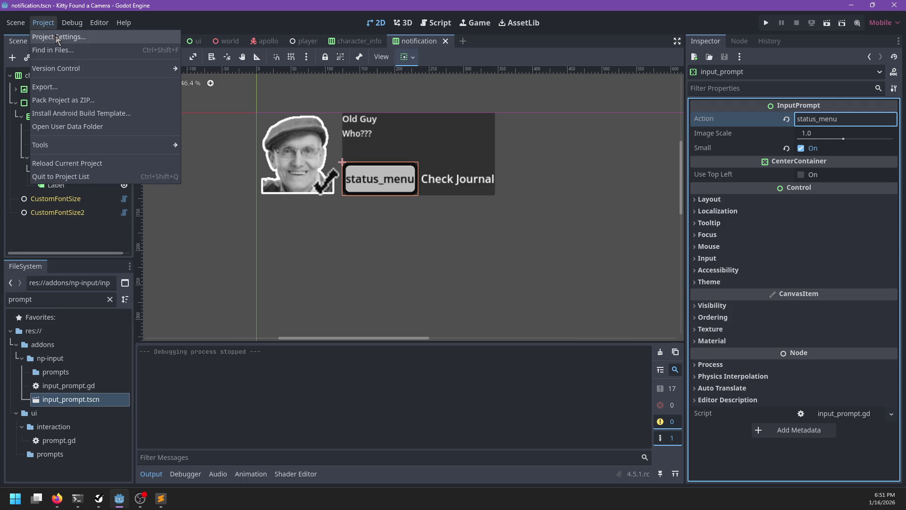
click(538, 419)
scroll(233, 391, up, 4)
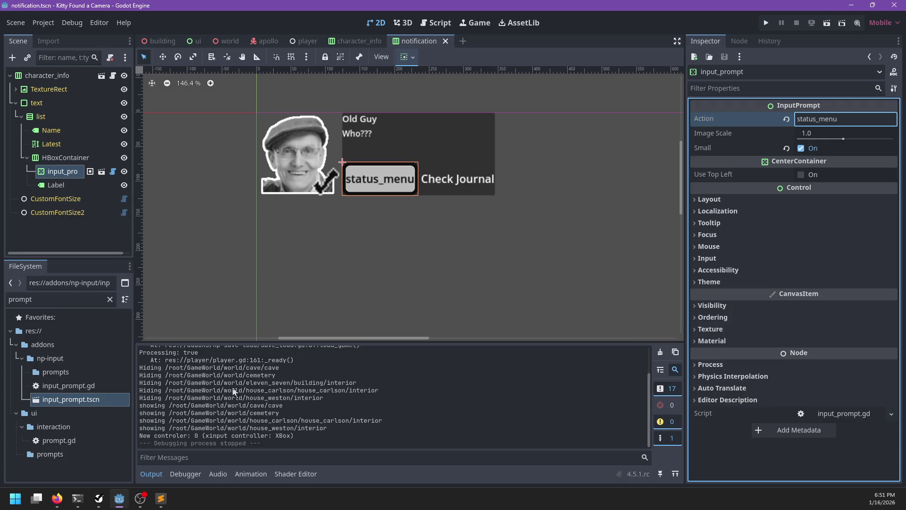
scroll(281, 398, up, 5)
scroll(288, 410, down, 5)
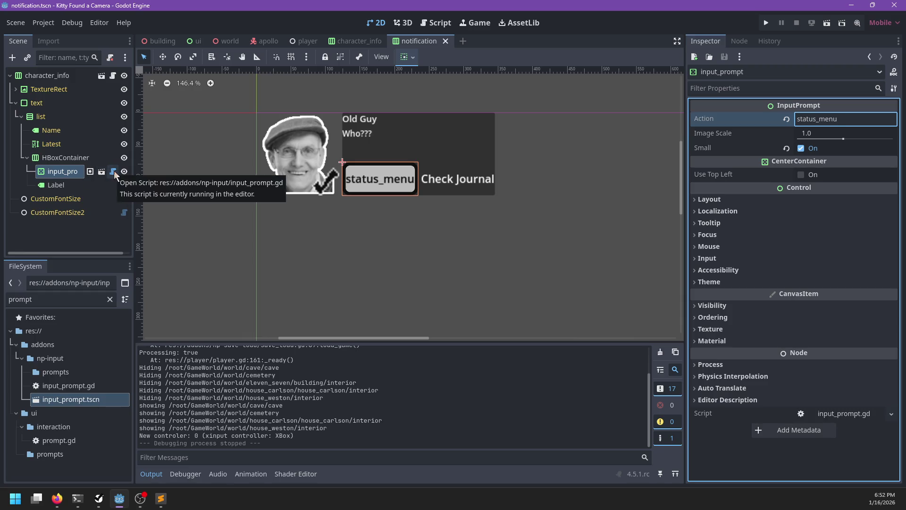
click(573, 391)
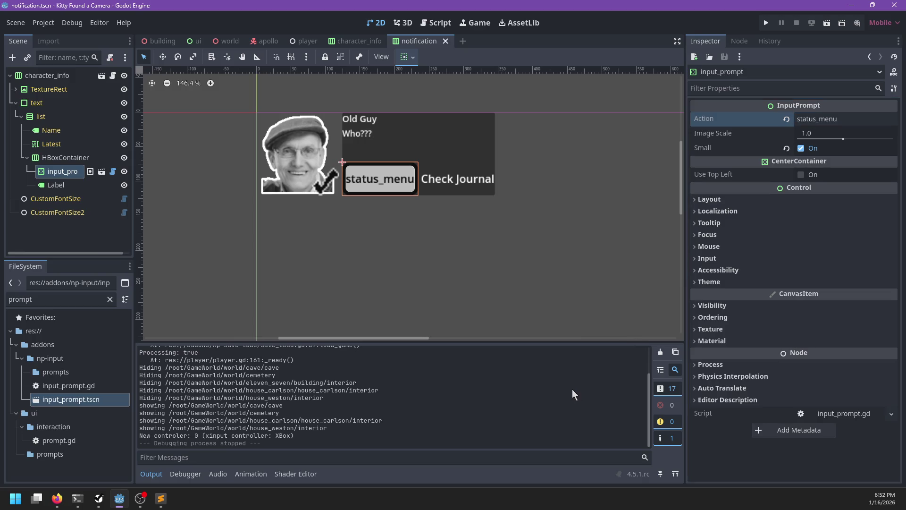
- Open input_prompt.gd from the input_prompt node and scroll down to set_action
click(65, 157)
click(62, 171)
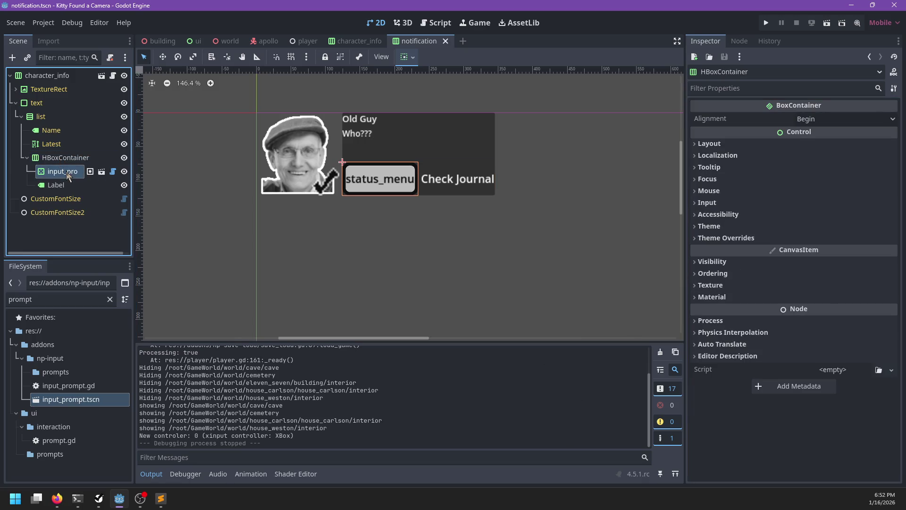
click(113, 172)
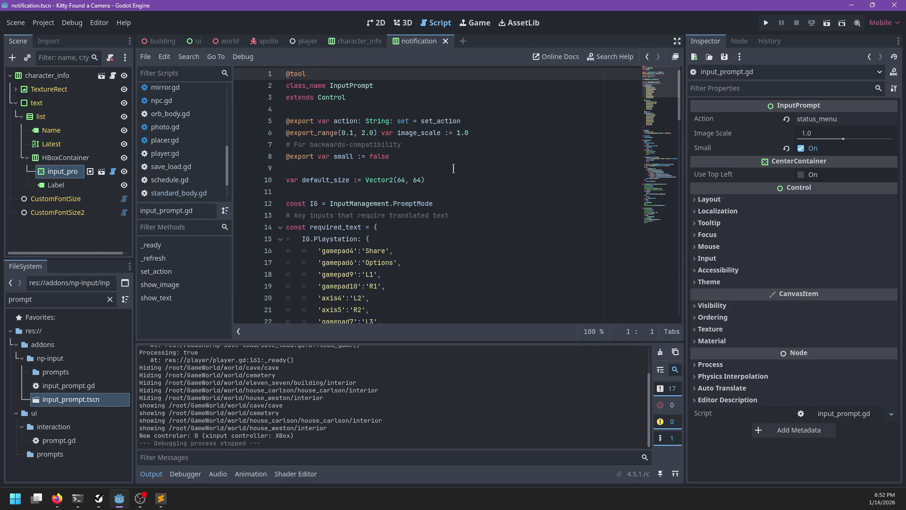
scroll(452, 167, down, 15)
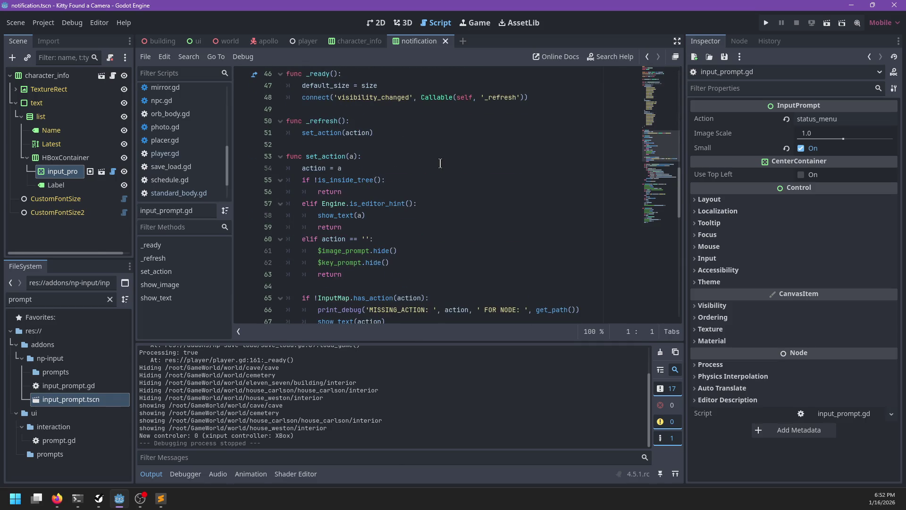
scroll(439, 163, down, 2)
scroll(440, 163, down, 3)
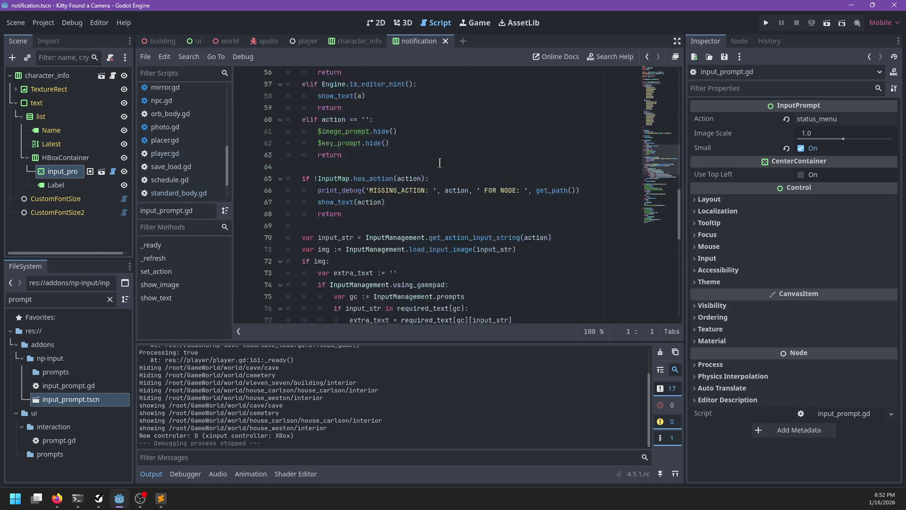
- View the Input Map filtered to 'status' actions, then close Project Settings
scroll(440, 163, up, 3)
scroll(440, 164, up, 2)
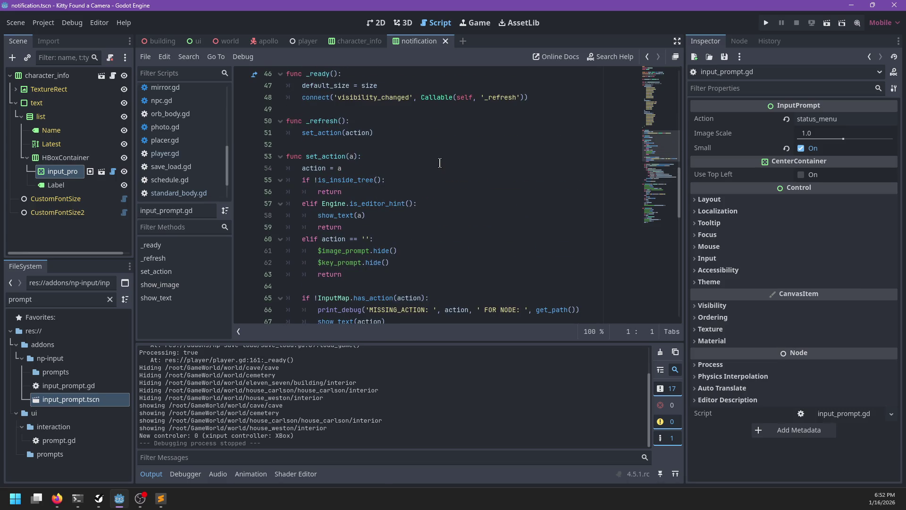
click(43, 23)
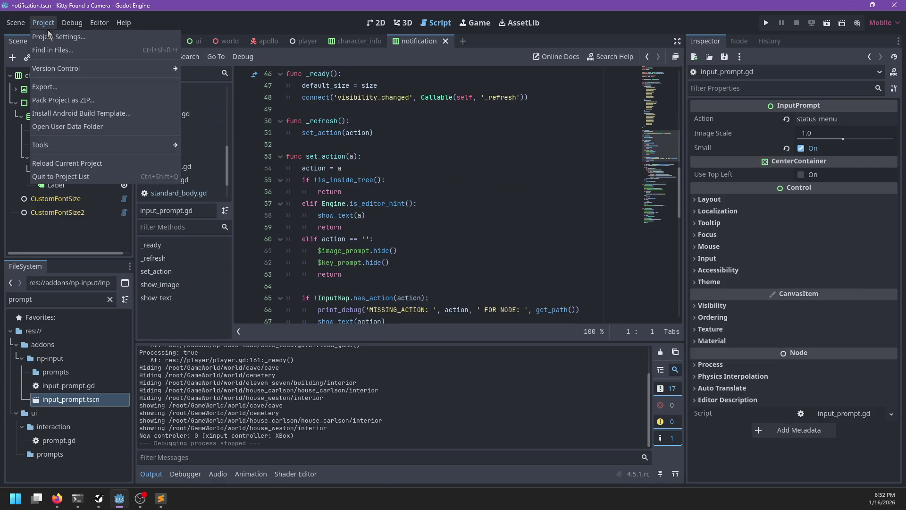
click(48, 36)
text(status)
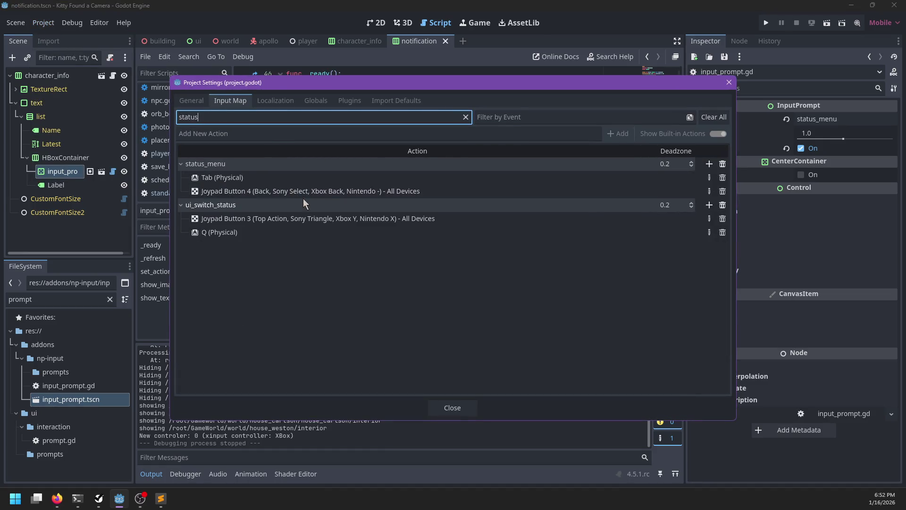
click(450, 408)
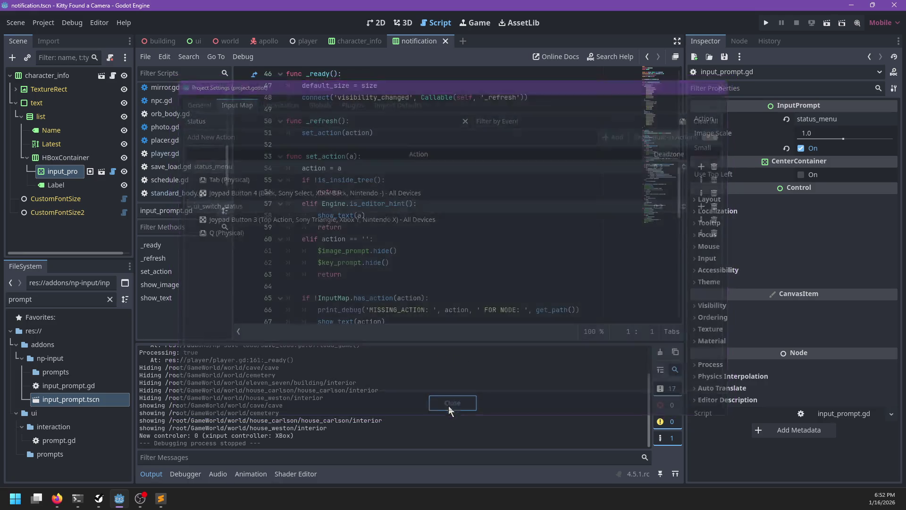
click(410, 220)
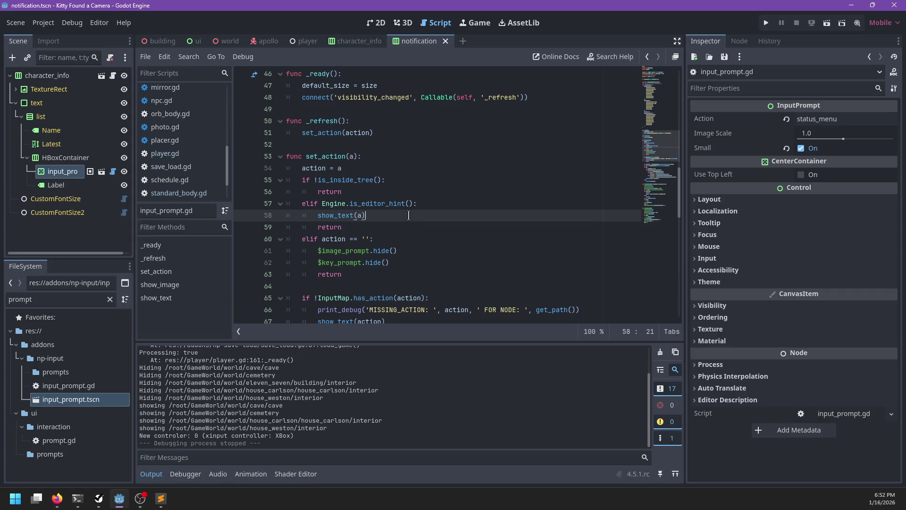
- Delete the ui_switch_status action from the Input Map, close, and save
click(56, 24)
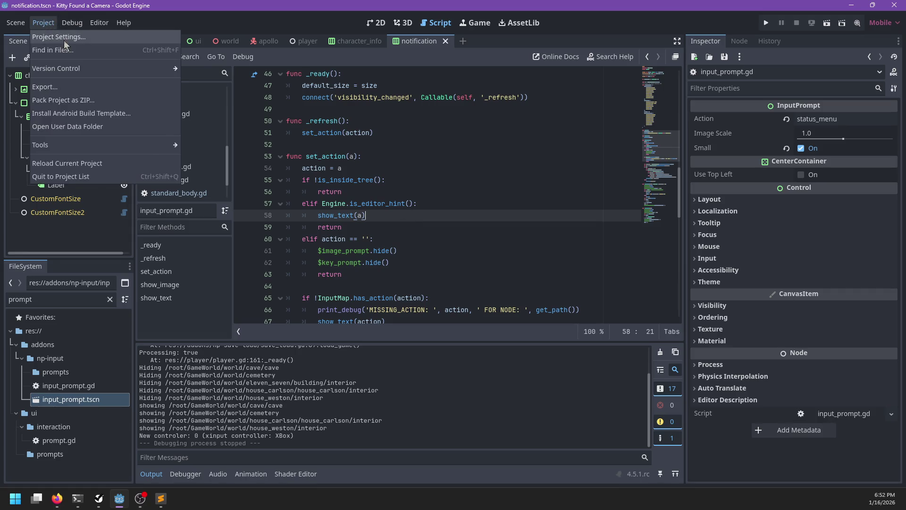
click(64, 41)
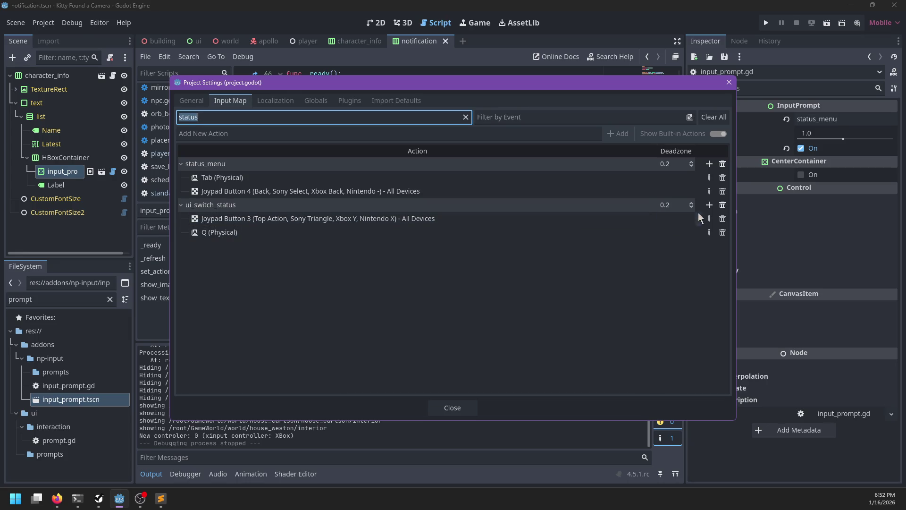
click(722, 204)
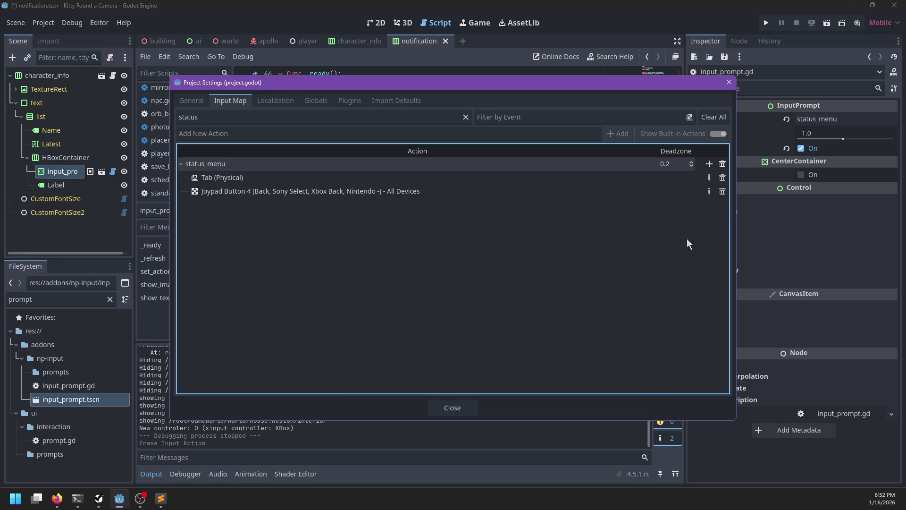
click(444, 407)
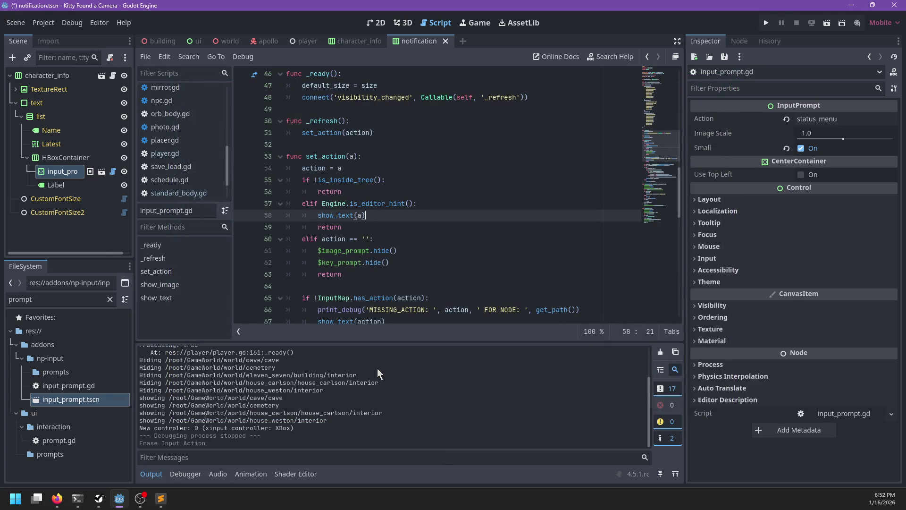
key(ctrl+s)
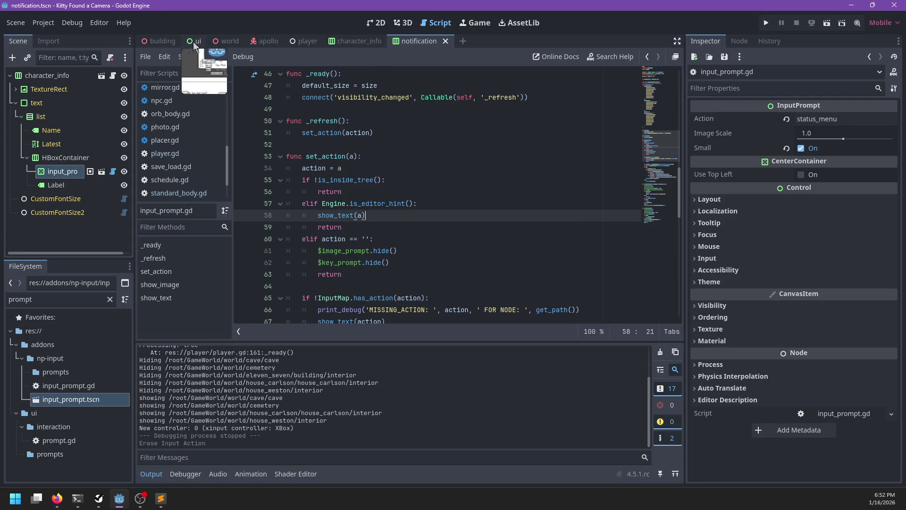
- Close all scene tabs except ui, place the cursor at line 55, and run the game
click(224, 41)
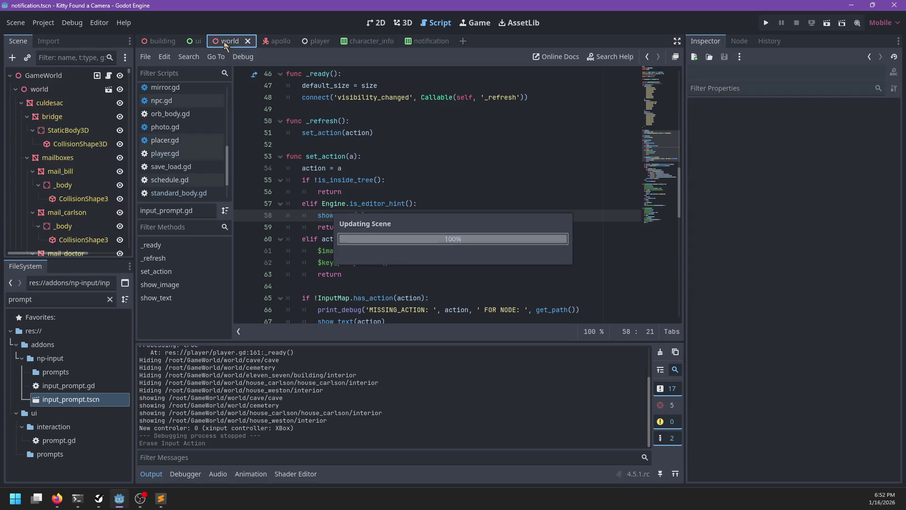
click(193, 41)
right_click(192, 42)
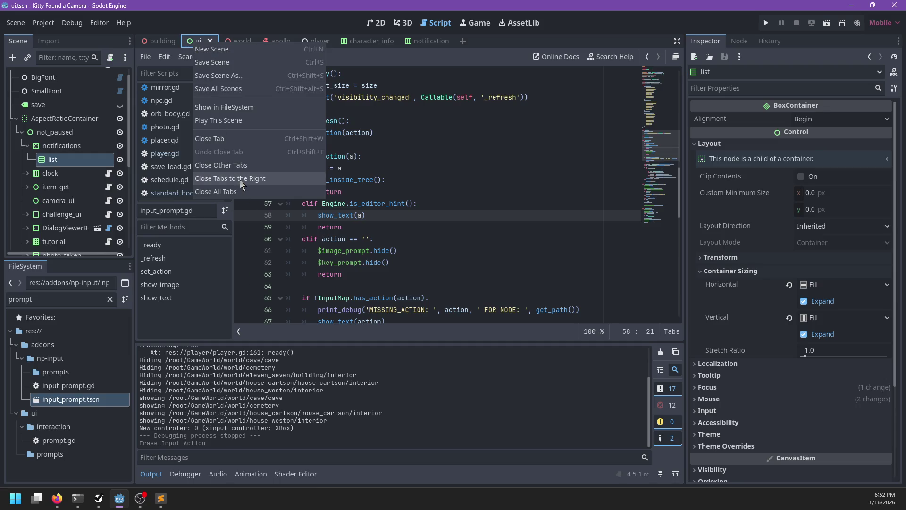
click(237, 167)
click(442, 178)
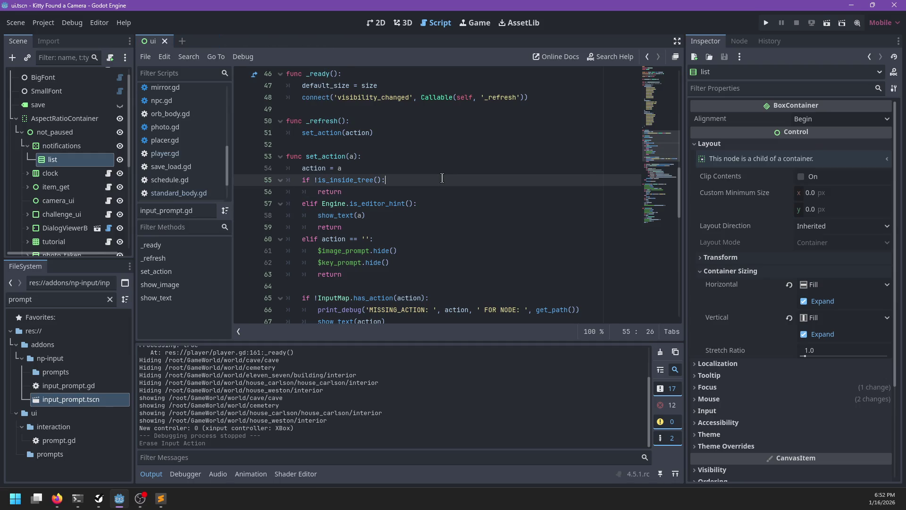
key(F5)
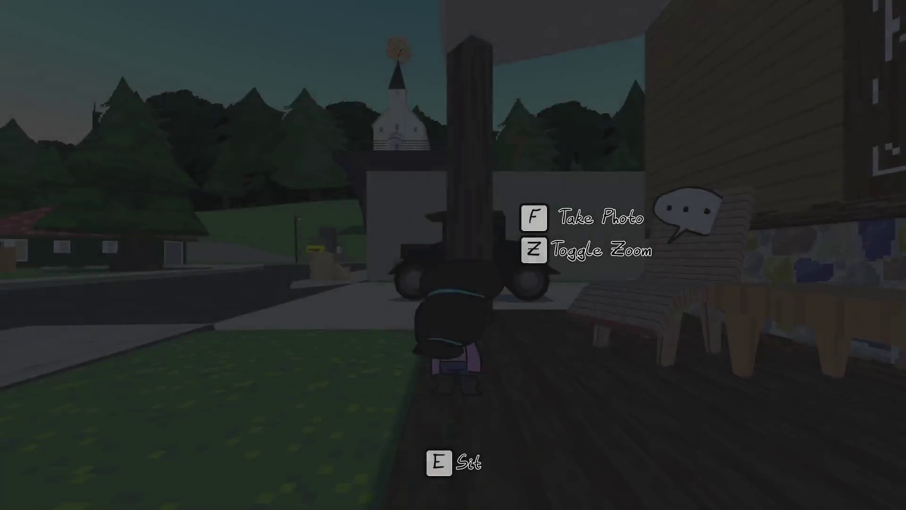
- Talk to Bill until the 'Who's his wife?' journal note appears, then switch to NP-ToDo
key(e)
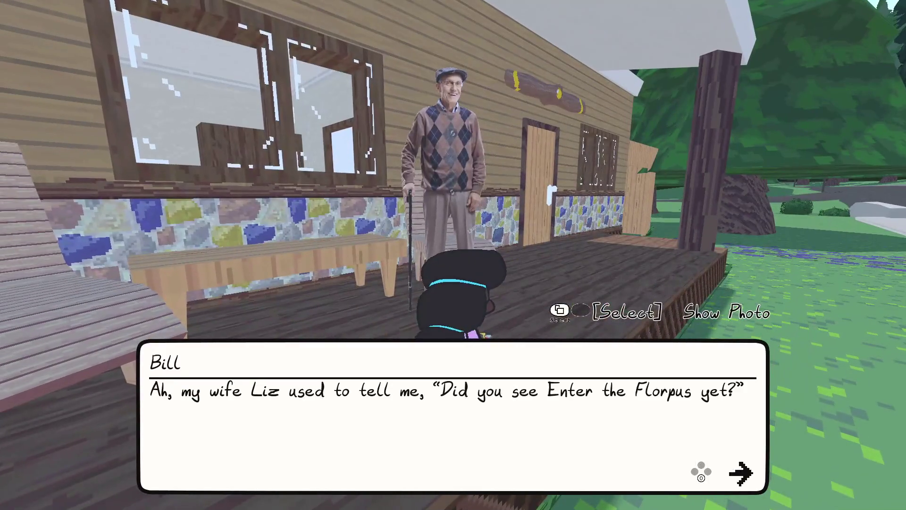
key(e)
key(e)
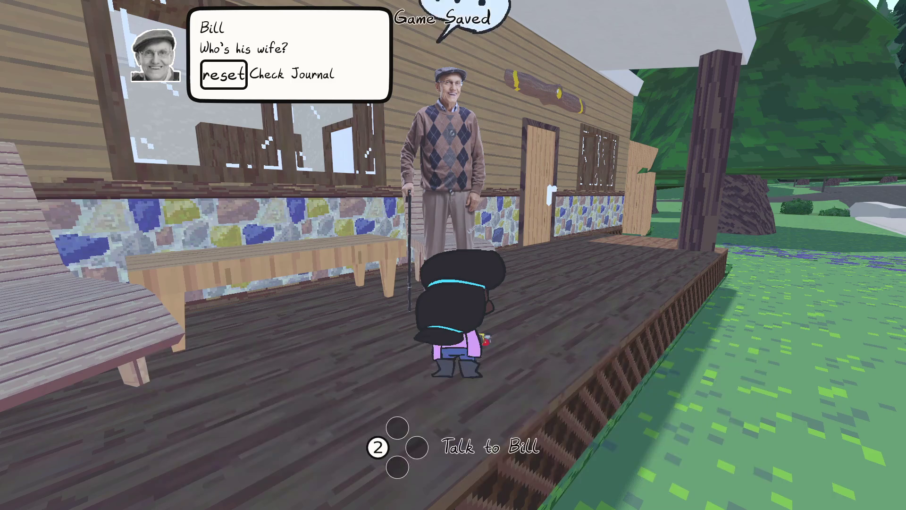
key(alt+Tab)
scroll(286, 283, down, 2)
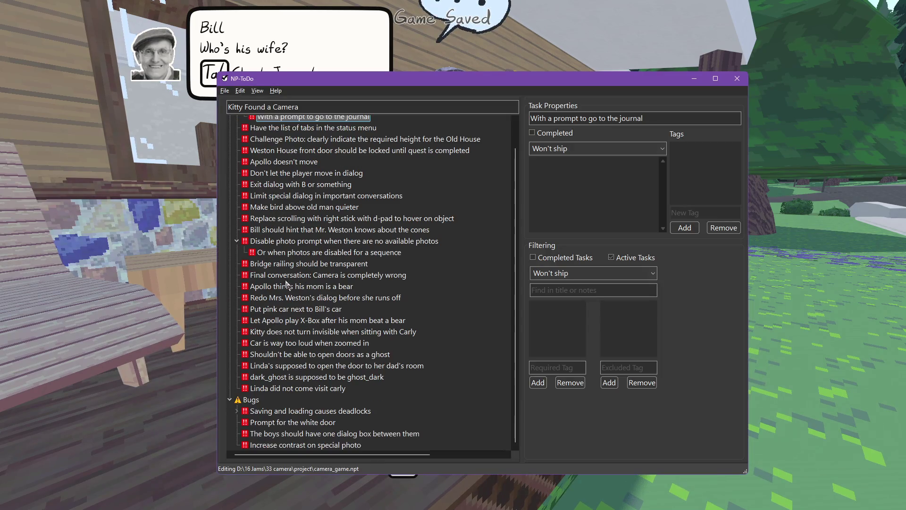
- Insert a new task in the Bugs group and begin renaming it
click(261, 400)
key(Insert)
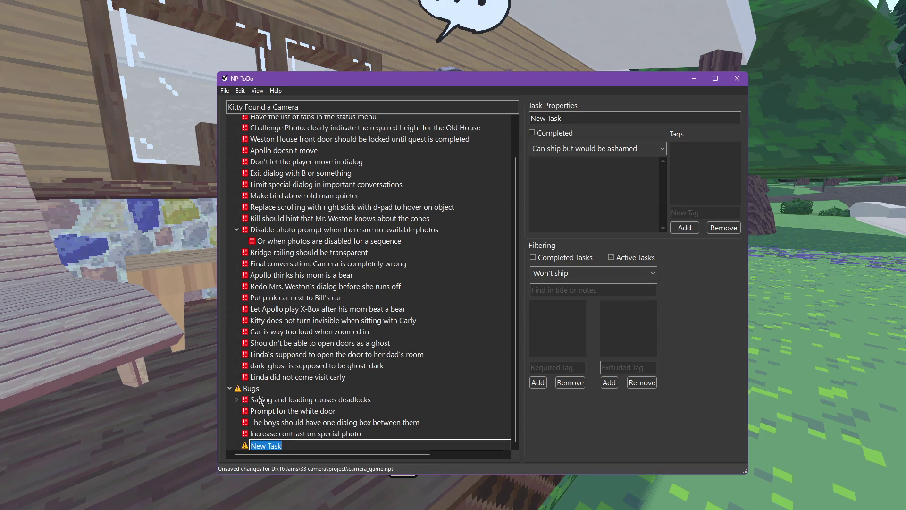
mouse_move(285, 433)
mouse_down()
mouse_move(290, 372)
mouse_move(303, 376)
mouse_move(297, 435)
mouse_move(295, 375)
mouse_move(286, 367)
mouse_up()
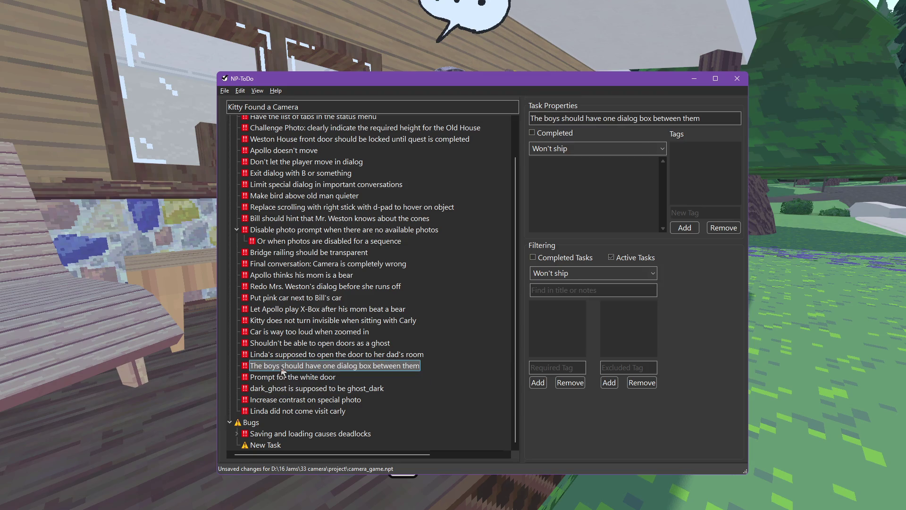
click(273, 446)
click(278, 445)
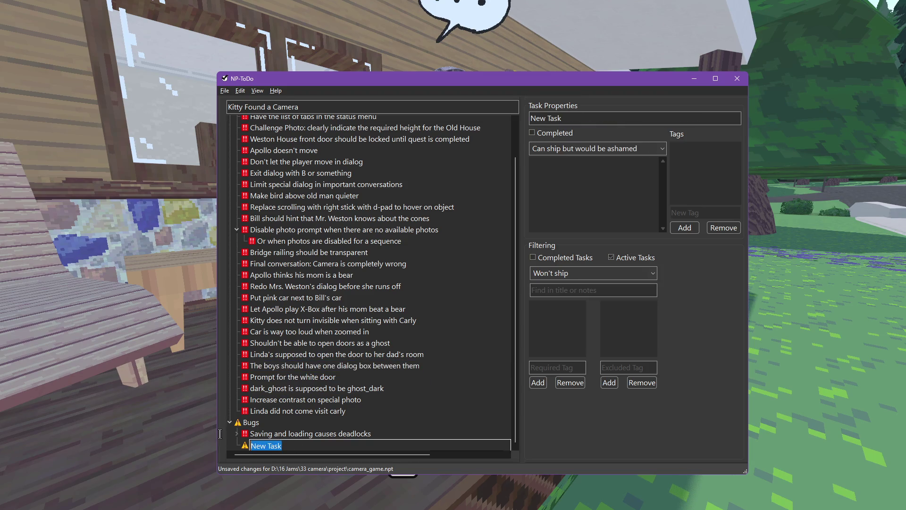
- Title it 'Prompt to check the journal in the notification isn't saving the correct action?'
key(BackSpace)
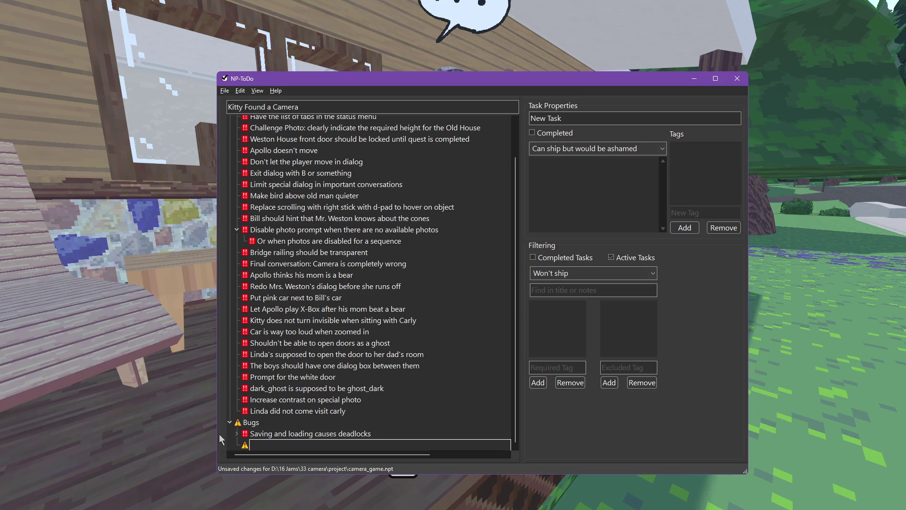
text(Prompt to check the journ)
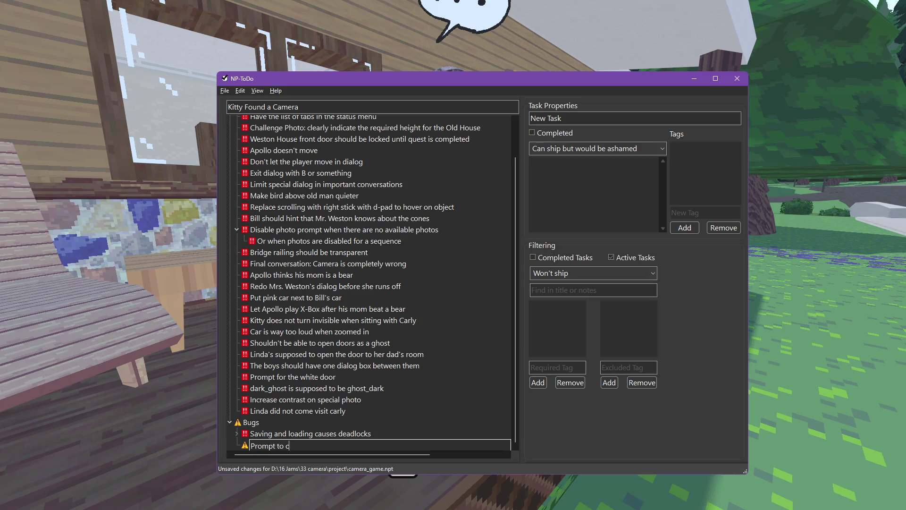
text(al in )
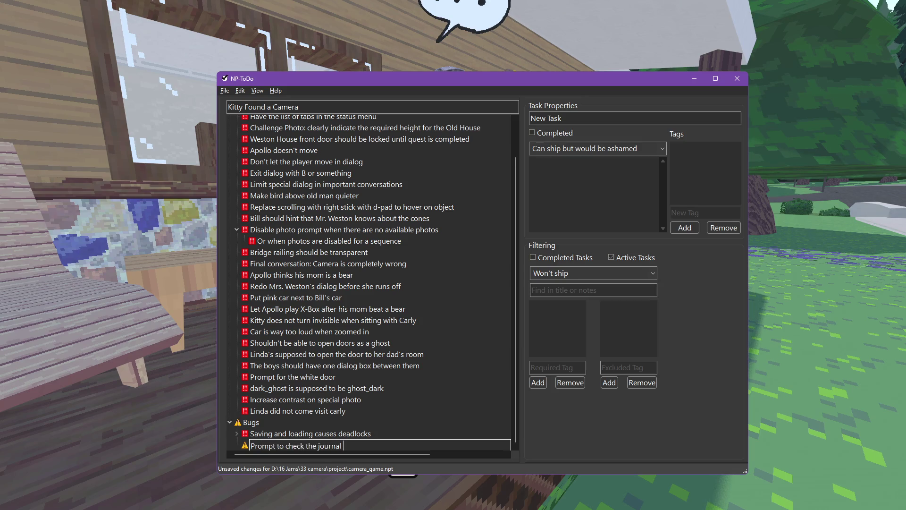
text(the notifica)
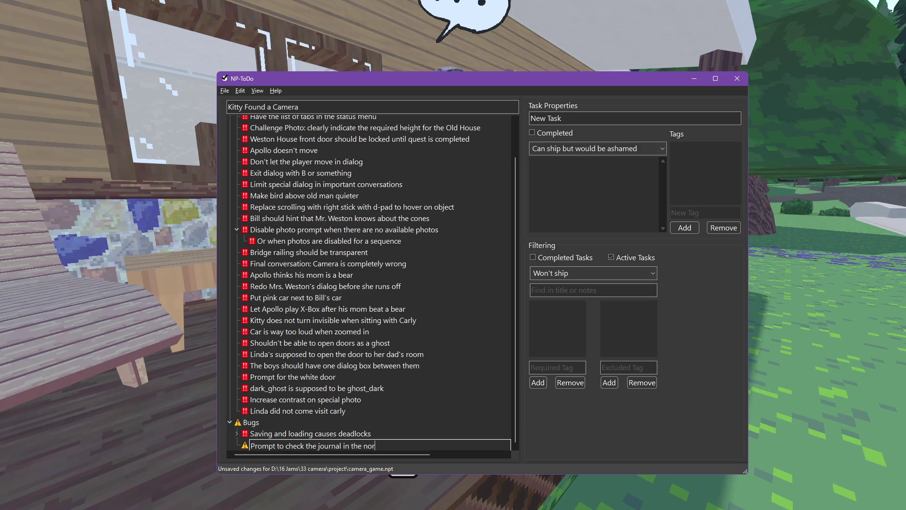
text(tion doesn't h)
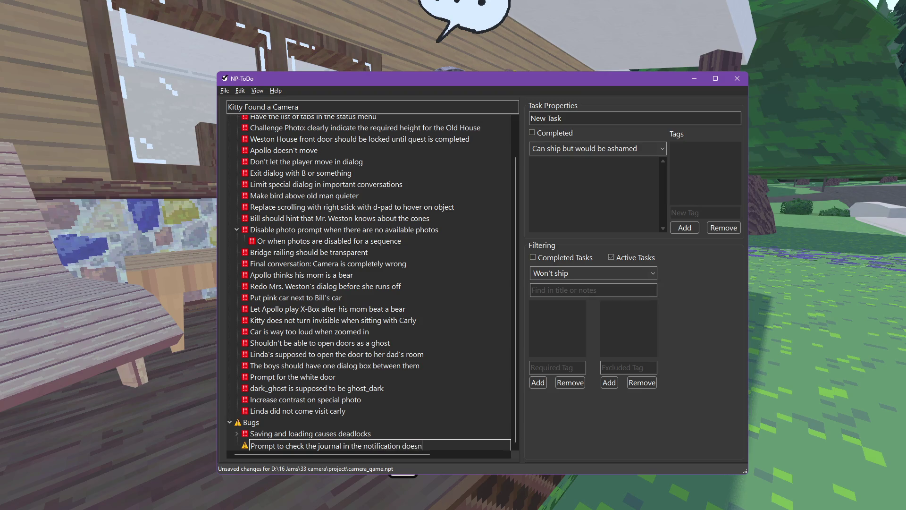
key(BackSpace)
key(BackSpace)
key(BackSpace)
text(isn't saving the corret)
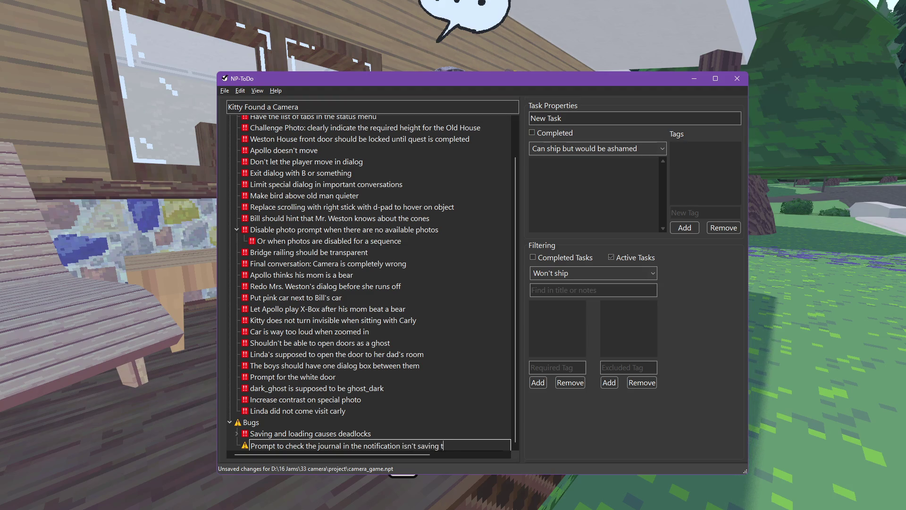
key(BackSpace)
text(ct action?)
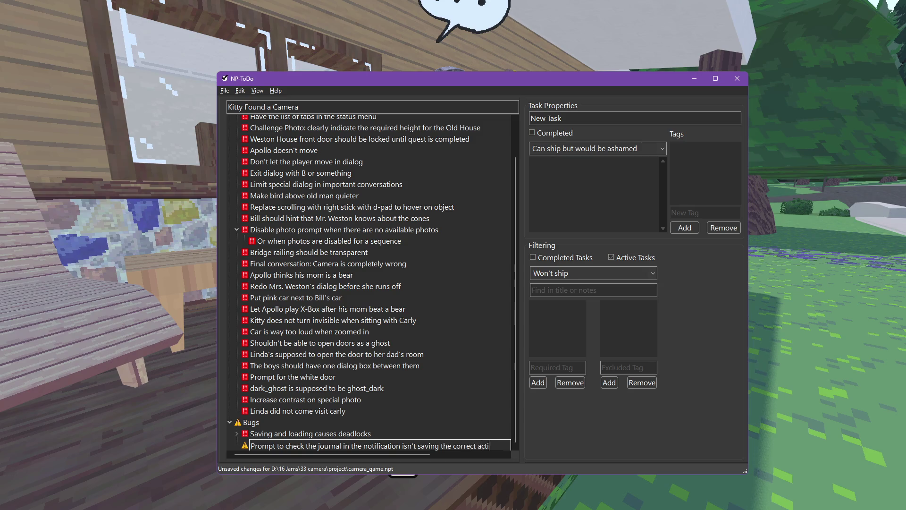
key(Return)
key(alt+Tab)
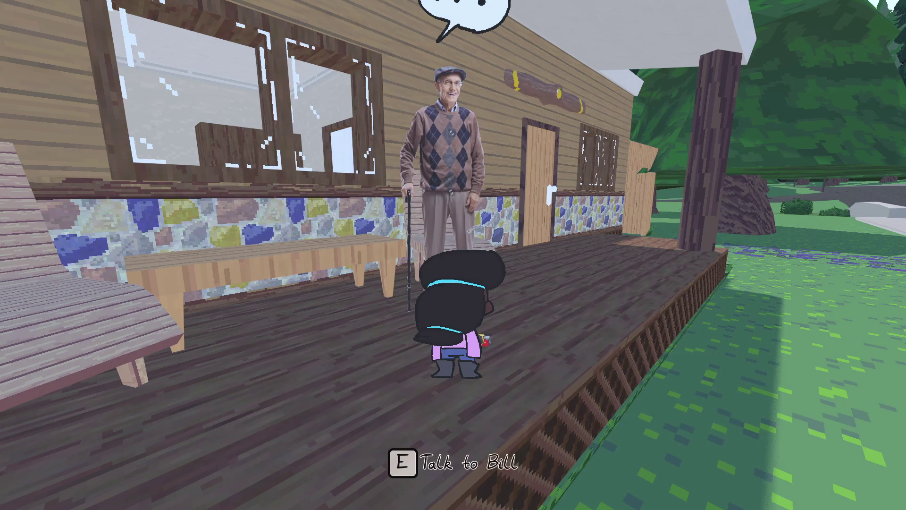
- Open notification.tscn via the 'notific' filter, then open input_prompt.gd at set_action
key(alt+Tab)
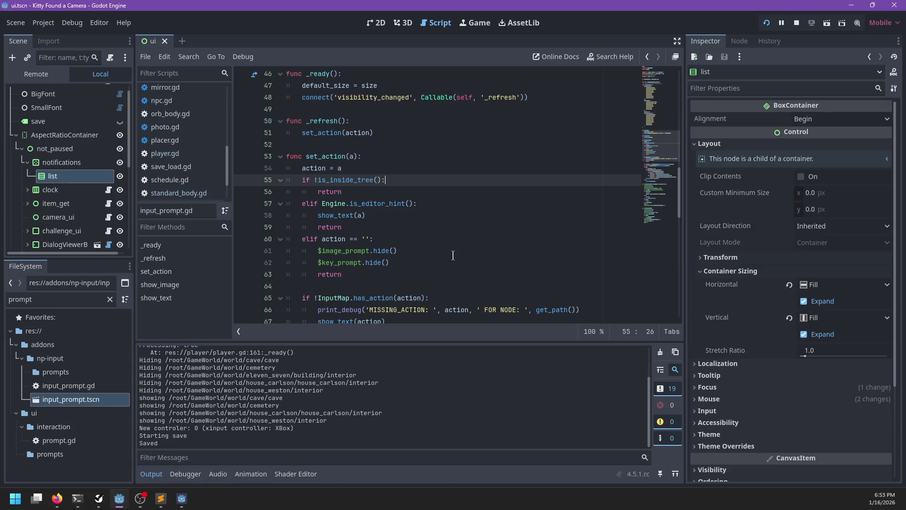
double_click(75, 302)
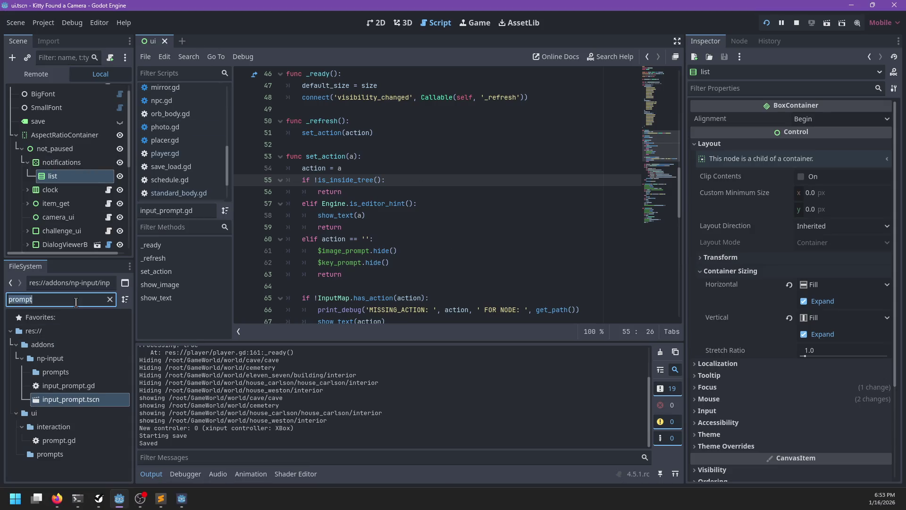
text(notific)
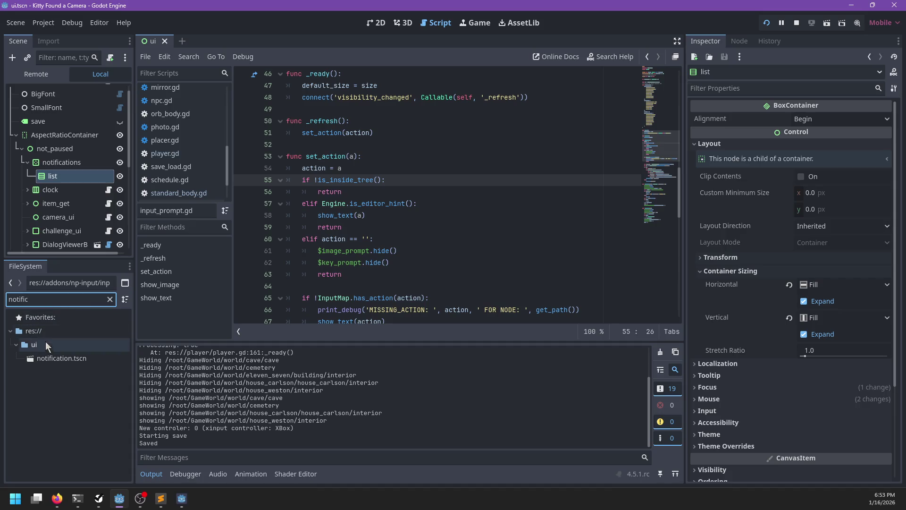
click(50, 359)
double_click(50, 358)
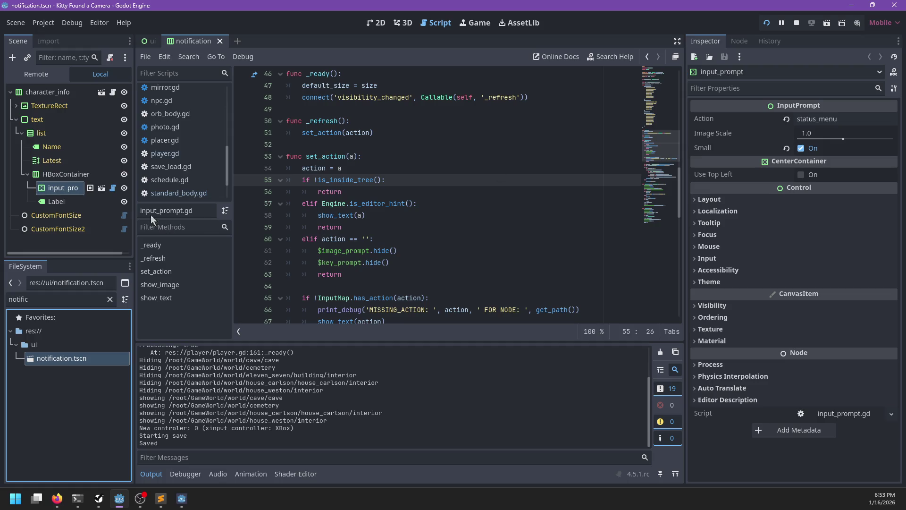
click(113, 188)
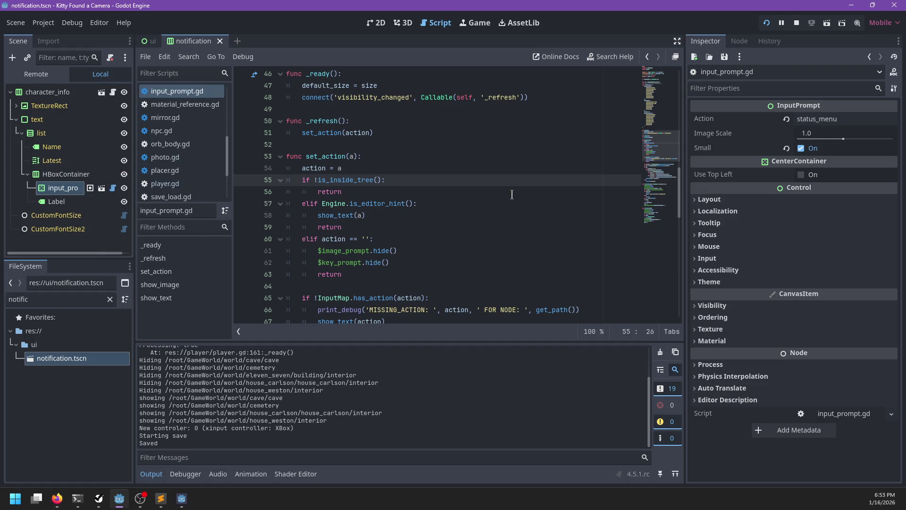
scroll(512, 195, up, 15)
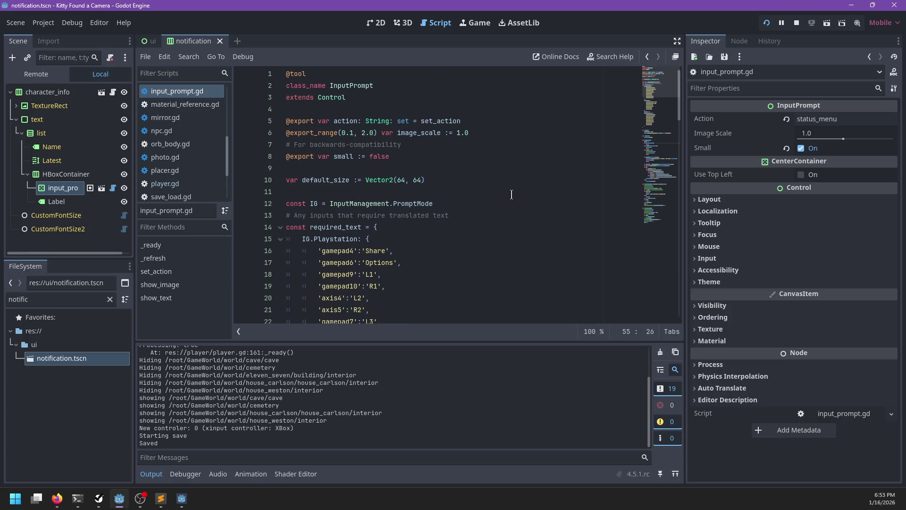
scroll(438, 165, down, 16)
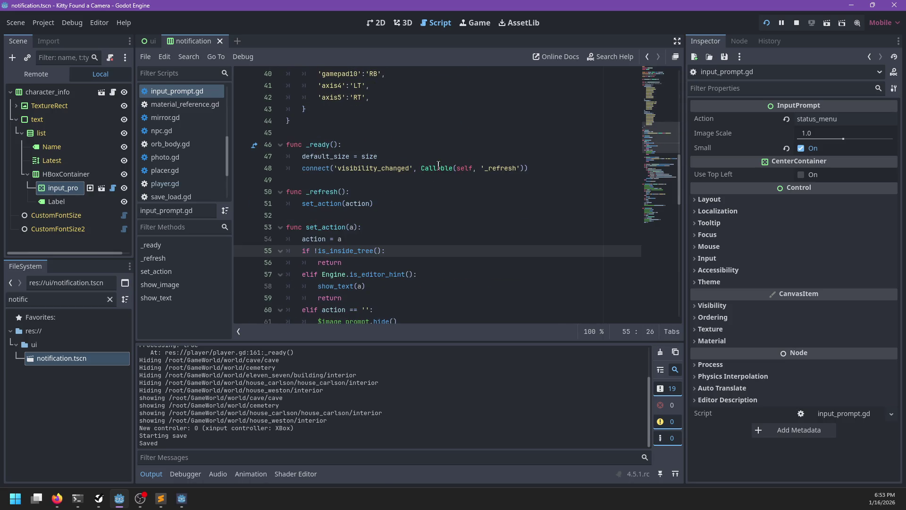
scroll(438, 166, down, 1)
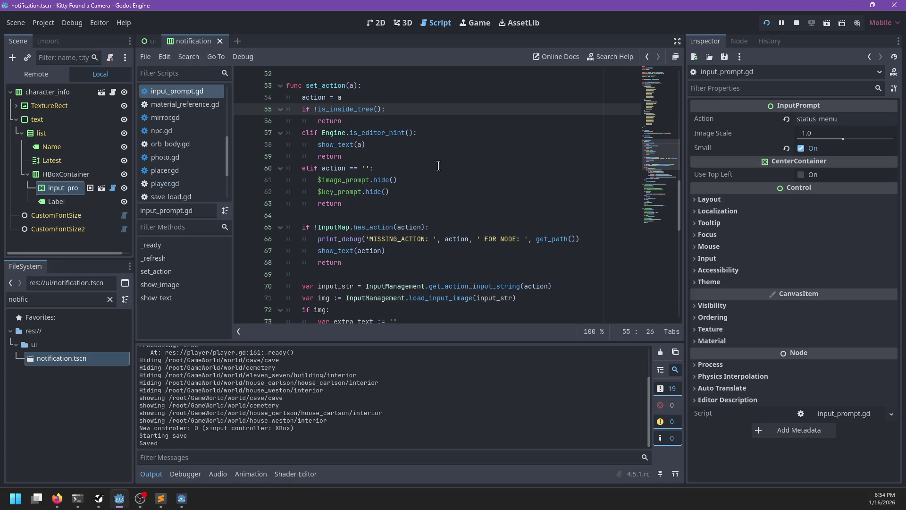
- Add a breakpoint when the action is 'reset' at the top of set_action, save, and run
click(372, 86)
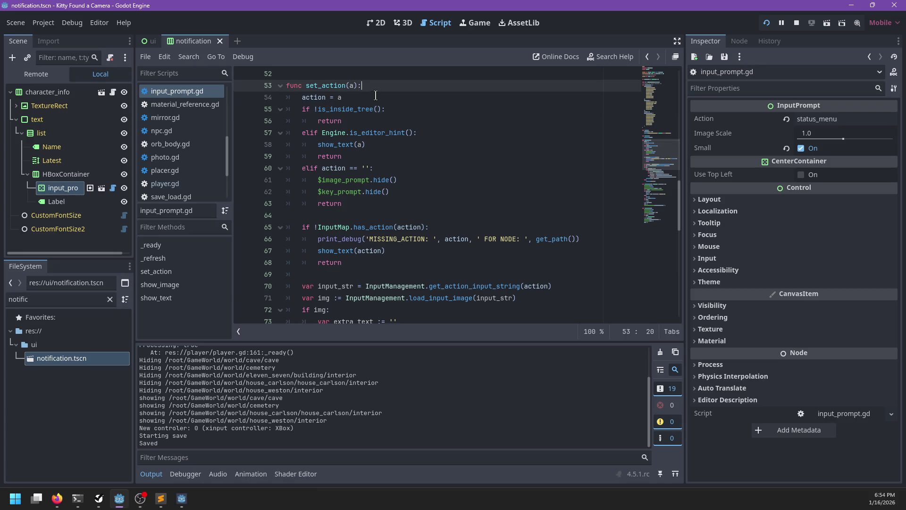
key(Return)
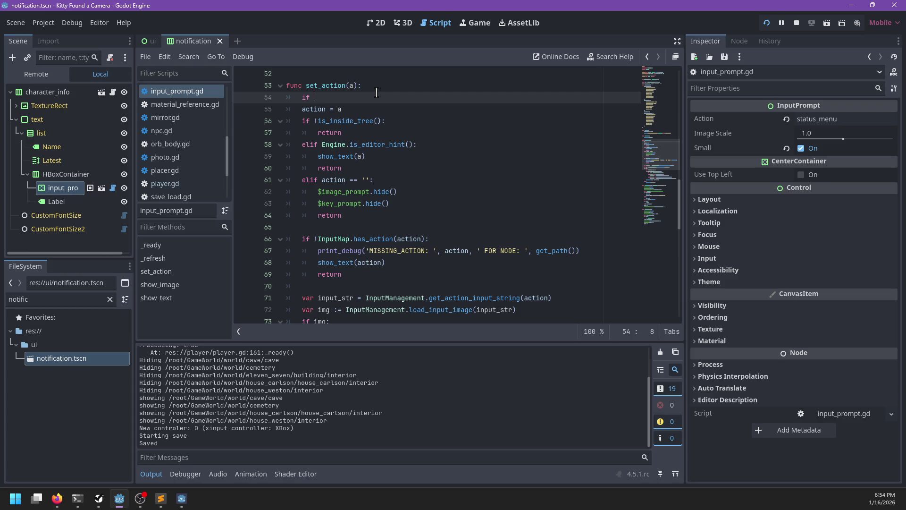
text('reset':)
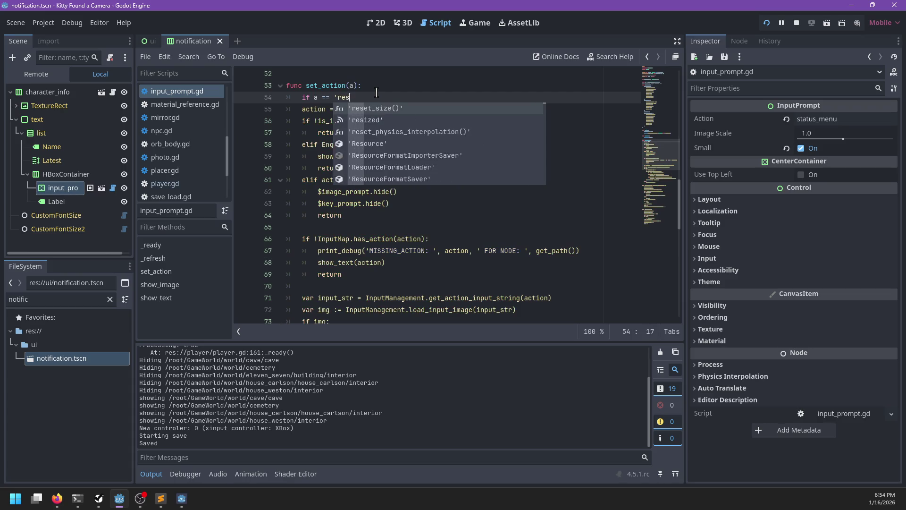
key(Return)
text(breakpoint)
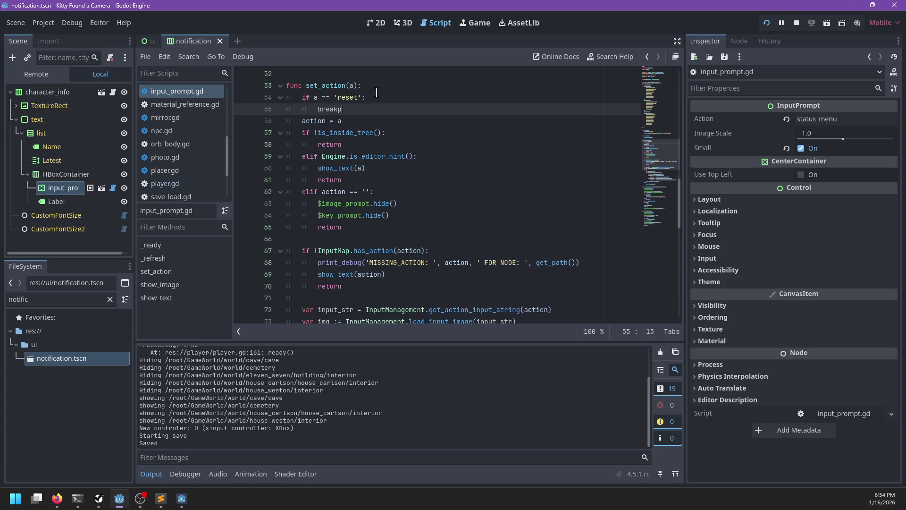
key(ctrl+s)
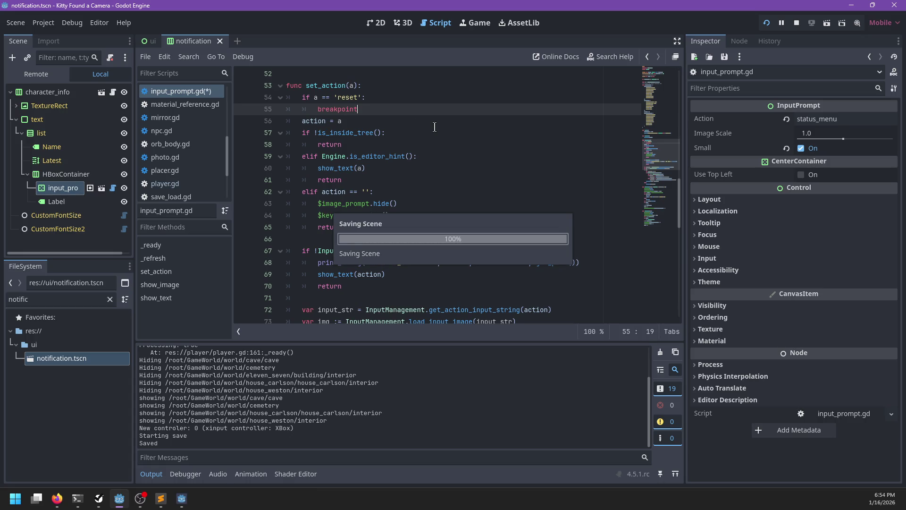
key(F5)
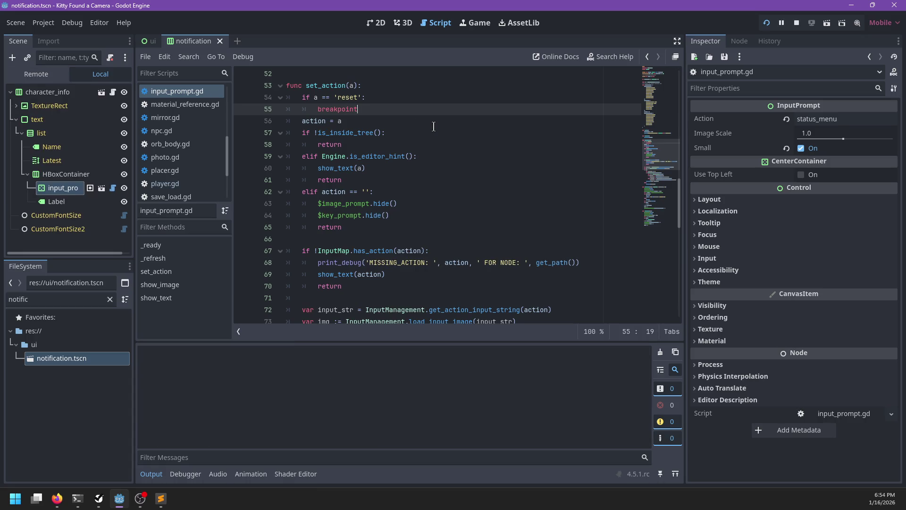
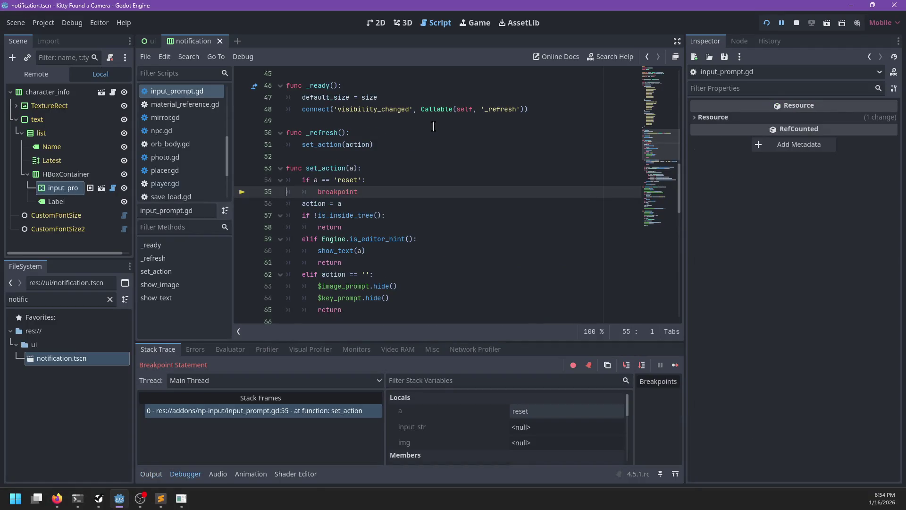
- Inspect the set_action frame's self object properties, briefly filtering them for 'name'
click(259, 415)
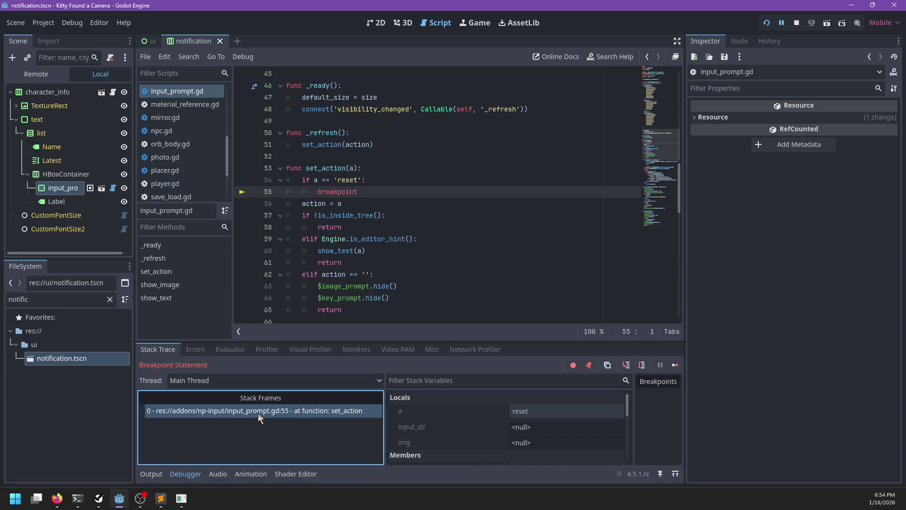
scroll(435, 426, down, 2)
click(568, 424)
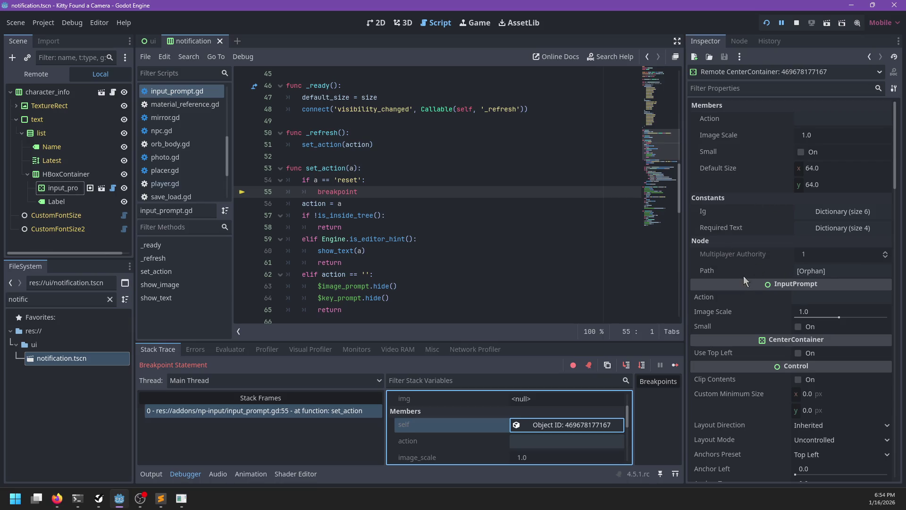
scroll(728, 303, down, 10)
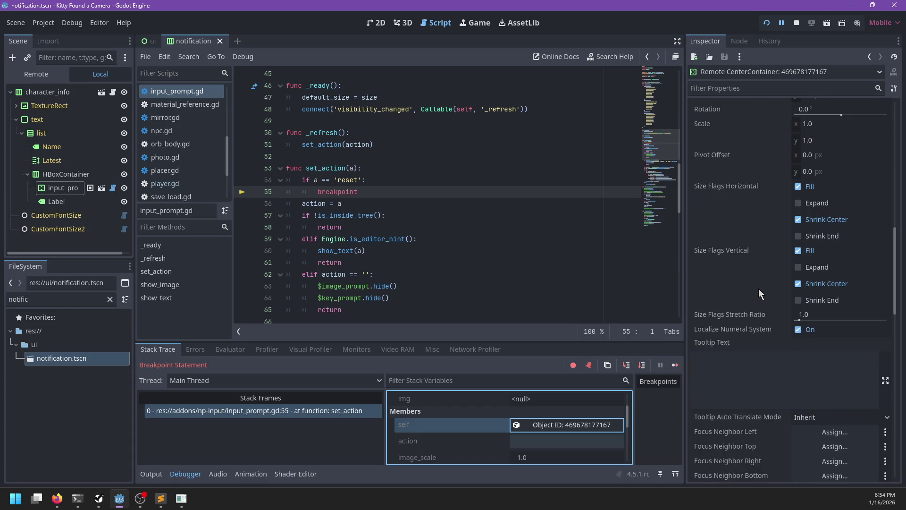
scroll(758, 290, down, 10)
click(723, 90)
text(name)
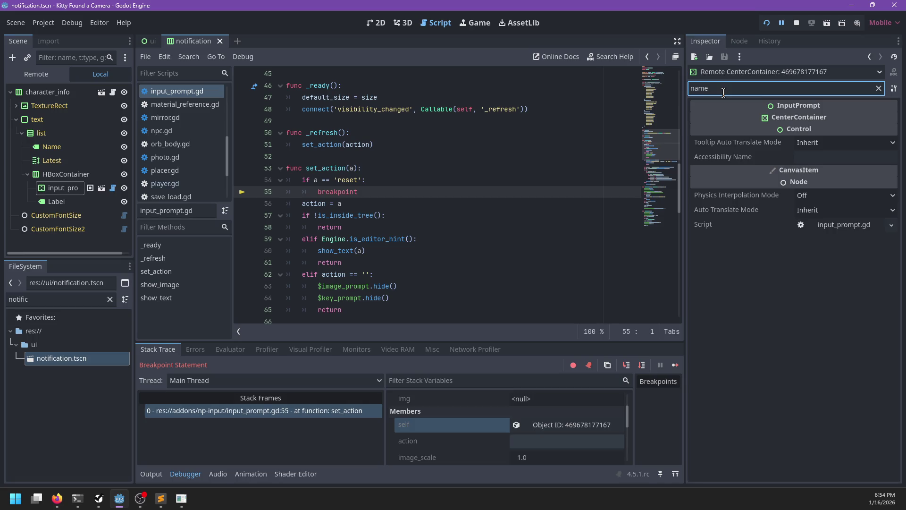
key(BackSpace)
key(BackSpace)
key(BackSpace)
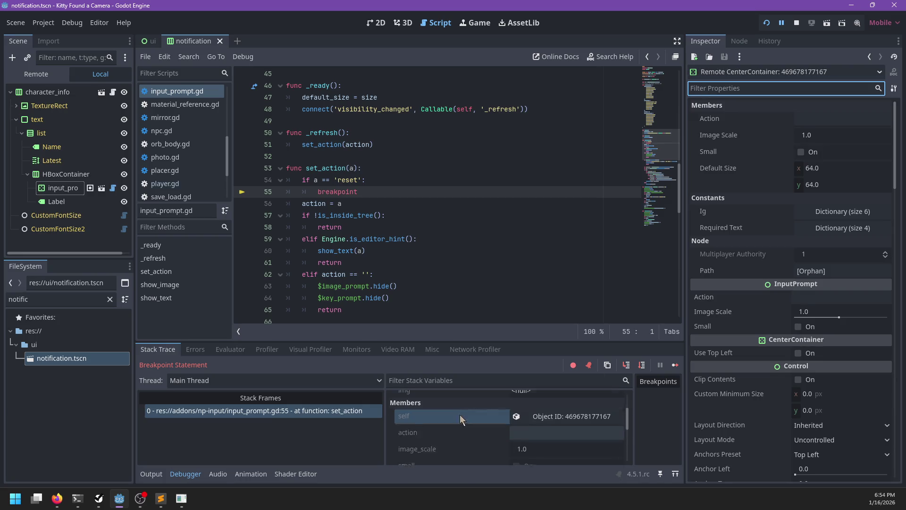
- Refocus the self variable and reselect the set_action stack frame to reload its locals
click(546, 430)
click(302, 441)
scroll(530, 429, down, 2)
scroll(530, 429, down, 2)
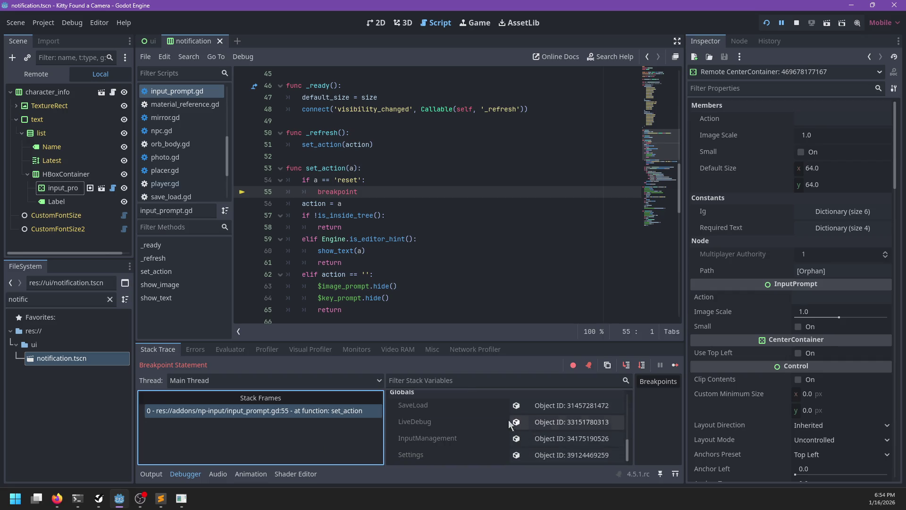
scroll(461, 419, up, 2)
scroll(461, 419, up, 4)
click(285, 411)
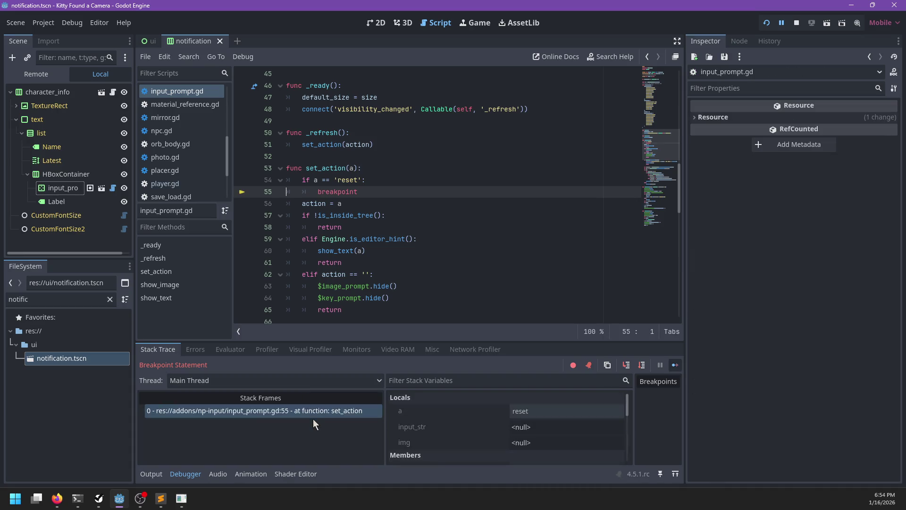
- Resume the game, talk to Bill, and open the _notify_latest caller in ui.gd
key(F12)
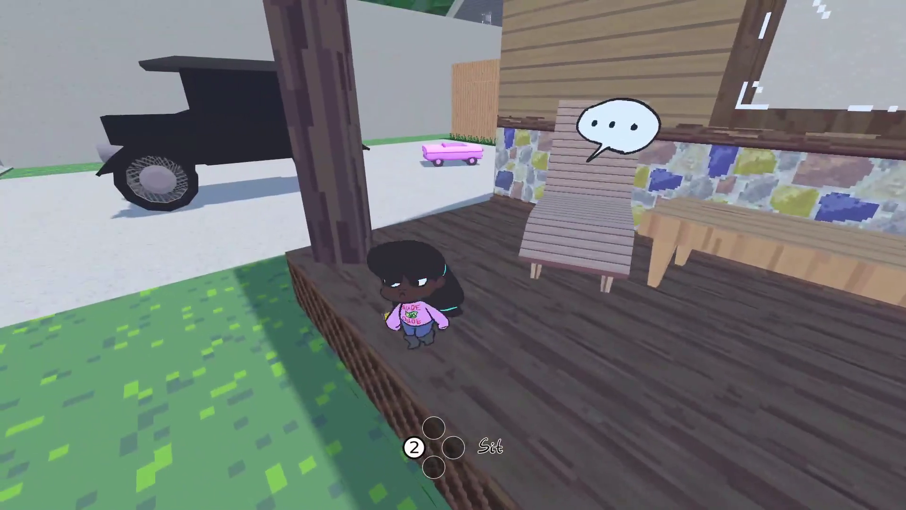
key(e)
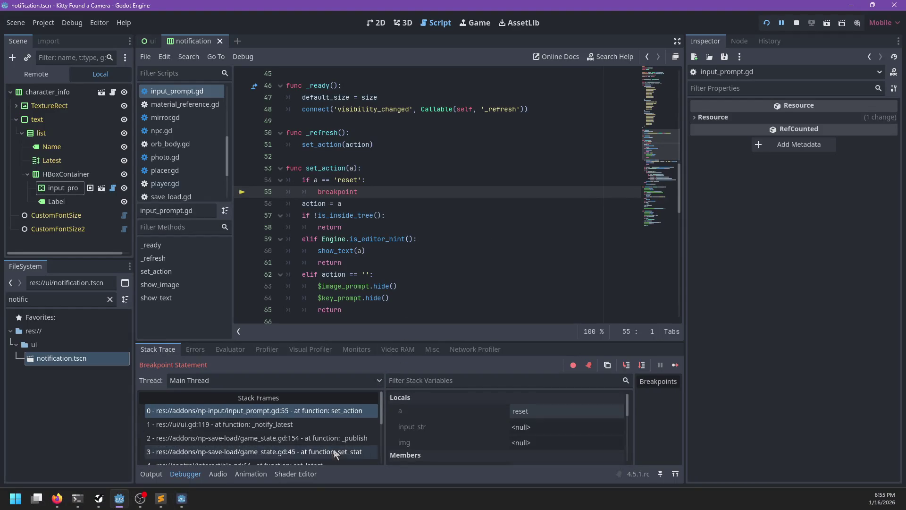
click(281, 424)
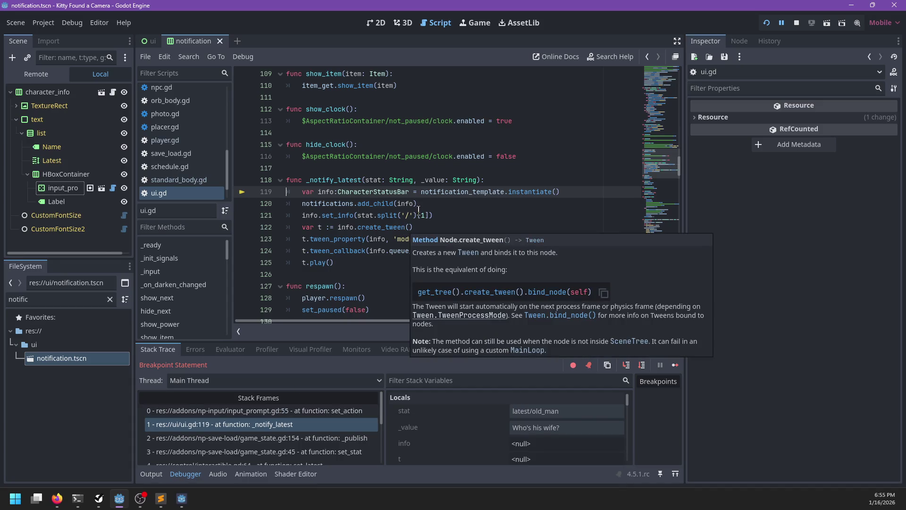
double_click(350, 203)
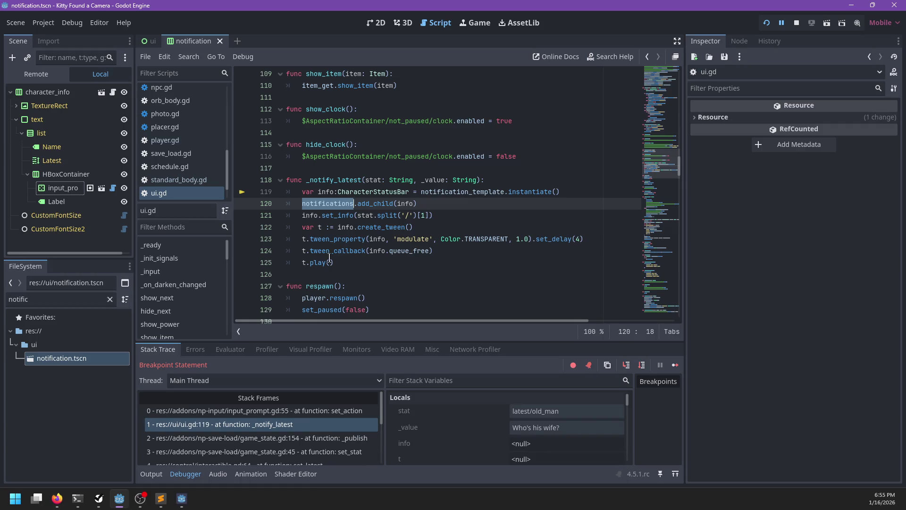
mouse_move(321, 259)
click(312, 411)
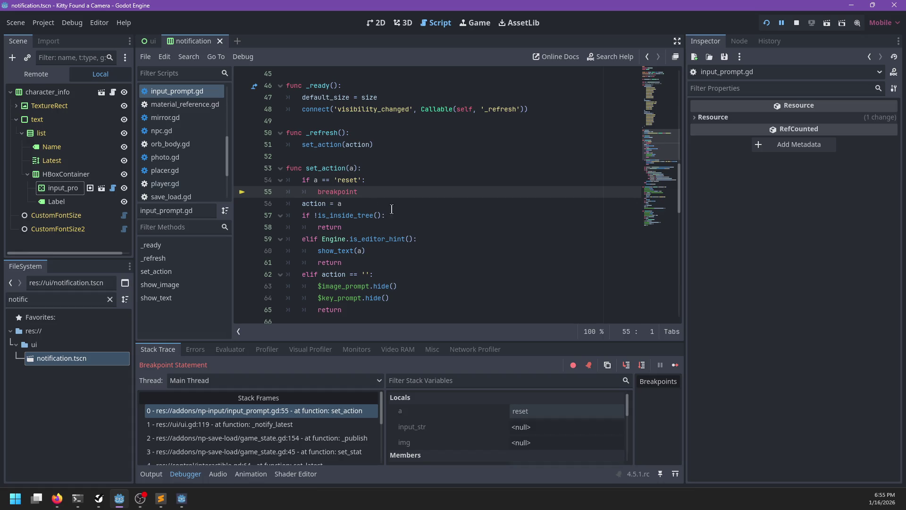
scroll(392, 209, up, 15)
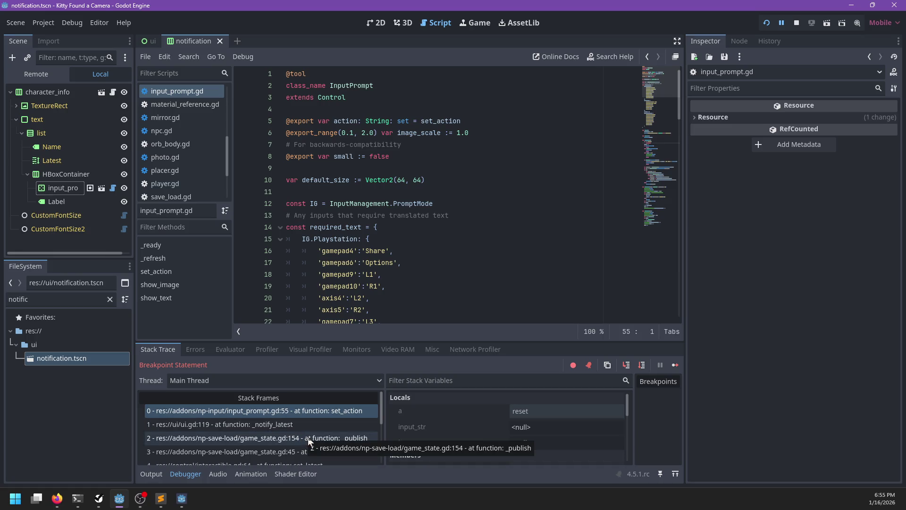
scroll(310, 441, down, 1)
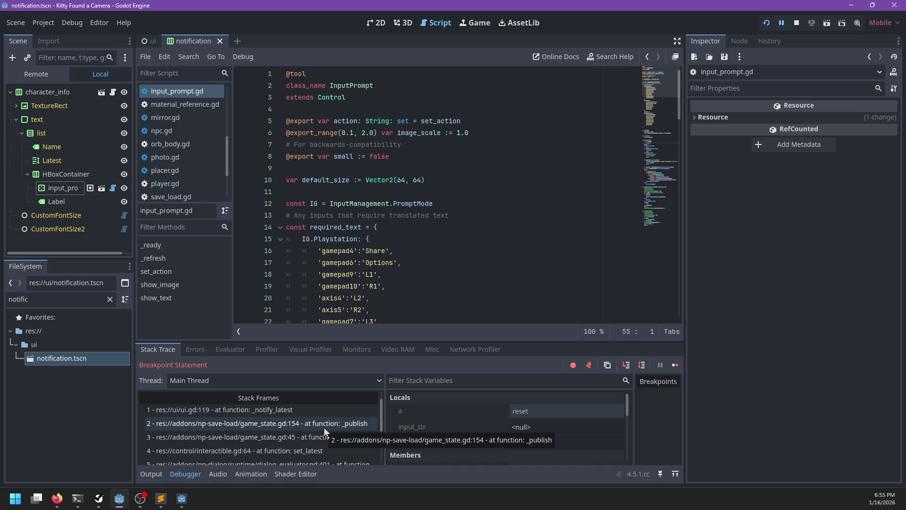
key(F10)
key(F12)
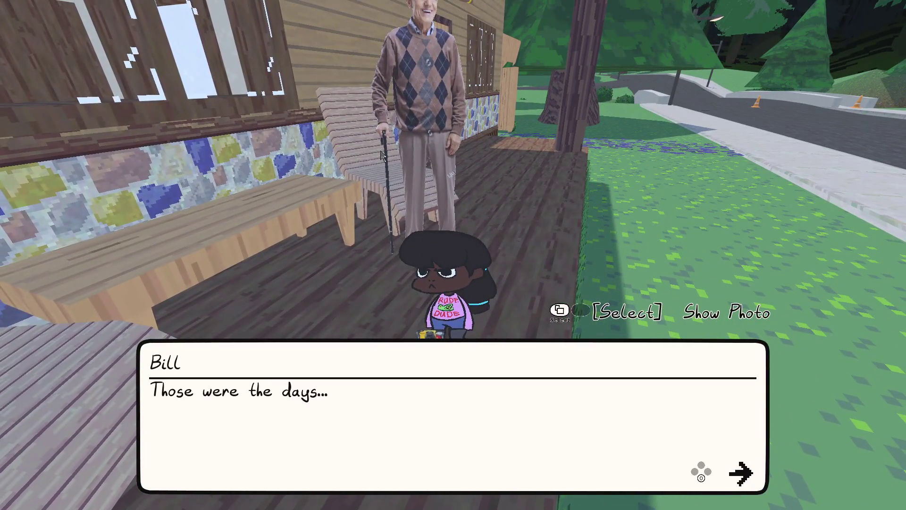
- Close Bill's dialogue, walk the girl along the porch to the bench beside him, and pause
key(space)
key(w)
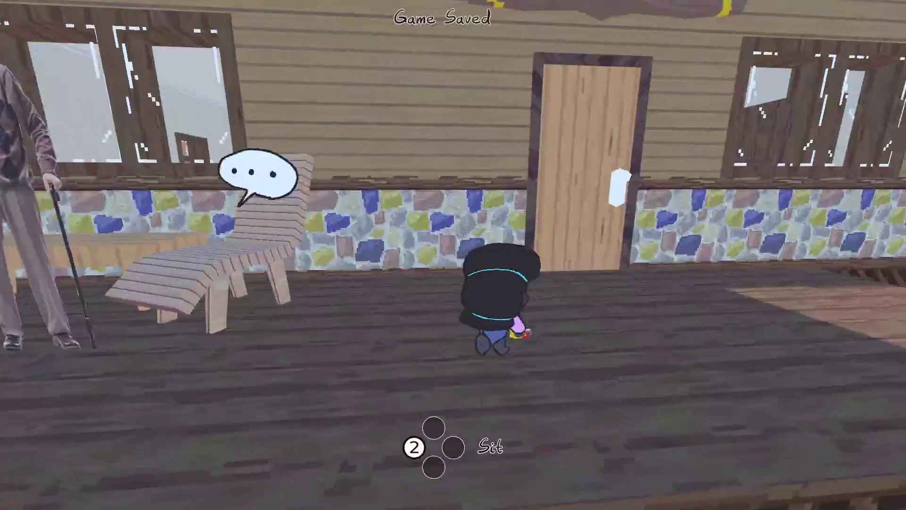
key(s)
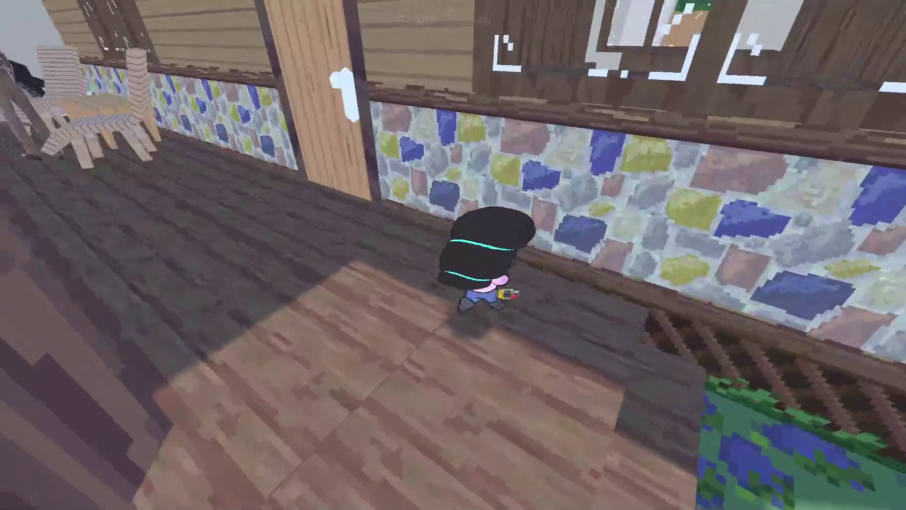
key(s)
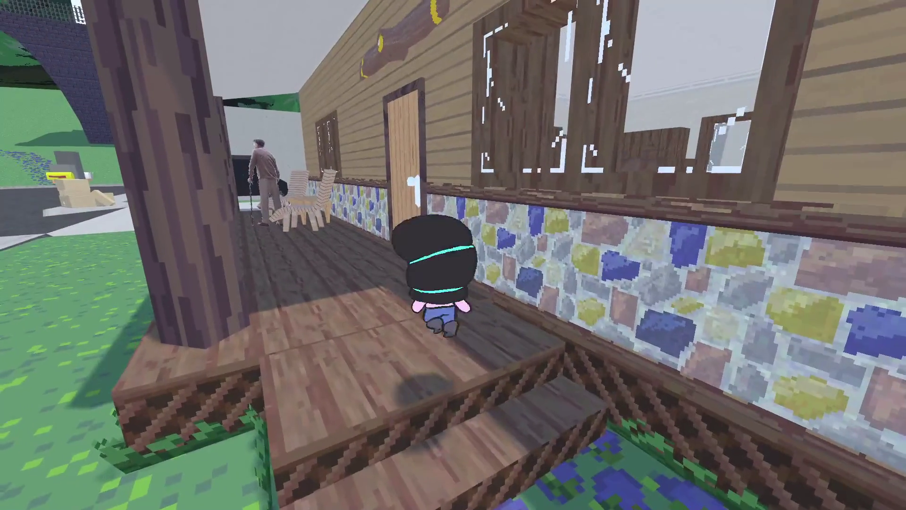
key(w)
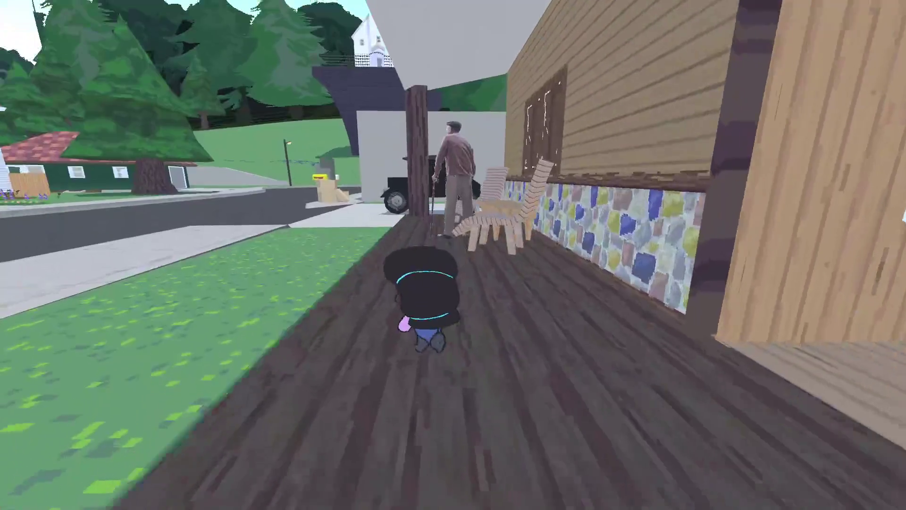
key(w)
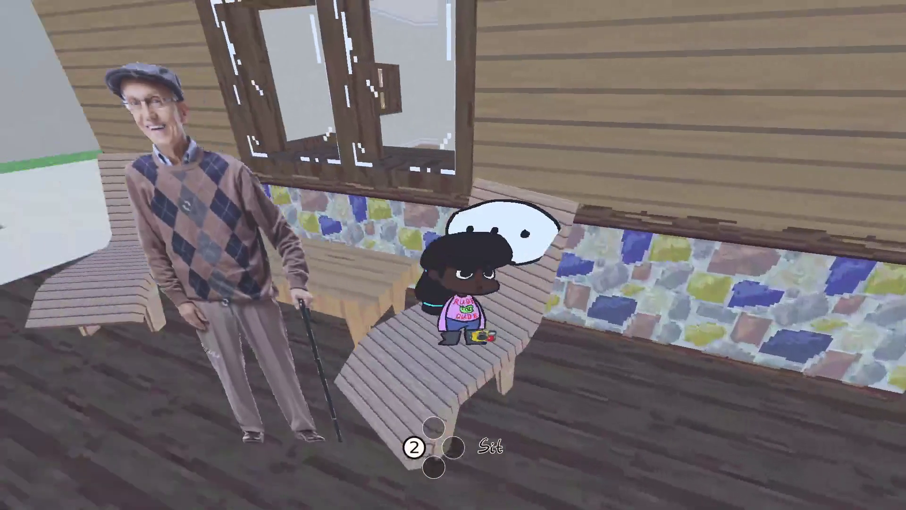
key(Escape)
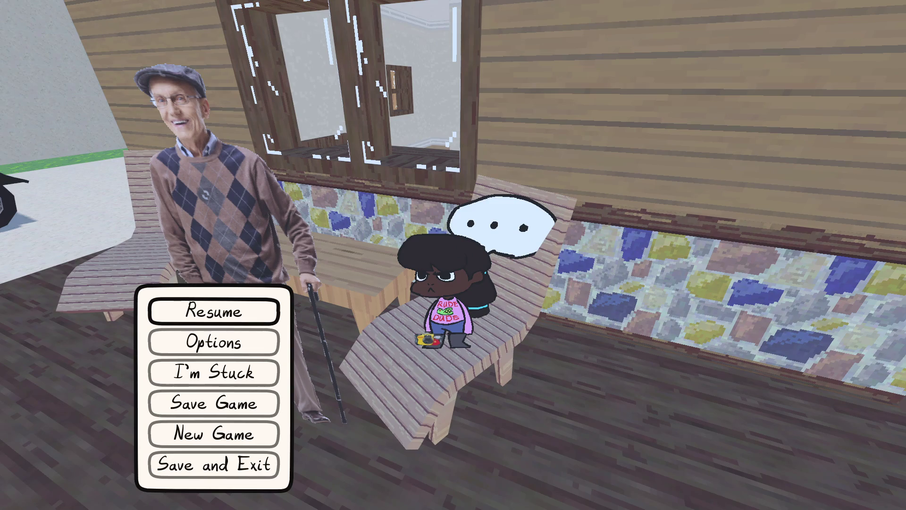
key(alt+Tab)
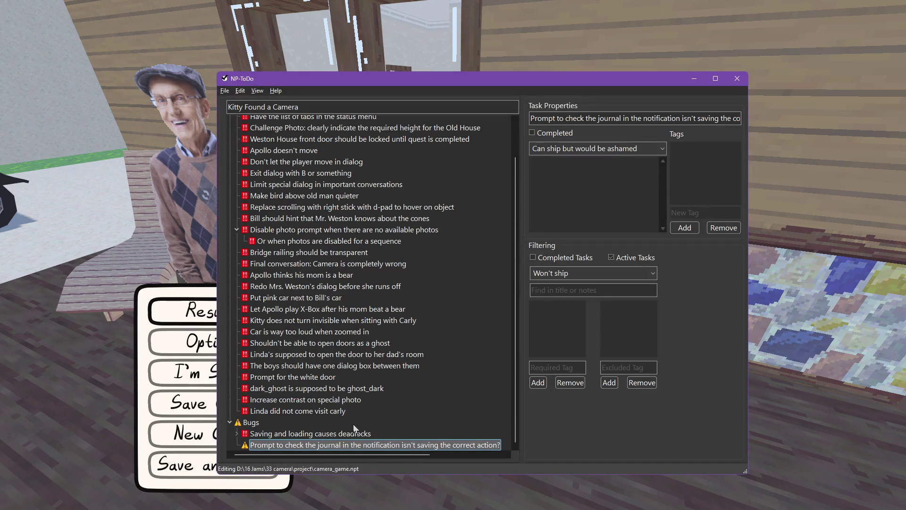
- Retitle the bug 'Input prompts do not have the correct action when created dynamically' and return to the game
text(Cre)
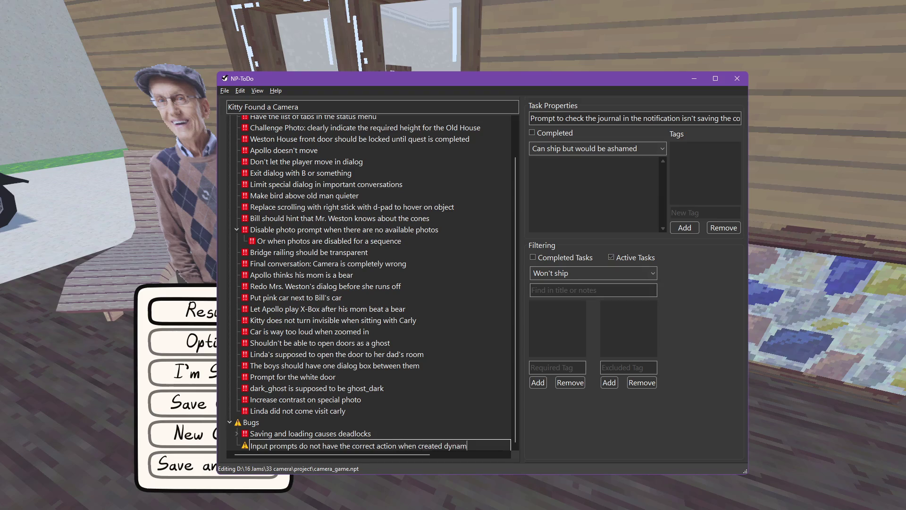
key(Return)
key(alt+Tab)
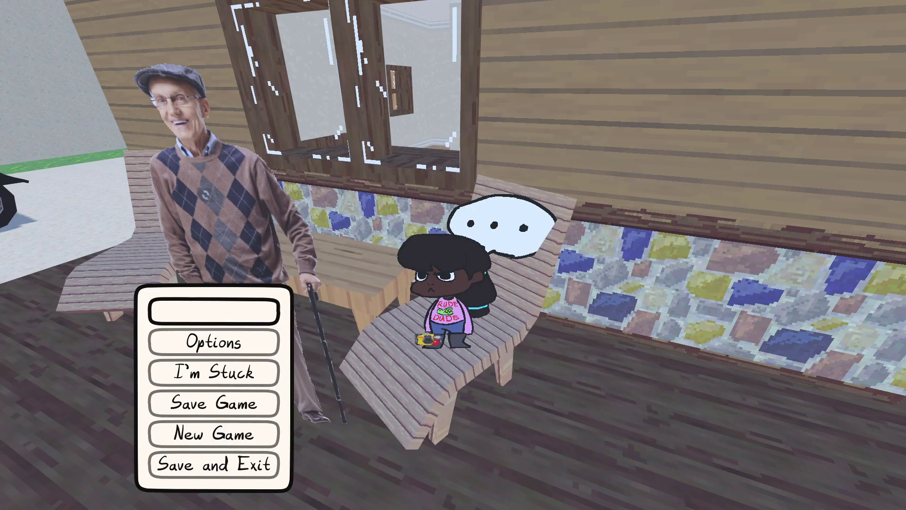
- Unpause, walk onto the grass, and view the Kiddo Cam gallery and Joe's Construction notepad
key(Escape)
key(w)
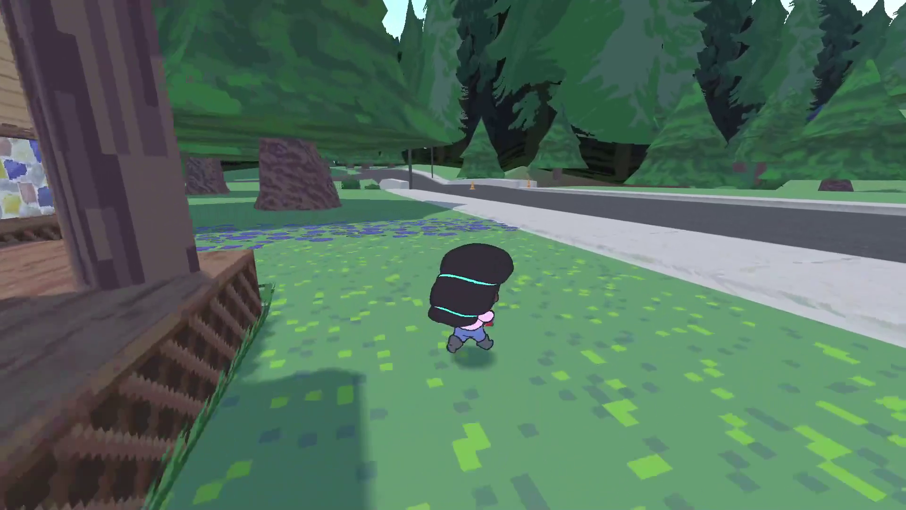
key(w)
key(c)
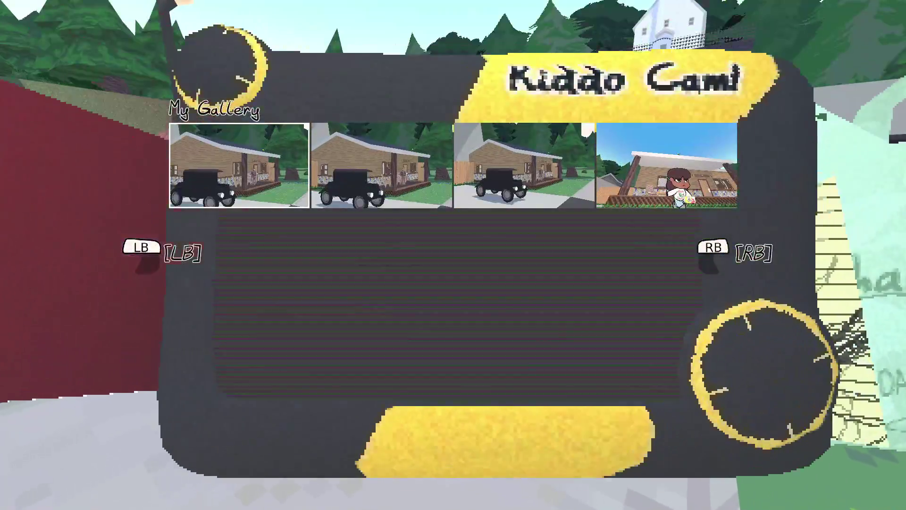
key(e)
key(c)
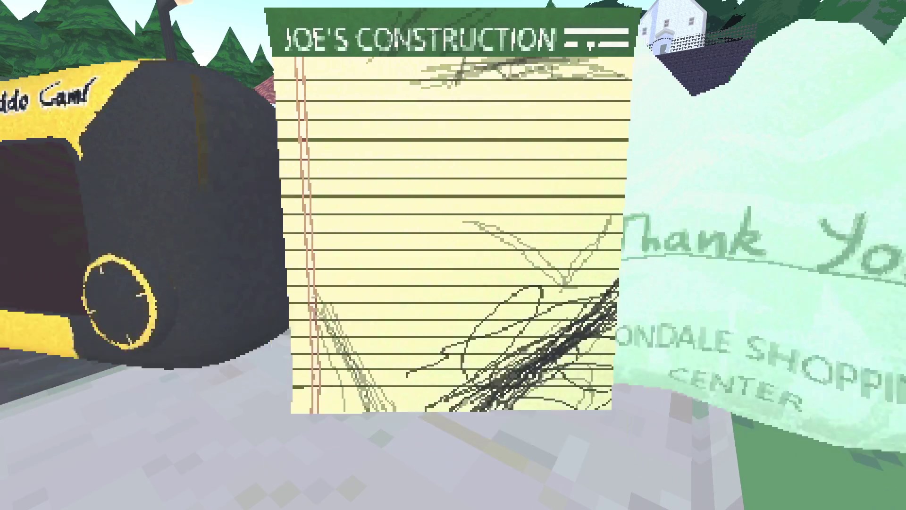
- Walk back to the porch, pause, and highlight the save and quit option
key(w)
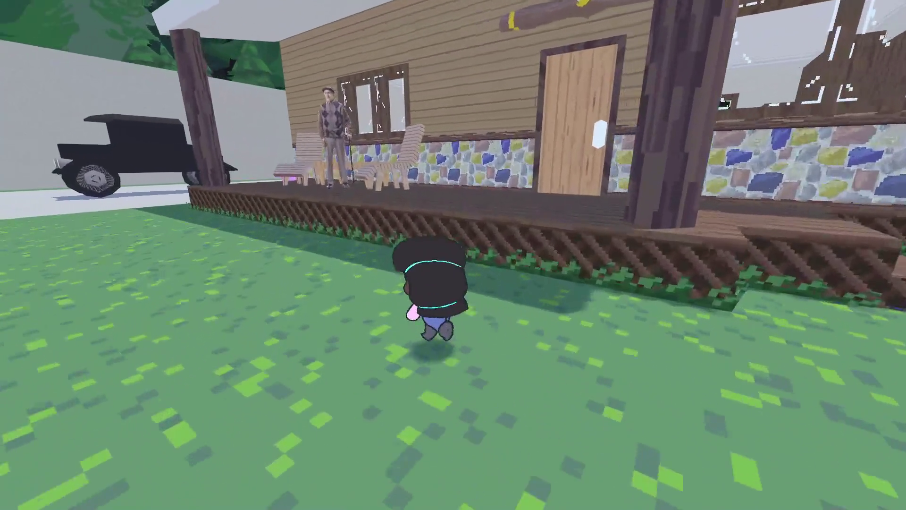
key(s)
key(Escape)
key(Down)
key(Down)
key(Down)
- Save and quit the game, mark the journal-prompt task Completed, and bring Godot back to front
key(Return)
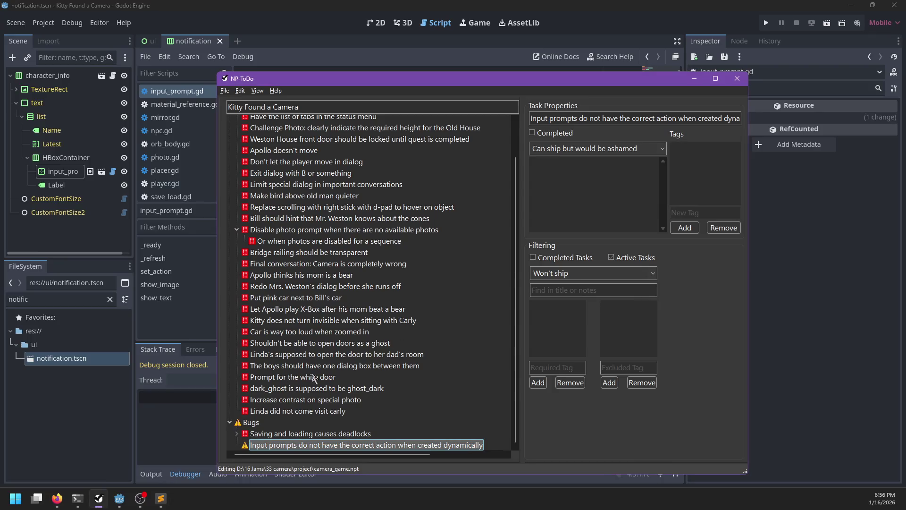
scroll(314, 379, up, 2)
right_click(305, 144)
click(338, 172)
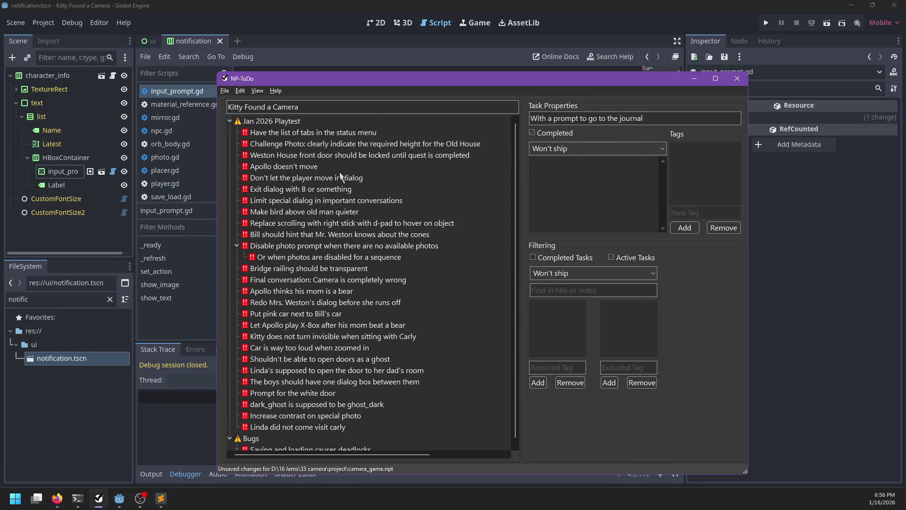
click(293, 134)
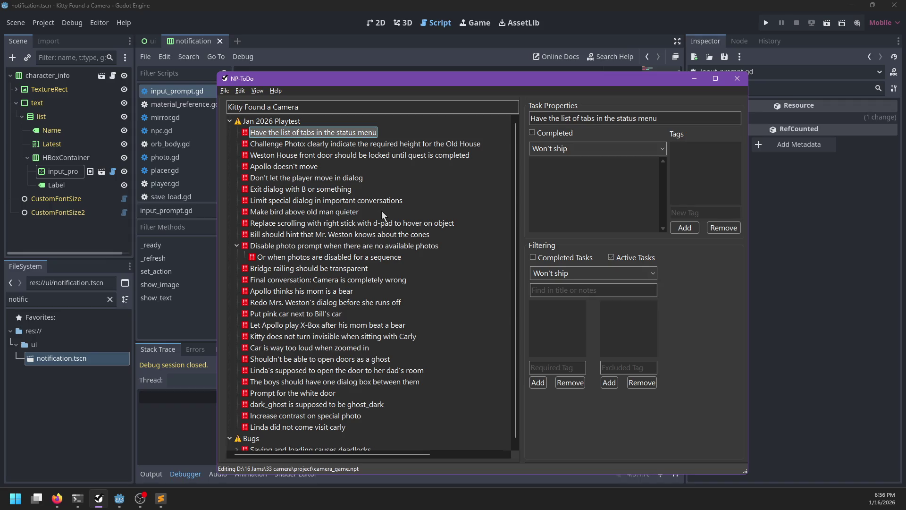
click(278, 5)
click(403, 22)
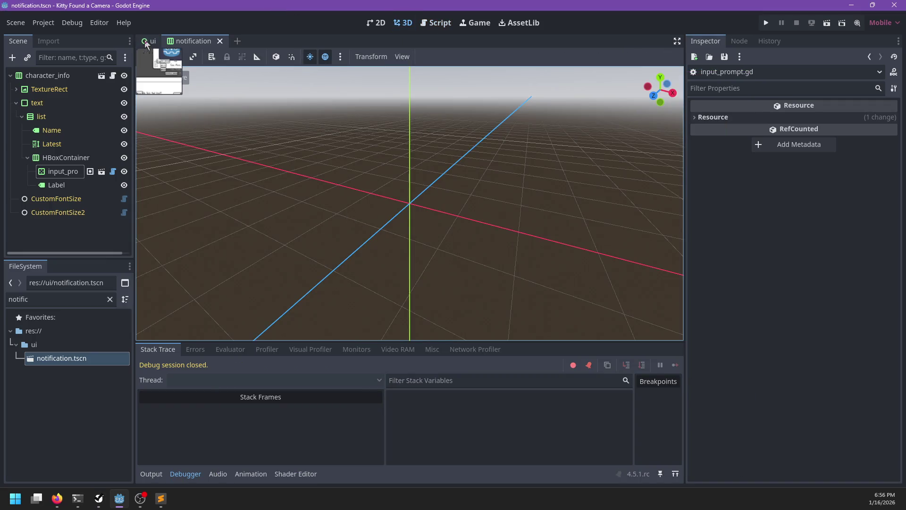
- Filter the FileSystem dock for 'status' and open status.tscn
click(150, 41)
scroll(412, 217, up, 2)
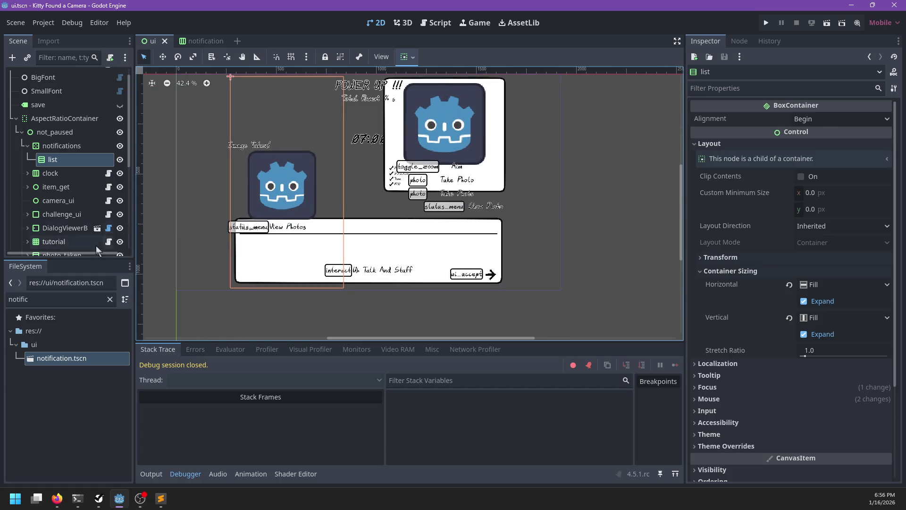
double_click(70, 299)
text(status)
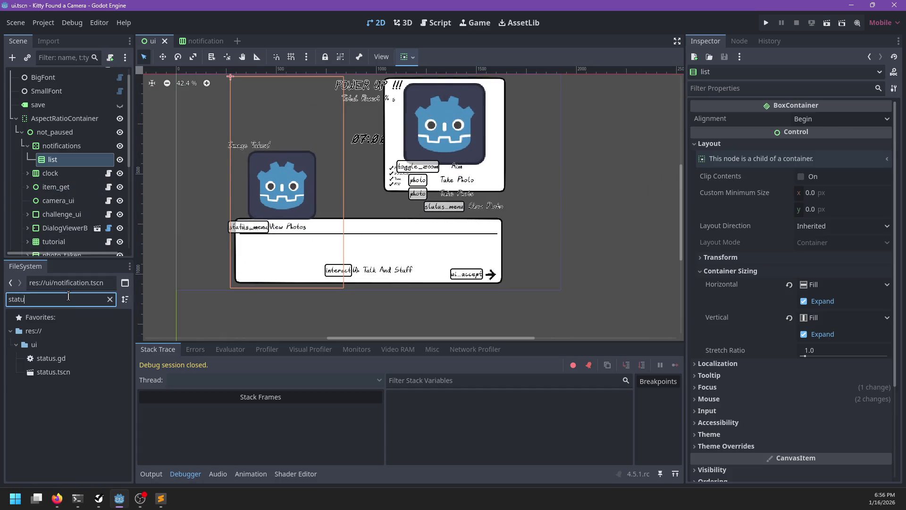
double_click(56, 373)
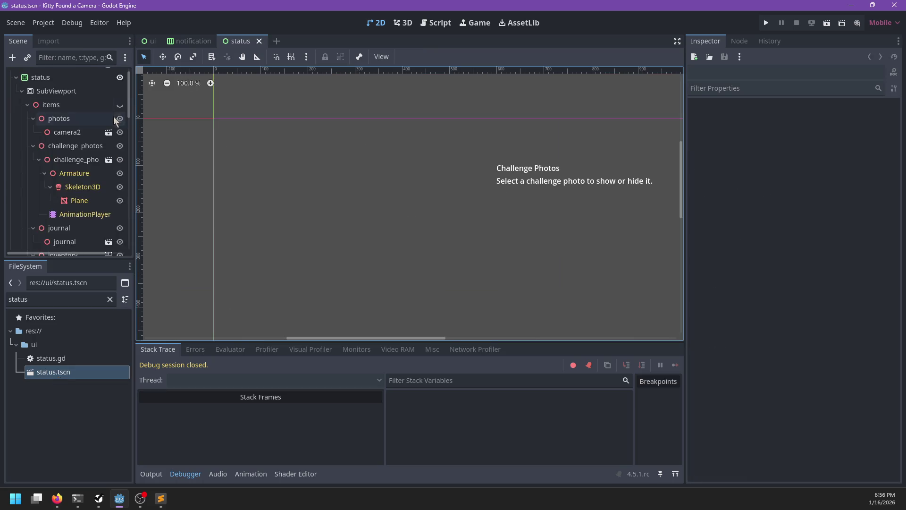
- Expand MainUI > Control > HBoxContainer in the Scene dock and select the page-down input prompt
click(22, 91)
click(45, 119)
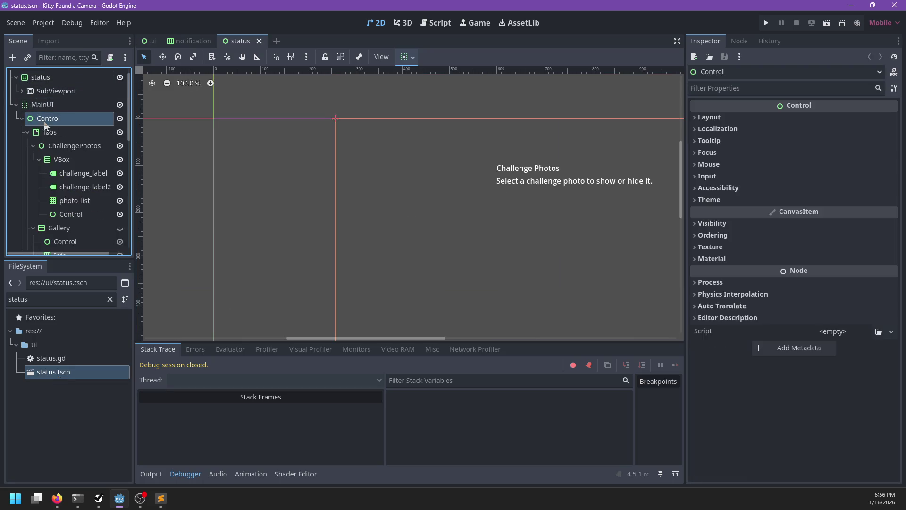
click(47, 132)
key(shift+f)
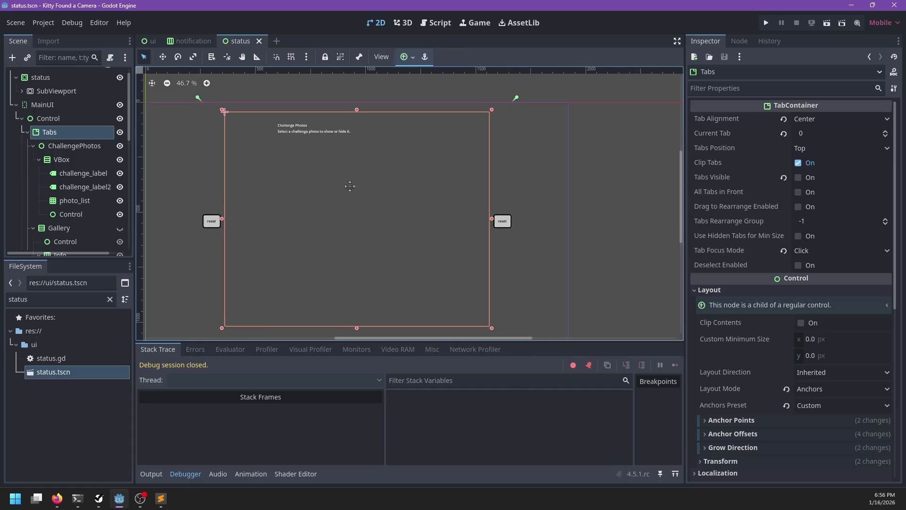
click(28, 132)
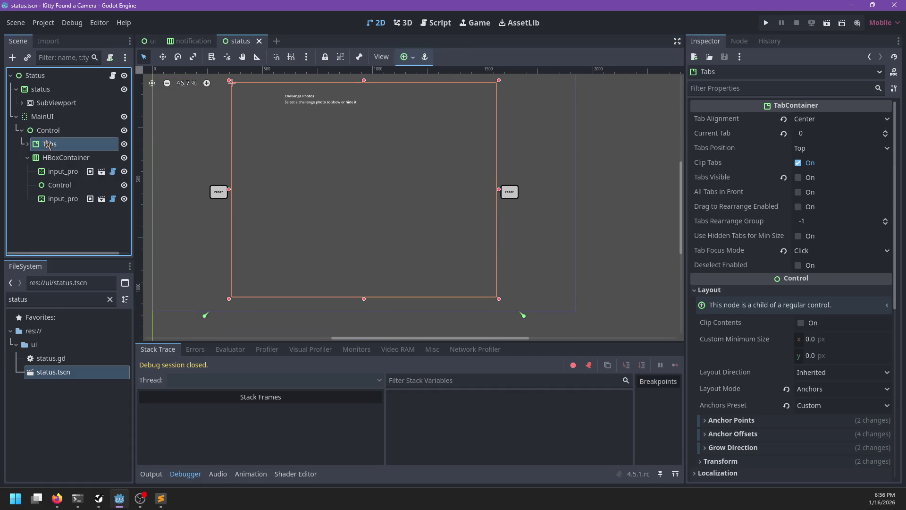
click(27, 158)
click(60, 159)
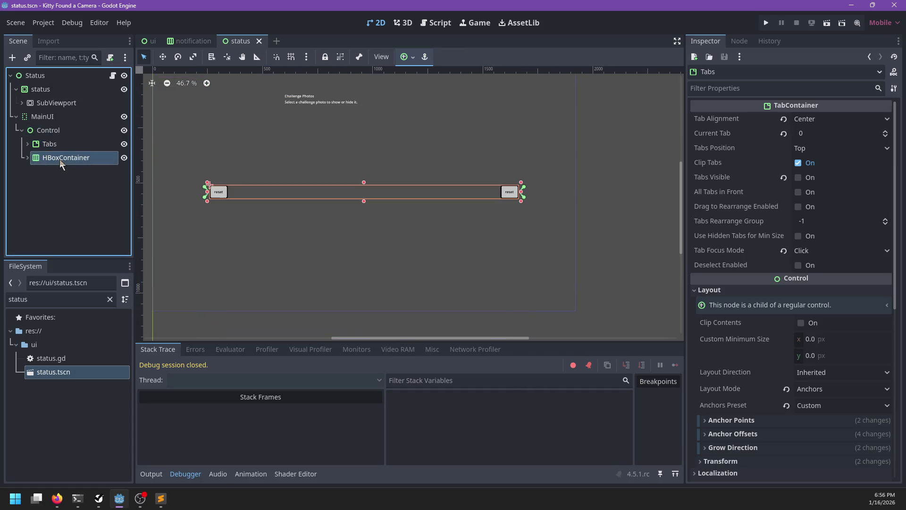
click(26, 157)
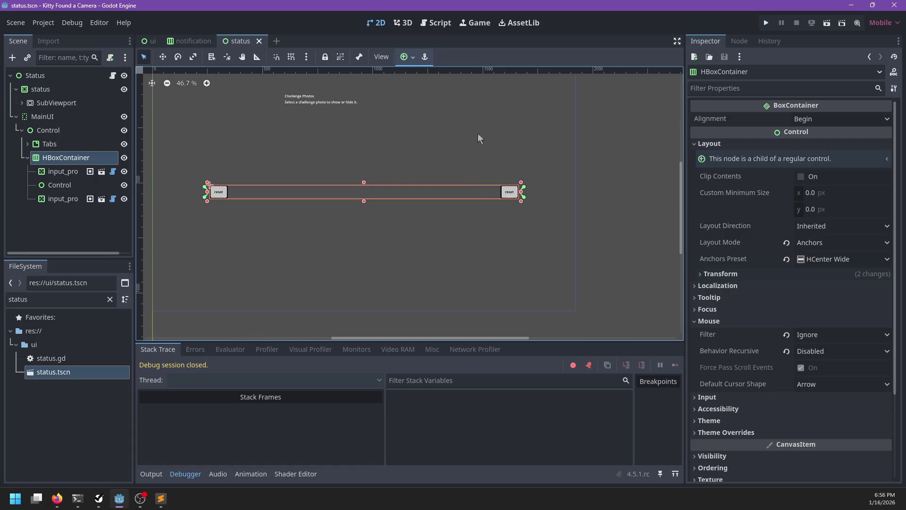
click(63, 173)
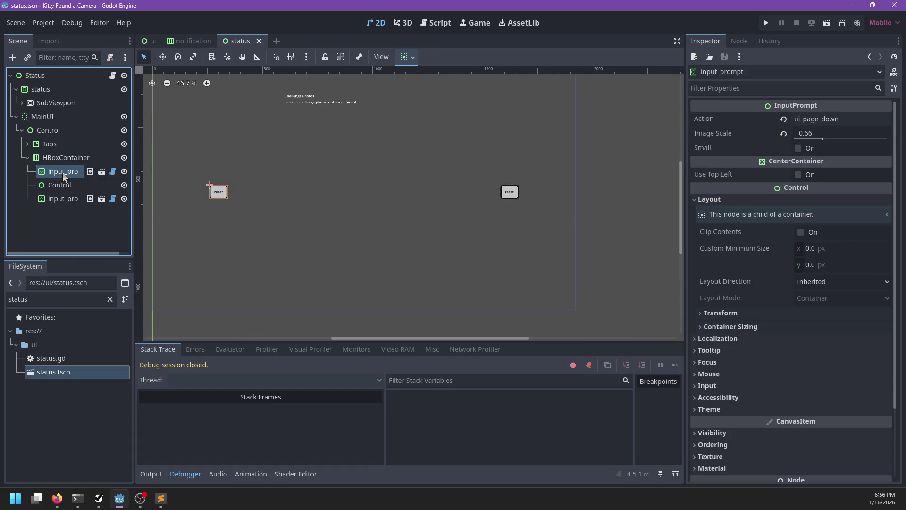
- Add two VBoxContainers under HBoxContainer and move the page-down and page-up prompts into them
key(Up)
key(ctrl+a)
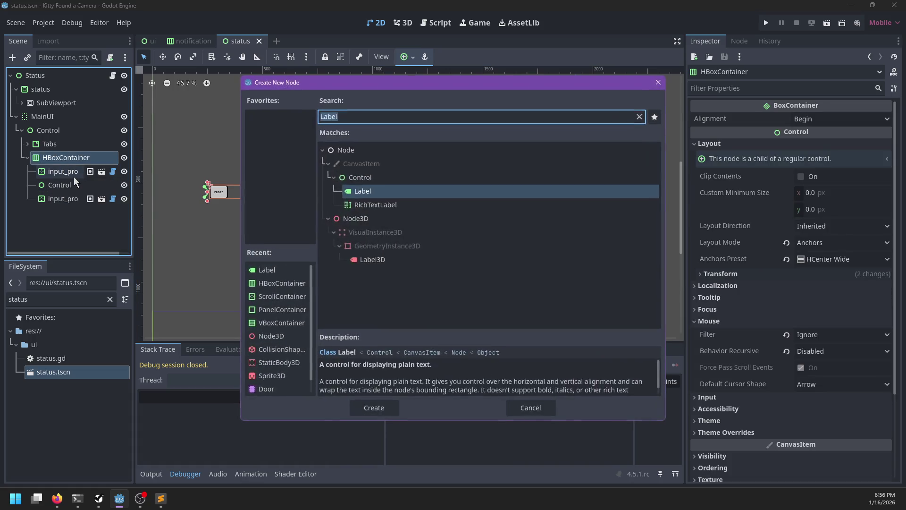
text(VBox)
key(Return)
drag(76, 213, 65, 179)
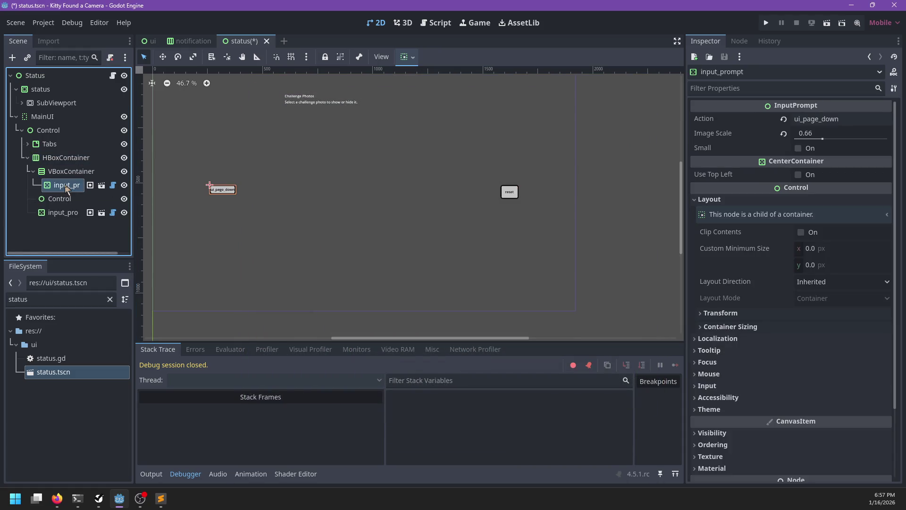
click(69, 217)
key(ctrl+a)
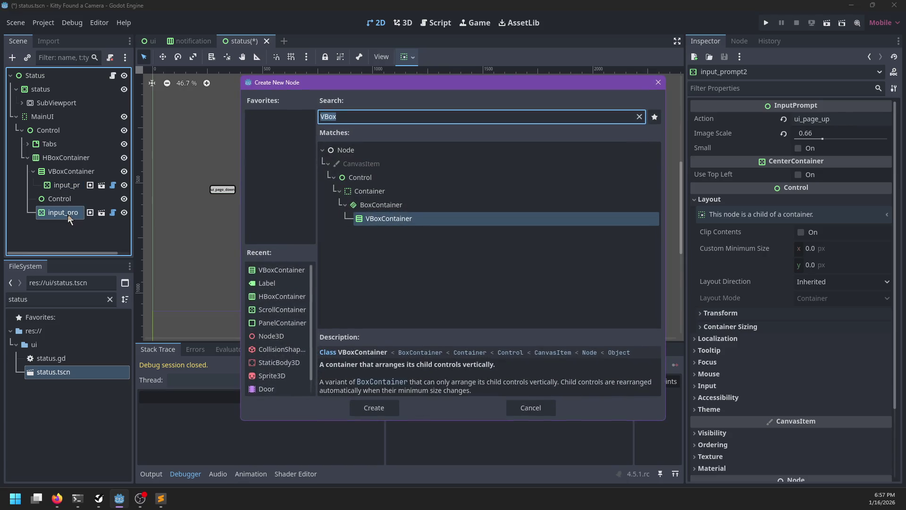
key(Return)
drag(66, 213, 65, 226)
- Add a Label under the first VBoxContainer and rename it Label1
click(65, 172)
key(ctrl+a)
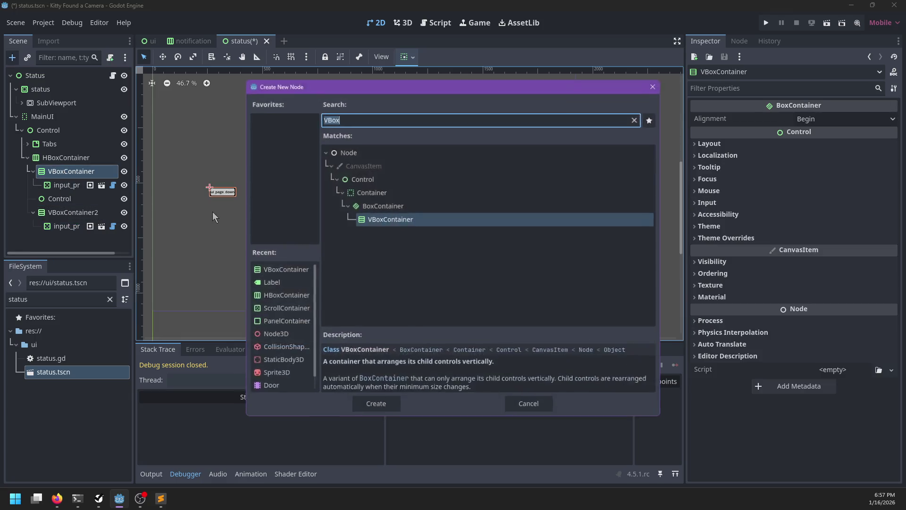
text(Label)
key(Return)
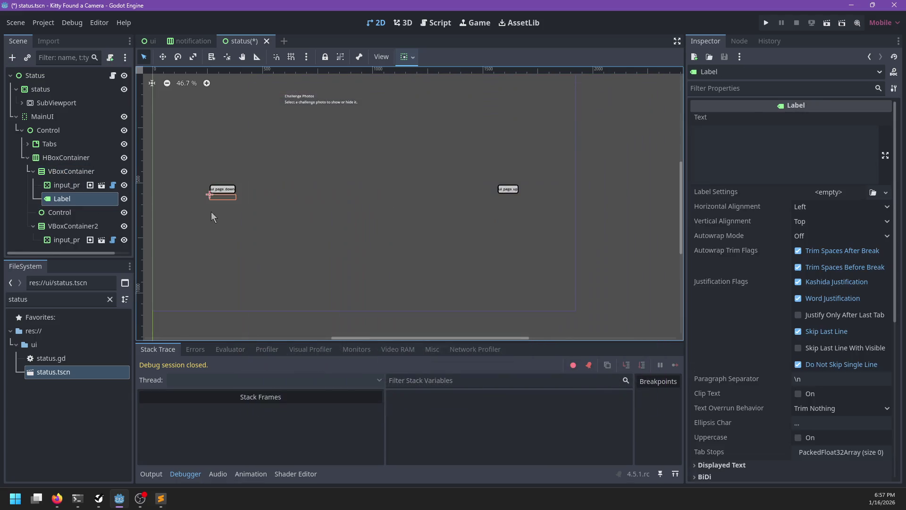
double_click(104, 198)
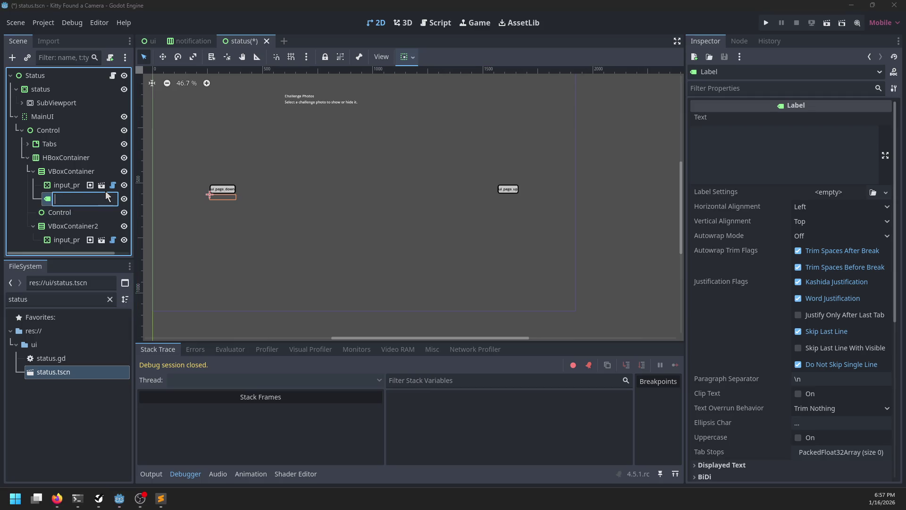
click(401, 184)
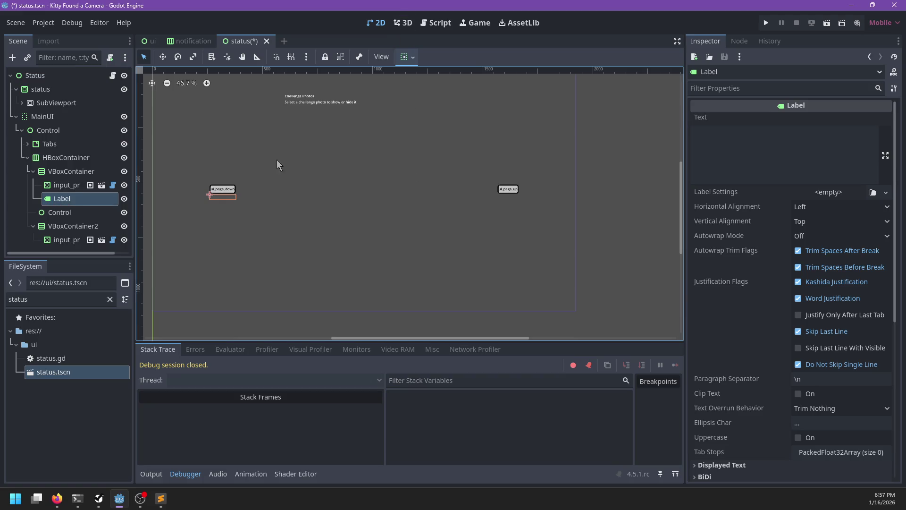
click(67, 185)
double_click(86, 201)
key(End)
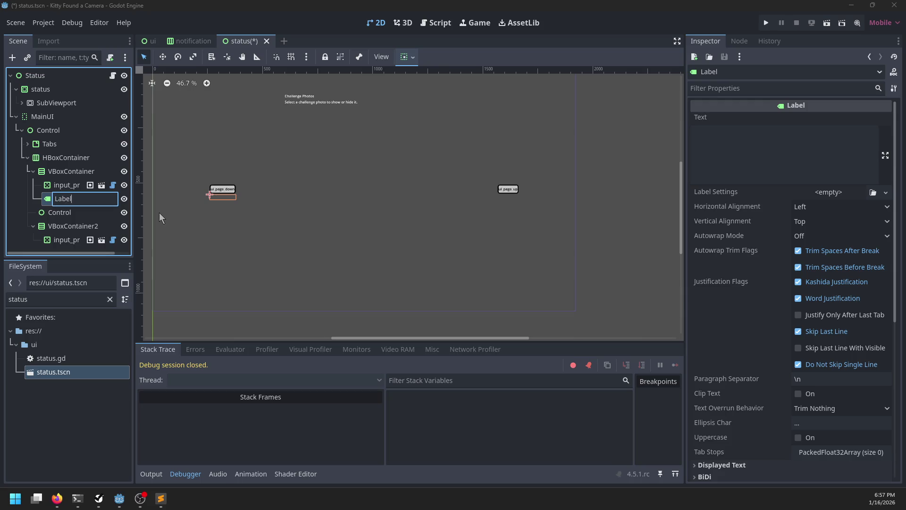
text(1)
key(Return)
- Set the label text to 'Challenge Photos' and keep the first VBoxContainer's alignment at Begin
click(795, 147)
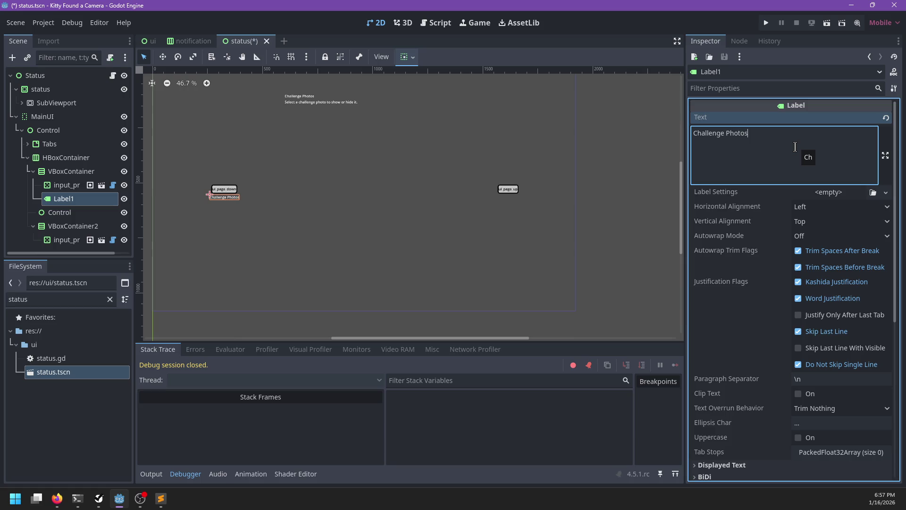
click(71, 171)
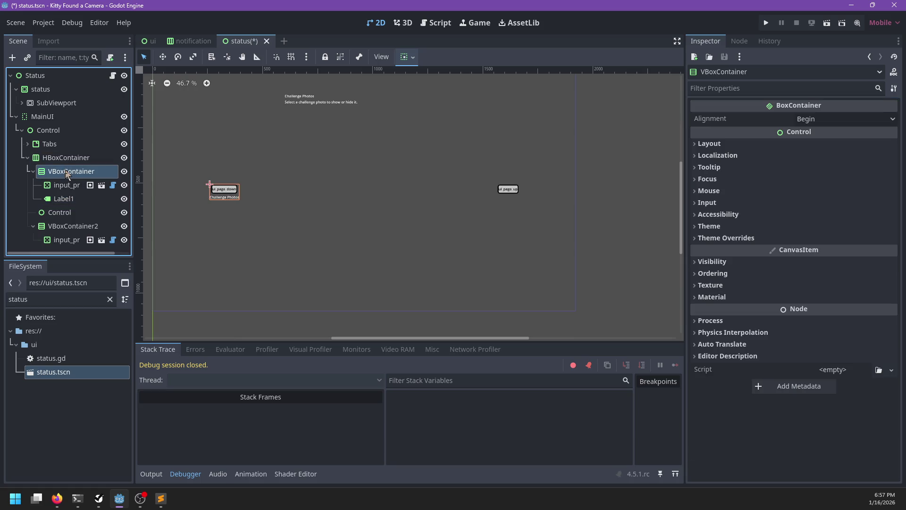
click(838, 119)
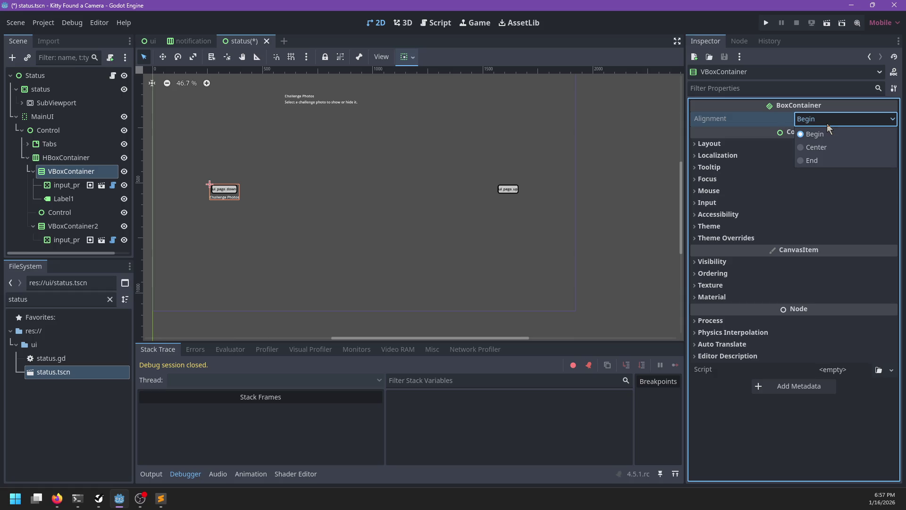
click(816, 161)
click(830, 119)
click(819, 135)
click(66, 185)
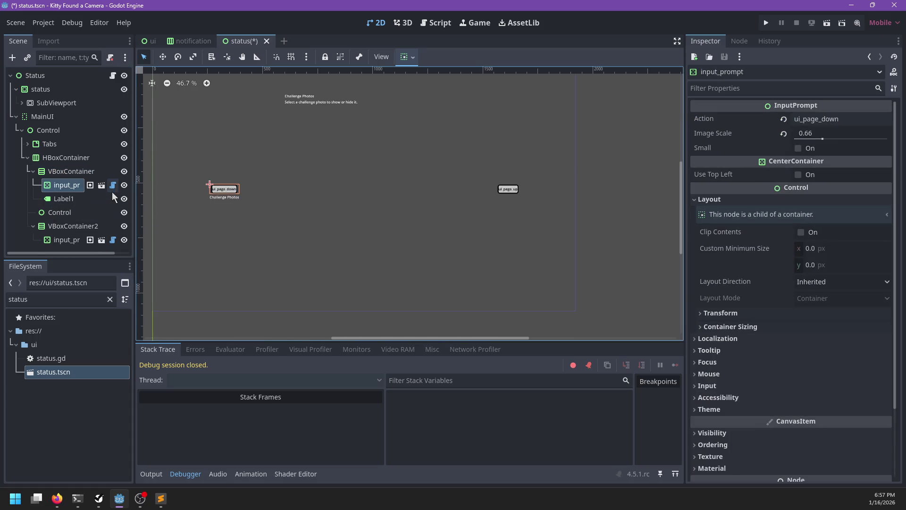
click(68, 199)
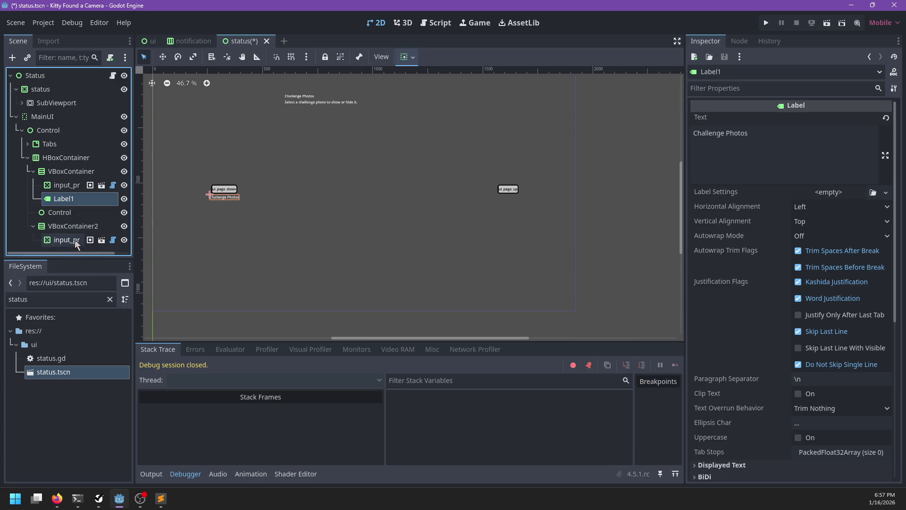
click(72, 227)
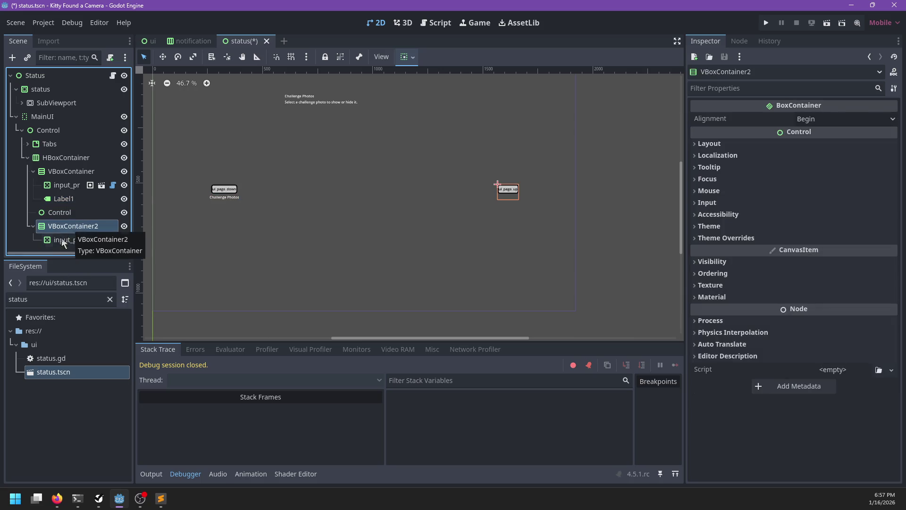